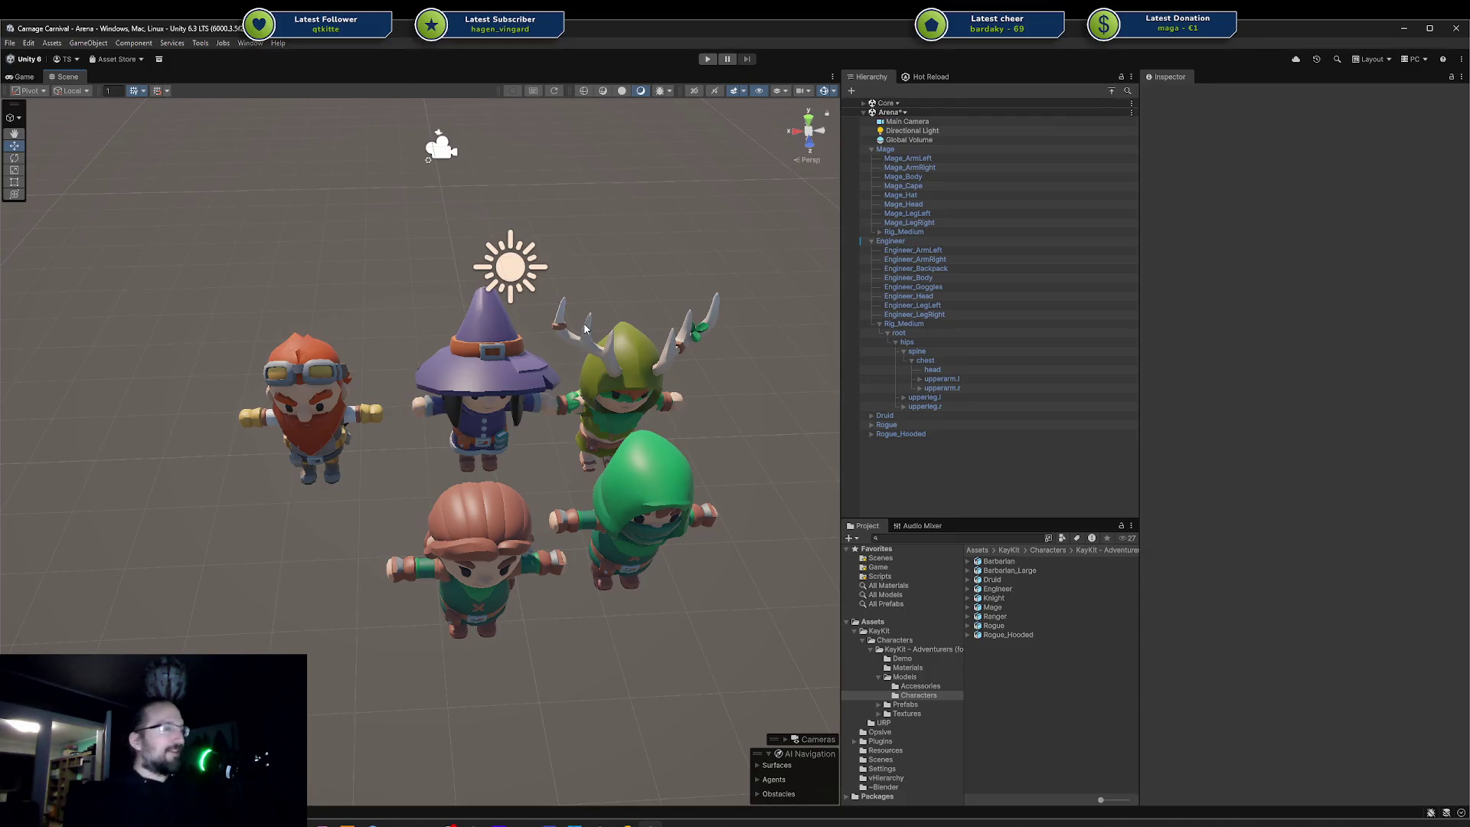
- Orbit the Scene view around the five adventurers, tilting until the horizon sits above them
mouse_move(590, 329)
mouse_down()
mouse_move(610, 315)
mouse_move(568, 291)
mouse_move(573, 272)
mouse_move(578, 254)
mouse_move(577, 300)
mouse_move(608, 264)
mouse_move(576, 309)
mouse_up()
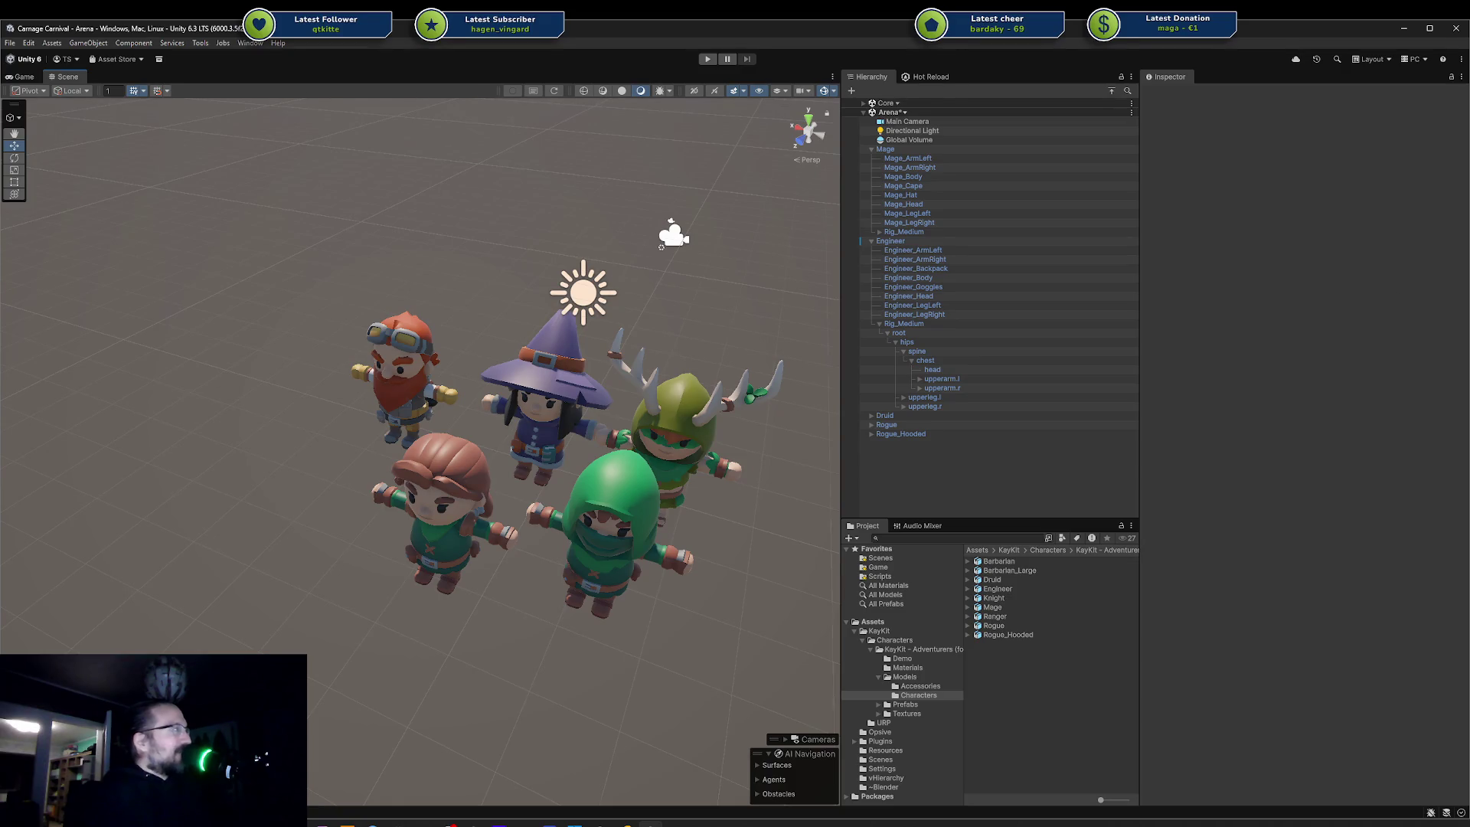
mouse_move(635, 383)
mouse_down()
mouse_move(576, 370)
mouse_move(559, 329)
mouse_move(567, 367)
mouse_up()
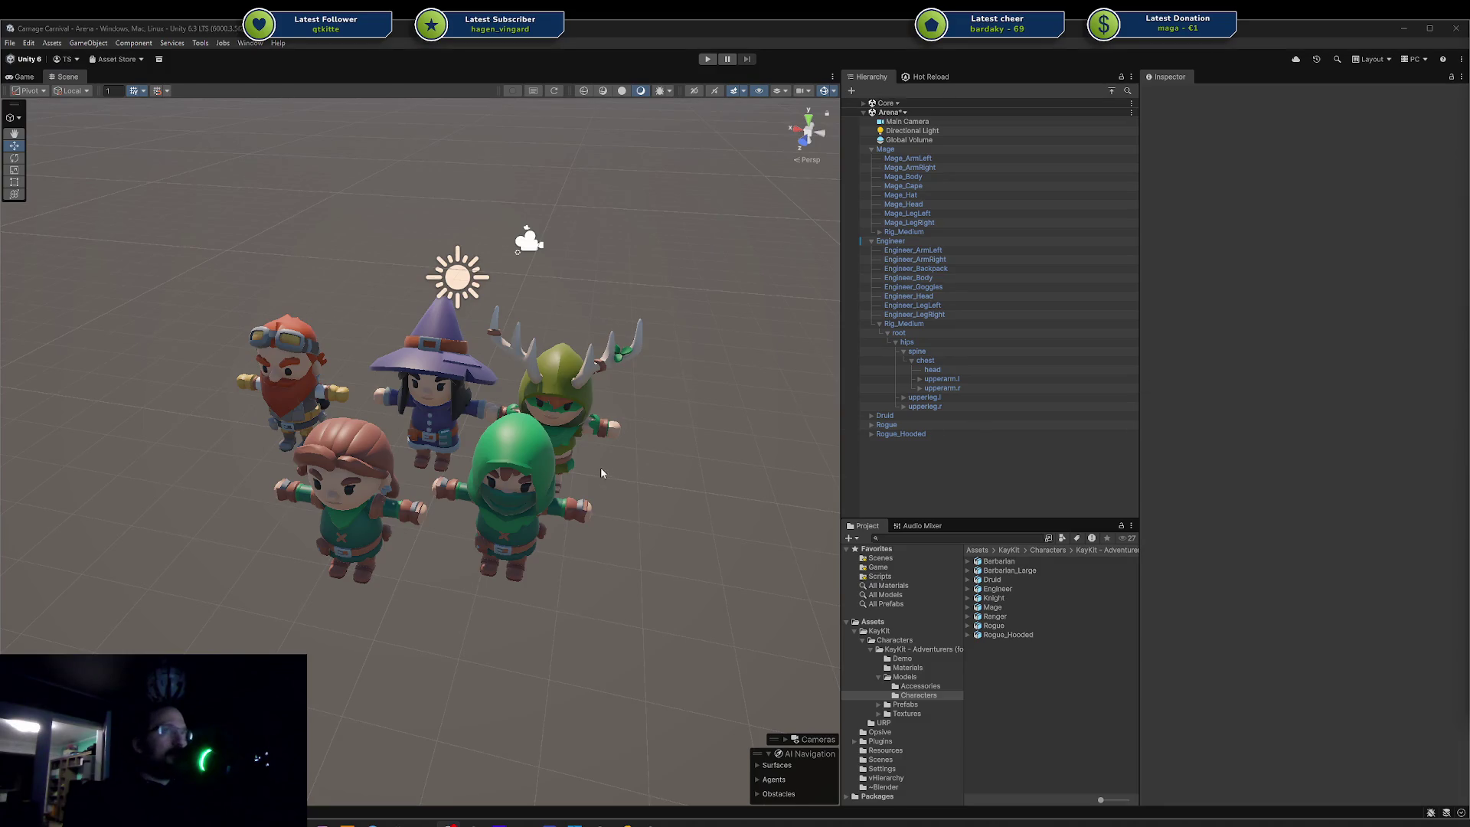
- Orbit the view down to the characters' eye level, then up to look down on the group
mouse_move(582, 444)
mouse_down()
mouse_move(590, 368)
mouse_move(576, 405)
mouse_up()
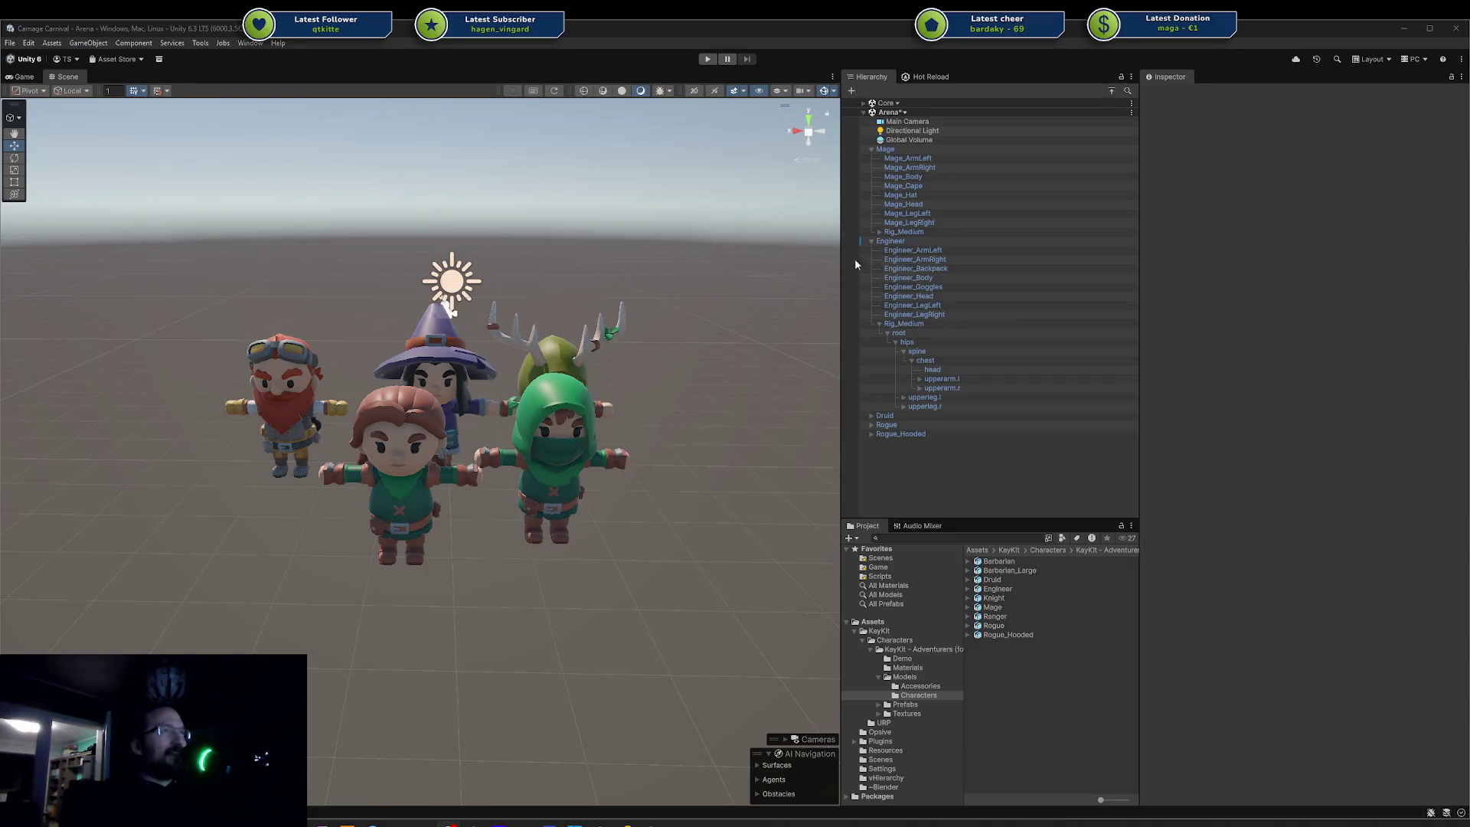
drag(690, 253, 571, 345)
click(907, 240)
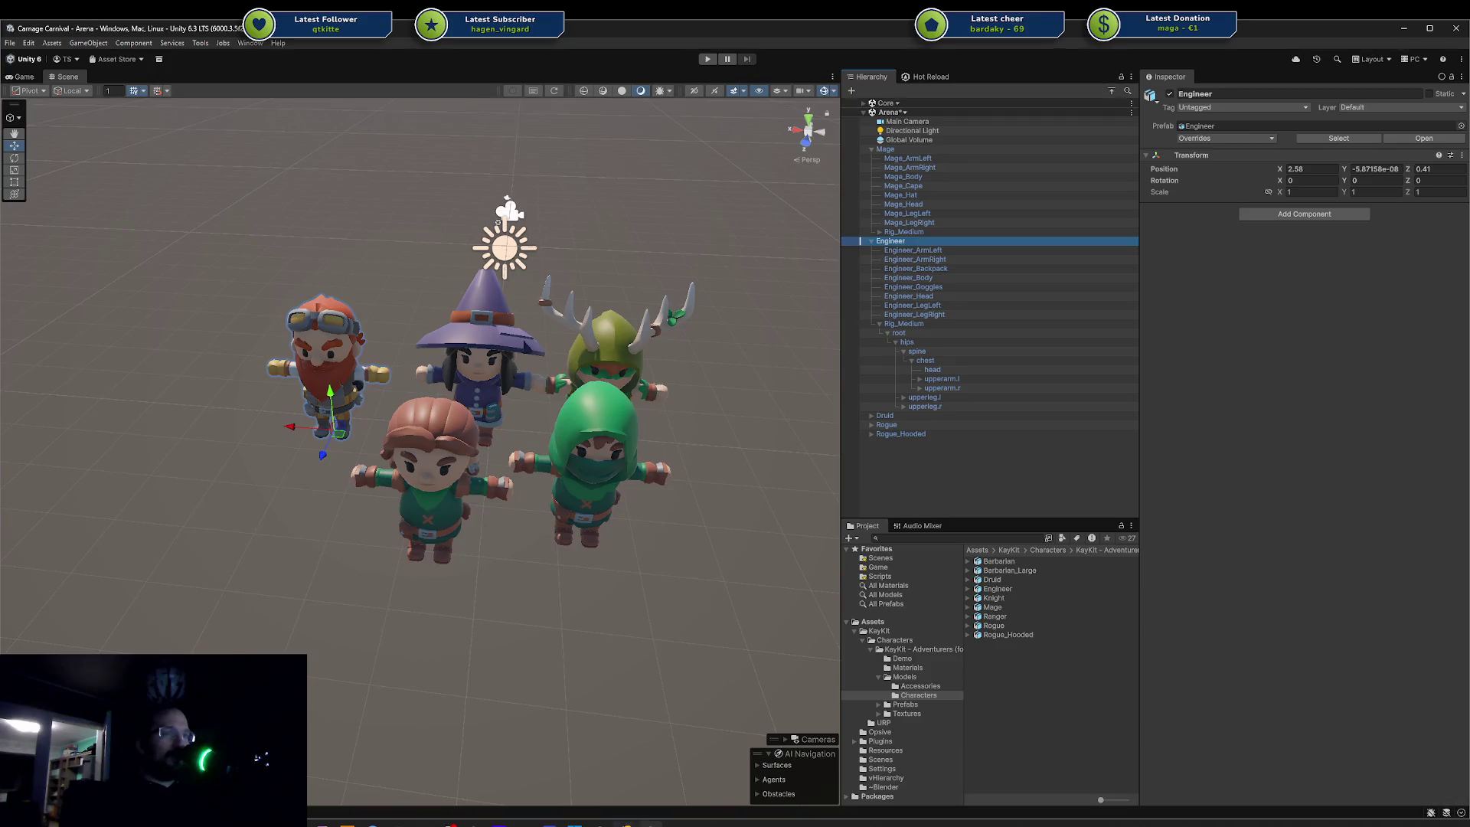
click(1339, 112)
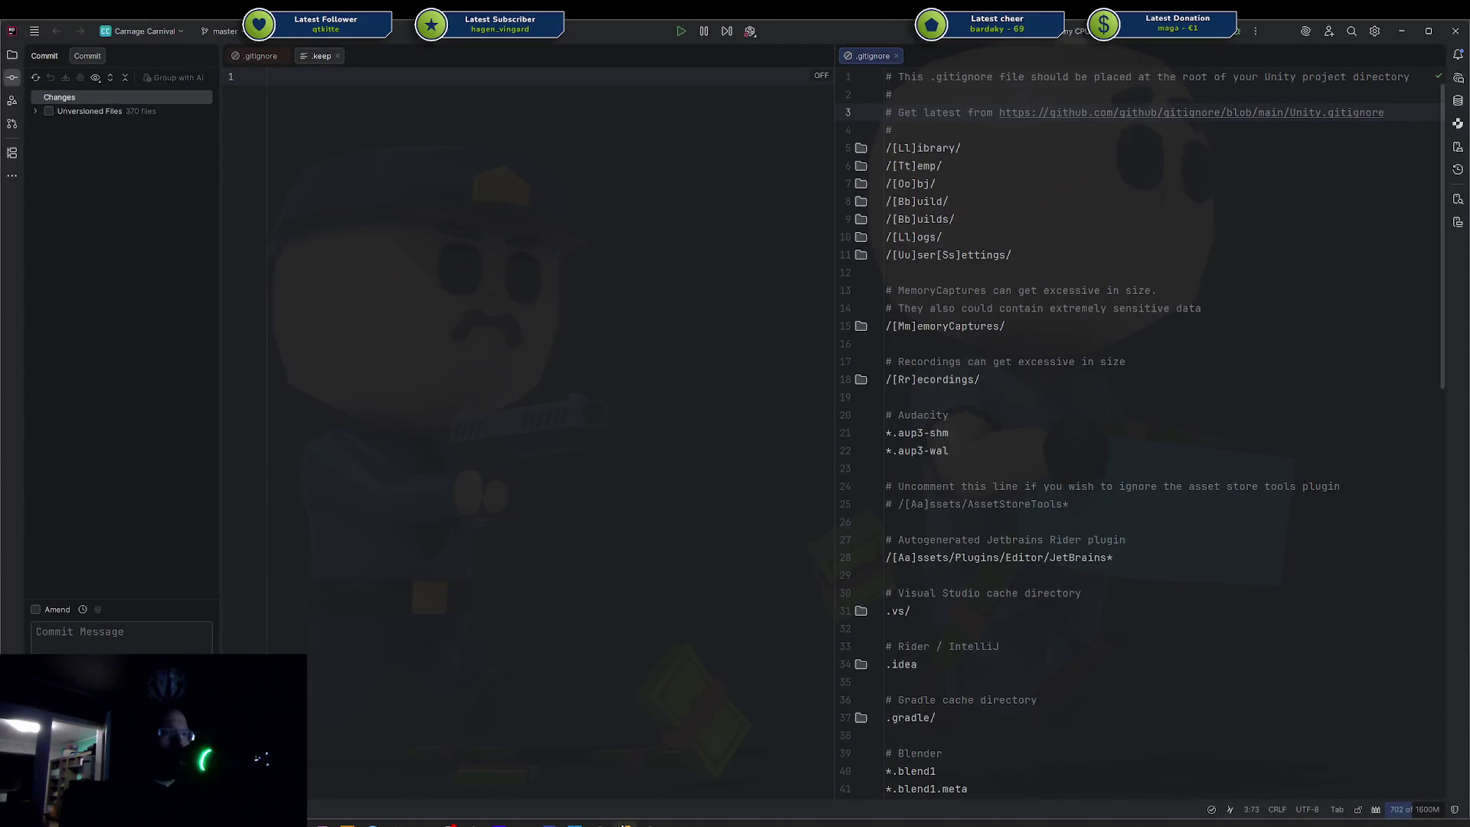
click(424, 824)
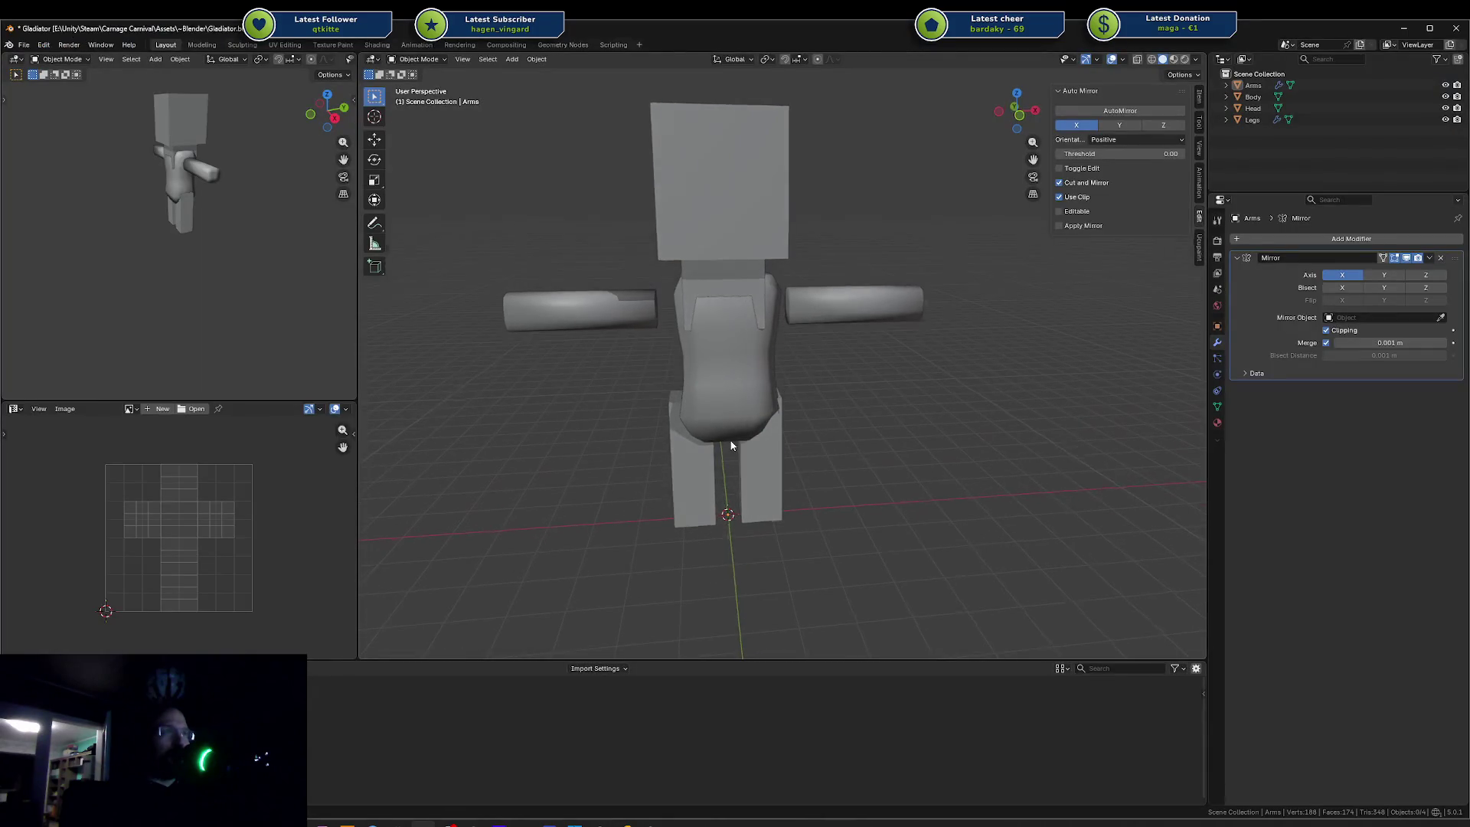
scroll(842, 375, down, 3)
scroll(862, 370, up, 4)
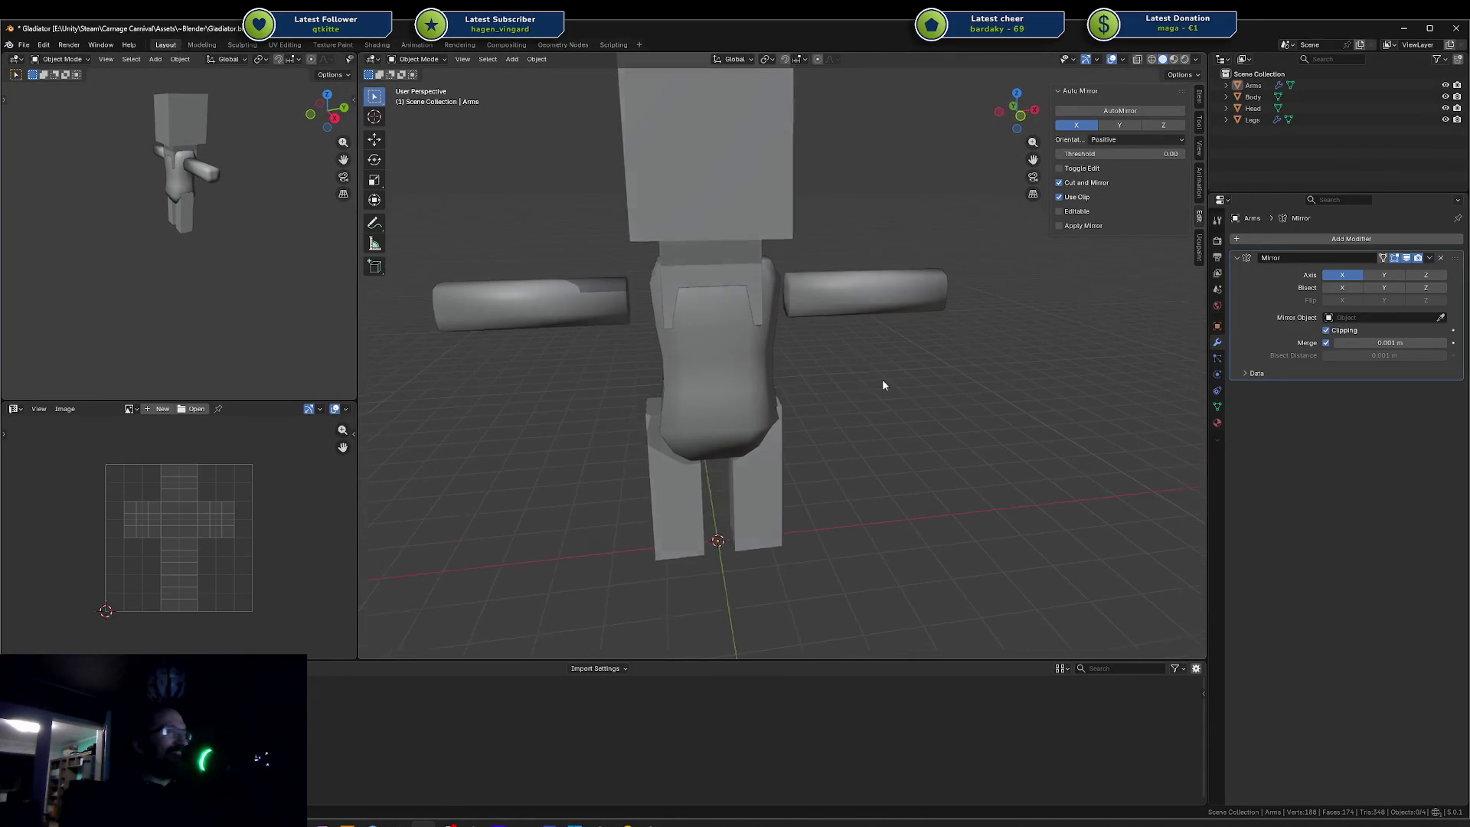
scroll(887, 396, down, 3)
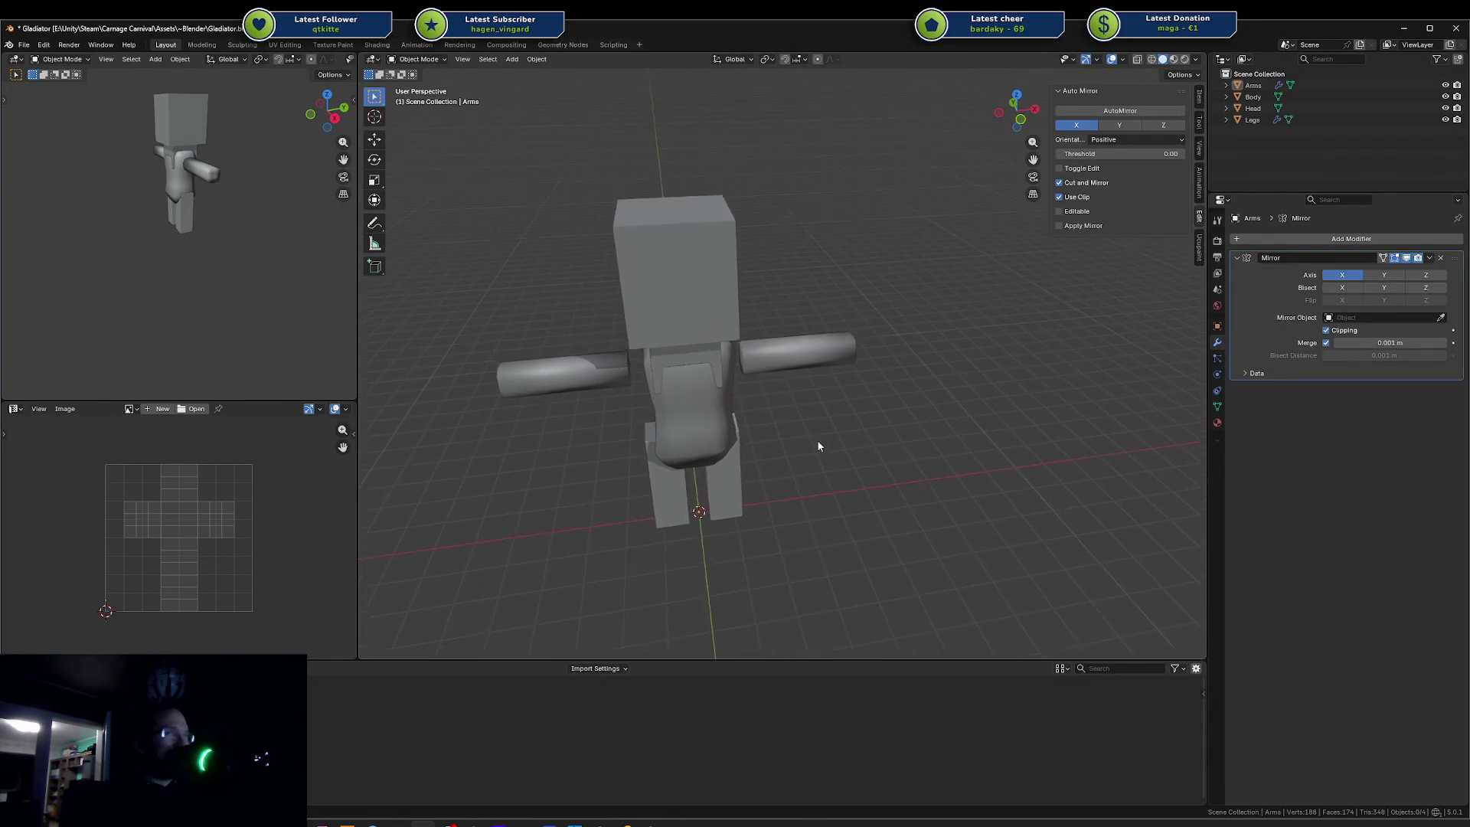
scroll(800, 452, up, 2)
click(650, 823)
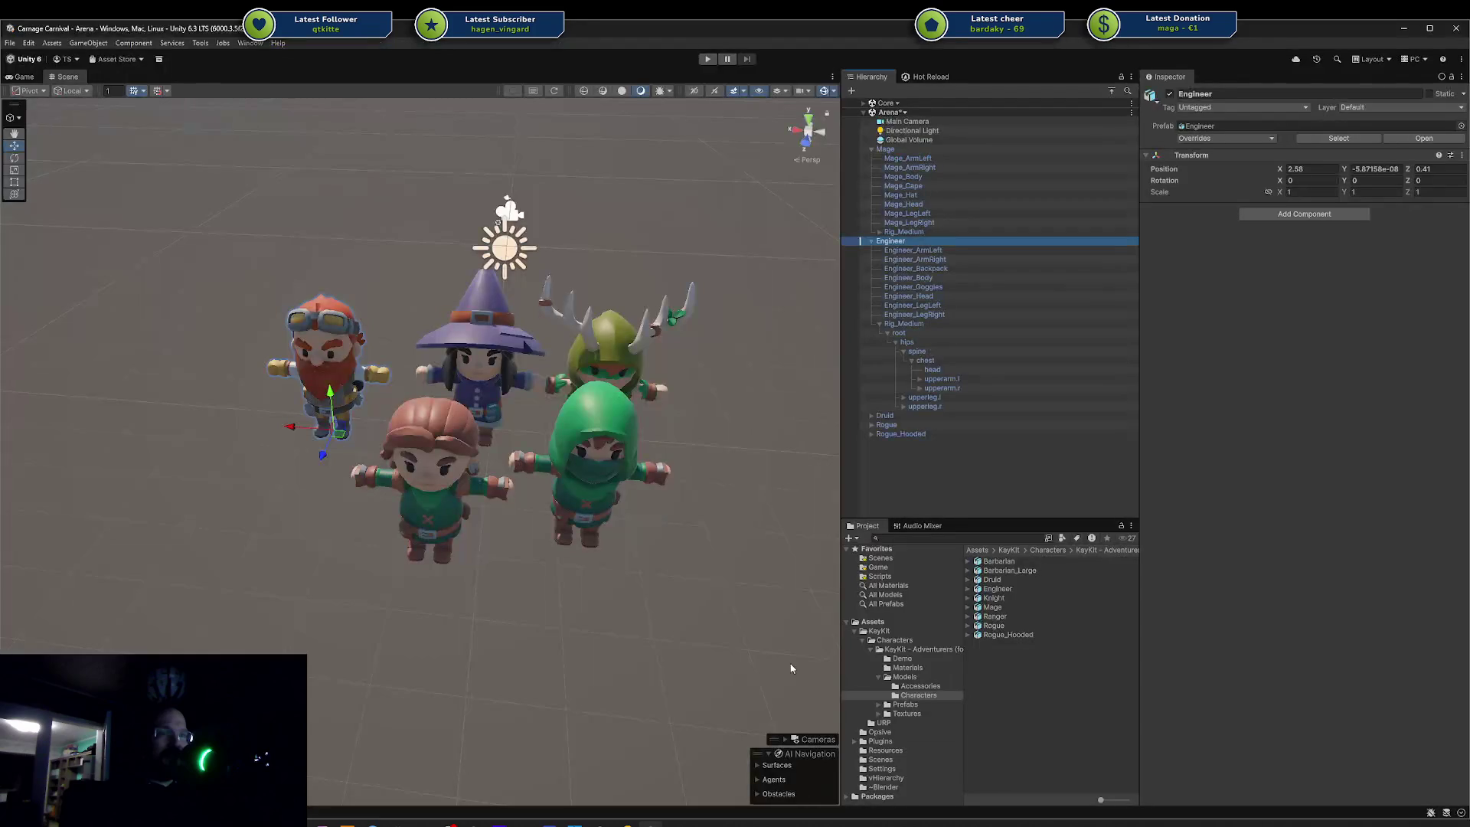
- Cycle through the Rogue's meshes to select Rogue_Body, Rogue_ArmLeft and Rogue_Head
scroll(508, 575, up, 5)
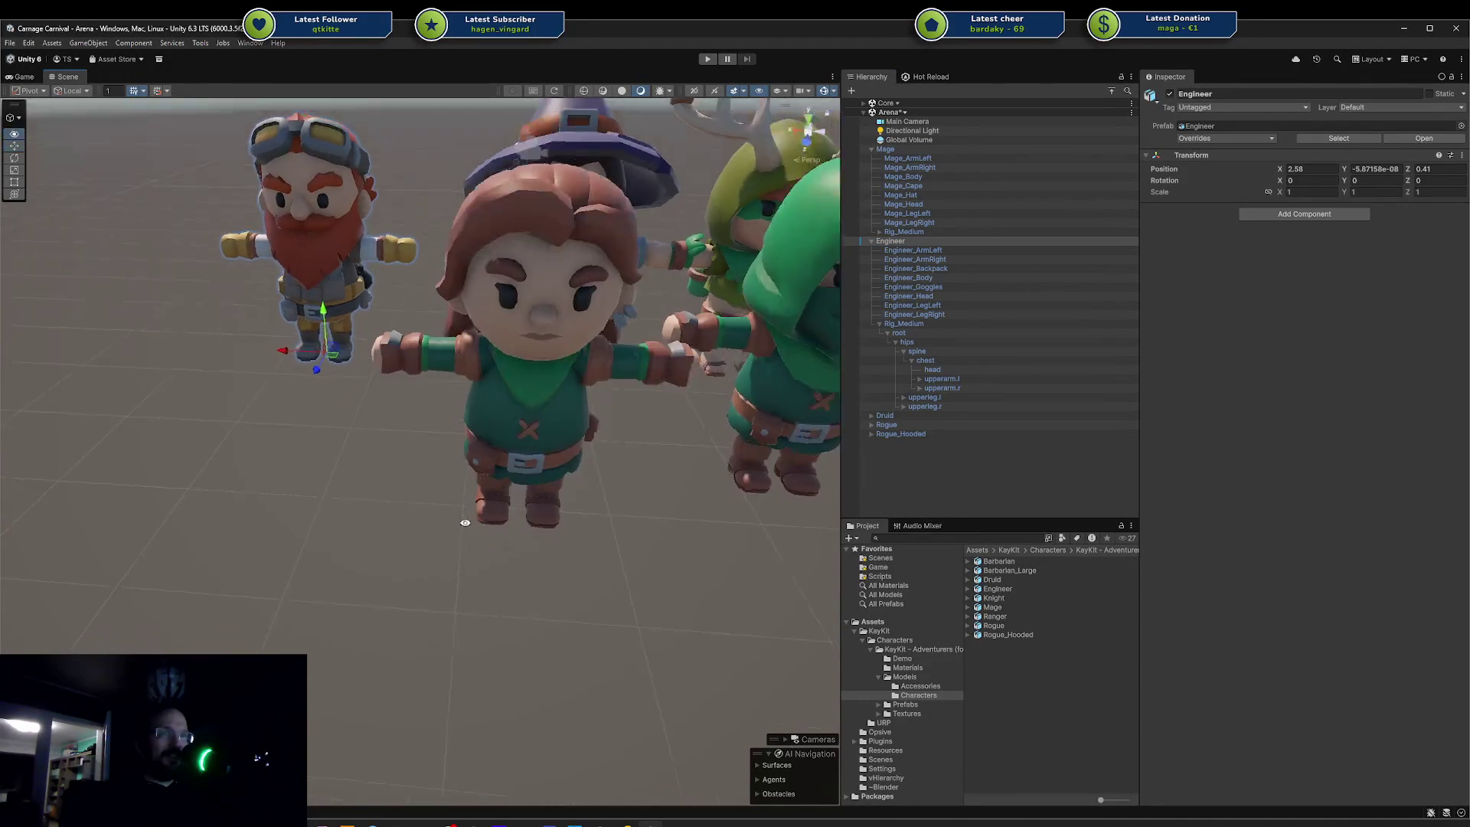
click(488, 315)
click(436, 310)
click(436, 310)
click(641, 320)
click(641, 320)
click(569, 358)
click(438, 333)
click(444, 323)
click(609, 318)
click(609, 319)
click(571, 273)
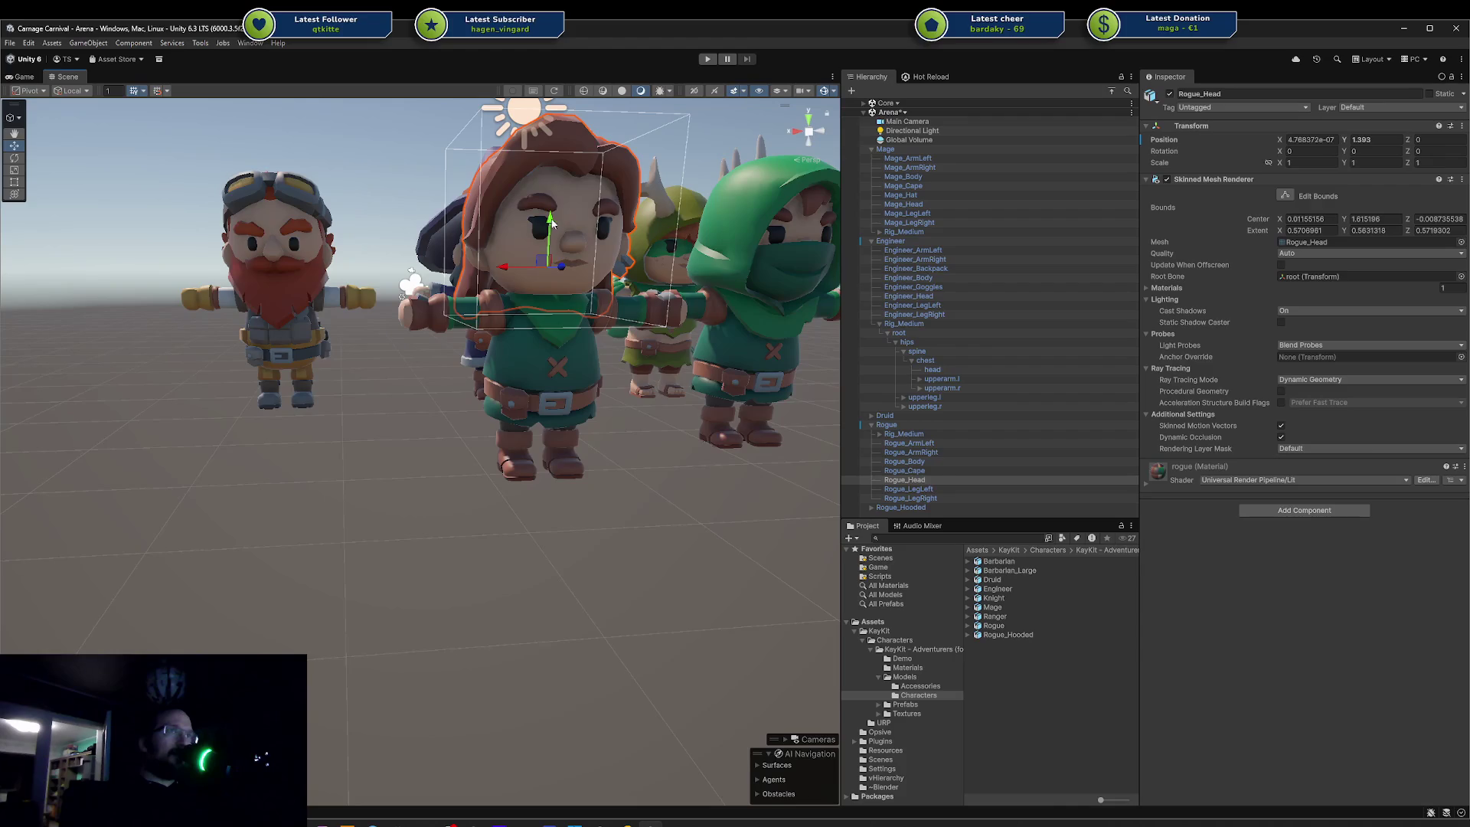
- Deselect, pan the characters closer, select Rogue_ArmRight and orbit to a front view
click(586, 435)
mouse_move(586, 435)
mouse_down()
mouse_move(486, 516)
mouse_move(420, 498)
mouse_move(676, 479)
mouse_move(758, 507)
mouse_move(658, 452)
mouse_up()
click(666, 399)
mouse_move(672, 399)
mouse_down()
mouse_move(413, 382)
mouse_move(453, 284)
mouse_move(414, 429)
mouse_up()
scroll(400, 453, up, 3)
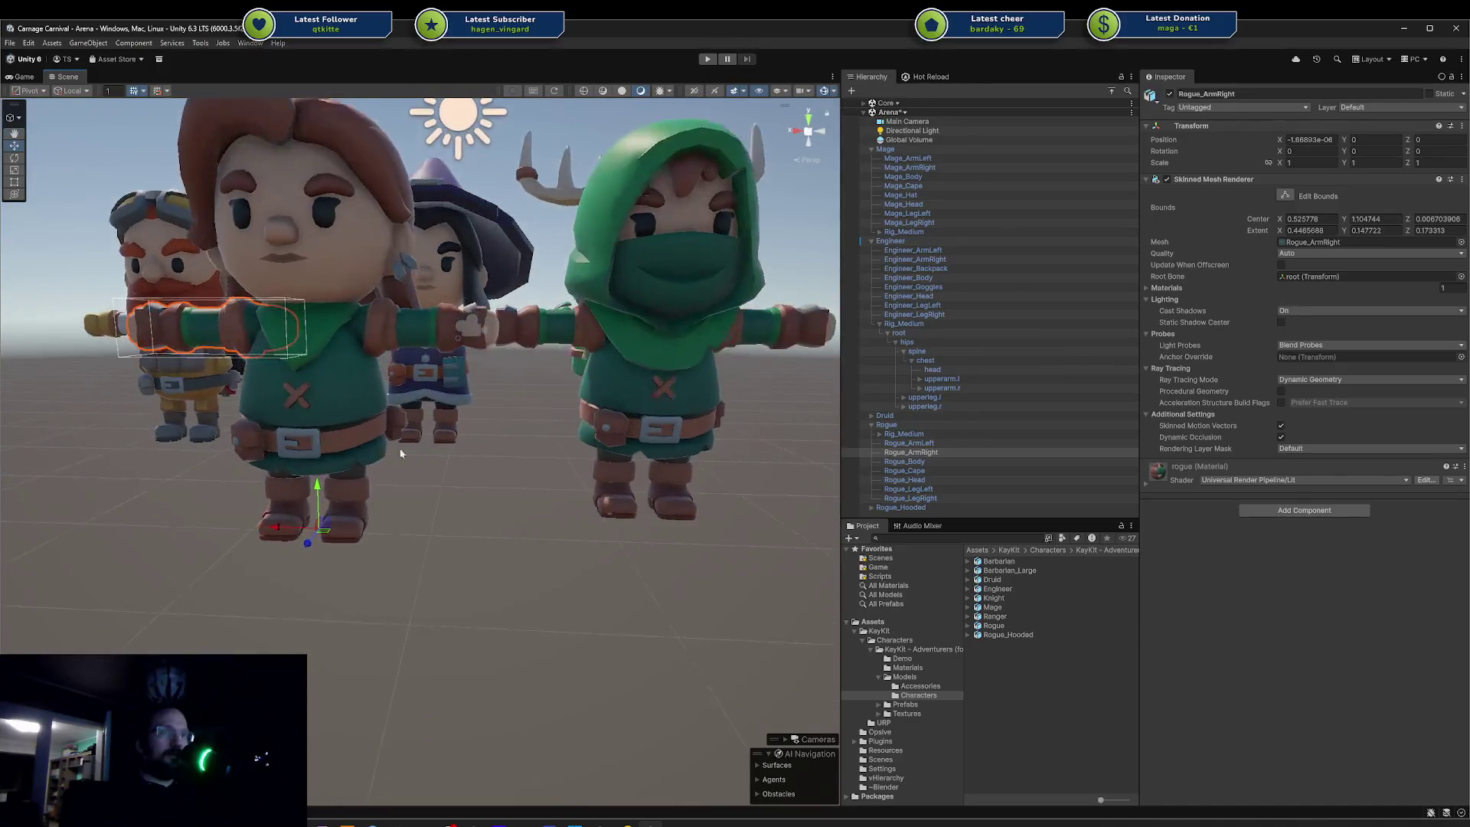
scroll(400, 453, up, 6)
- Select Rogue_LegLeft, RogueHooded_LegRight and Mage_LegLeft, then deselect and orbit out to the group
click(318, 473)
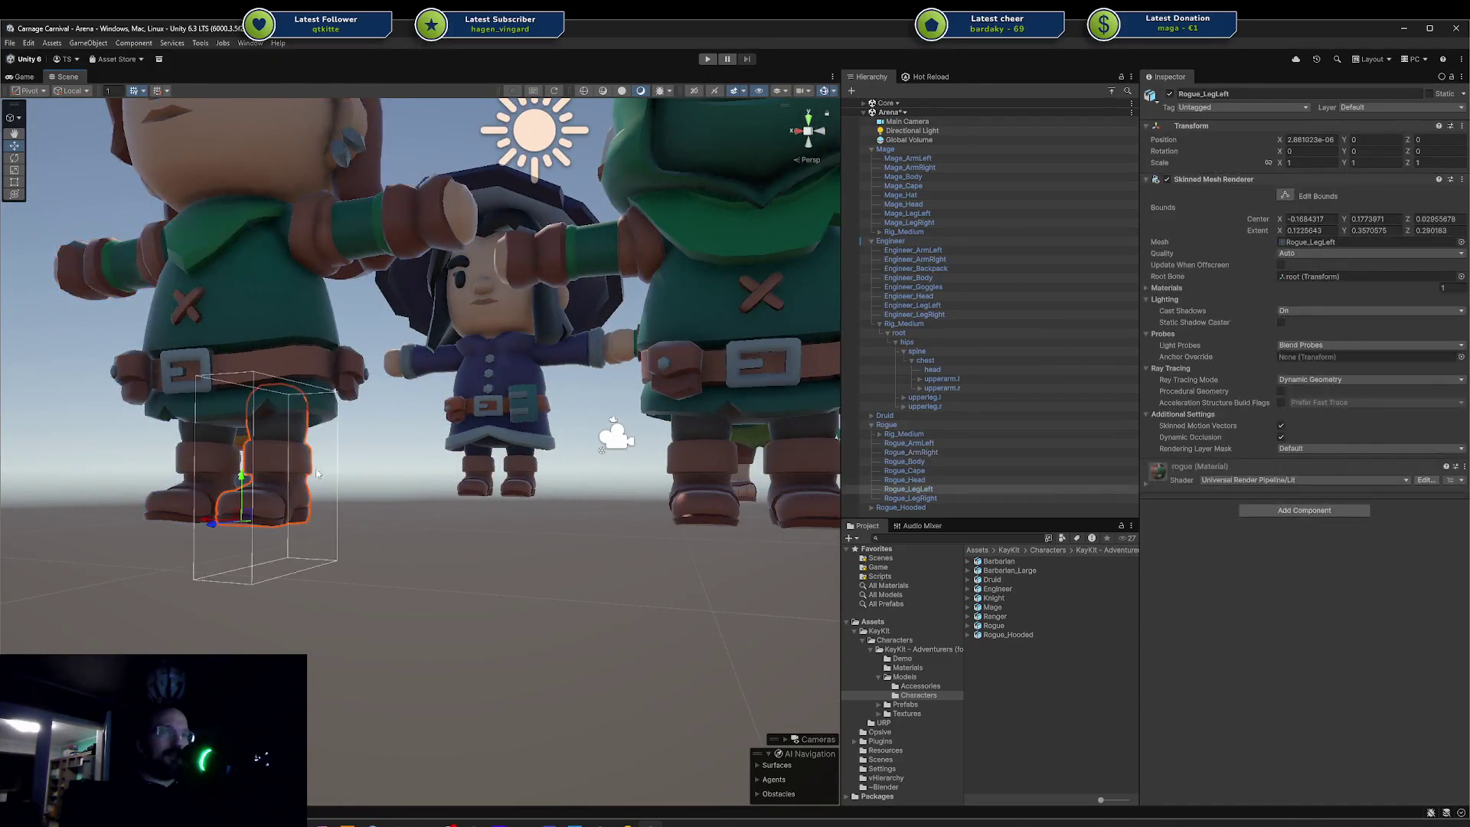
click(720, 467)
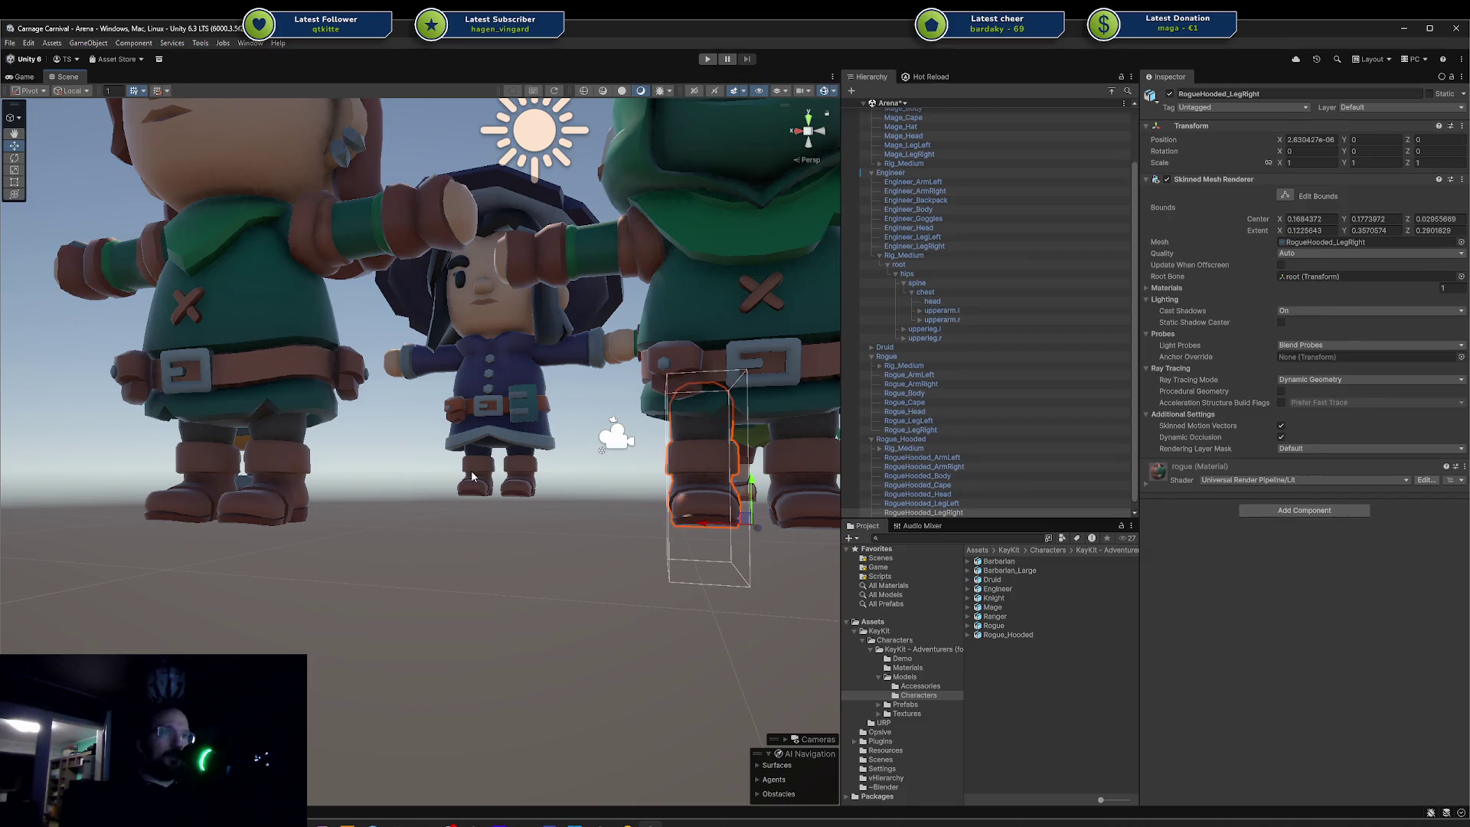
click(515, 475)
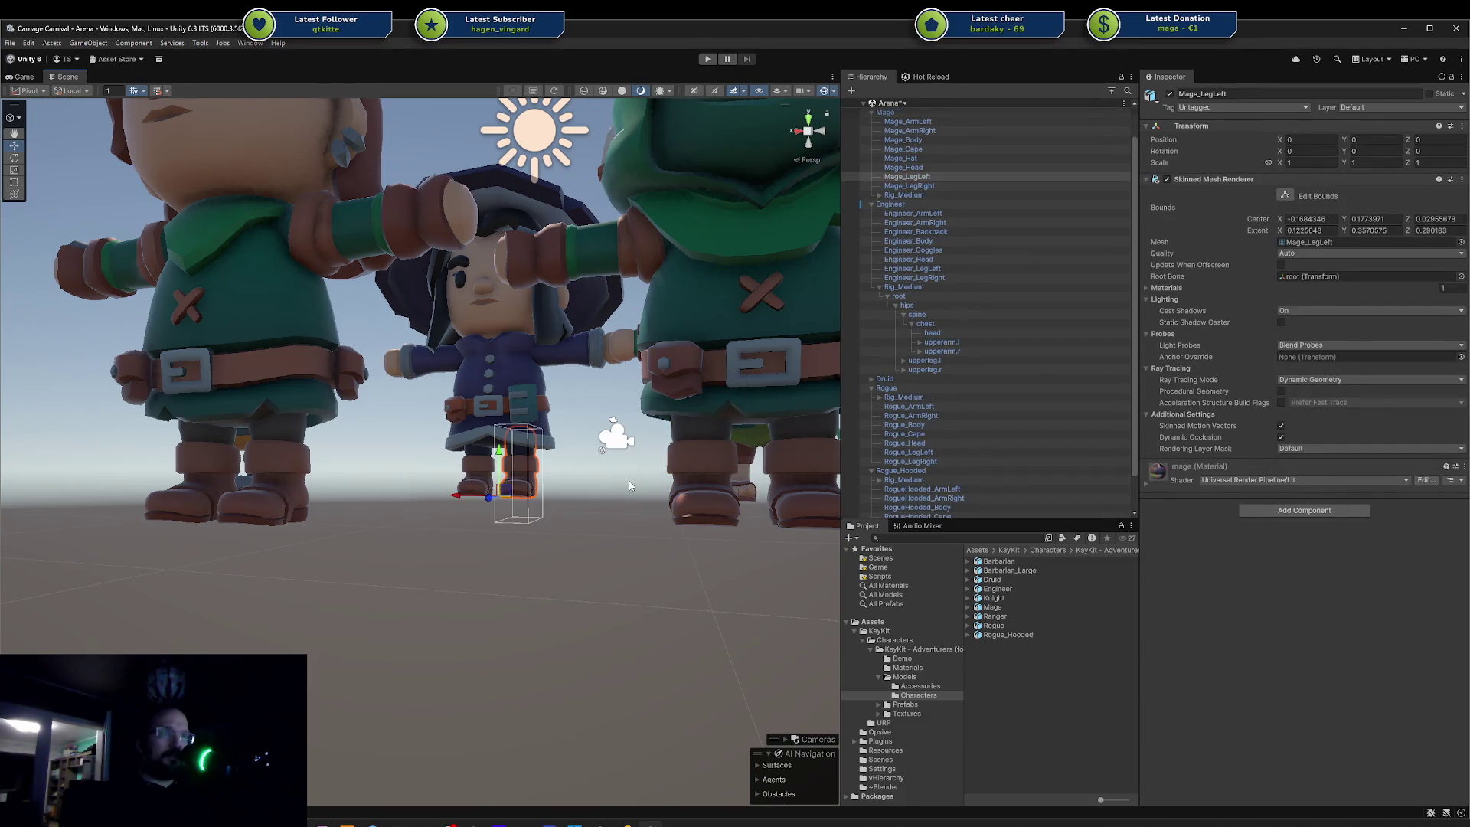
scroll(536, 505, down, 3)
click(531, 564)
drag(531, 564, 217, 478)
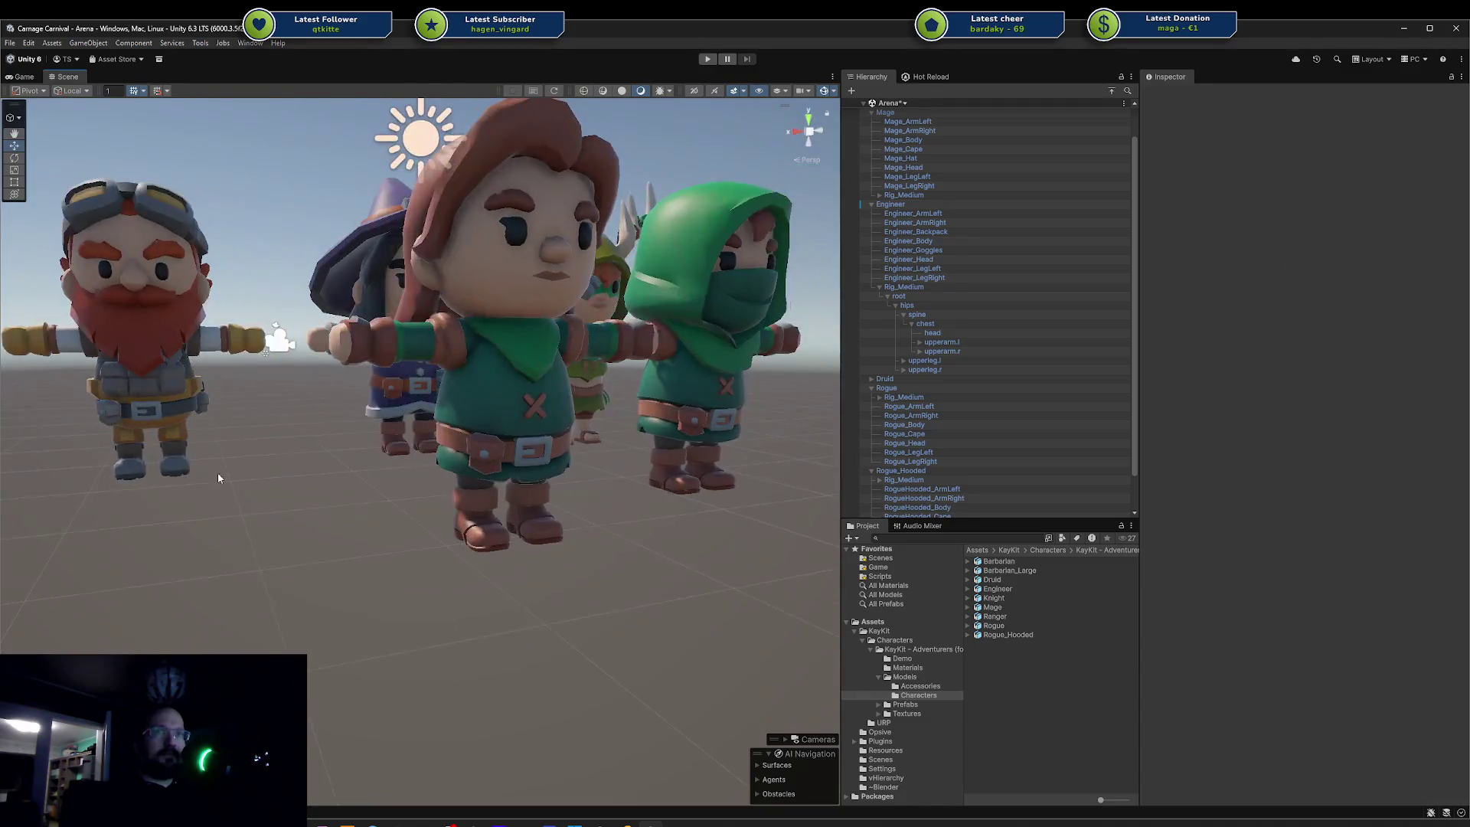
- Select and frame Engineer_LegLeft, then select Engineer_Body and orbit round to its front
click(191, 466)
key(f)
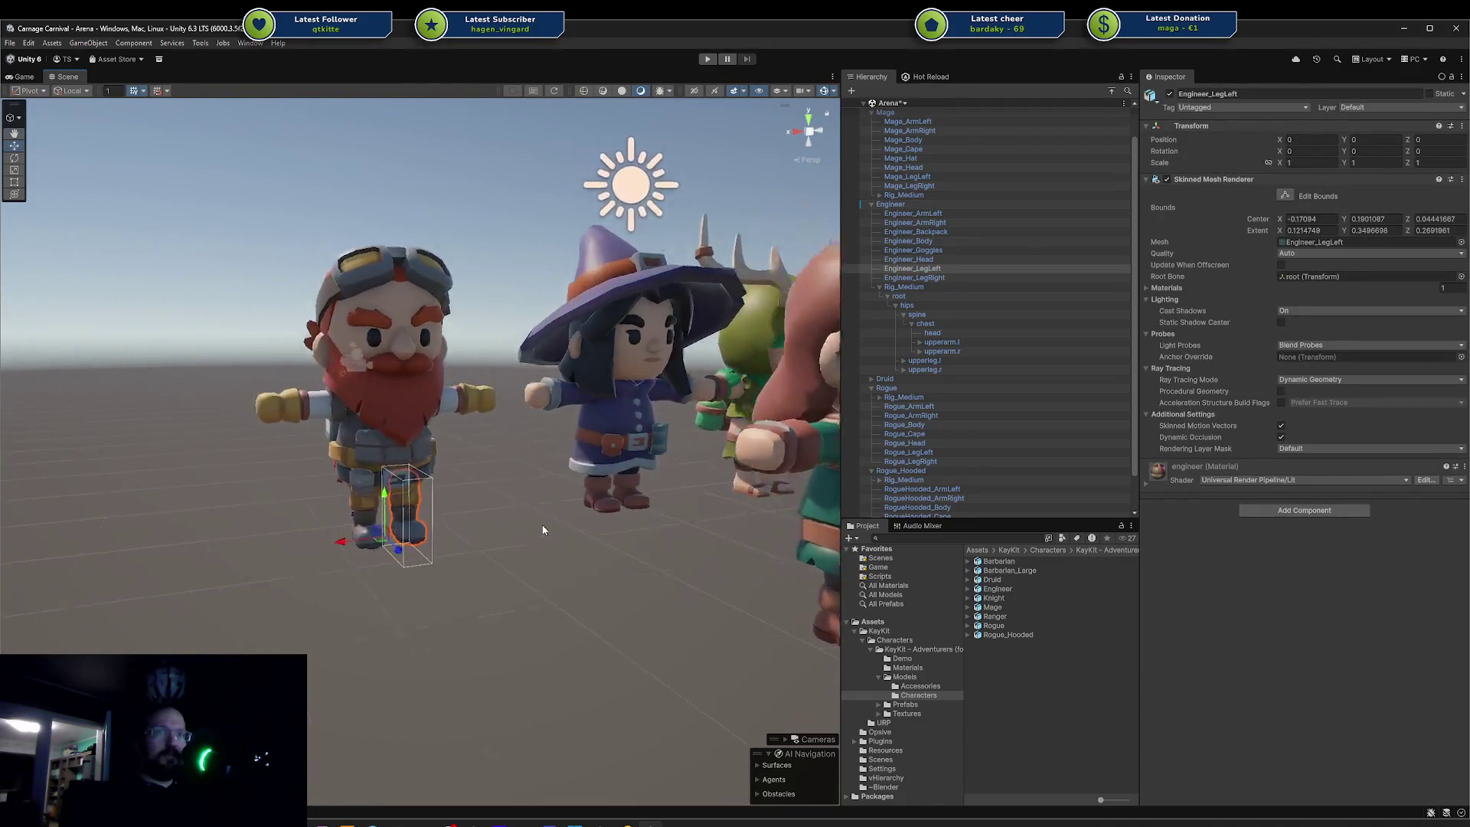
mouse_move(549, 462)
mouse_down()
mouse_move(466, 394)
mouse_move(488, 389)
mouse_move(493, 414)
mouse_move(515, 367)
mouse_up()
click(469, 396)
mouse_move(582, 414)
mouse_down()
mouse_move(459, 394)
mouse_move(541, 600)
mouse_move(498, 508)
mouse_move(414, 469)
mouse_move(327, 488)
mouse_move(322, 457)
mouse_up()
scroll(429, 387, up, 5)
scroll(390, 462, down, 5)
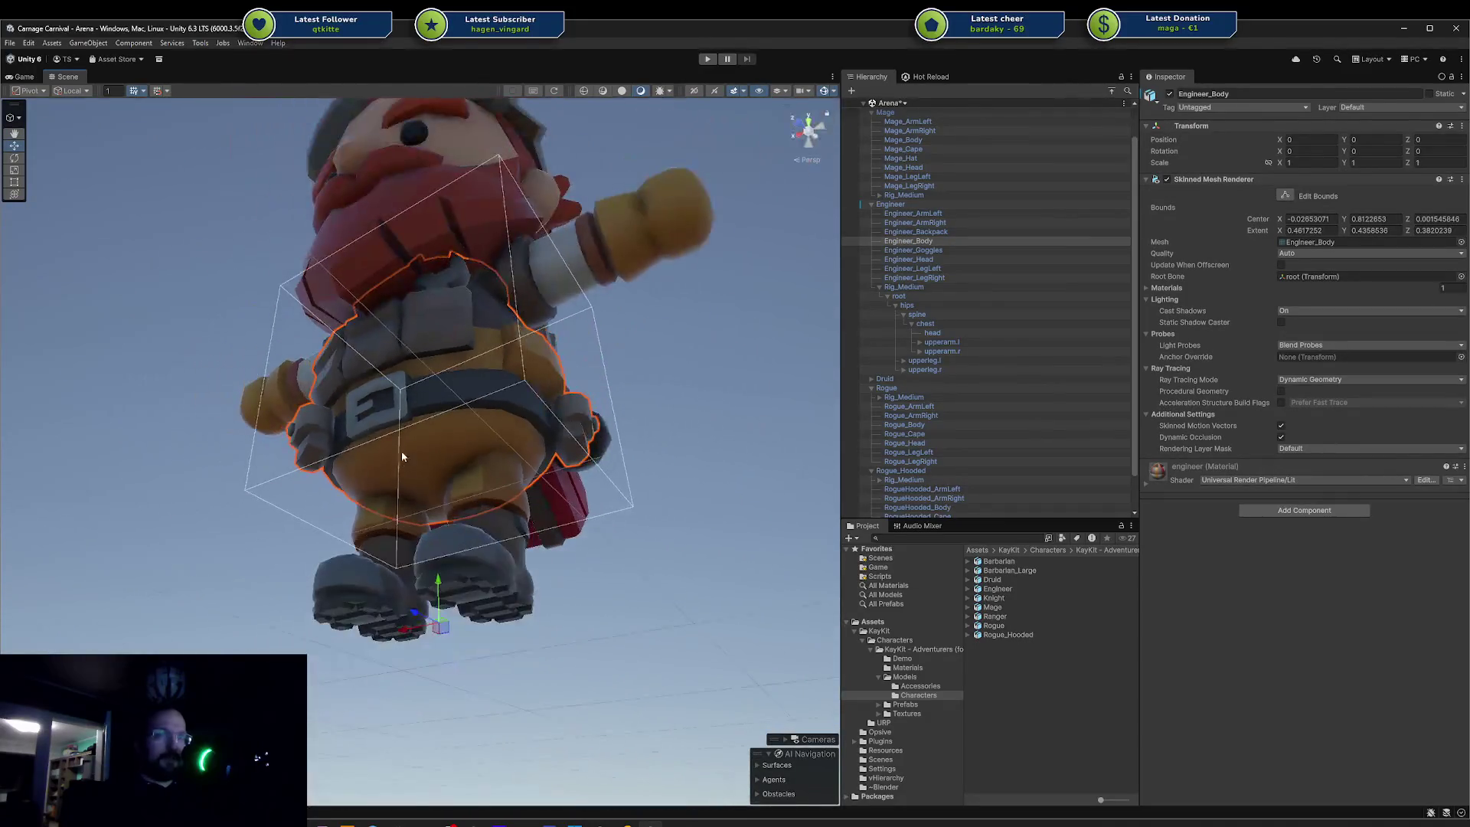
drag(472, 417, 266, 442)
- Select Mage_Body, the Druid, RogueHooded_LegLeft and Rogue_LegLeft in turn
click(415, 446)
mouse_move(421, 444)
mouse_down()
mouse_move(455, 466)
mouse_move(526, 420)
mouse_move(360, 456)
mouse_up()
scroll(456, 465, down, 5)
click(527, 419)
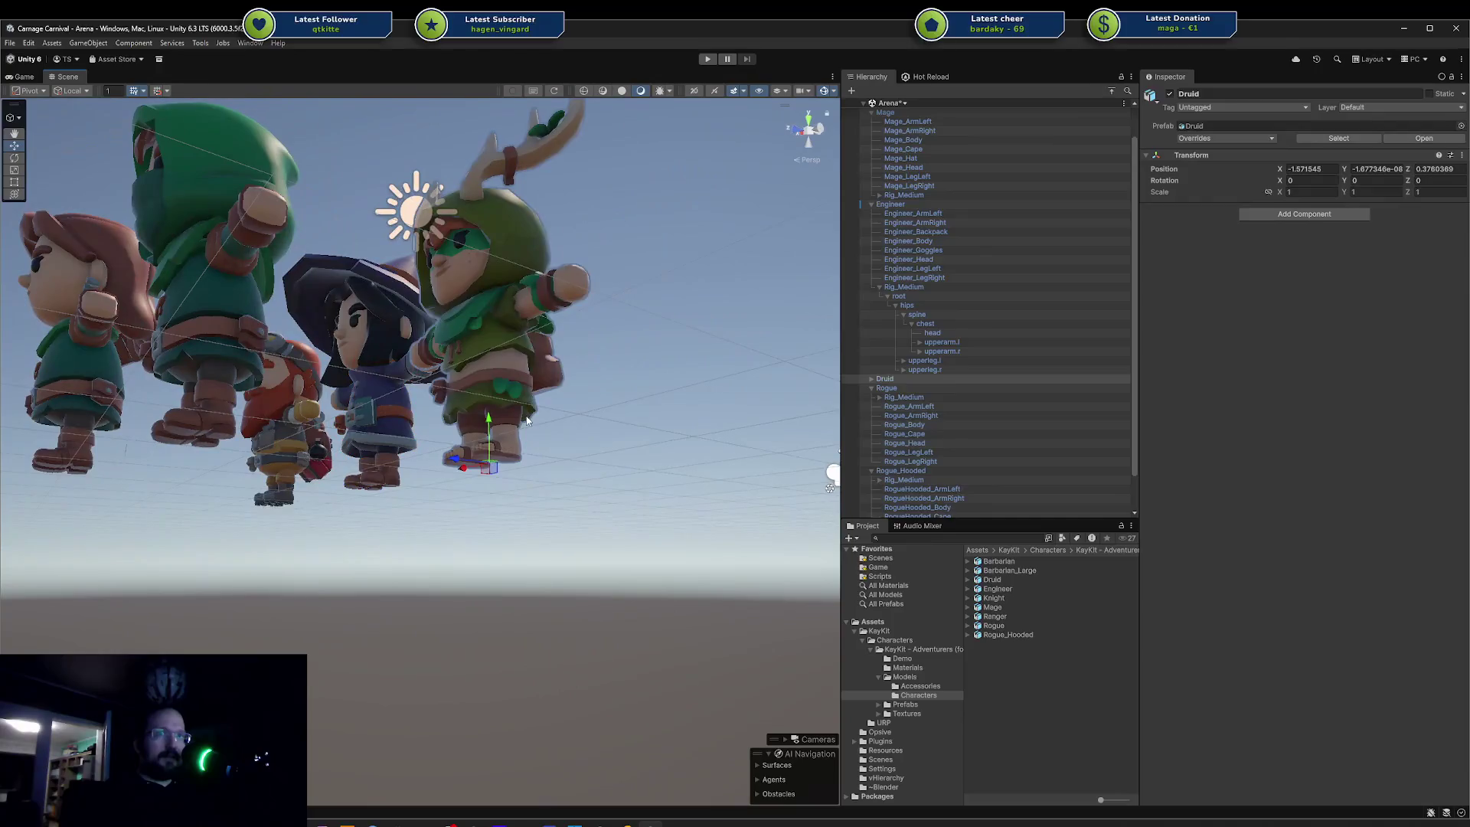
click(527, 420)
click(351, 460)
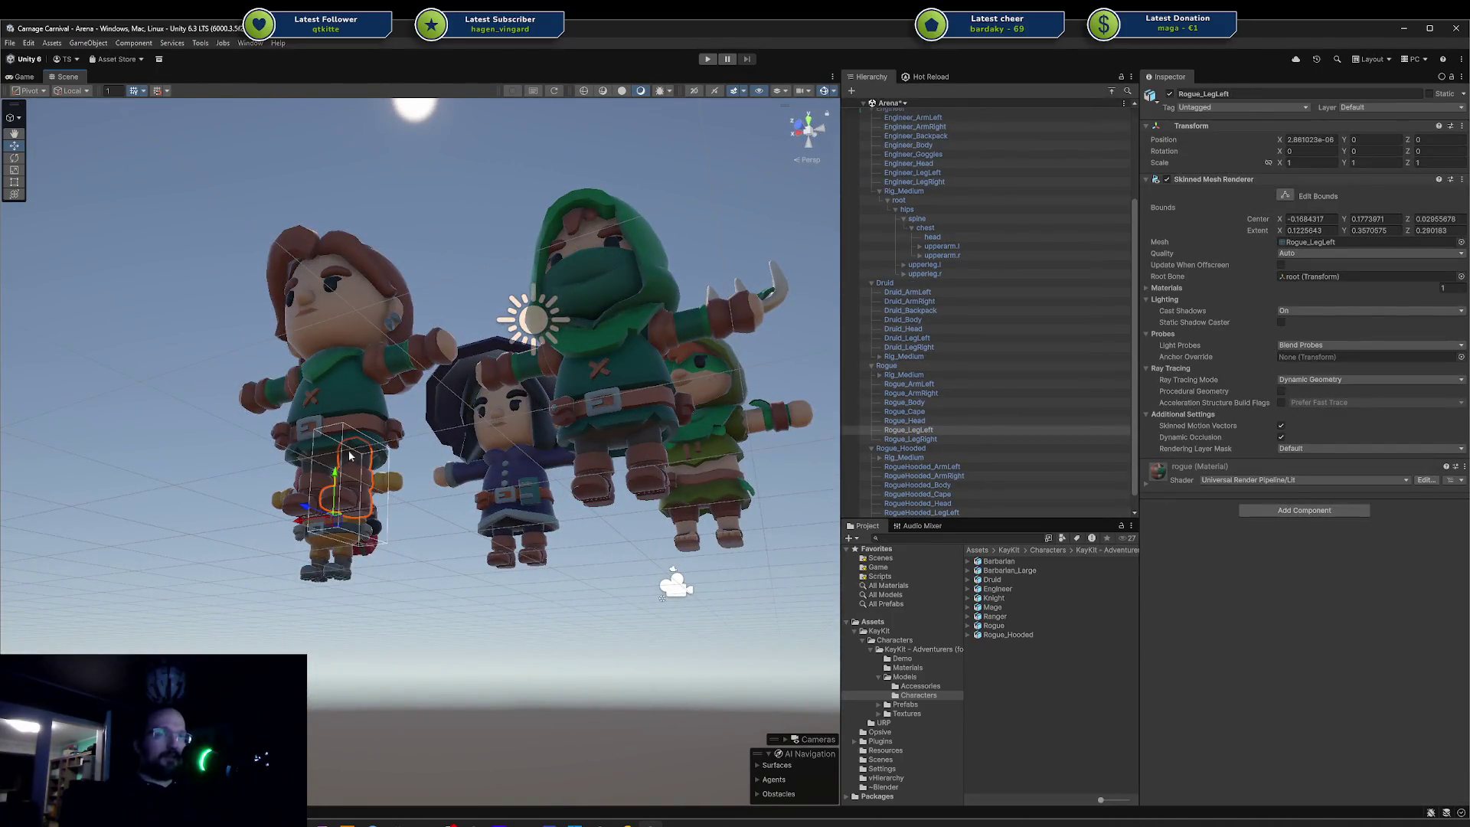
- Zoom in and orbit below to select Rogue_Body, then deselect and return to a level view
click(389, 459)
scroll(321, 475, up, 10)
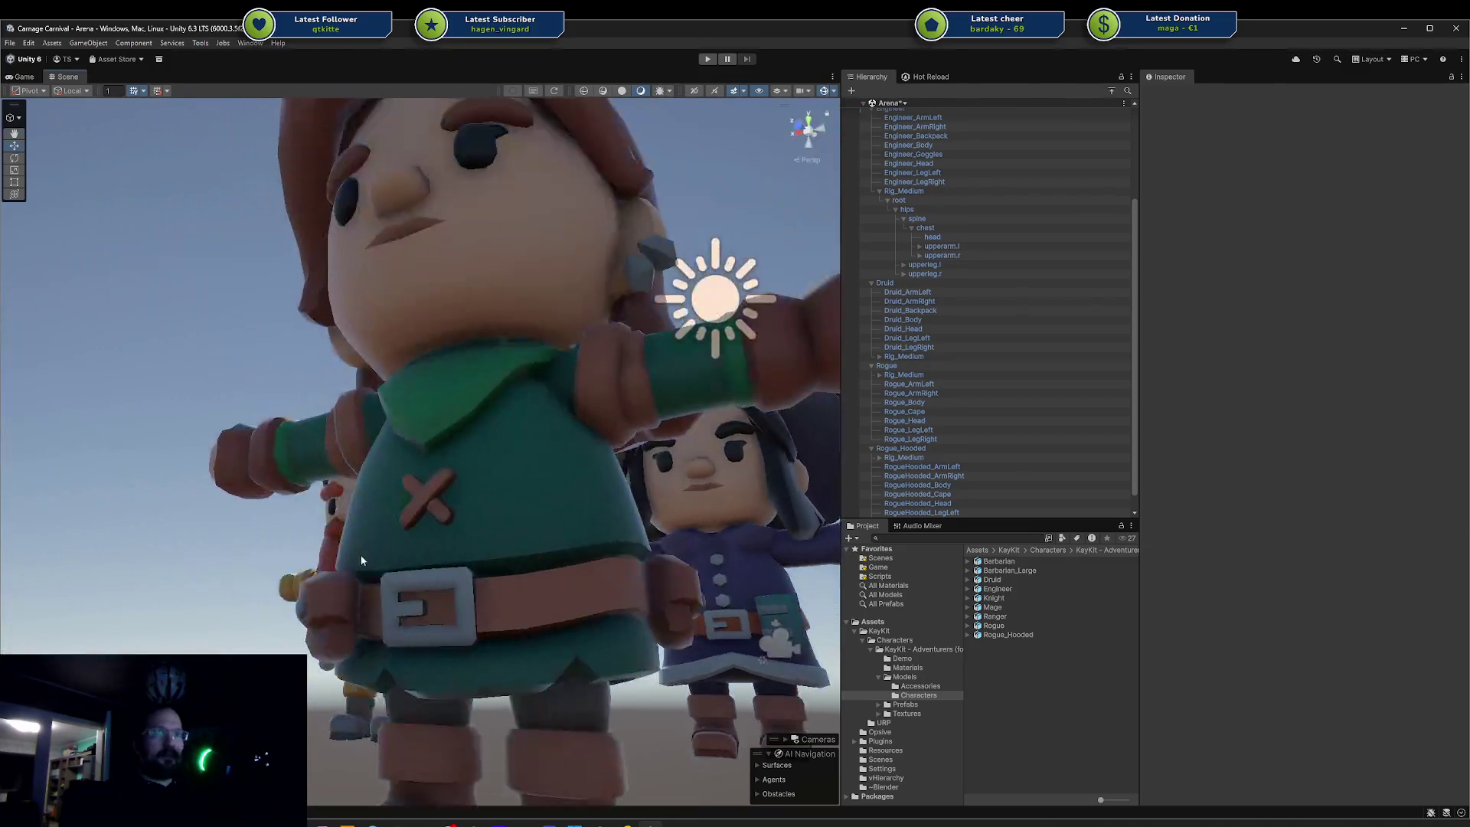
drag(362, 560, 435, 493)
click(527, 499)
click(527, 499)
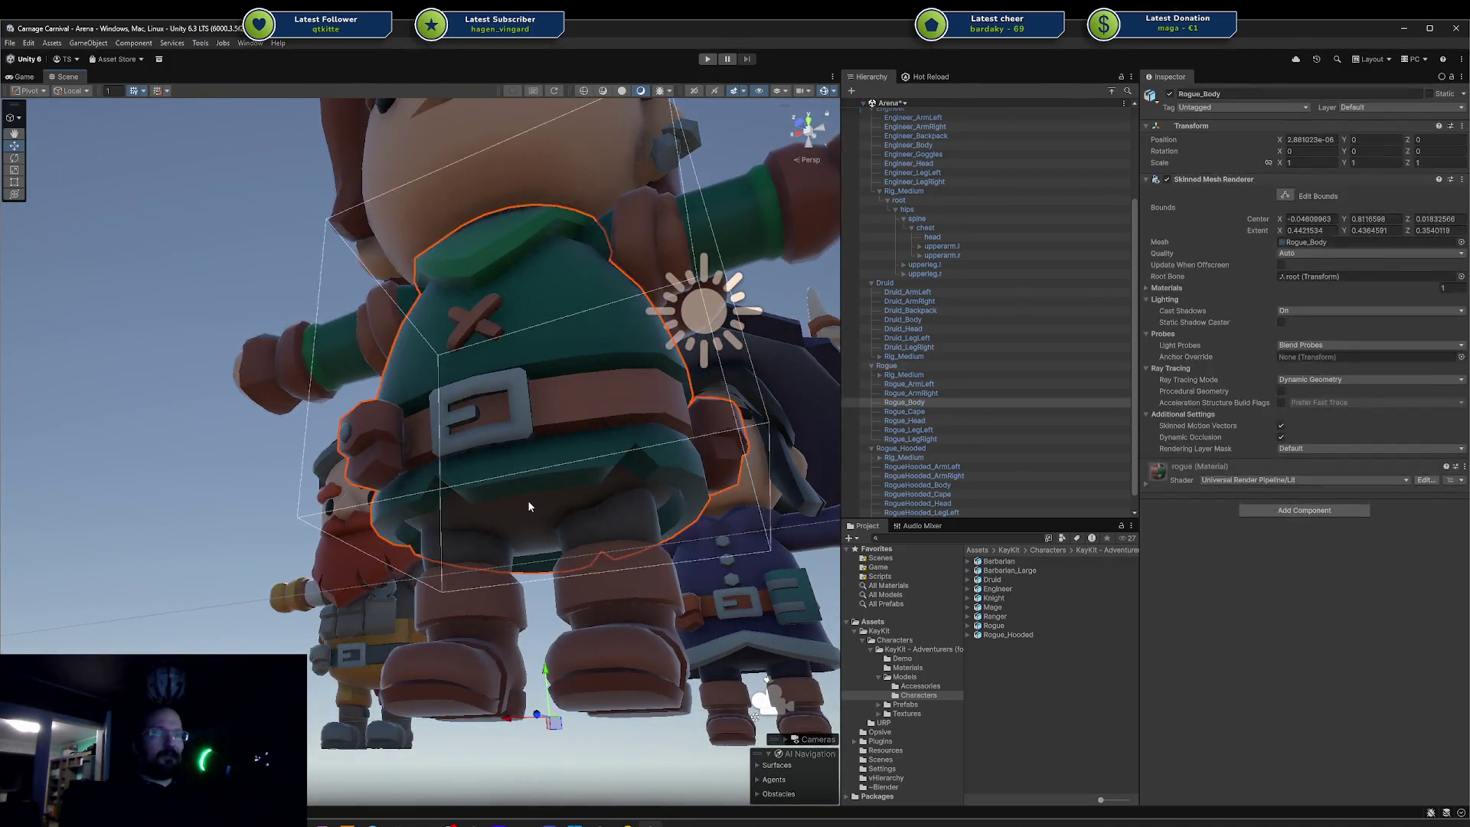
click(305, 557)
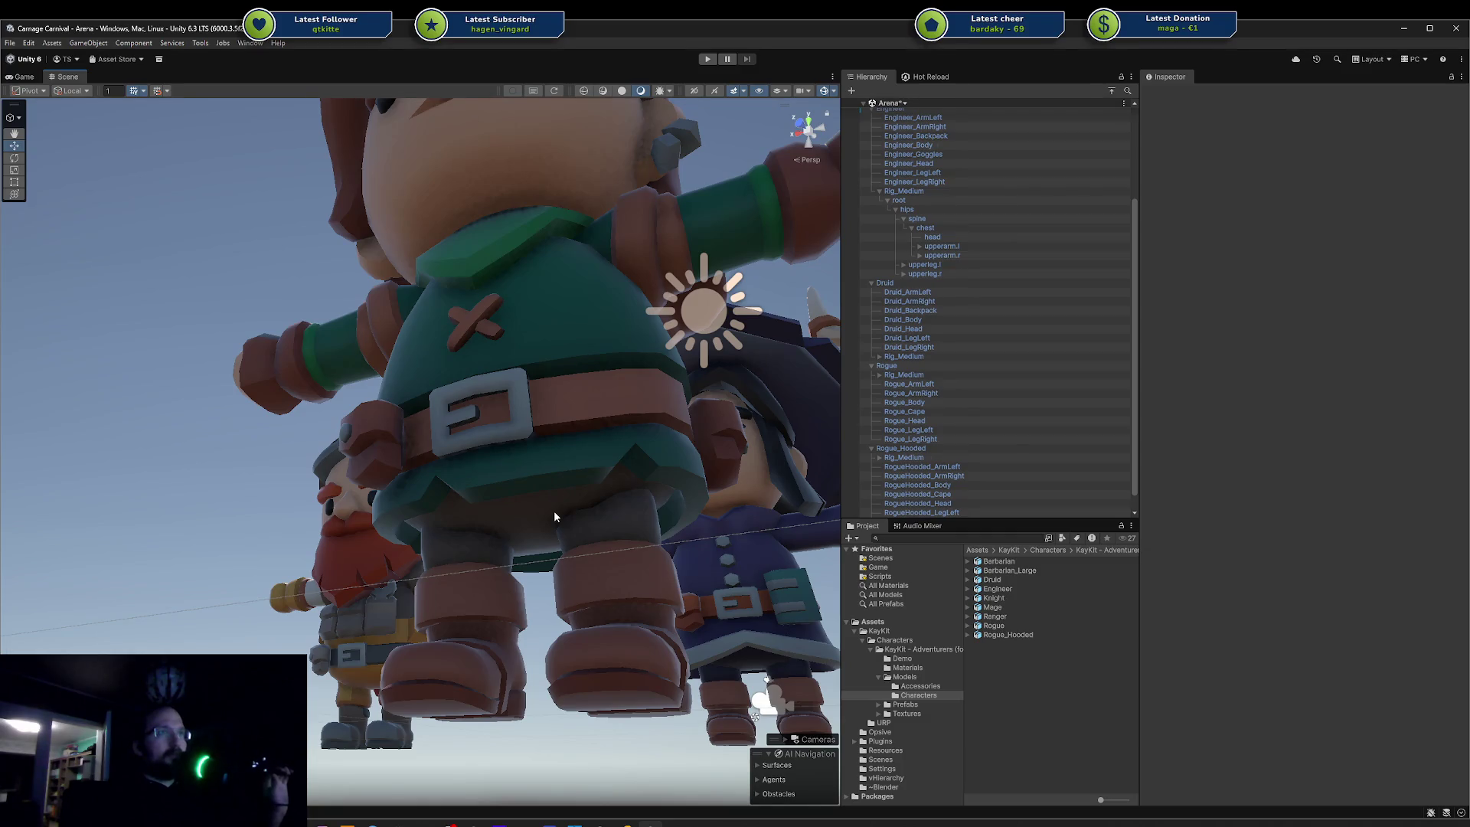
mouse_move(553, 516)
mouse_down()
mouse_move(426, 540)
mouse_move(550, 423)
mouse_move(550, 471)
mouse_up()
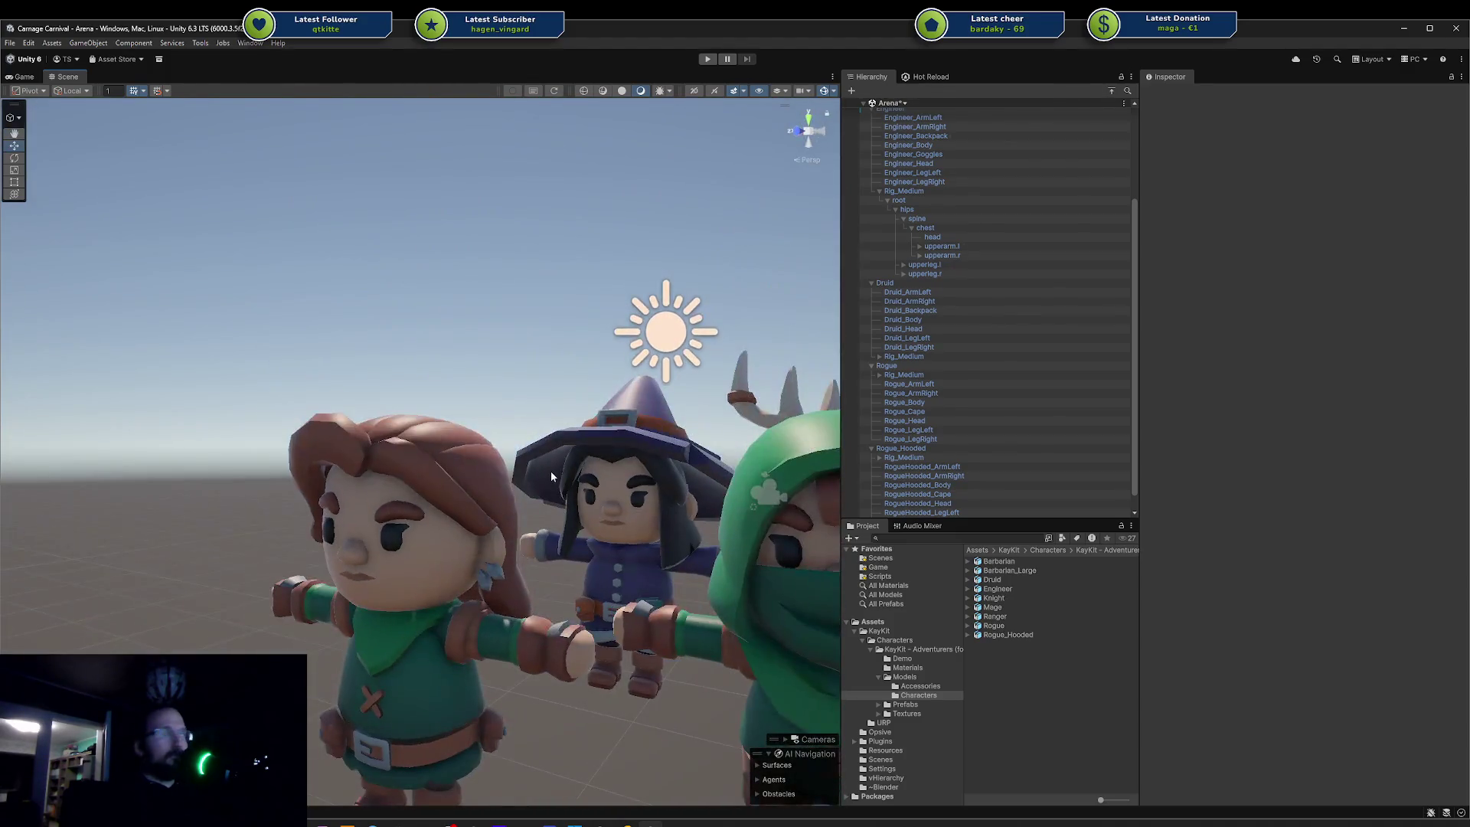
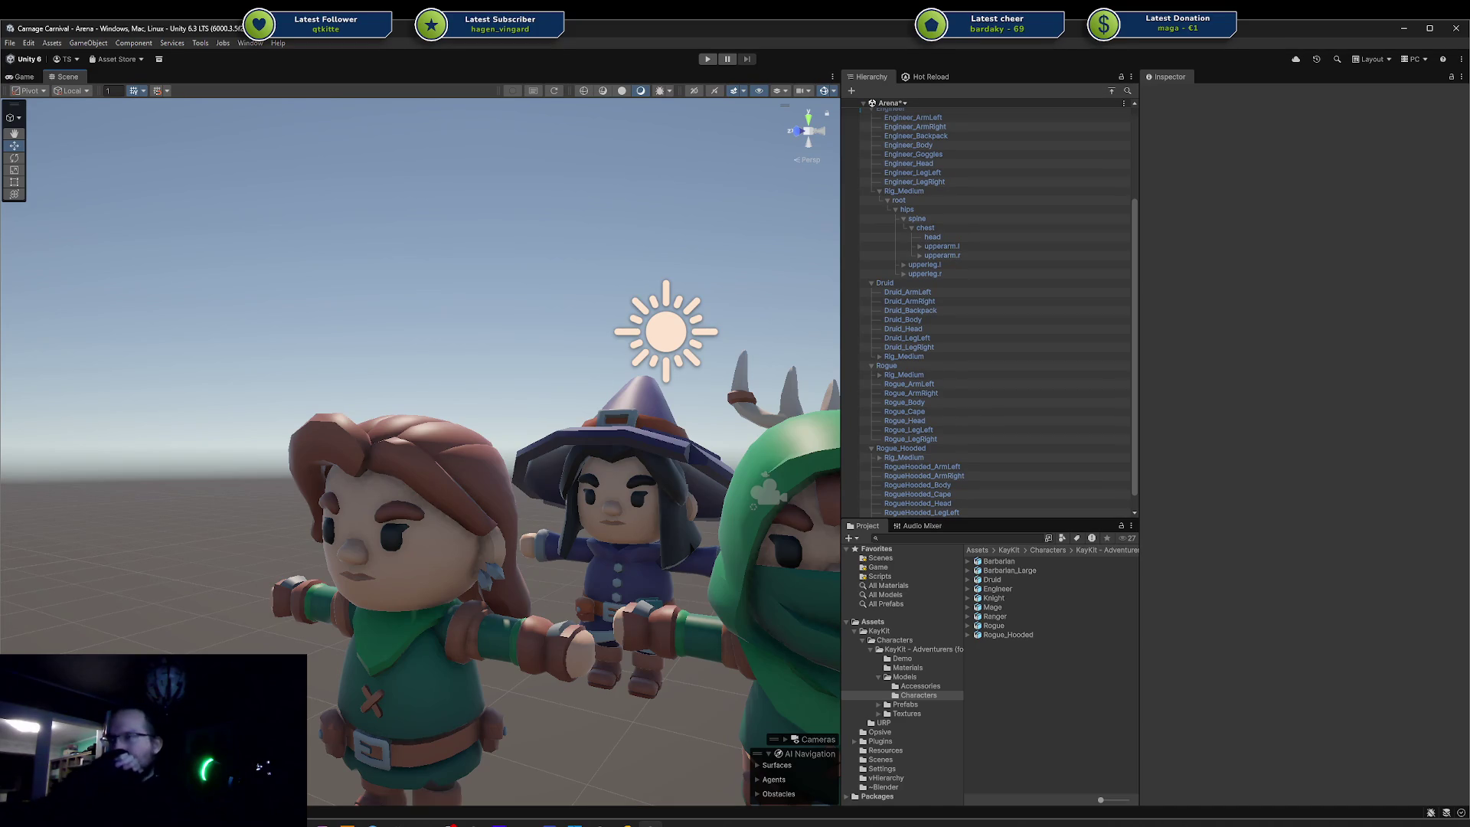
- Zoom out and orbit high over the KayKit characters, then bring up the Blender Gladiator mannequin
scroll(600, 256, down, 5)
mouse_move(601, 308)
mouse_down()
mouse_move(725, 415)
mouse_move(628, 322)
mouse_move(527, 310)
mouse_move(645, 373)
mouse_up()
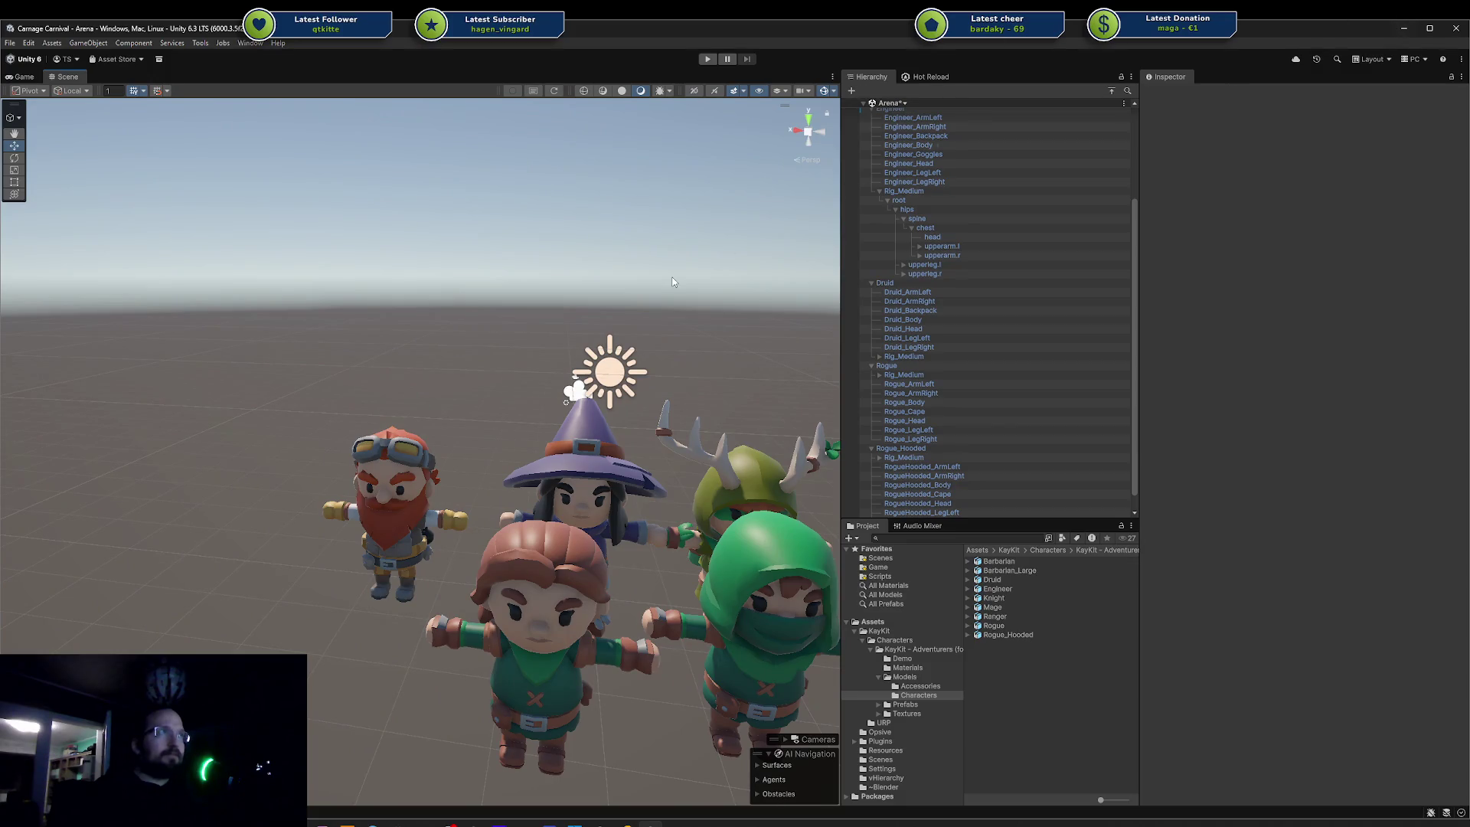
mouse_move(421, 825)
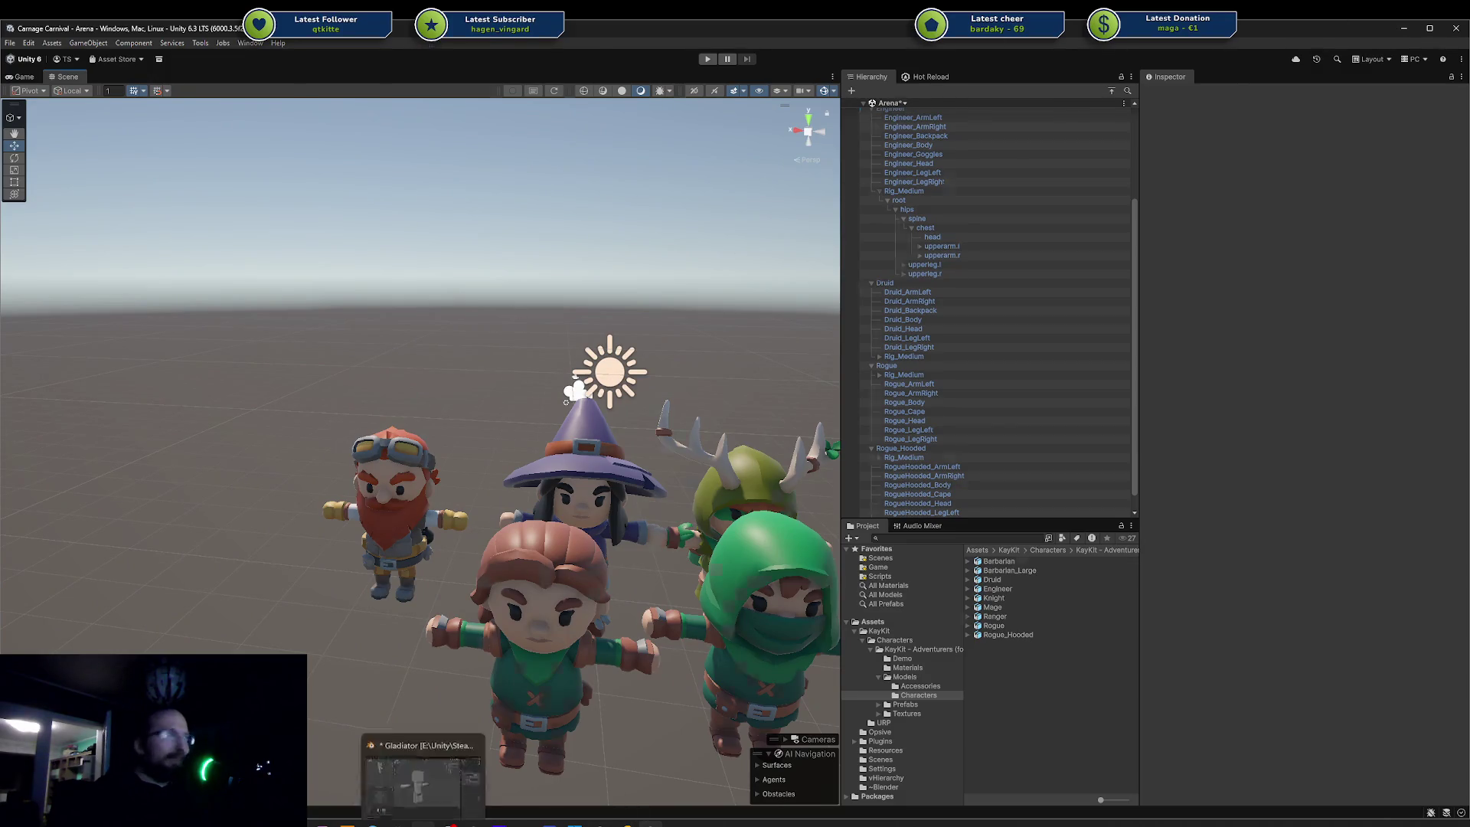
click(421, 765)
mouse_move(747, 412)
mouse_down()
mouse_move(796, 391)
mouse_move(696, 484)
mouse_up()
- Orbit to a close front view of the Gladiator mannequin and select its arms
scroll(804, 412, down, 3)
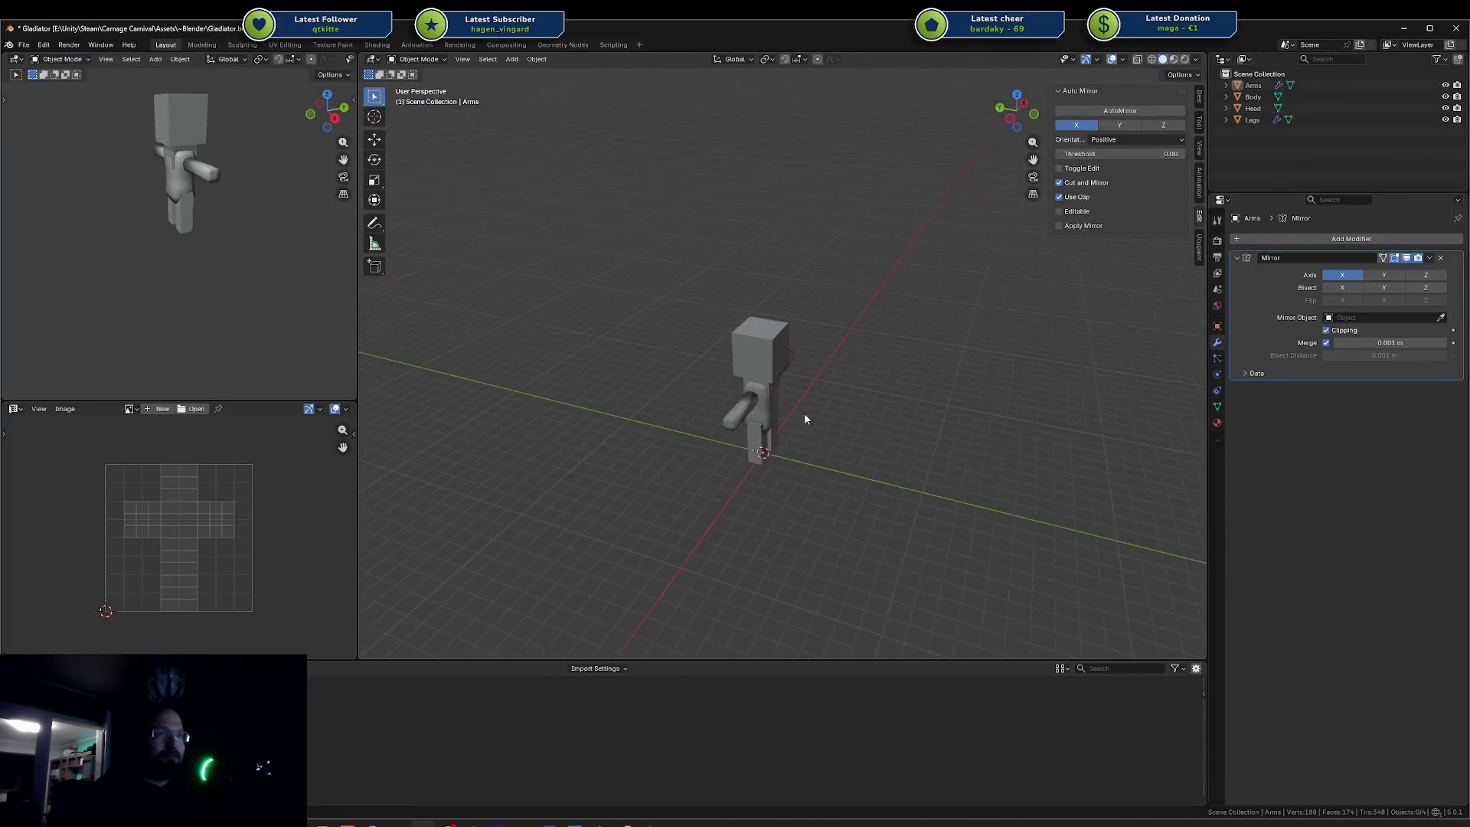
scroll(792, 405, up, 6)
drag(791, 406, 717, 377)
click(717, 381)
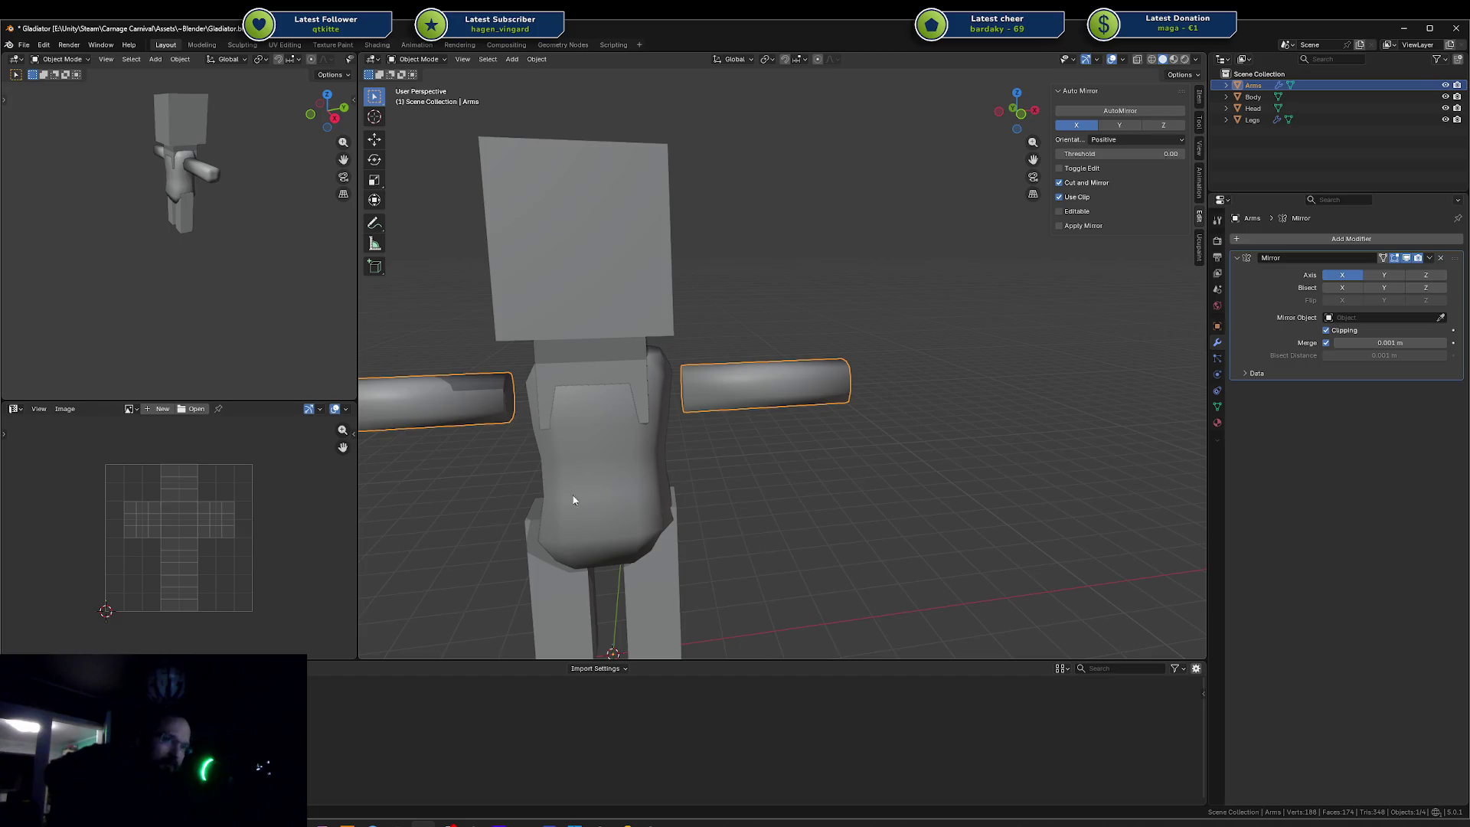
- Box-select the mannequin's body and legs, orbit around them, then return to Unity
mouse_move(510, 456)
mouse_down()
mouse_move(736, 490)
mouse_move(726, 478)
mouse_up()
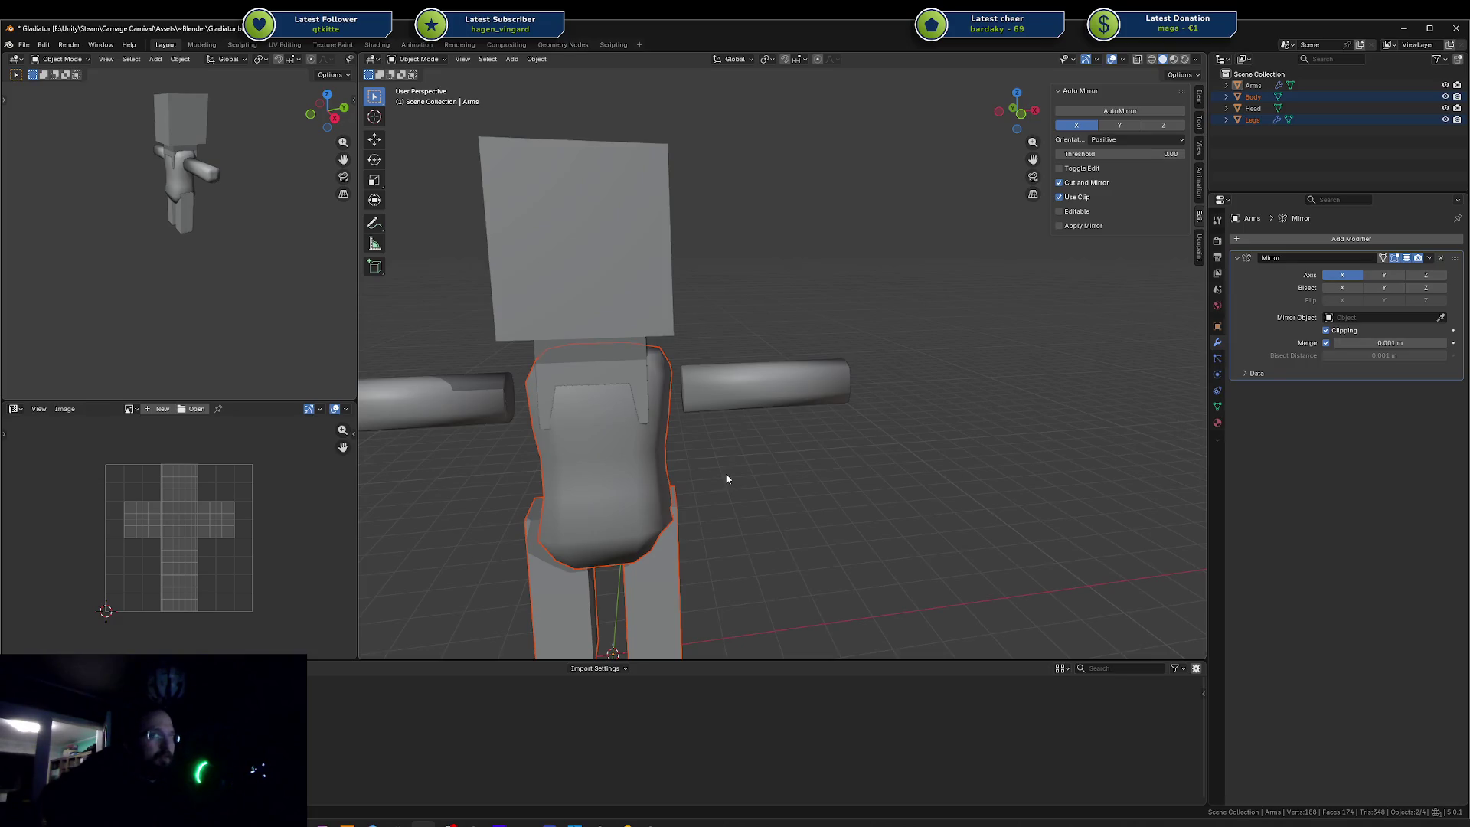
mouse_move(726, 479)
mouse_down()
mouse_move(748, 453)
mouse_move(900, 418)
mouse_move(847, 447)
mouse_move(761, 459)
mouse_up()
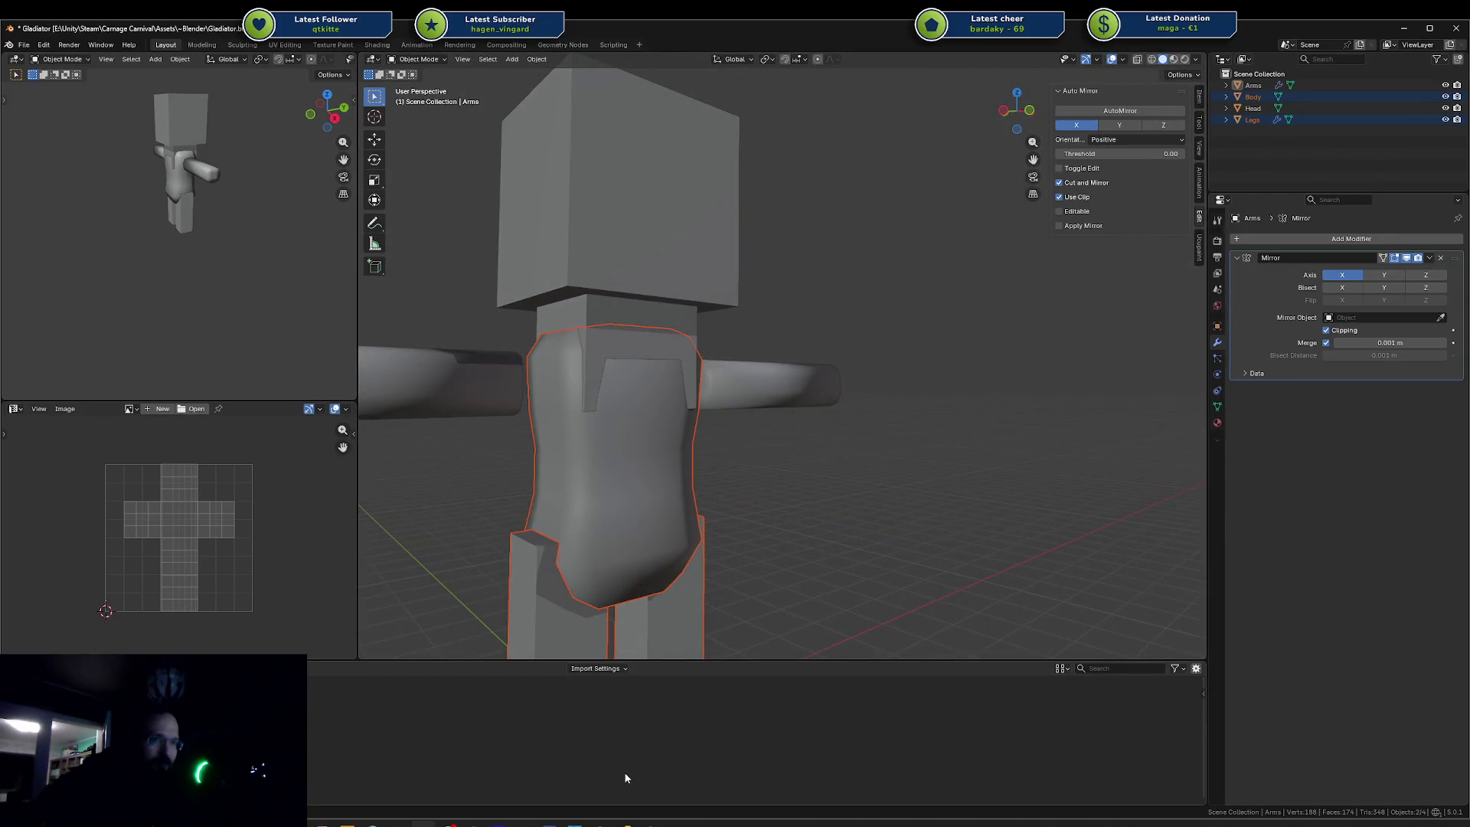
click(649, 824)
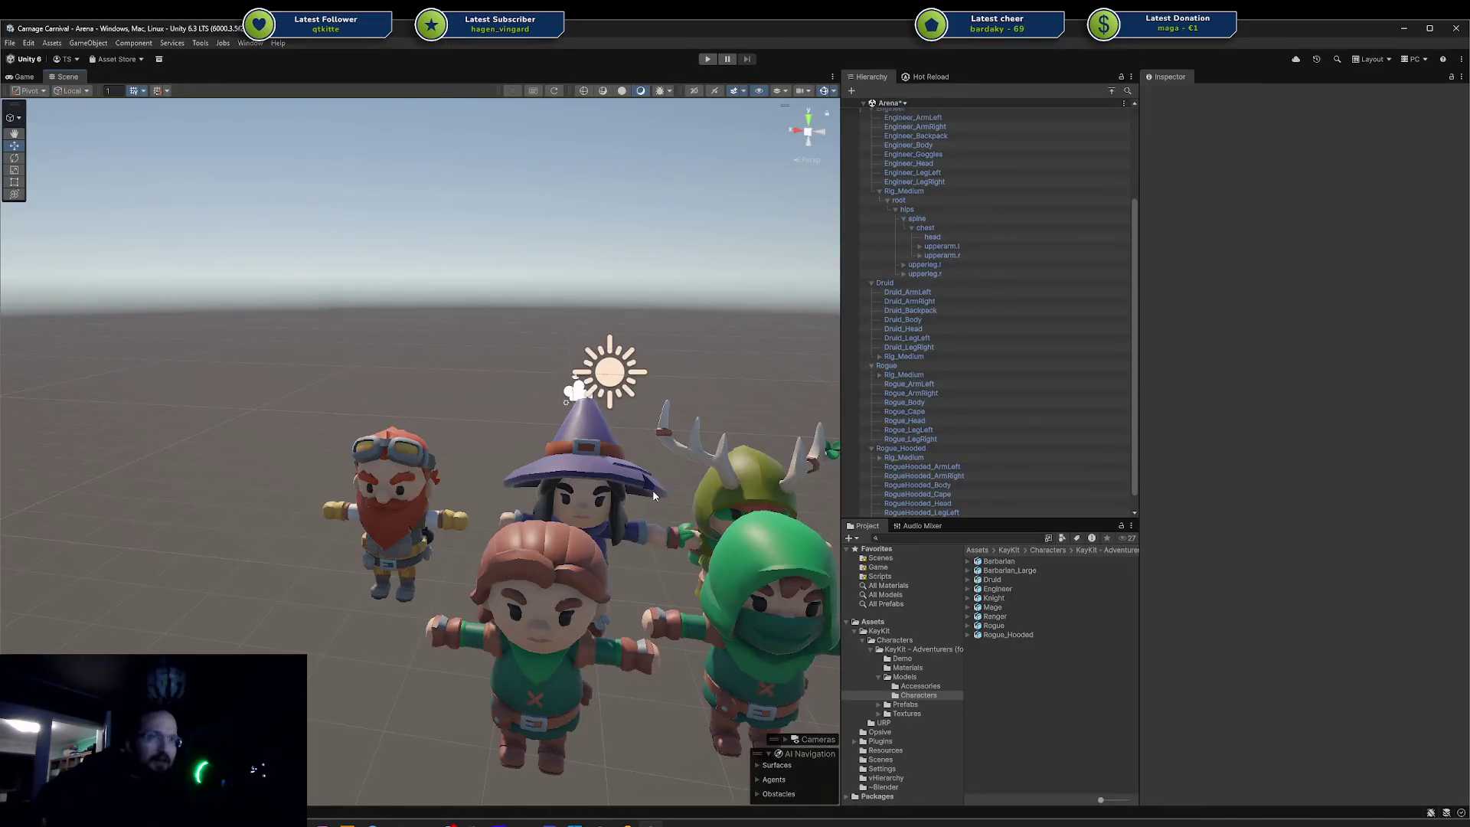
- Orbit Unity's Scene view to a rear view of the KayKit characters, then Alt+Tab to Blender
scroll(617, 423, up, 2)
scroll(617, 423, down, 3)
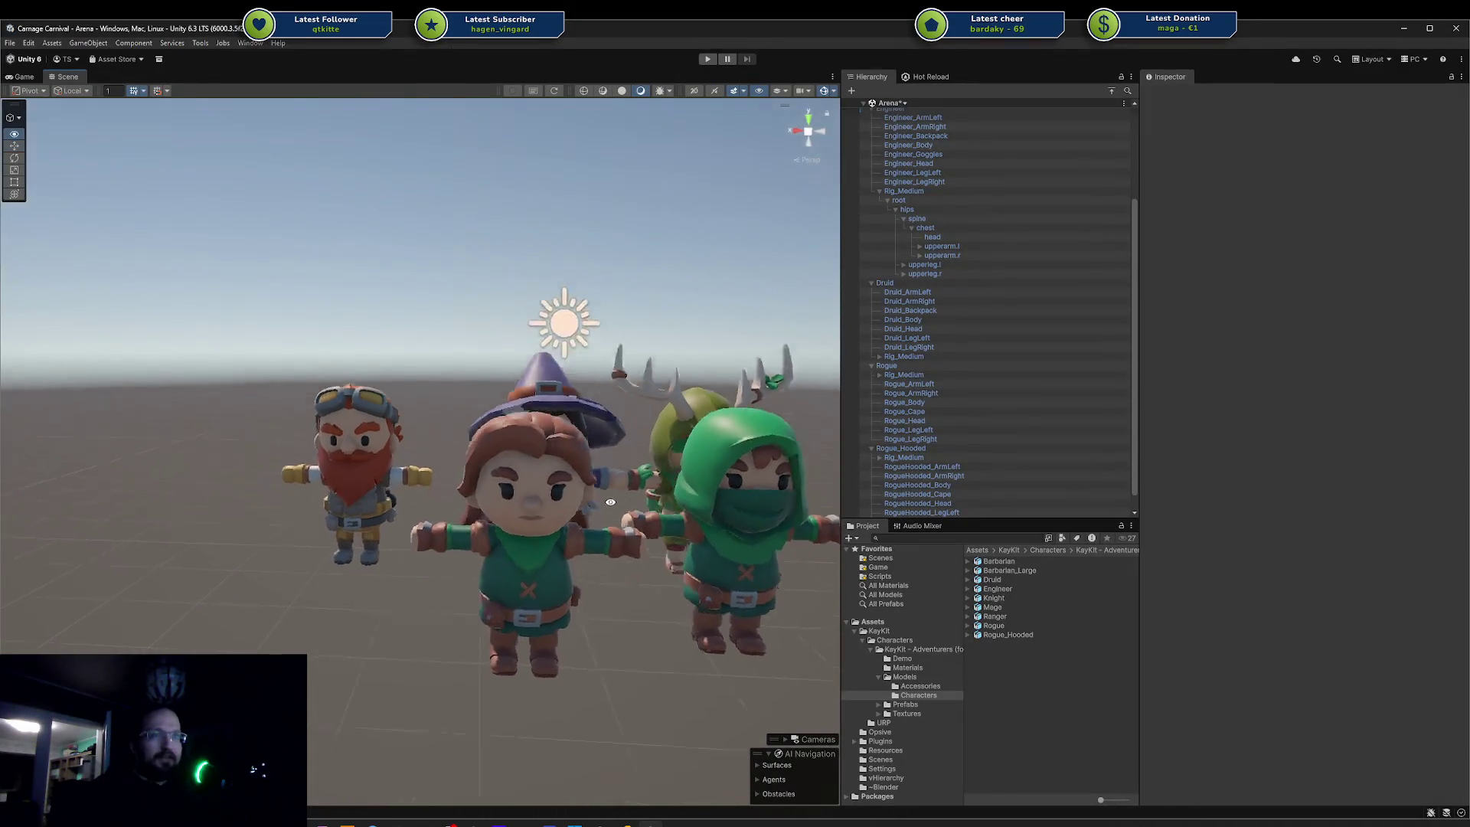
mouse_move(617, 423)
mouse_down()
mouse_move(699, 479)
mouse_move(615, 538)
mouse_move(416, 510)
mouse_move(332, 528)
mouse_up()
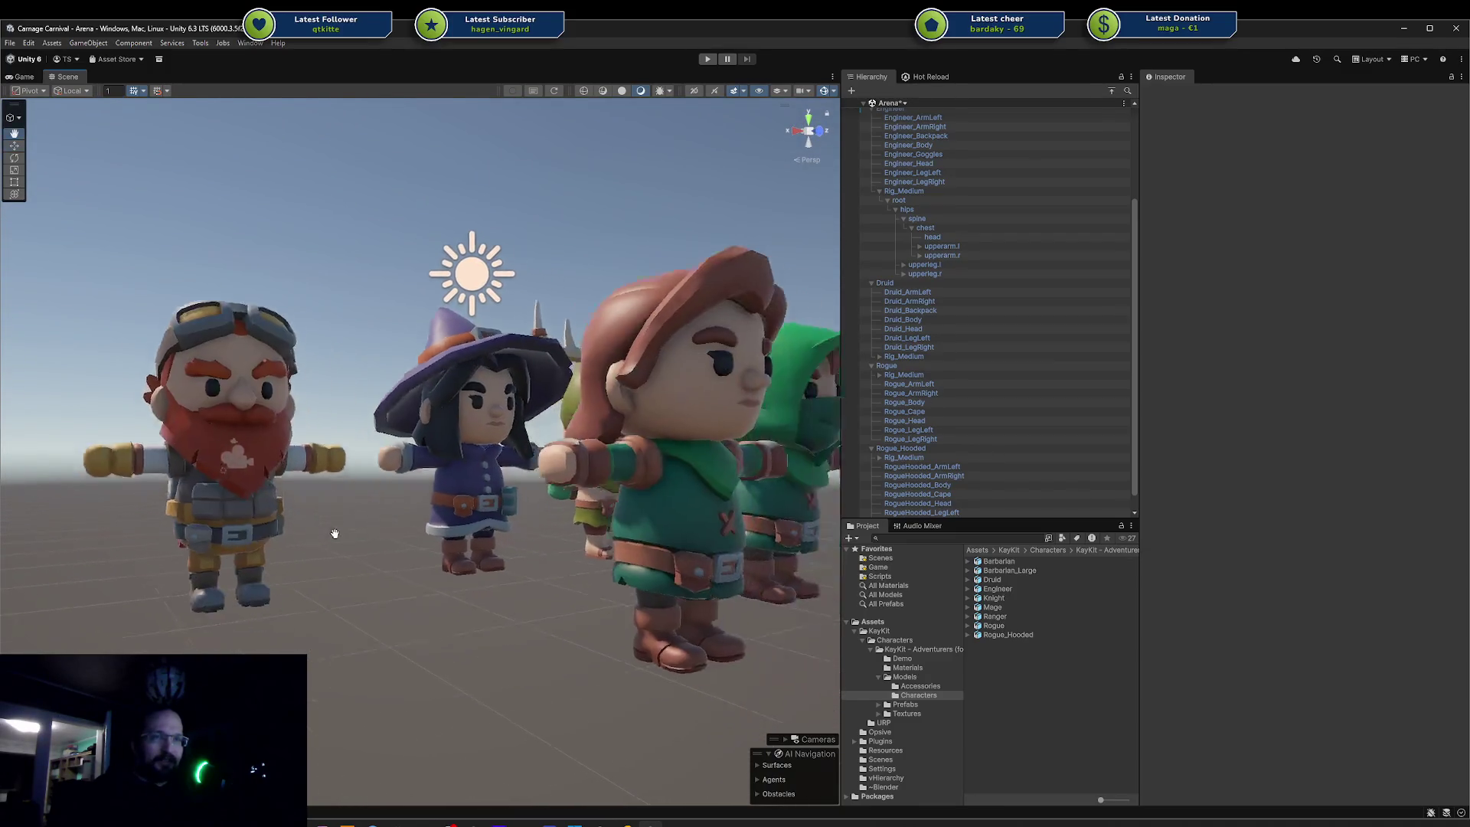
scroll(321, 525, up, 2)
scroll(321, 525, down, 2)
scroll(448, 505, up, 2)
key(alt+Tab)
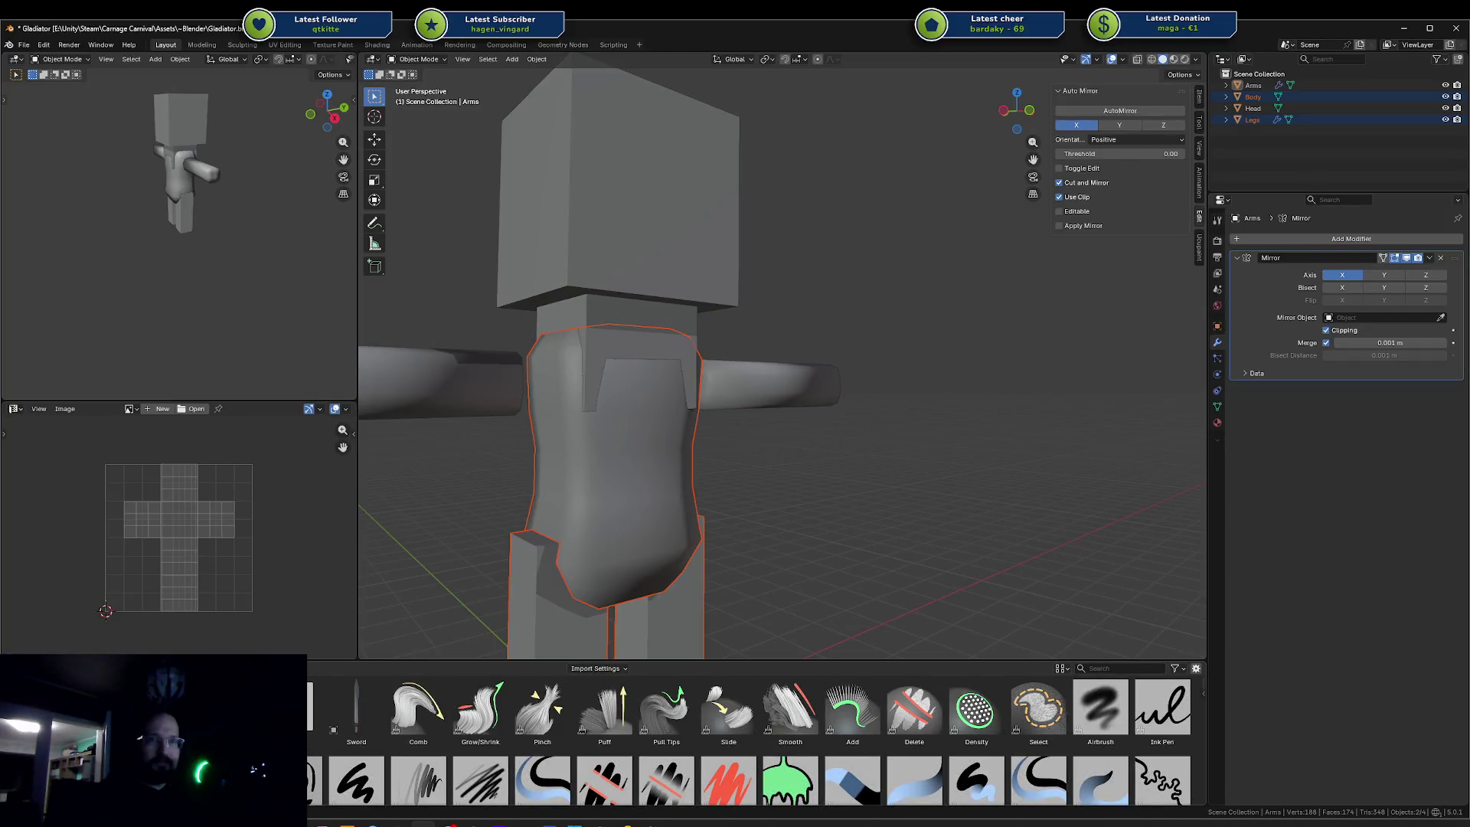
- Clear the Gladiator's body and legs selection in Blender and switch back to Unity
scroll(748, 740, down, 3)
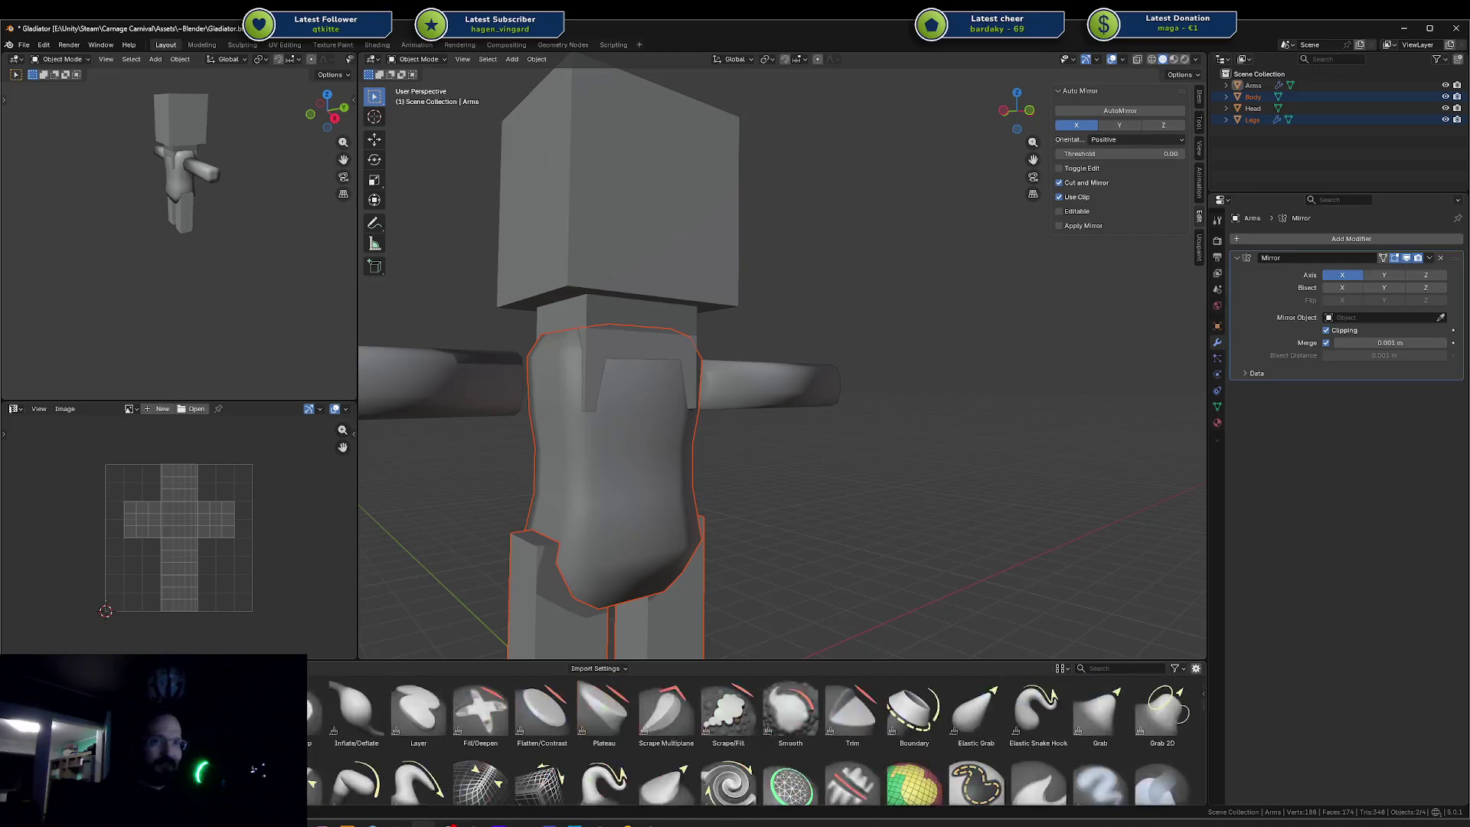
scroll(748, 740, up, 2)
click(905, 521)
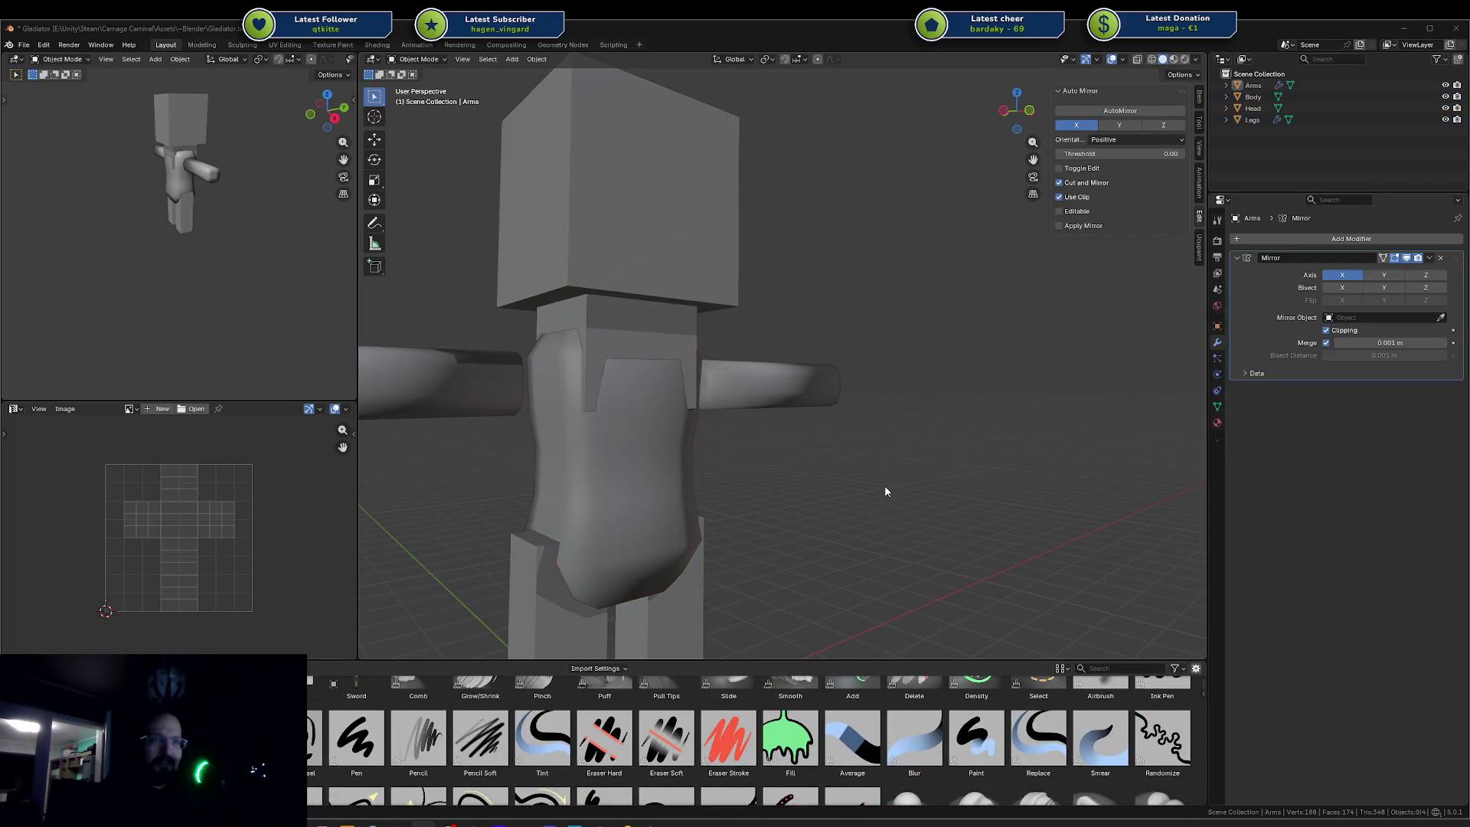
key(alt+Tab)
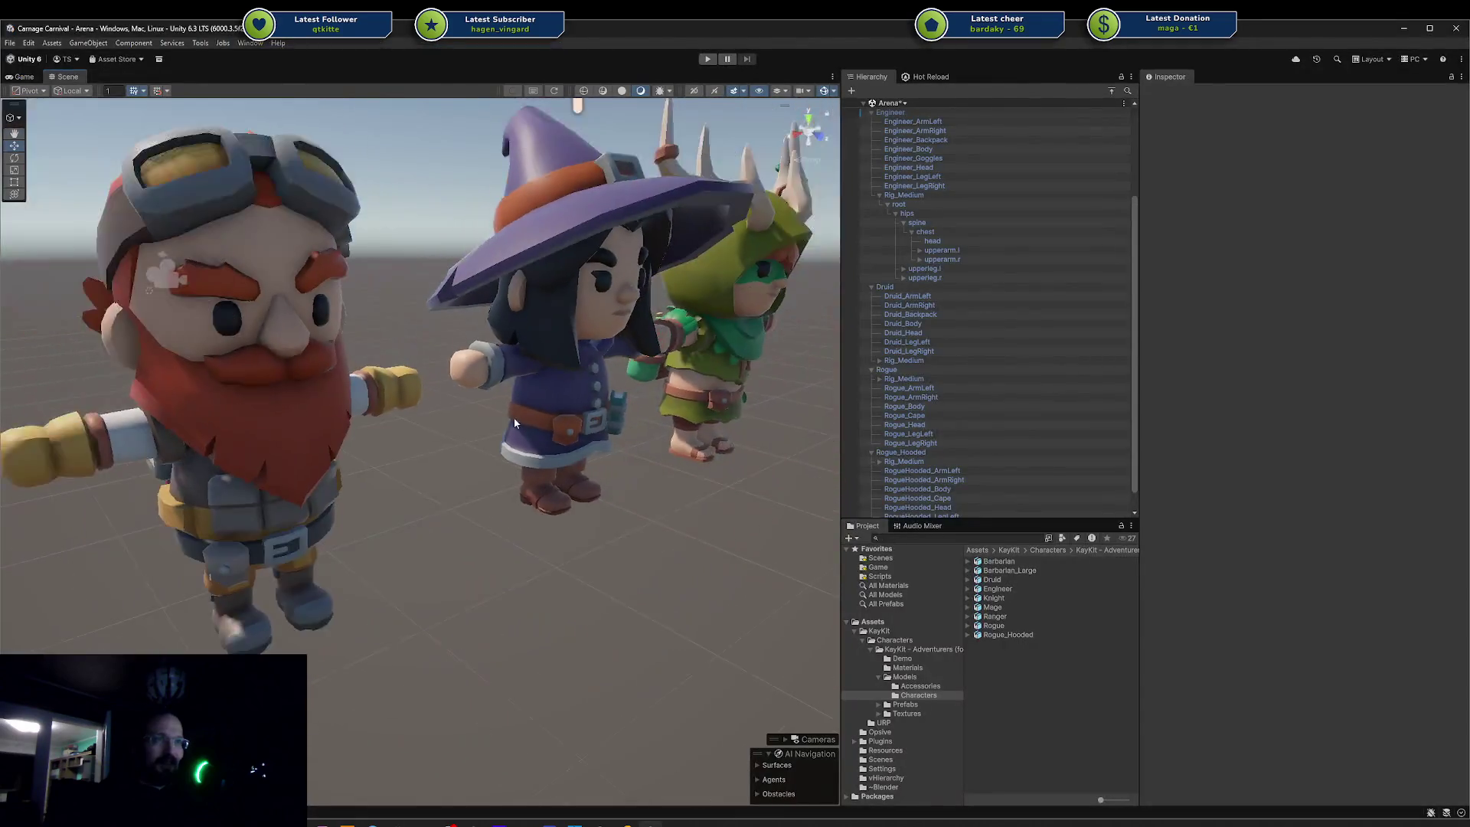
- Select and frame the Engineer character, orbiting round to the characters' front
mouse_move(514, 422)
mouse_down()
mouse_move(306, 417)
mouse_move(396, 503)
mouse_move(629, 449)
mouse_up()
click(397, 504)
key(f)
drag(587, 450, 428, 481)
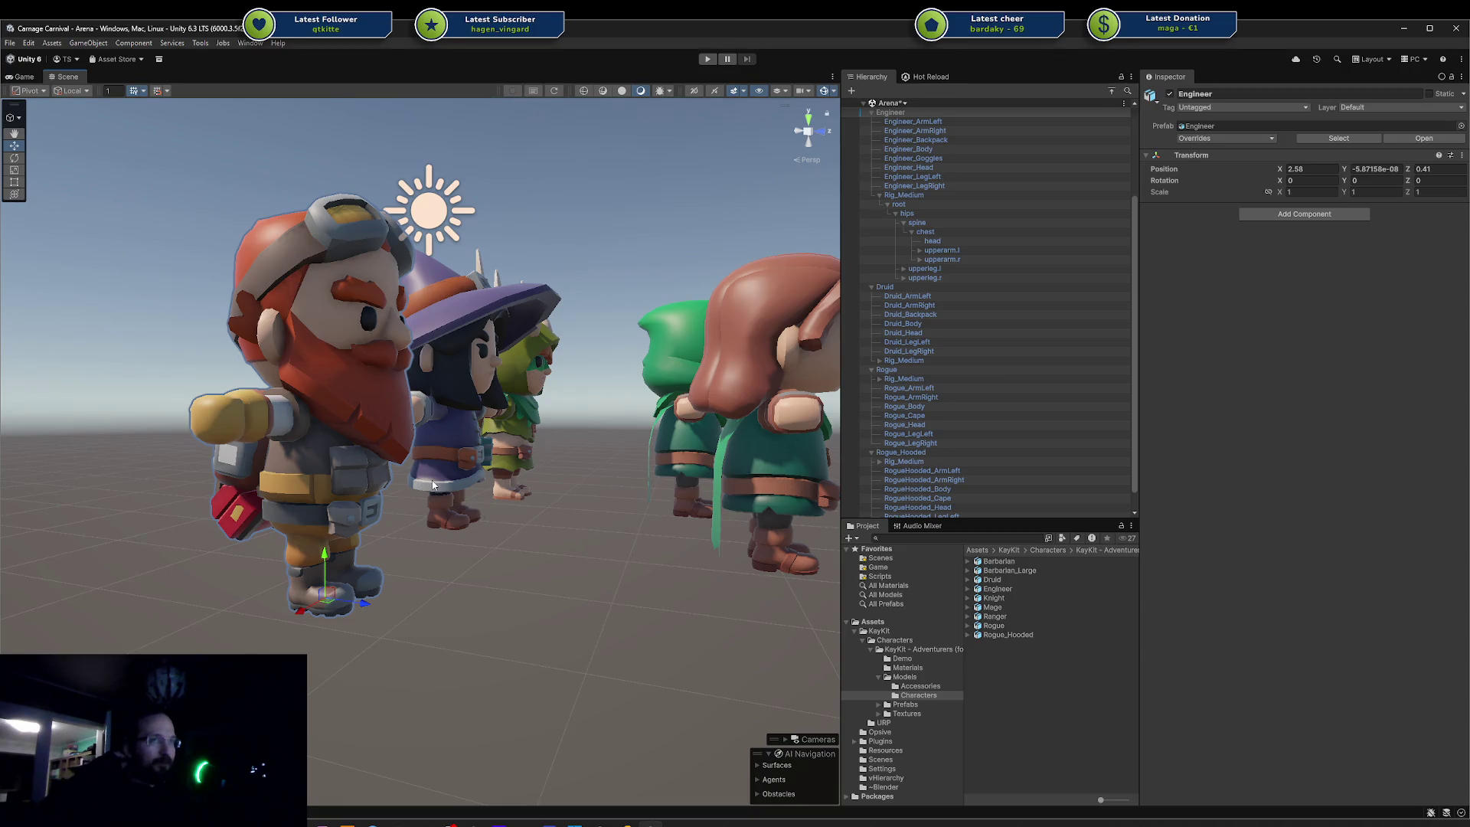
- Orbit around the Engineer from side and front, then reselect and frame him
mouse_move(306, 514)
mouse_down()
mouse_move(534, 545)
mouse_move(533, 498)
mouse_up()
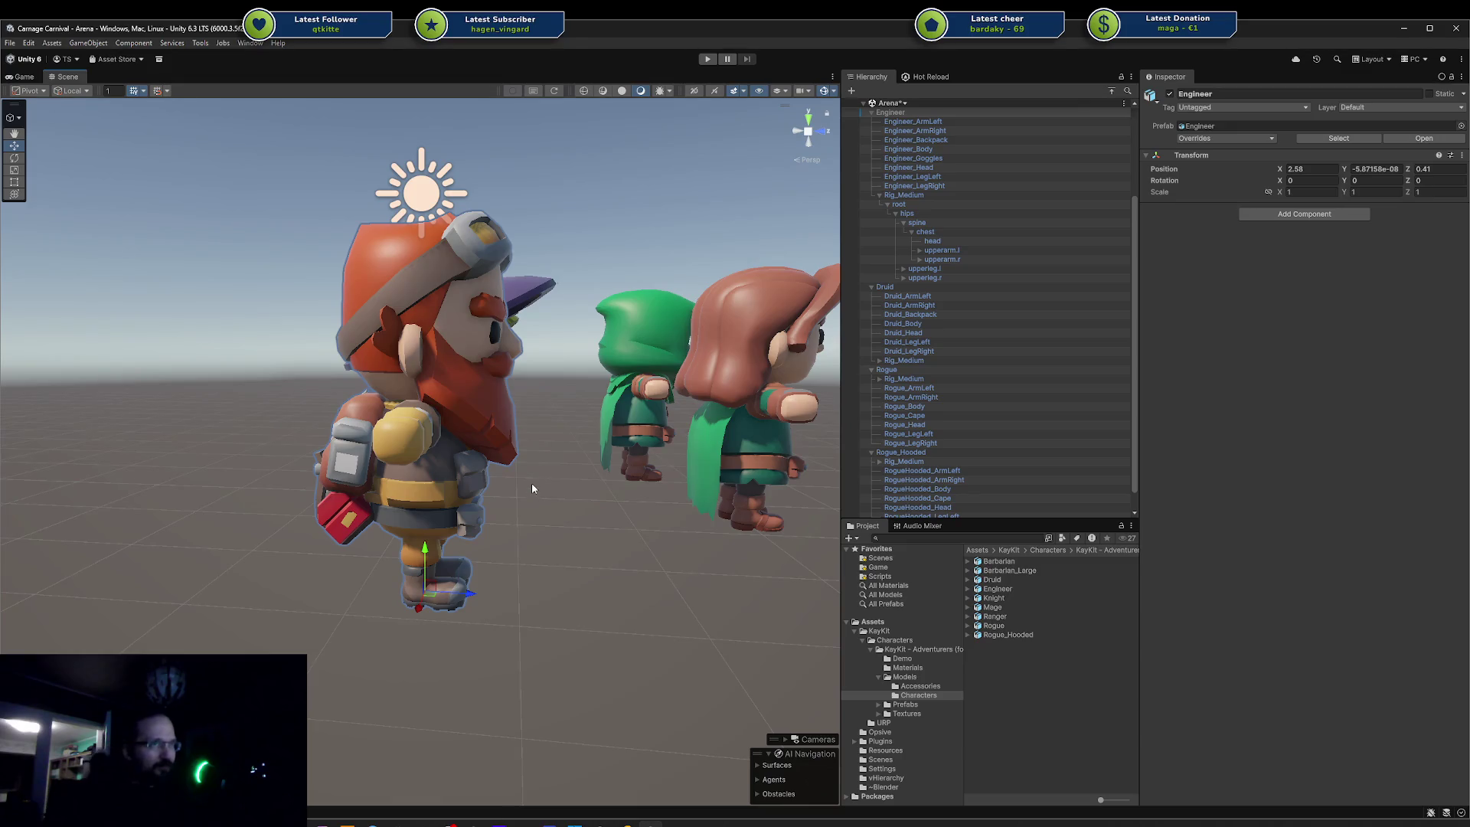
drag(531, 483, 389, 497)
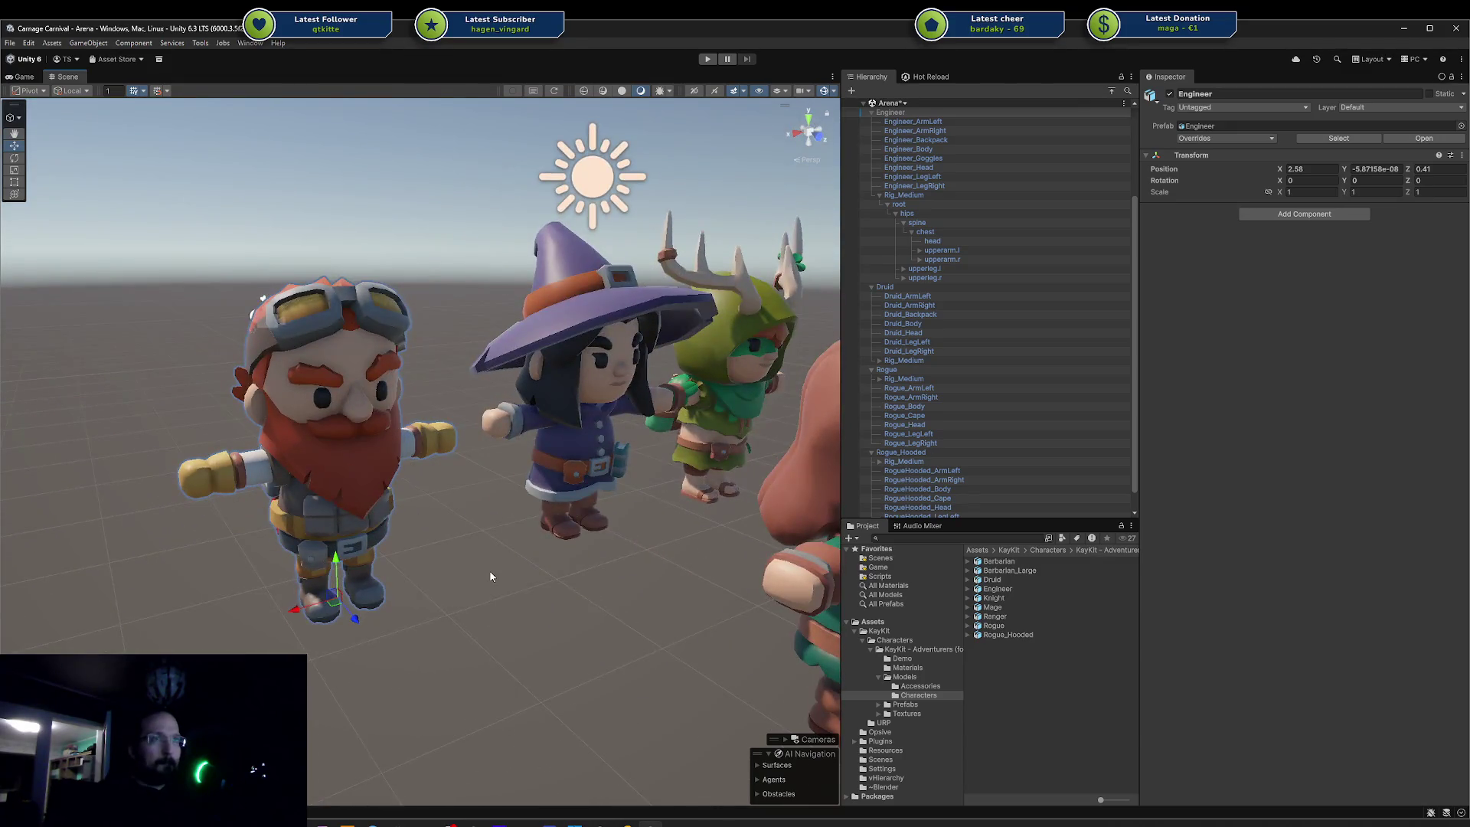
click(515, 562)
mouse_move(514, 562)
mouse_down()
mouse_move(562, 495)
mouse_move(468, 434)
mouse_up()
mouse_move(346, 369)
mouse_down()
mouse_move(355, 433)
mouse_move(672, 359)
mouse_move(584, 451)
mouse_move(108, 237)
mouse_move(242, 390)
mouse_up()
click(355, 434)
key(f)
- Select the Engineer's head, view it in Wireframe and another draw mode, then back to Shaded
click(428, 316)
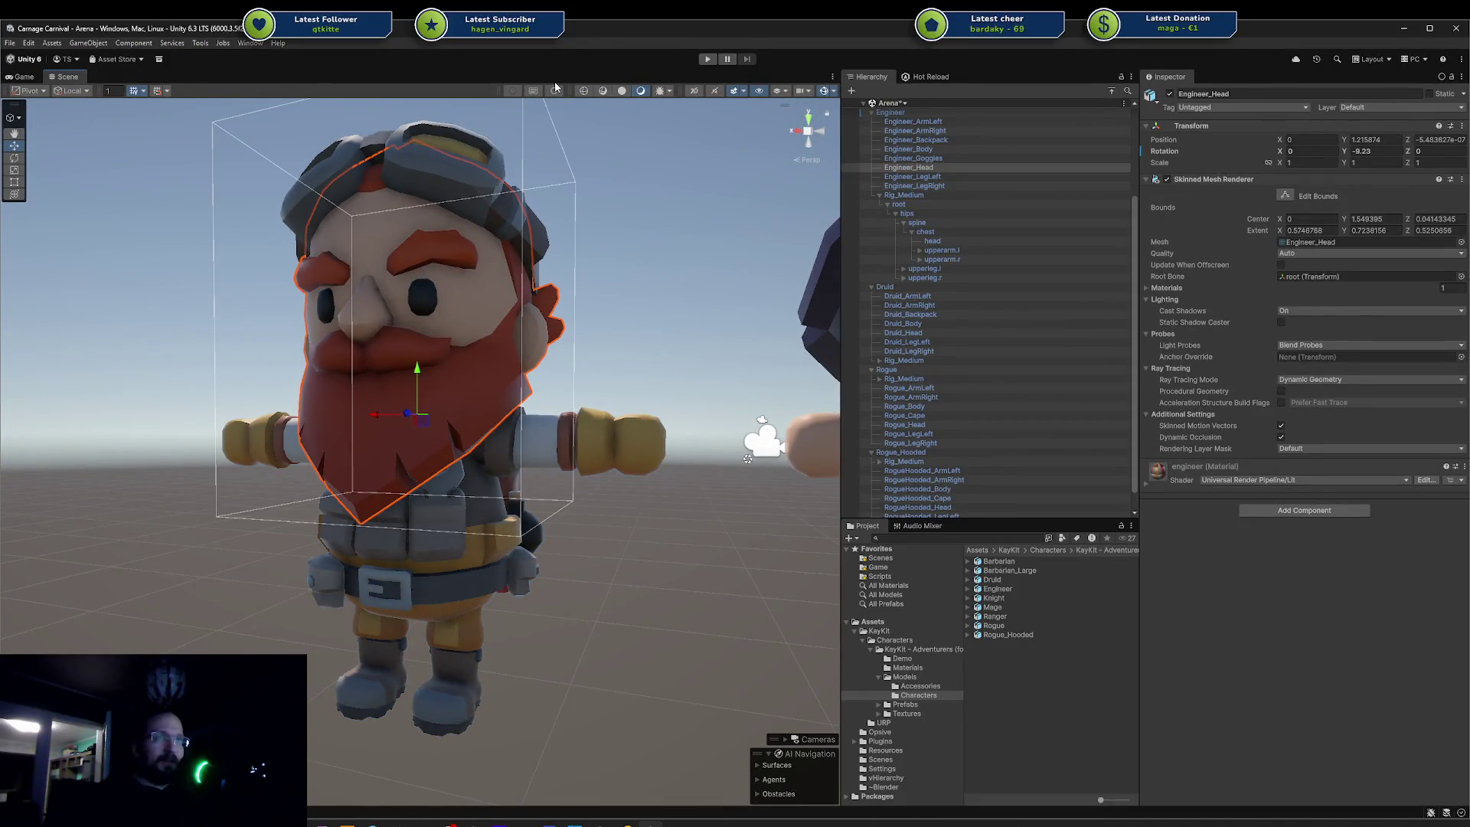
click(581, 90)
mouse_move(459, 290)
mouse_down()
mouse_move(397, 301)
mouse_move(449, 237)
mouse_move(497, 230)
mouse_move(593, 122)
mouse_up()
click(620, 91)
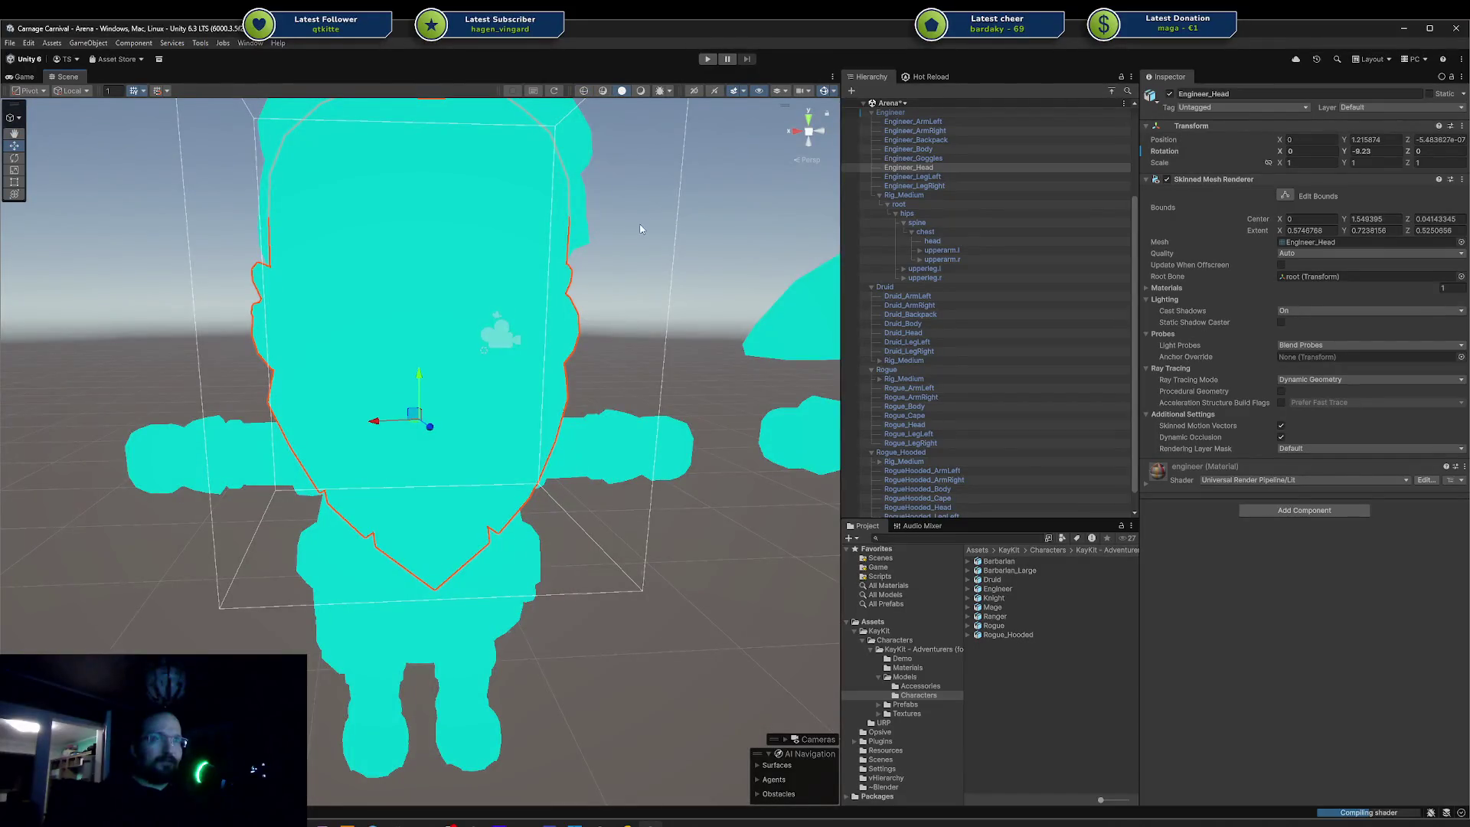
click(640, 91)
scroll(655, 192, down, 3)
click(505, 190)
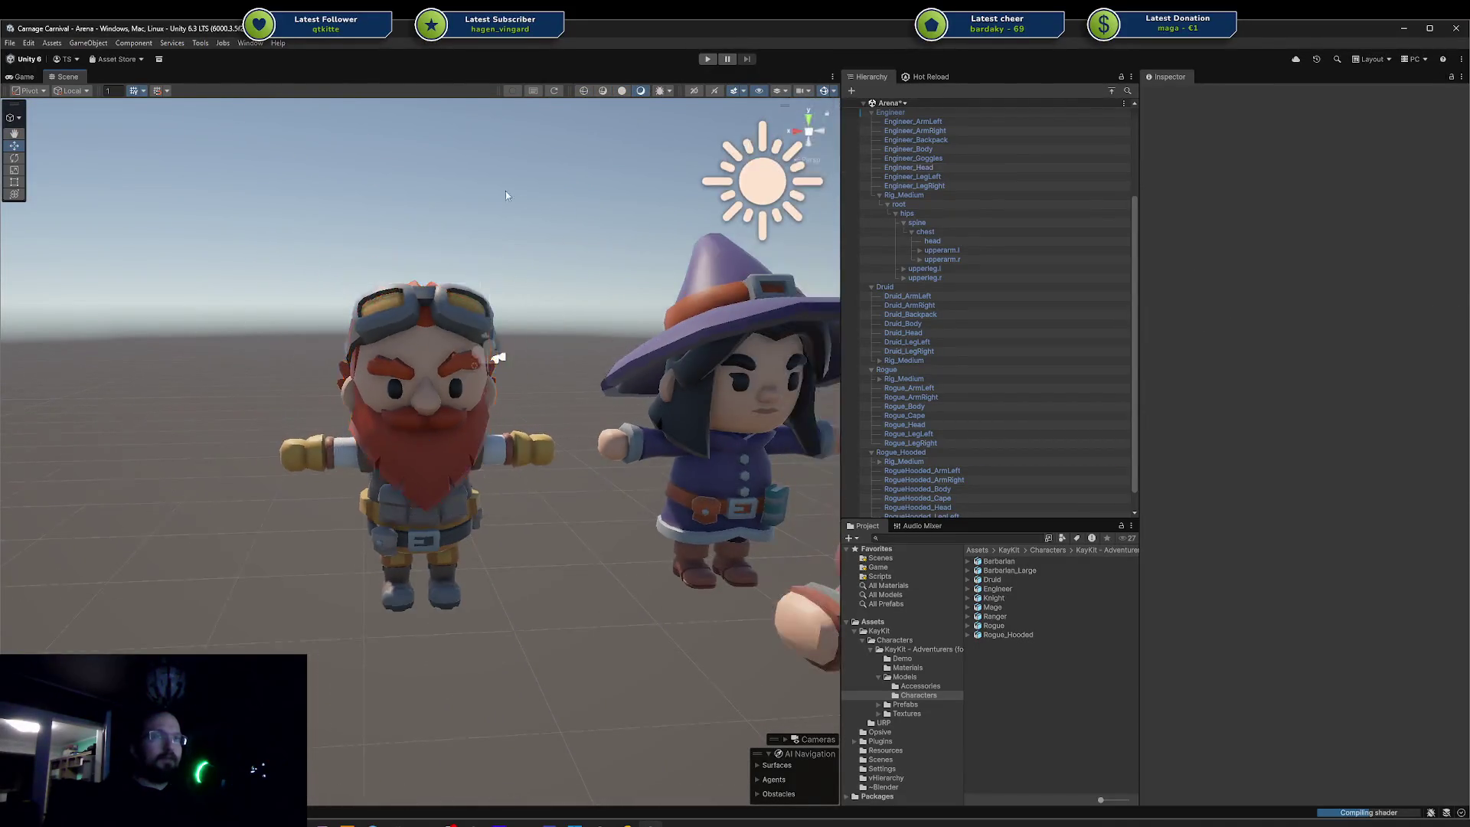
- Orbit and zoom to a frontal view of all the KayKit characters
mouse_move(505, 191)
mouse_down()
mouse_move(618, 231)
mouse_move(689, 230)
mouse_up()
scroll(785, 354, up, 5)
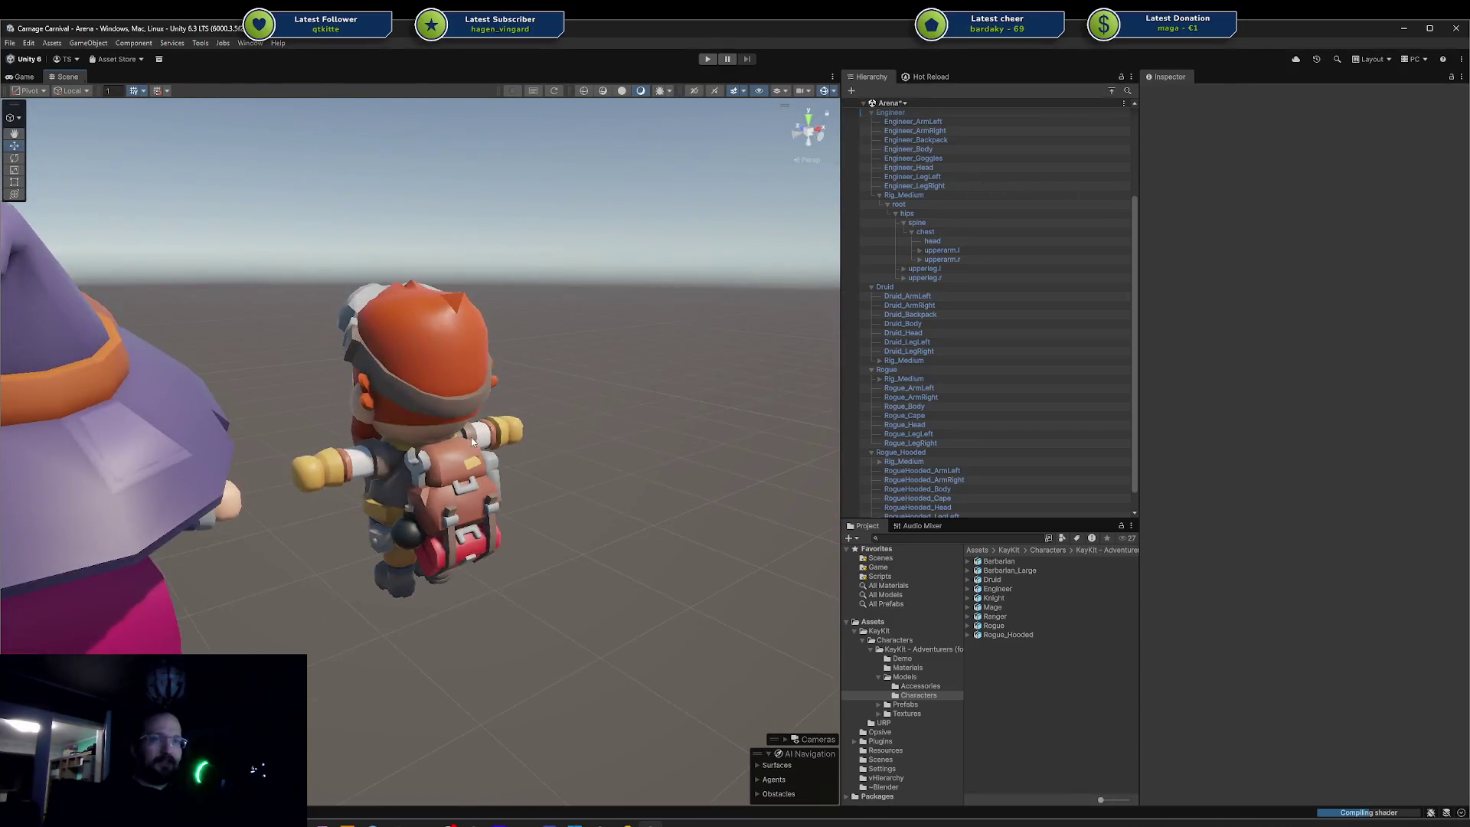
scroll(784, 354, down, 5)
drag(785, 353, 498, 352)
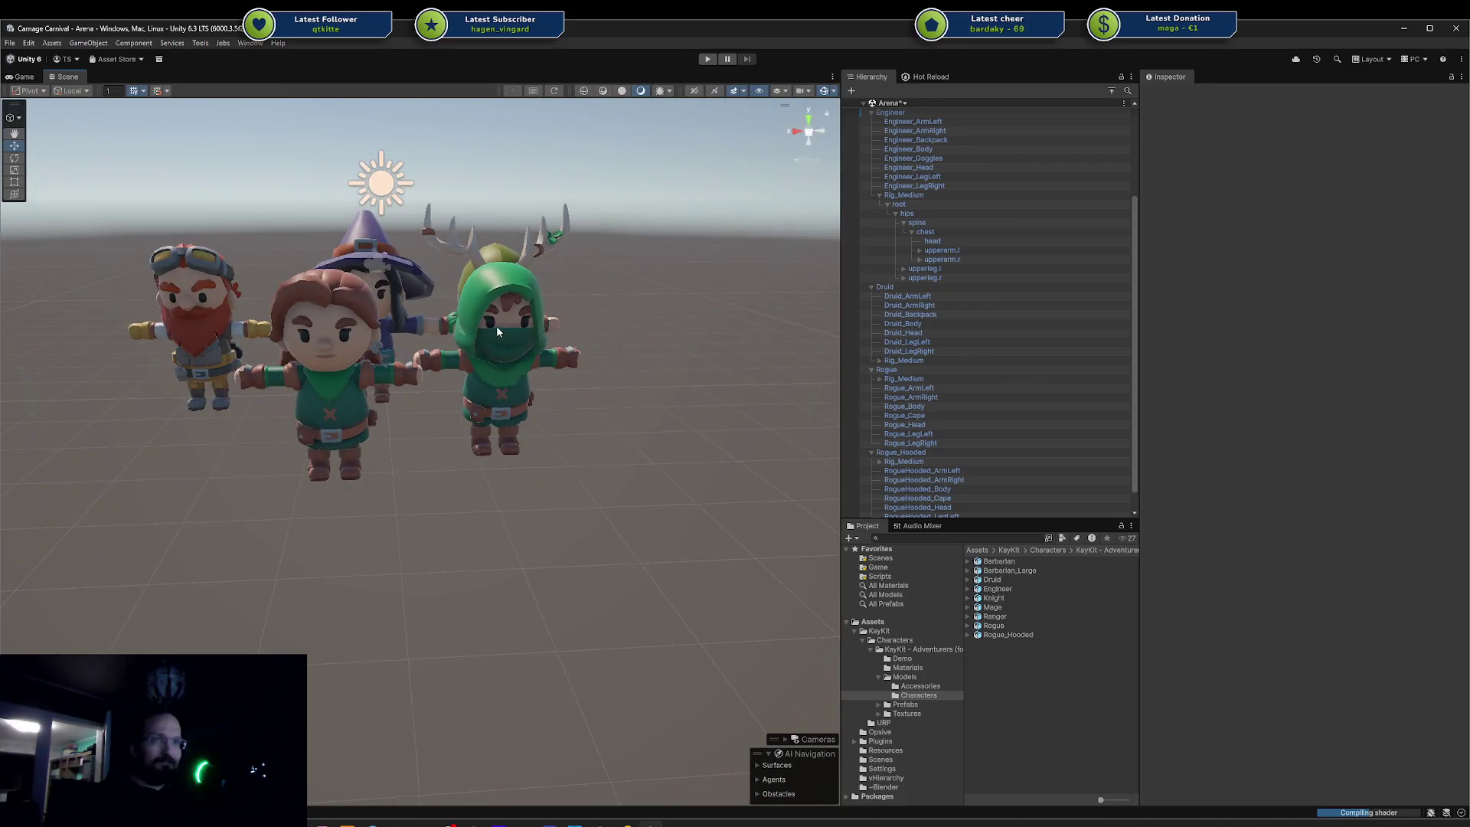
scroll(430, 478, up, 6)
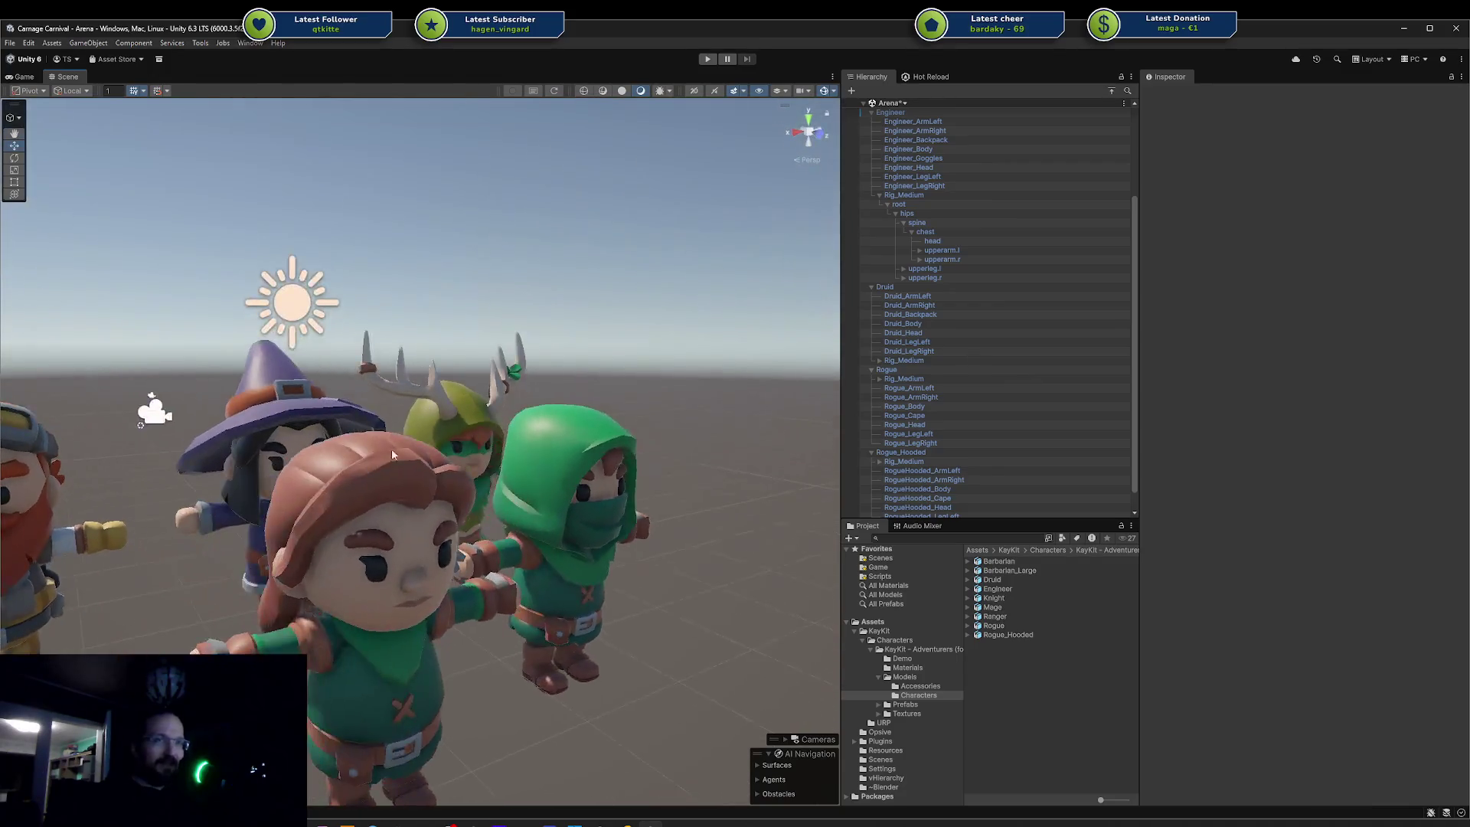
drag(391, 454, 561, 376)
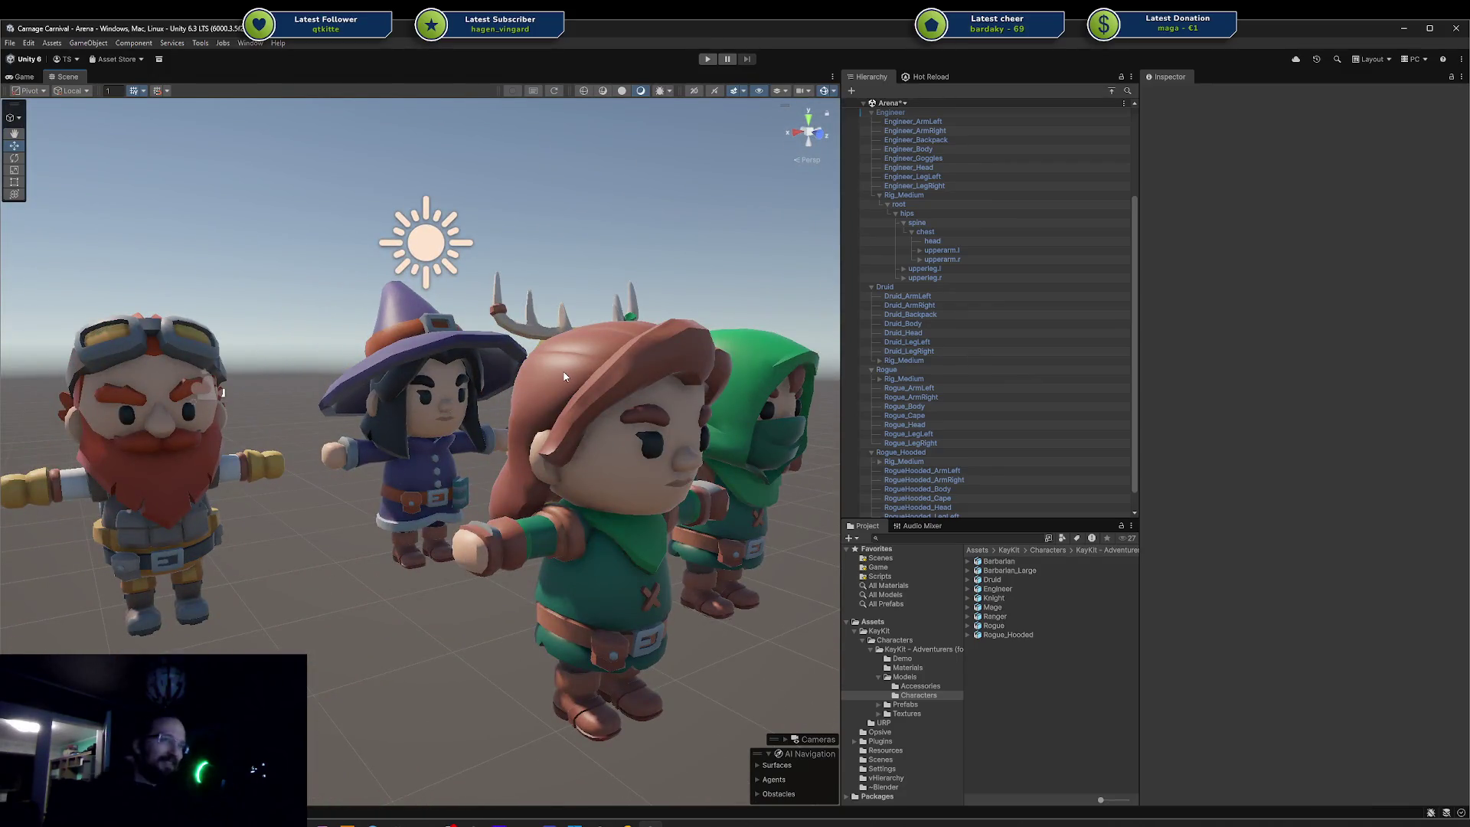
scroll(302, 395, down, 3)
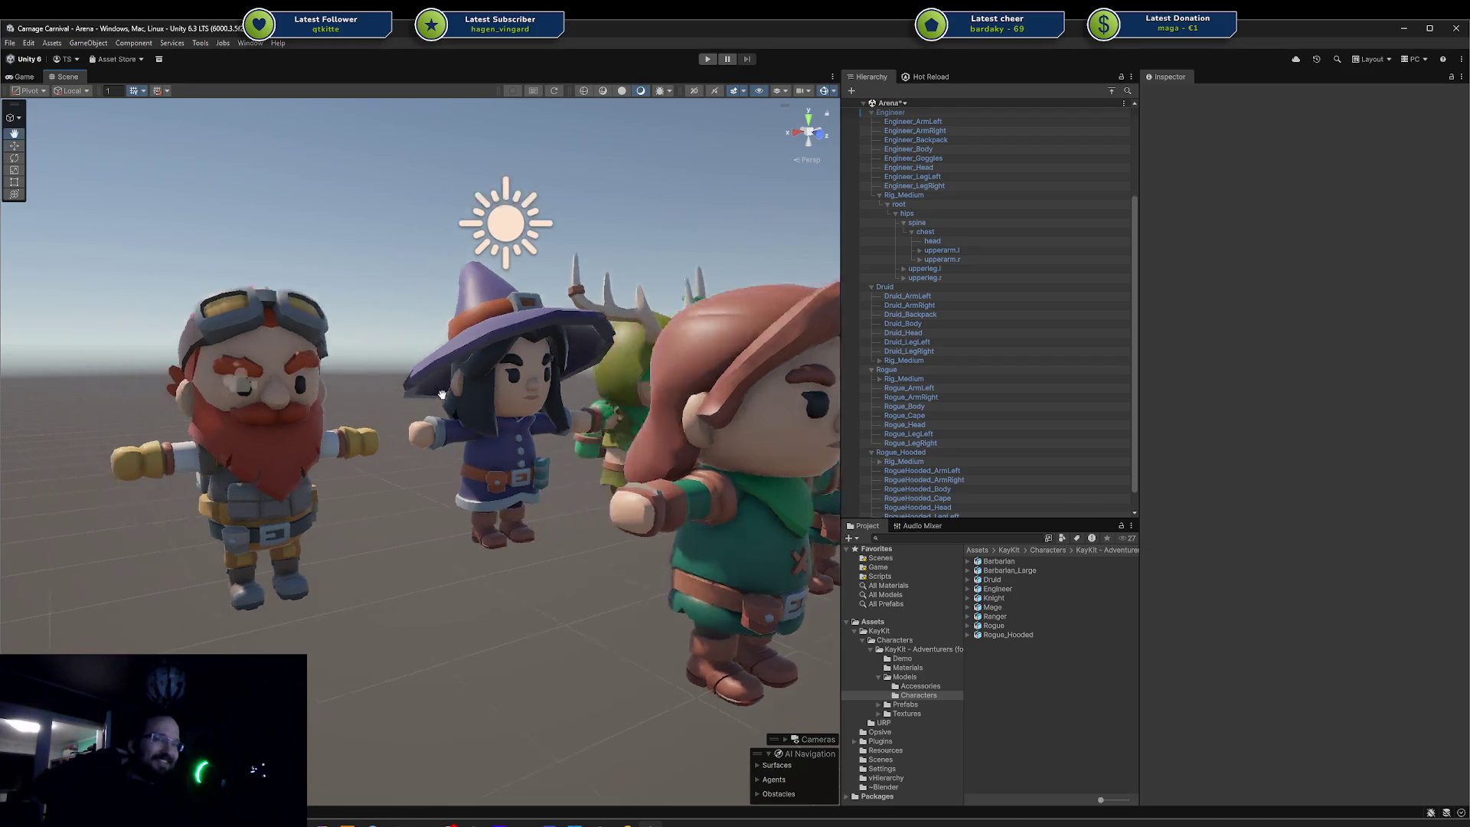
mouse_move(437, 392)
mouse_down()
mouse_move(523, 390)
mouse_move(434, 460)
mouse_move(498, 433)
mouse_move(541, 505)
mouse_move(495, 507)
mouse_up()
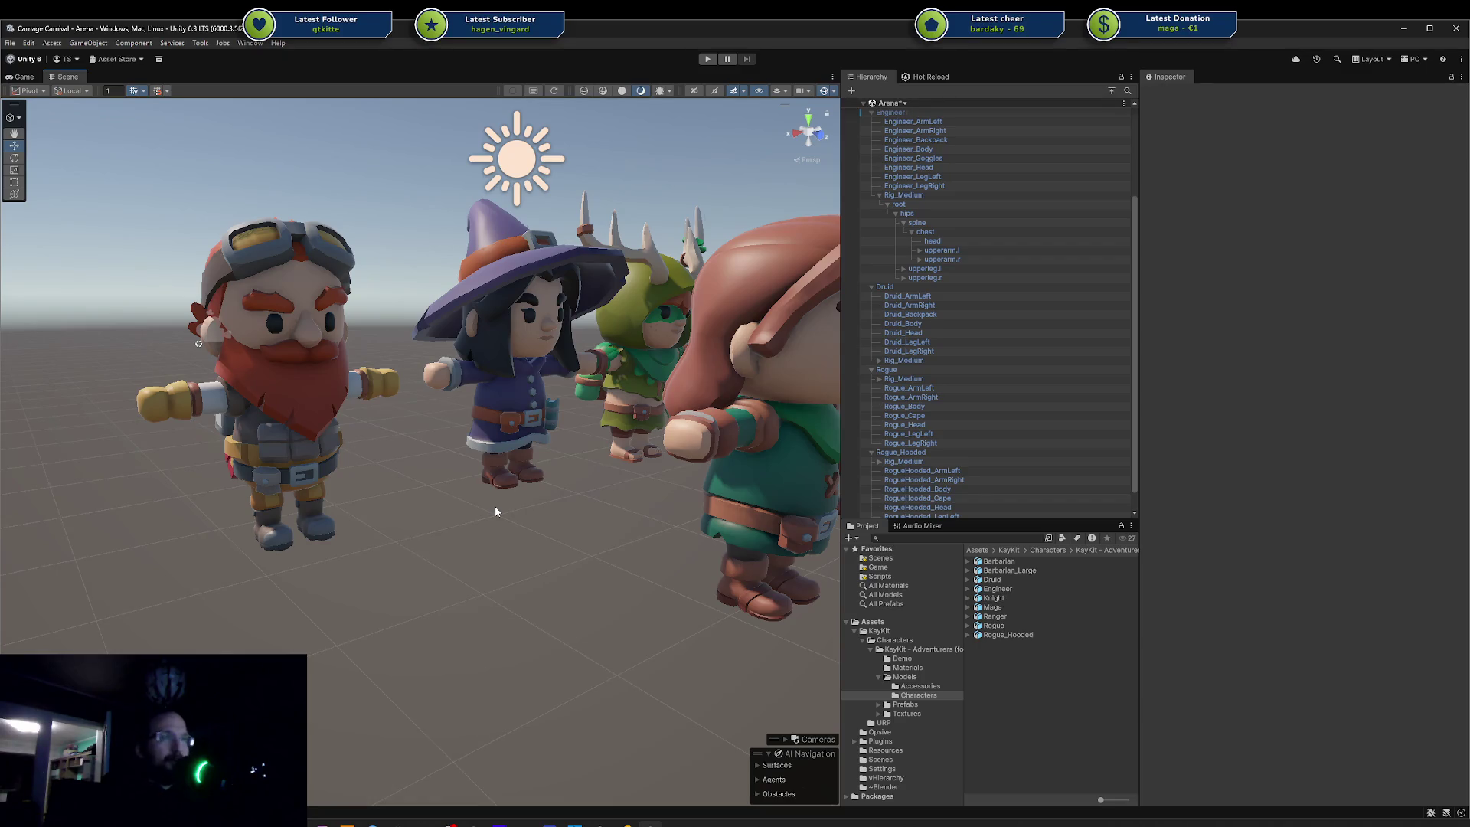
- Orbit behind the group, move in on the Rogue, and select the Engineer
mouse_move(474, 492)
mouse_down()
mouse_move(670, 437)
mouse_move(712, 371)
mouse_move(837, 346)
mouse_move(246, 446)
mouse_move(375, 519)
mouse_up()
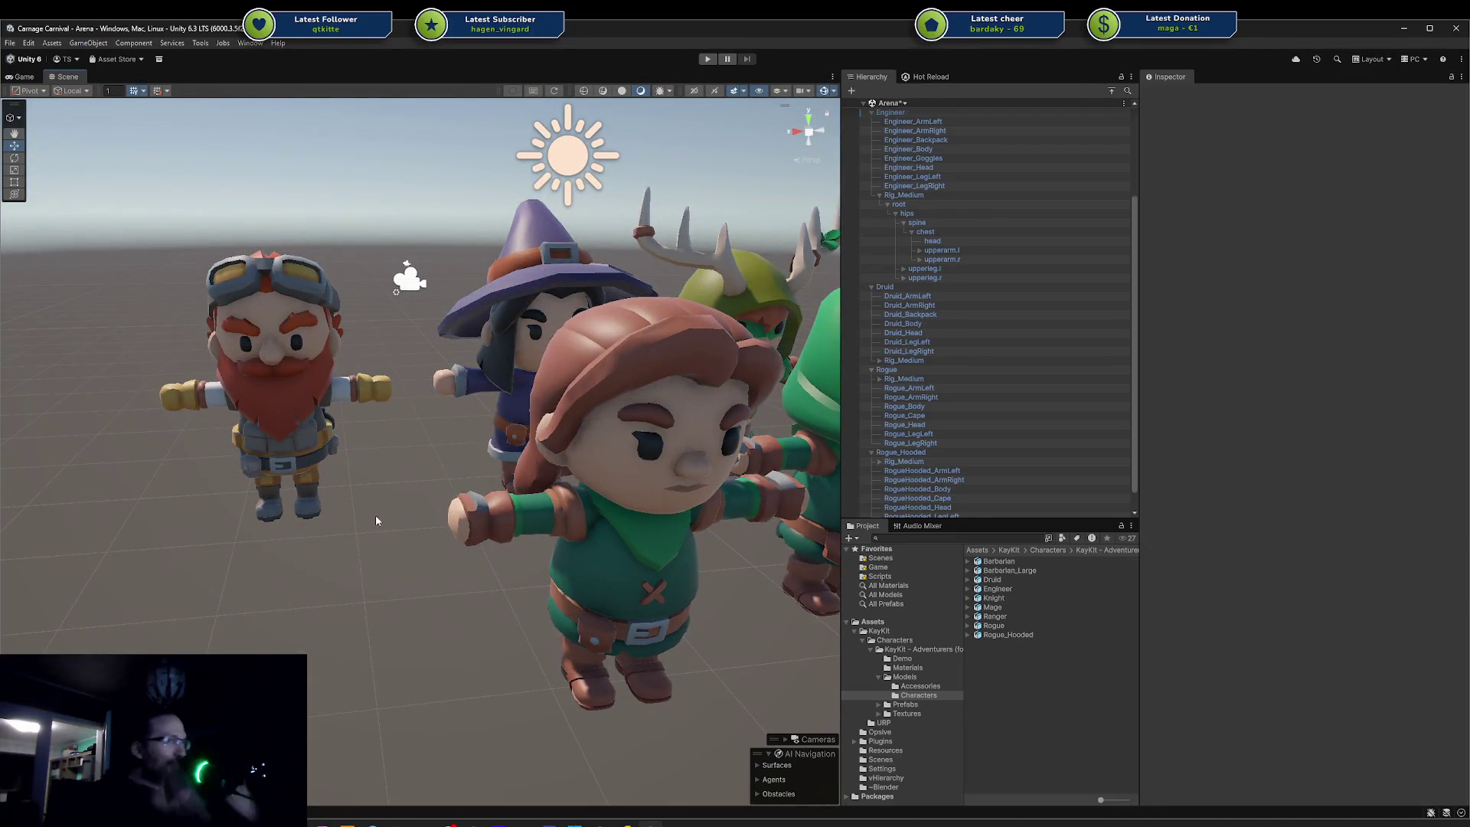
scroll(385, 353, down, 5)
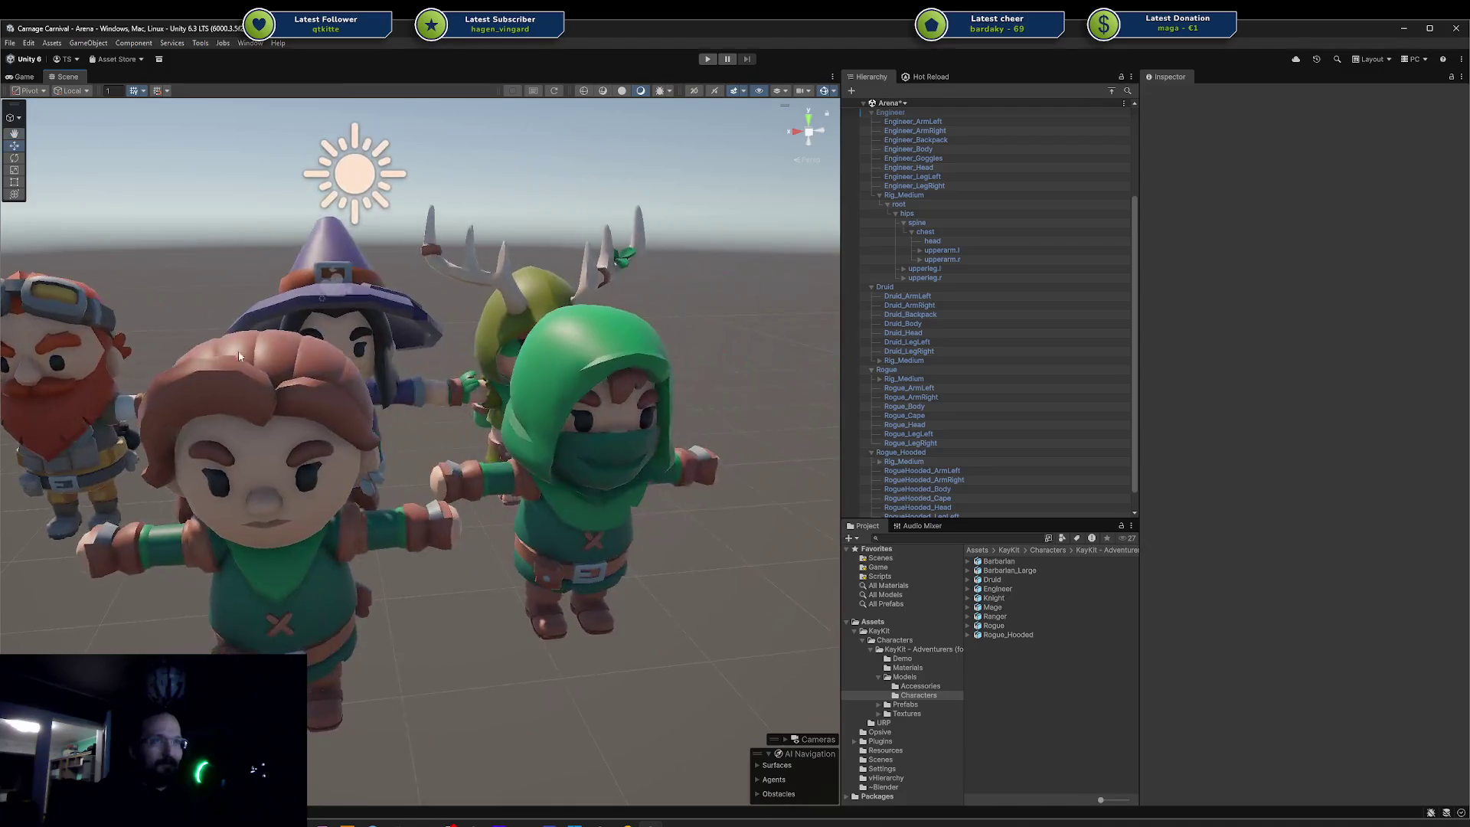
scroll(387, 387, up, 2)
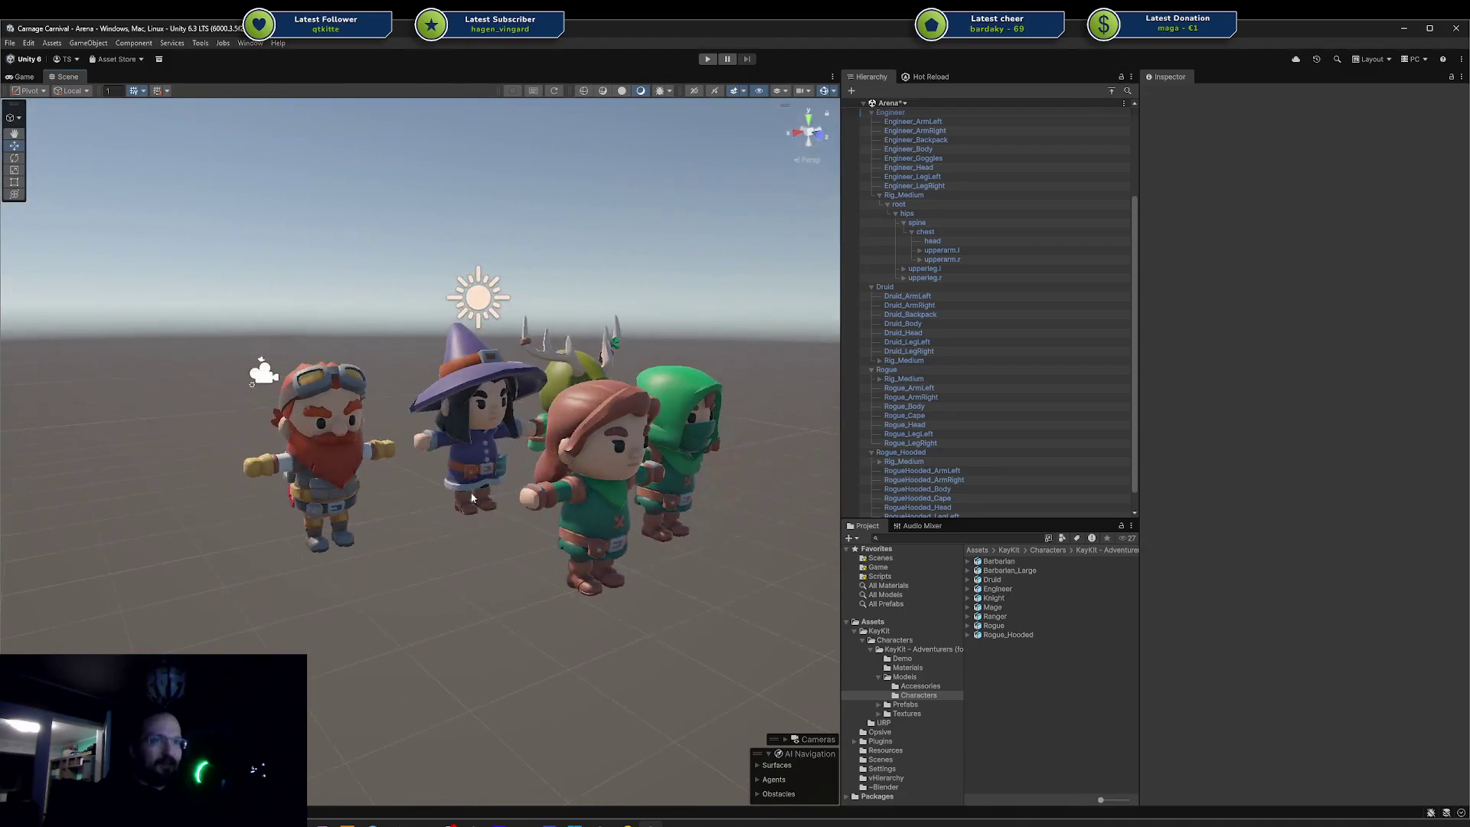
scroll(417, 538, up, 5)
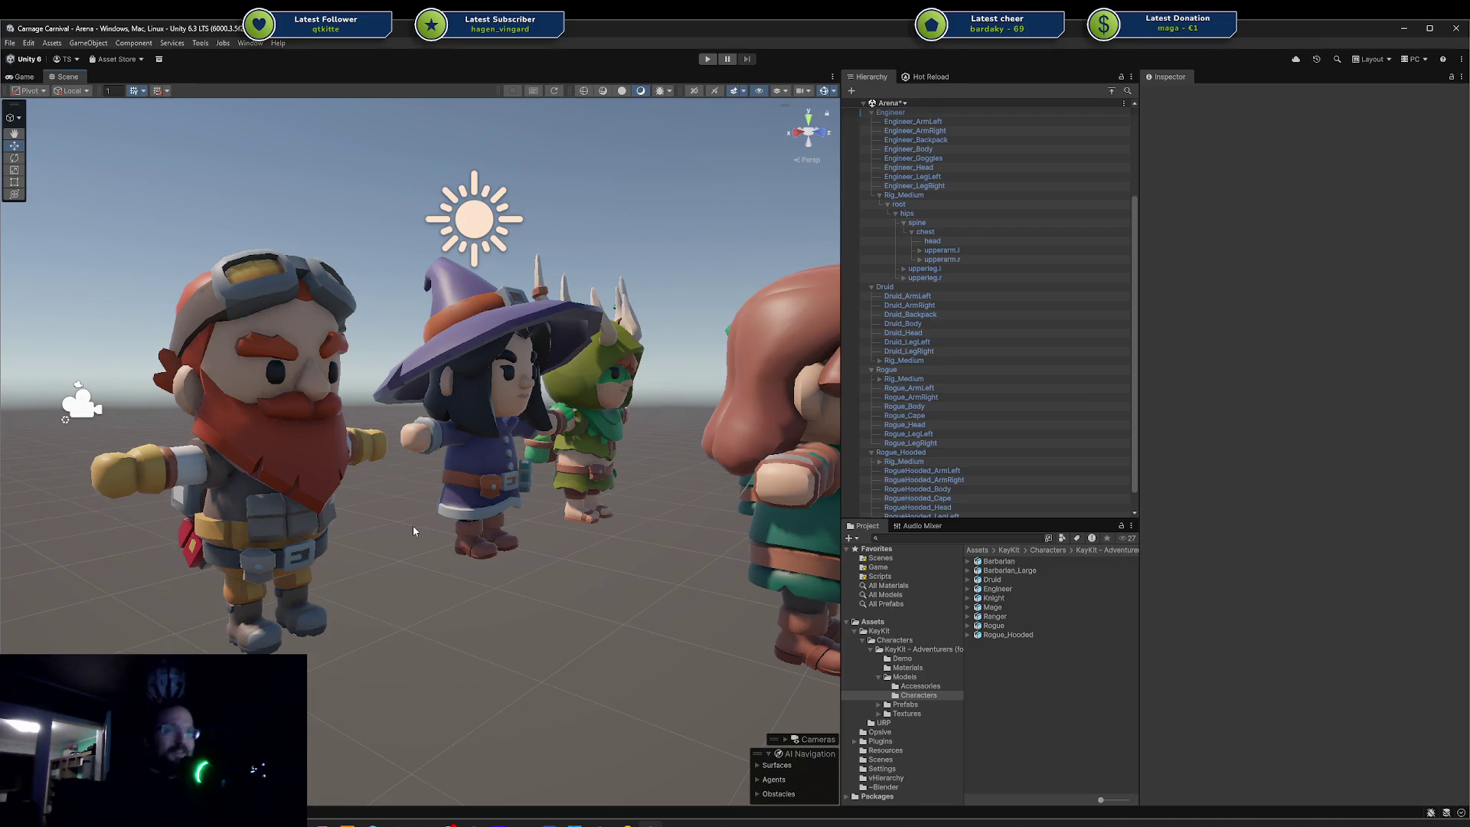
scroll(356, 424, up, 3)
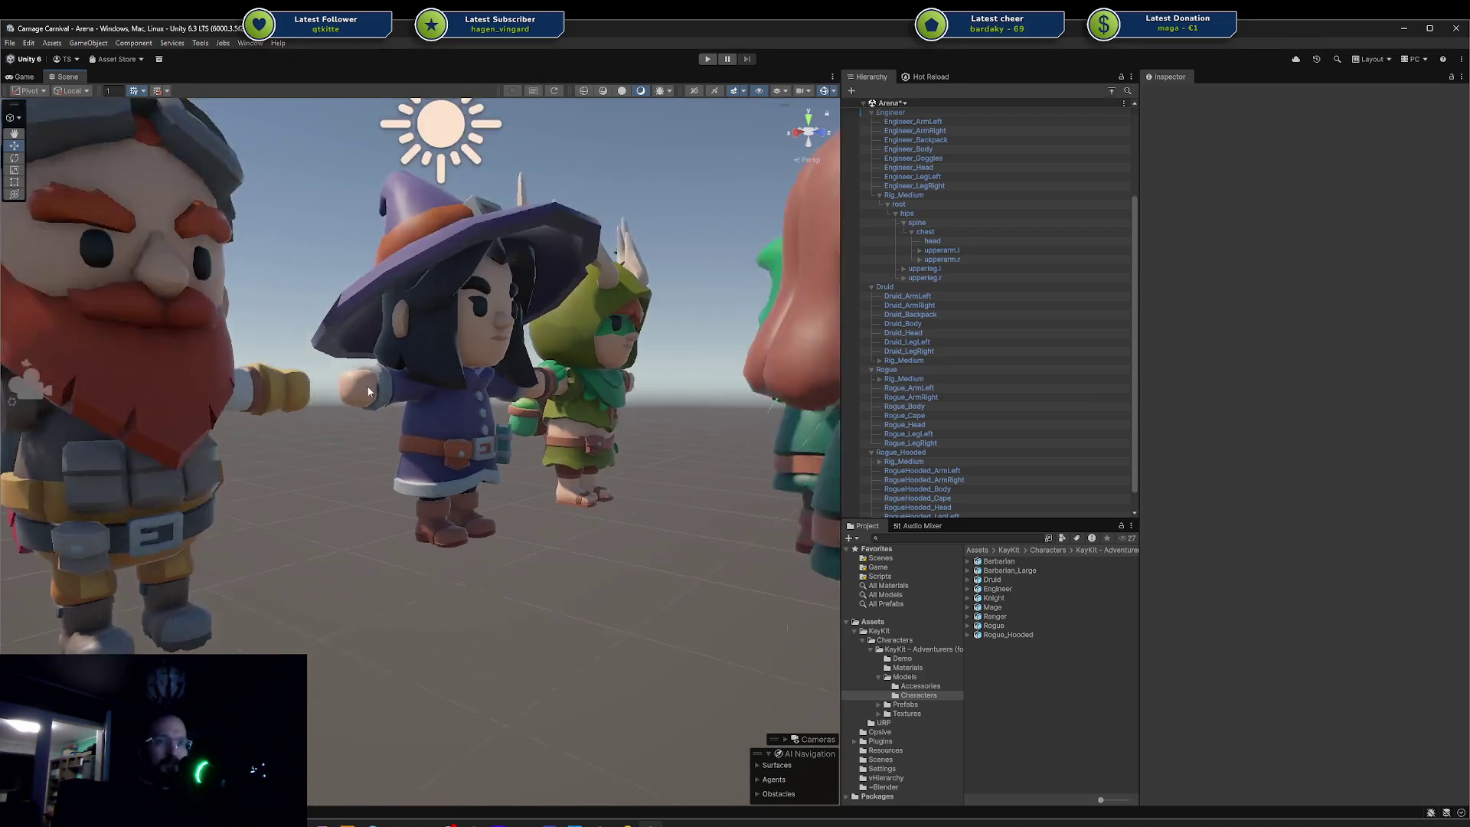
scroll(368, 392, down, 3)
mouse_move(409, 384)
mouse_down()
mouse_move(319, 386)
mouse_move(355, 416)
mouse_up()
click(264, 434)
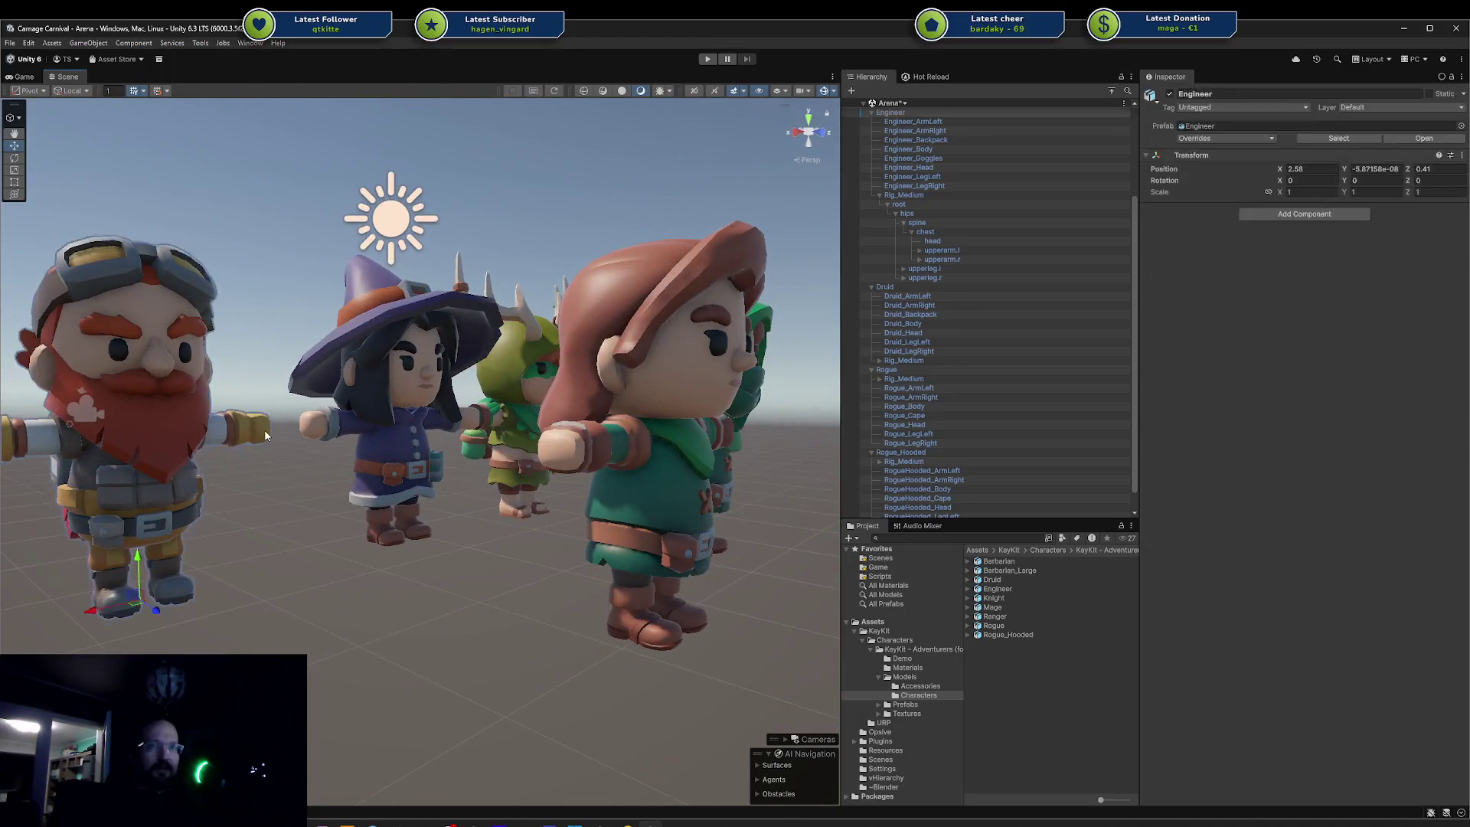
- Frame the Engineer, switch to the Rotate tool, and orbit around him from side to rear
click(264, 435)
key(f)
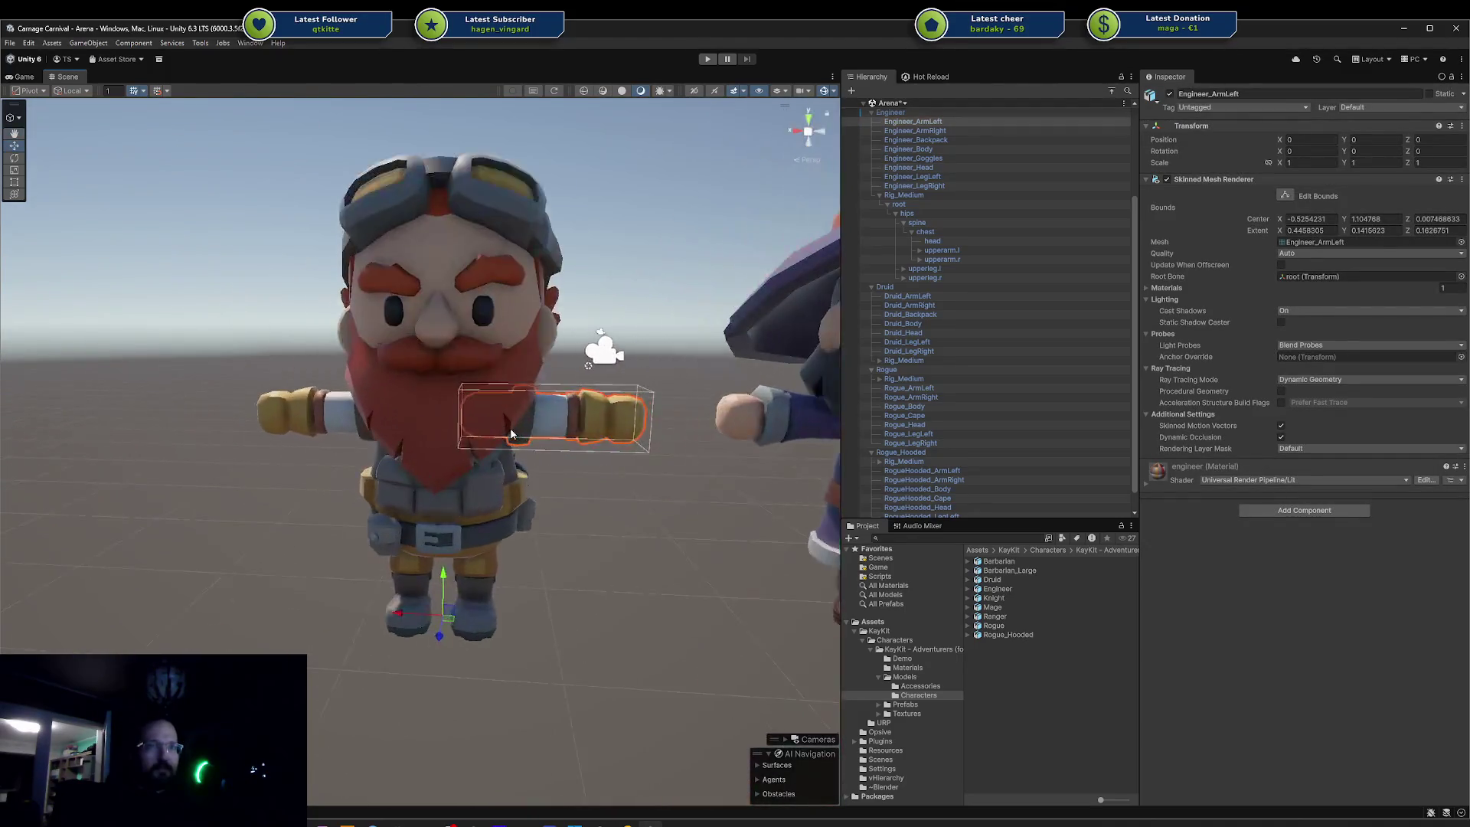
scroll(566, 404, up, 3)
drag(620, 430, 403, 361)
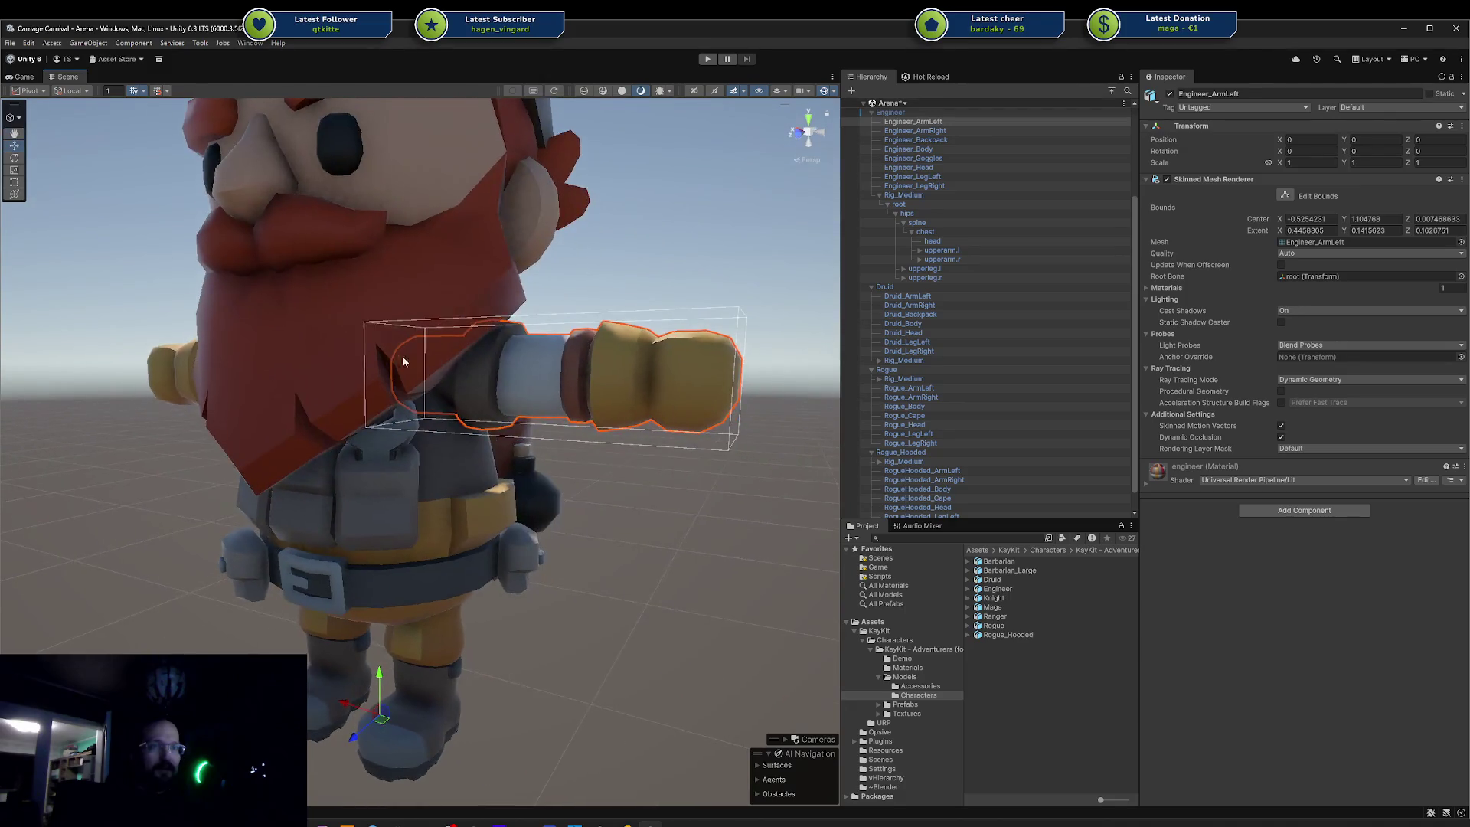
key(e)
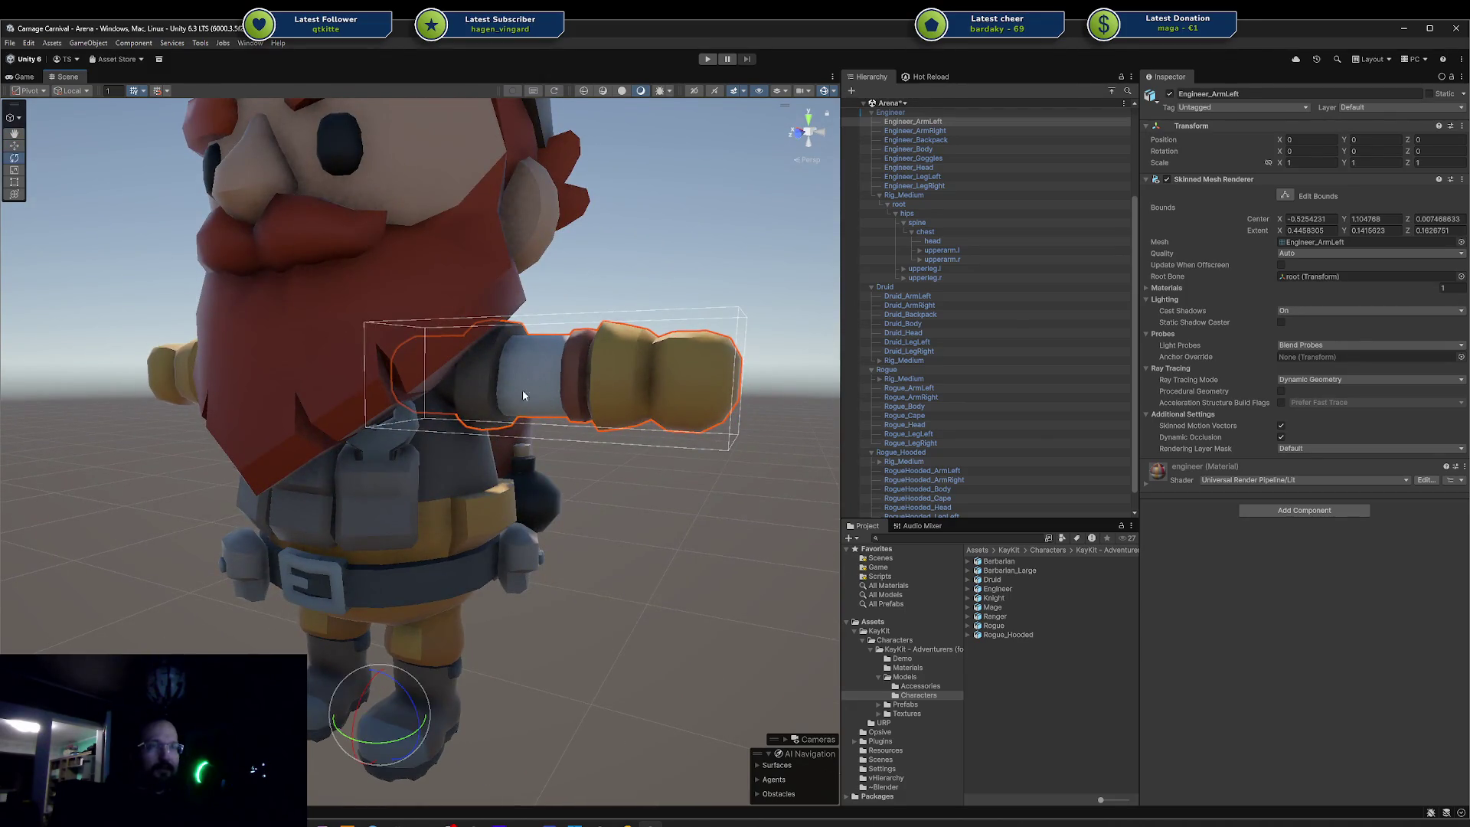
drag(476, 398, 582, 356)
click(660, 489)
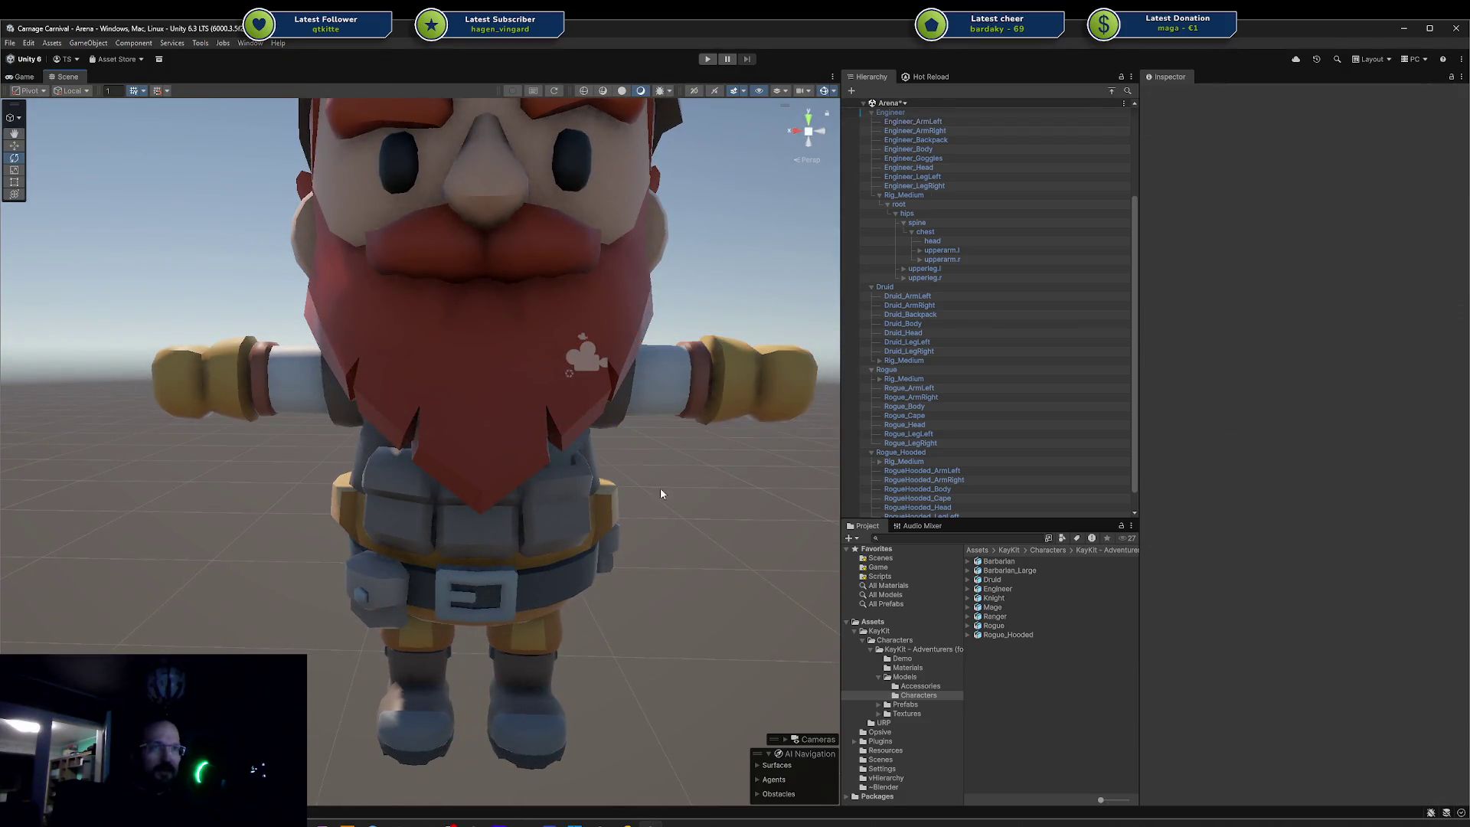
mouse_move(660, 488)
mouse_down()
mouse_move(420, 273)
mouse_move(368, 355)
mouse_move(221, 488)
mouse_move(469, 394)
mouse_up()
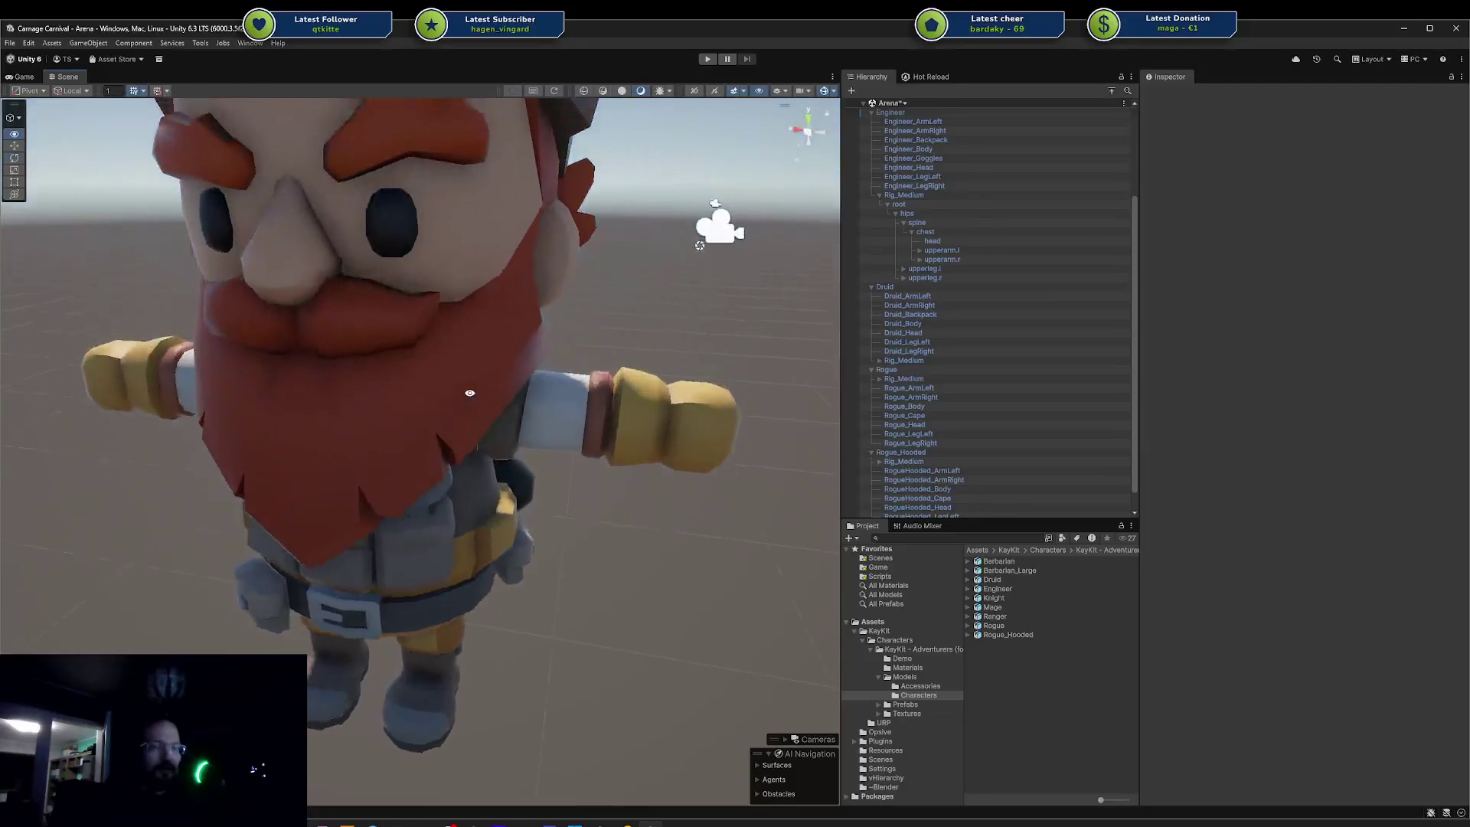
scroll(417, 478, up, 3)
drag(417, 478, 511, 407)
- Select and frame the Engineer's left arm, then pick his left leg and body mesh
click(513, 409)
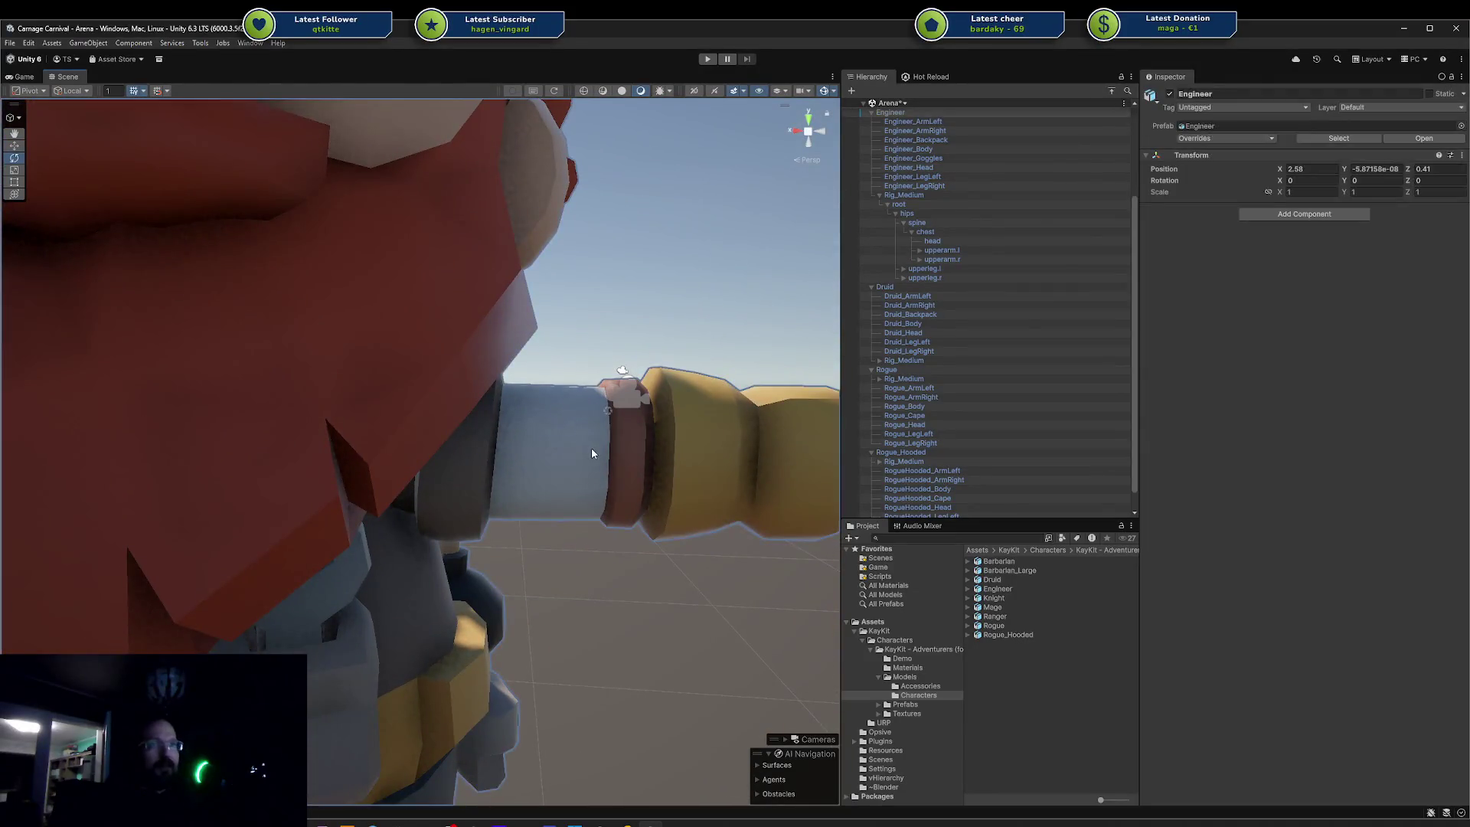
key(f)
scroll(591, 453, down, 2)
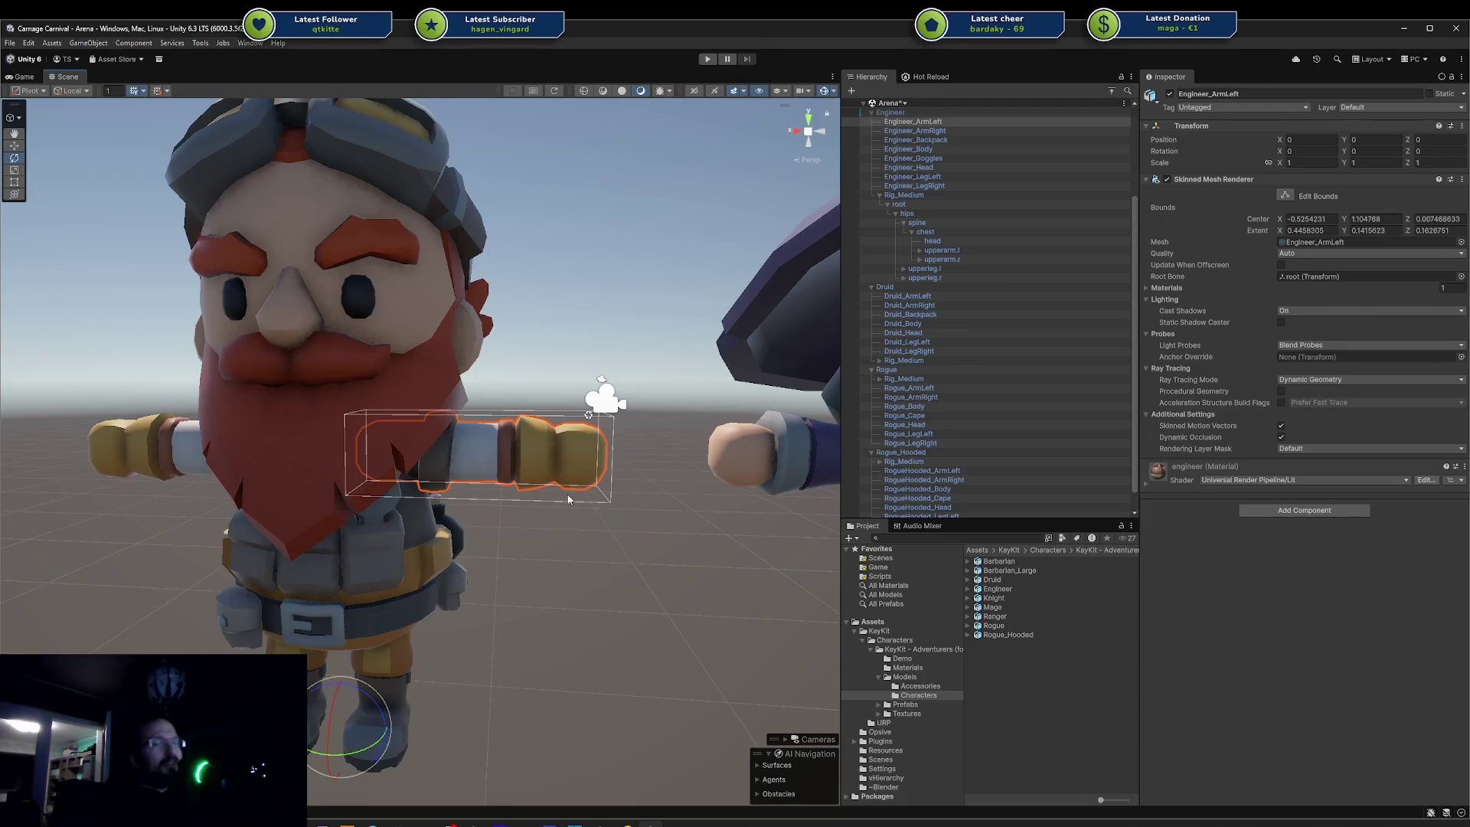
drag(576, 543, 477, 681)
click(465, 640)
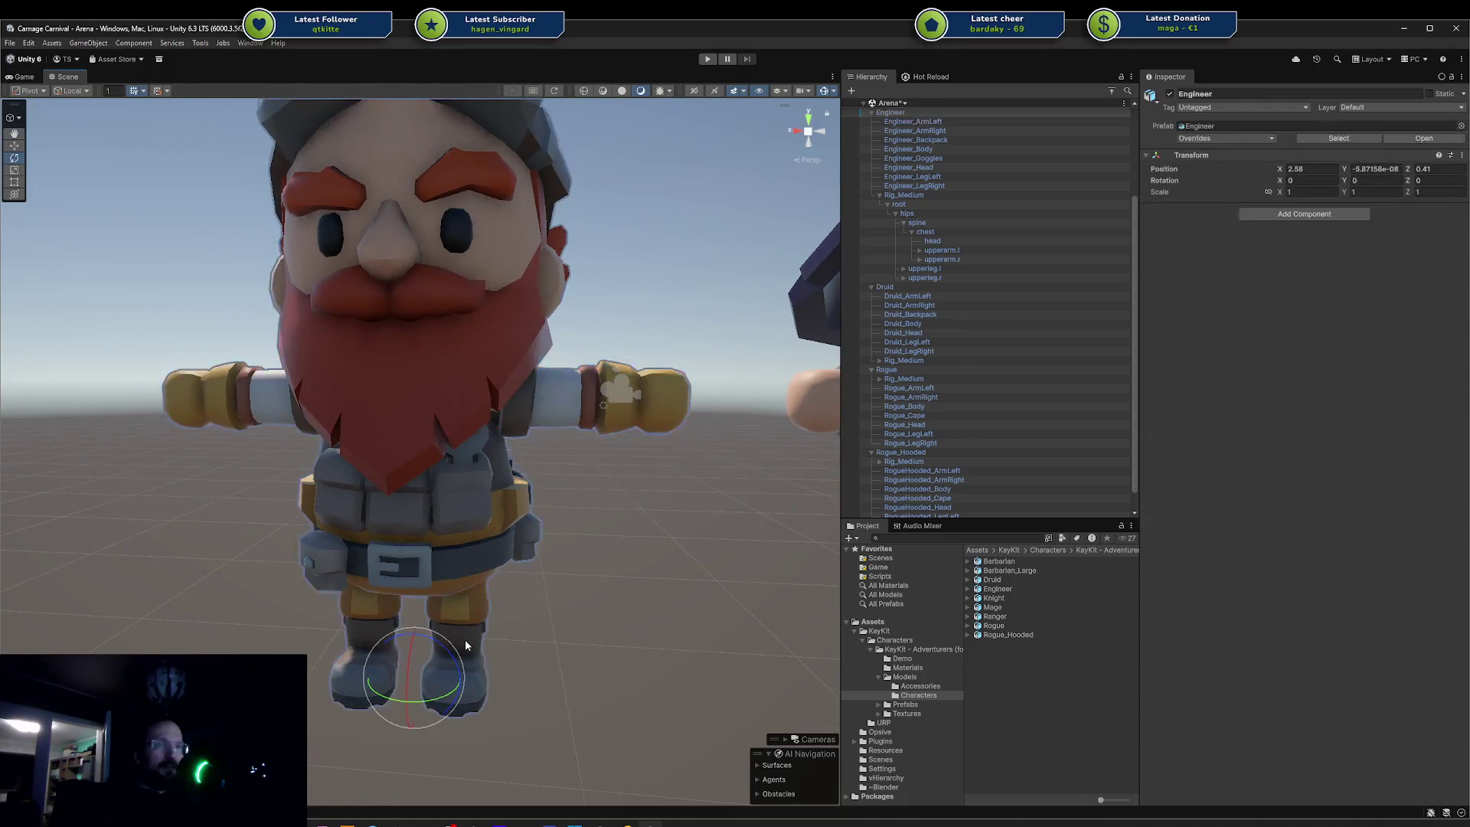
mouse_move(592, 632)
mouse_down()
mouse_move(804, 646)
mouse_move(590, 525)
mouse_move(640, 612)
mouse_move(536, 597)
mouse_move(582, 536)
mouse_move(490, 460)
mouse_move(516, 462)
mouse_up()
click(478, 478)
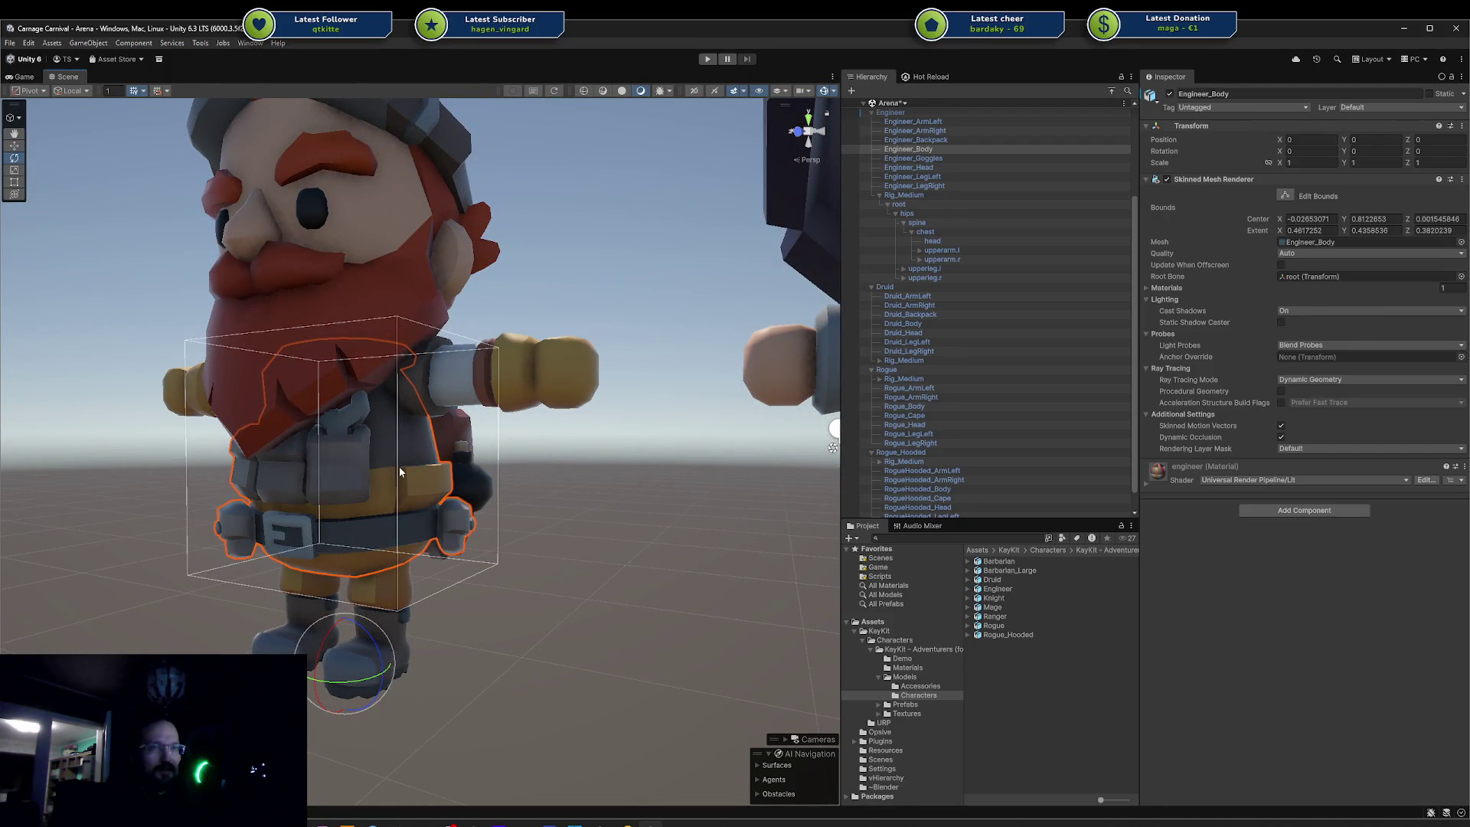
- Bend the spine bone forward about 12 degrees and undo, then tilt the chest bone
click(943, 220)
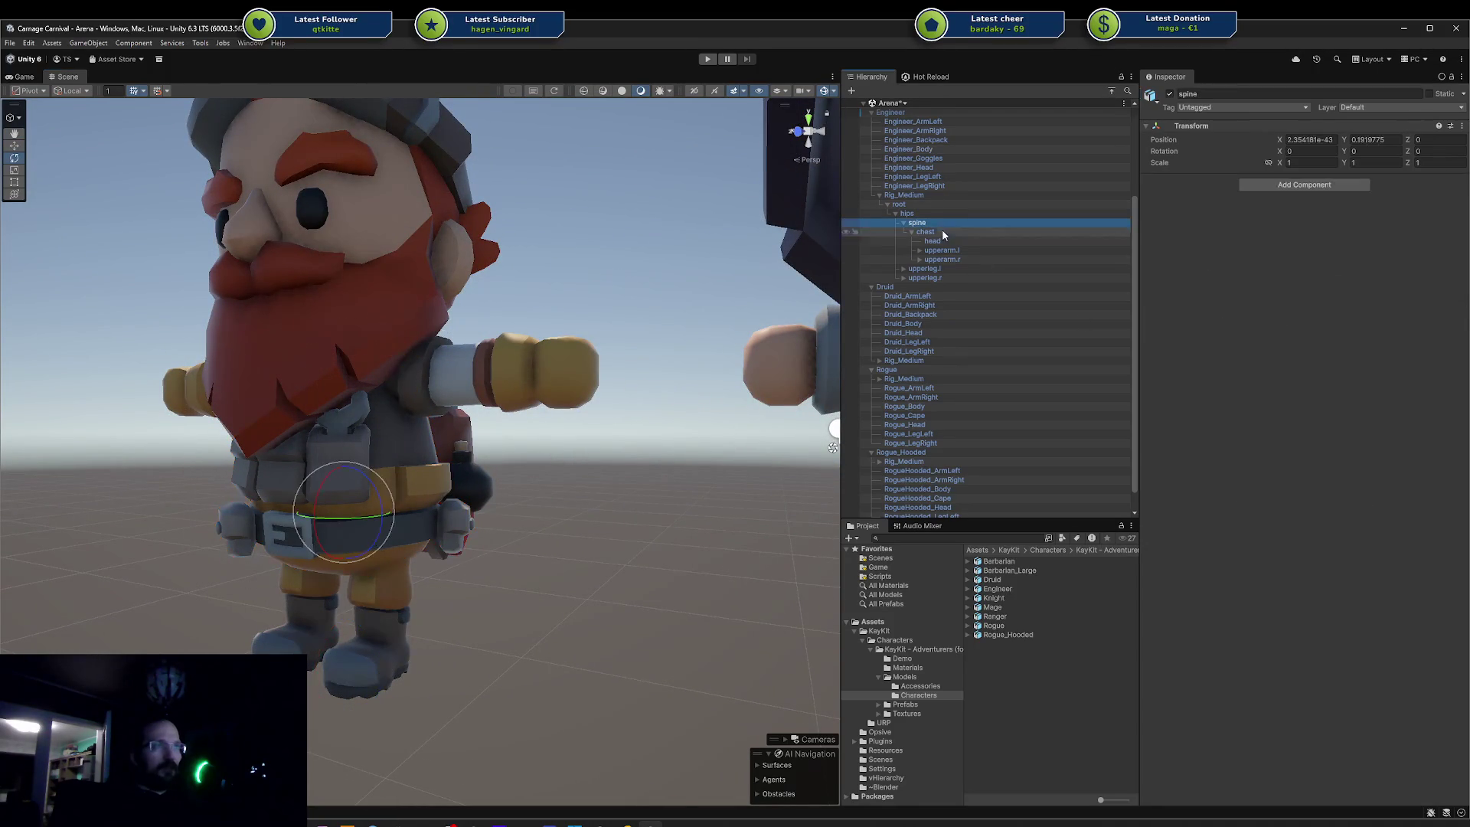
drag(324, 473, 421, 410)
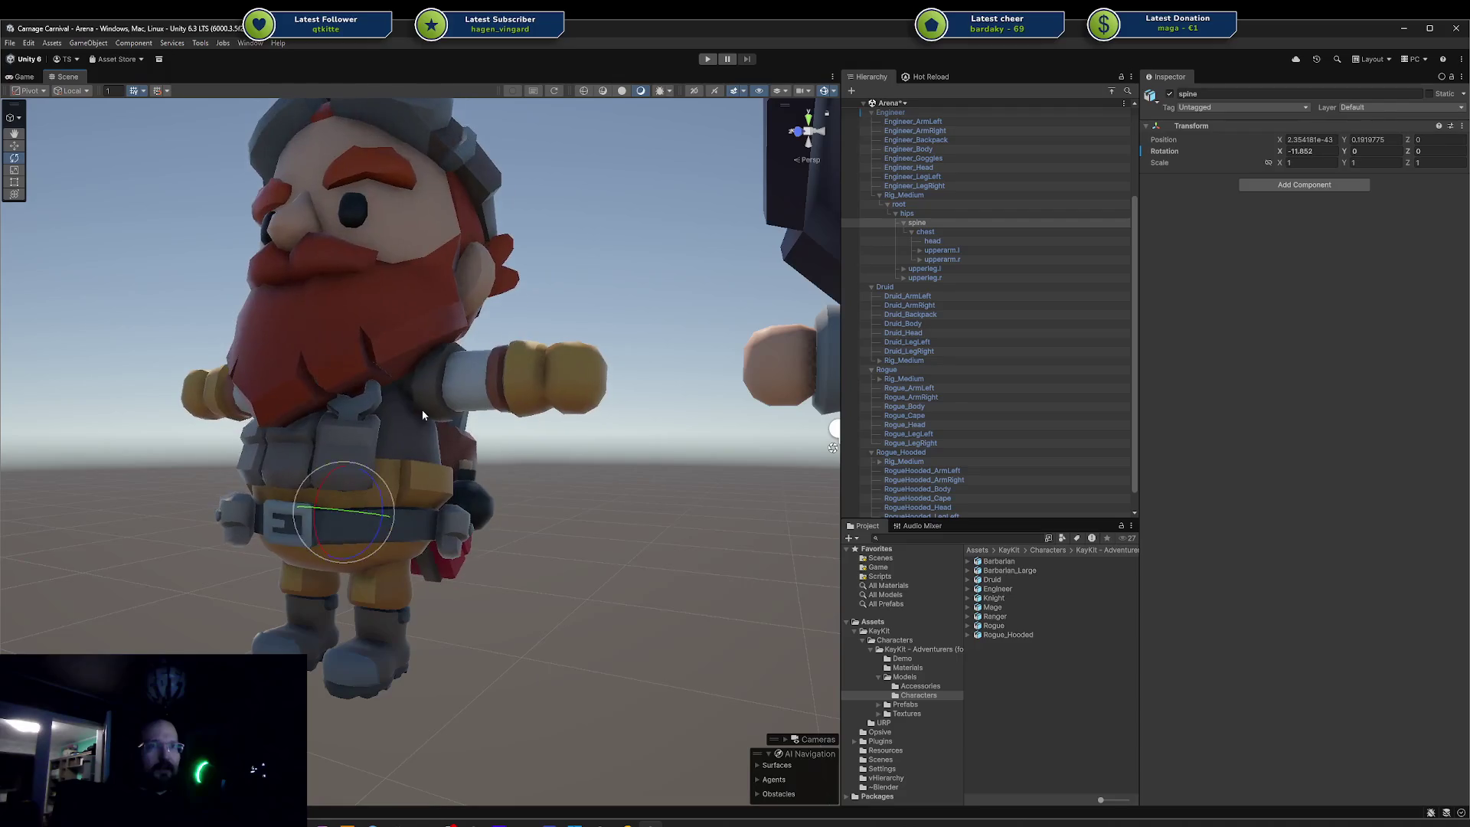
key(ctrl+z)
click(924, 231)
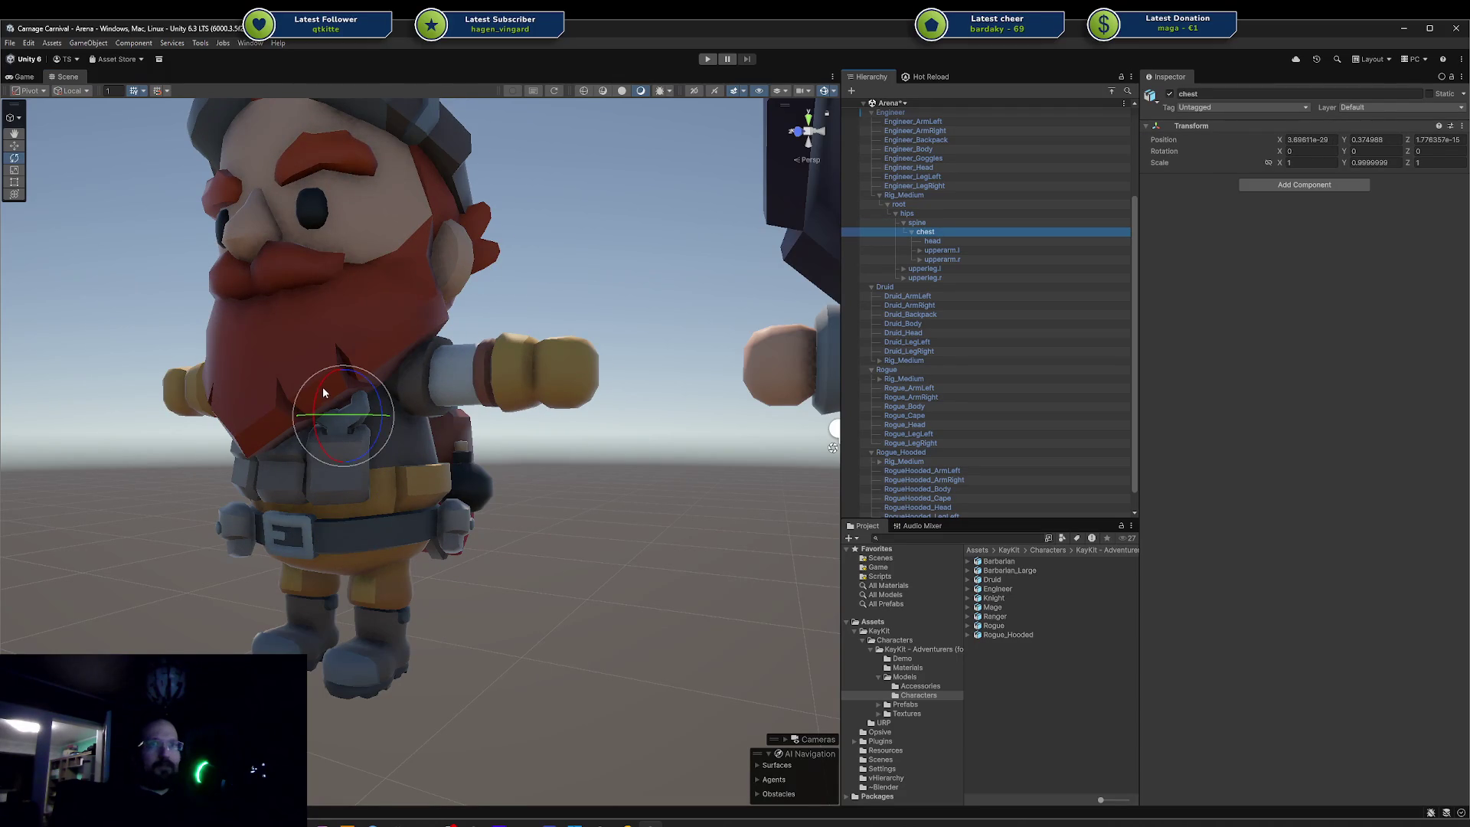
mouse_move(323, 393)
mouse_down()
mouse_move(306, 384)
mouse_move(419, 351)
mouse_move(366, 292)
mouse_move(303, 355)
mouse_up()
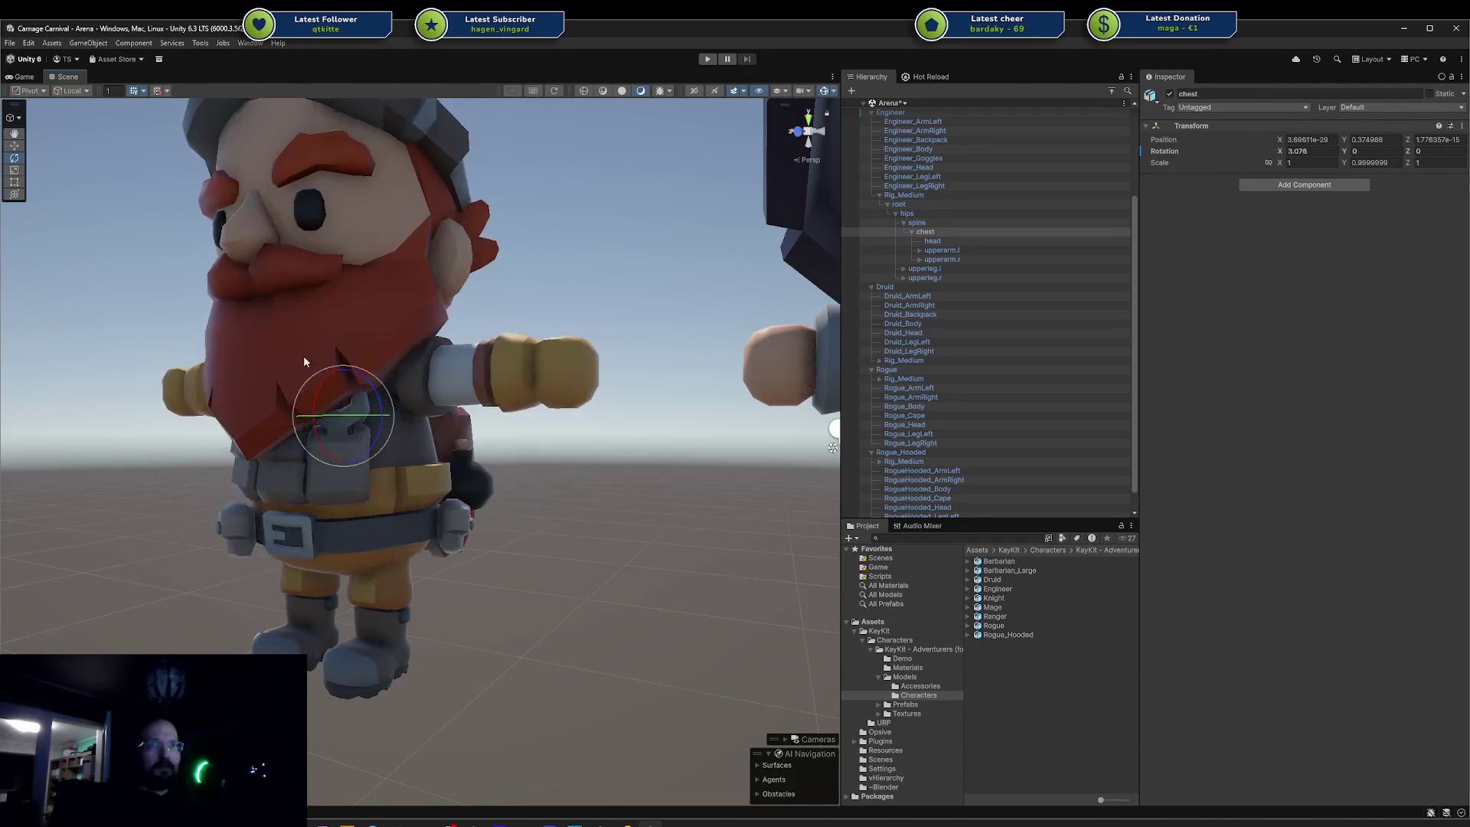
- Frame the Engineer and select his arm meshes, head, Rig_Medium and left leg in the Hierarchy
click(494, 375)
key(f)
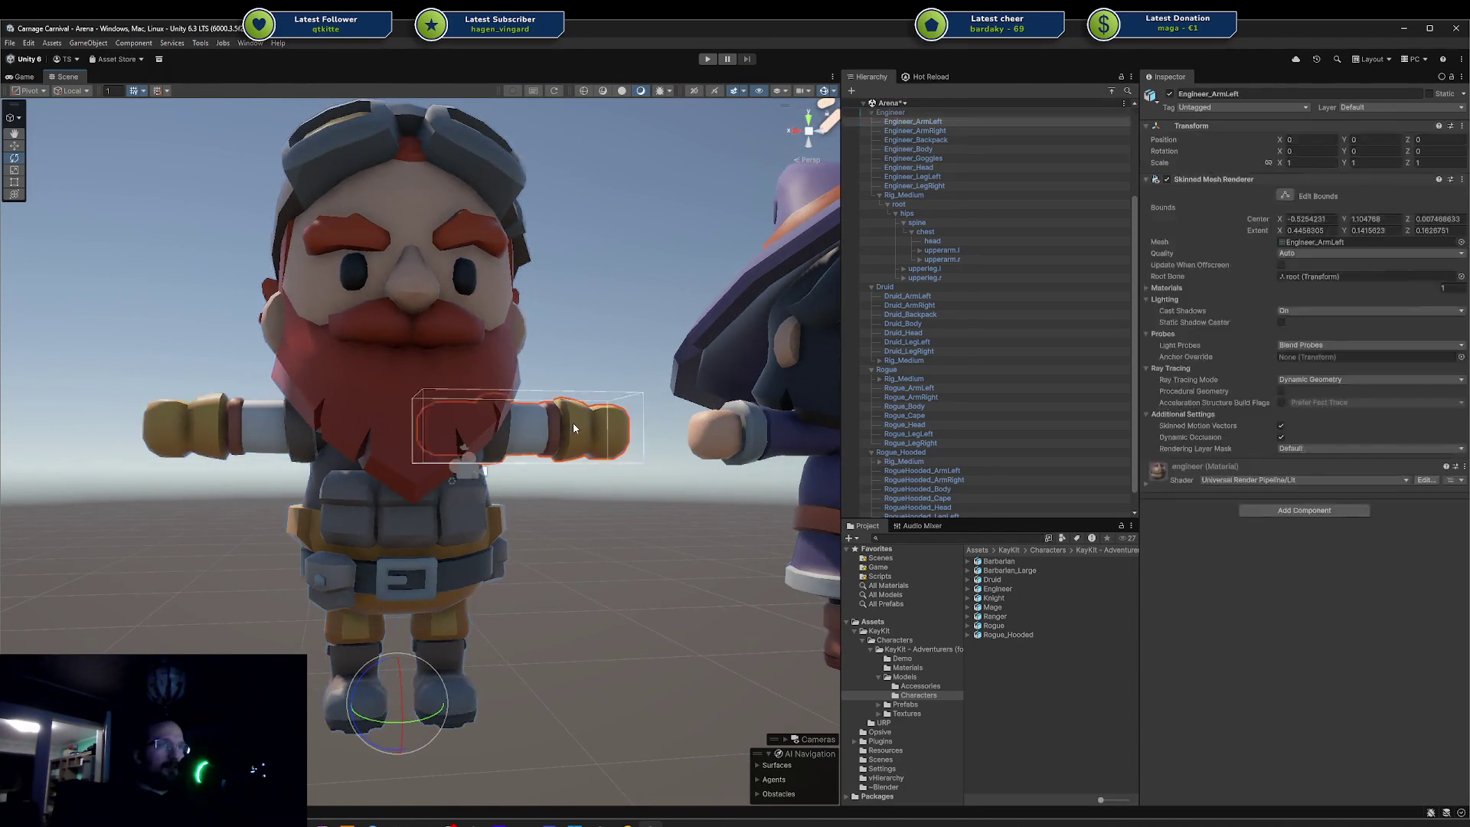
click(572, 423)
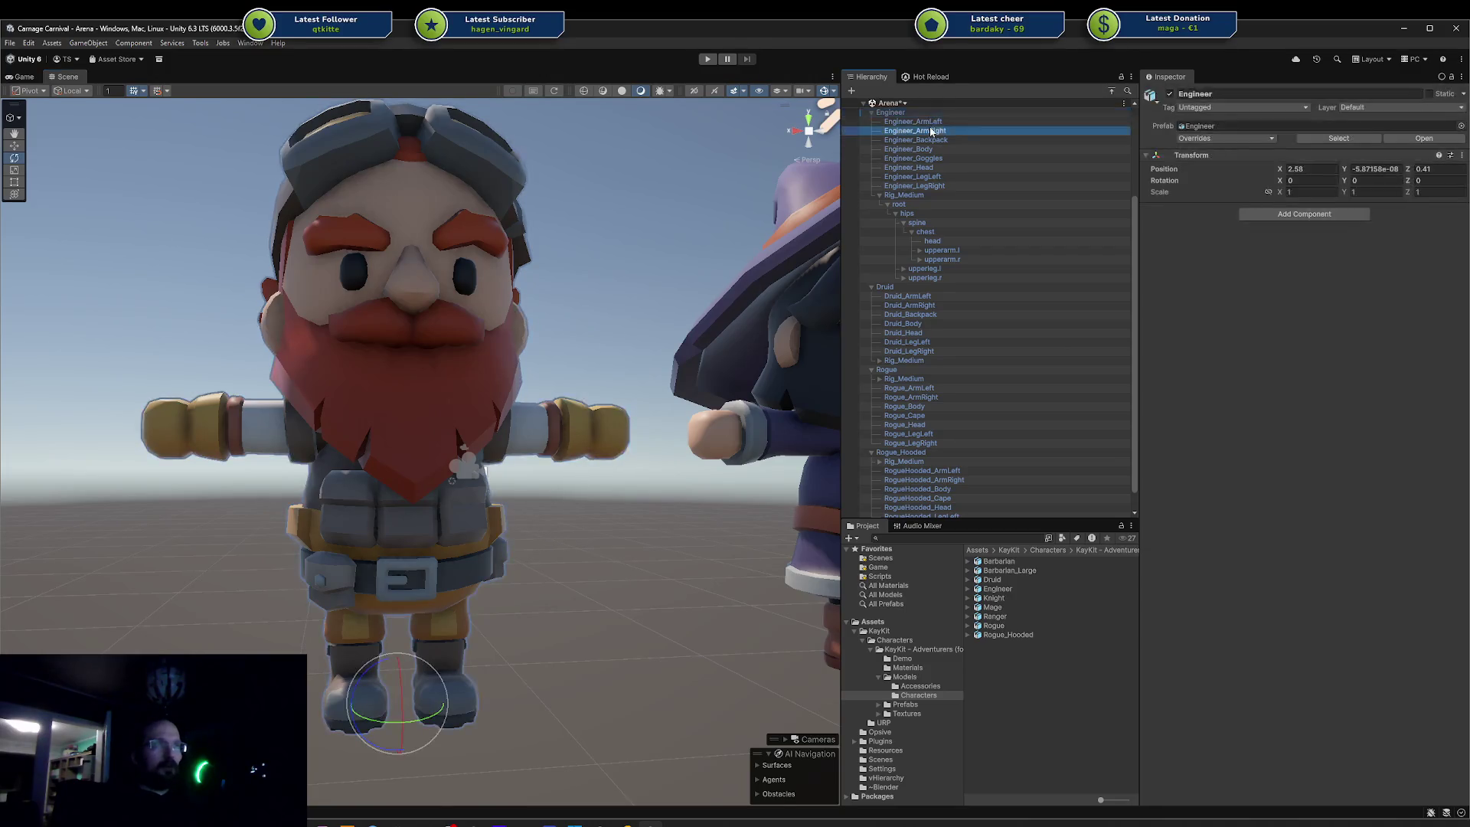
click(915, 130)
ctrl+click(934, 124)
drag(582, 398, 317, 511)
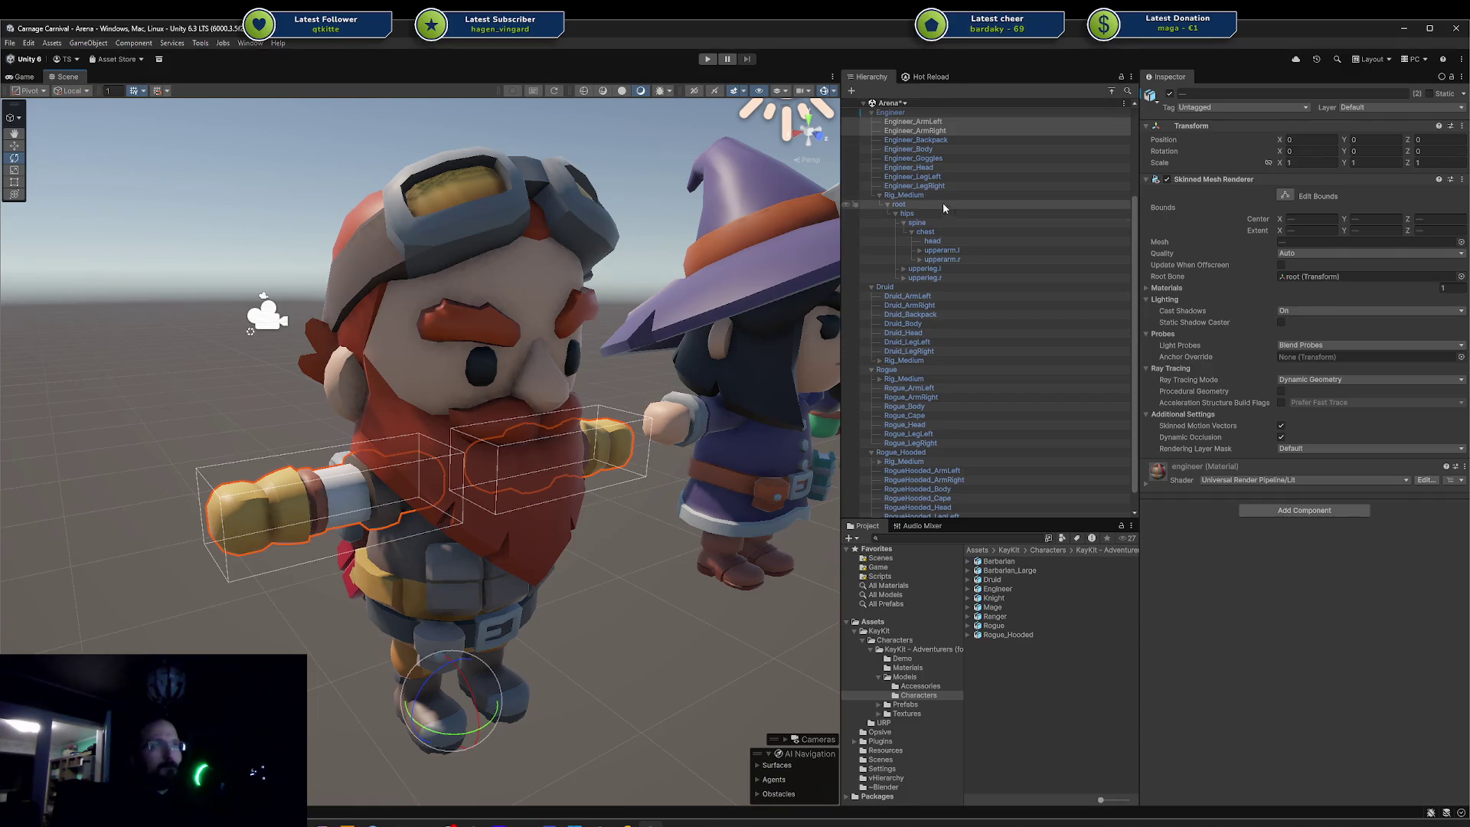
click(952, 165)
click(923, 196)
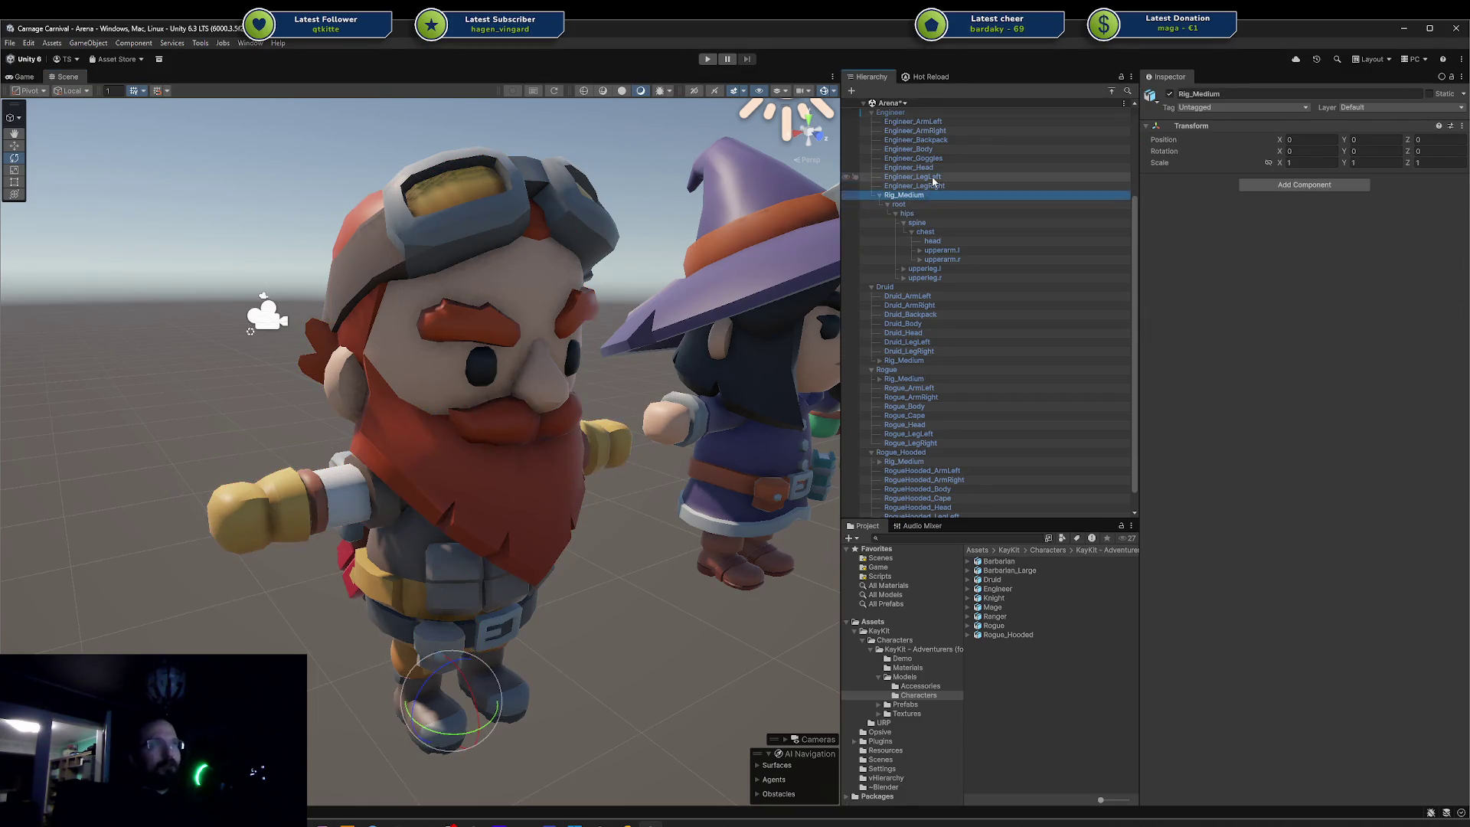
click(932, 177)
key(Up)
key(Up)
key(Up)
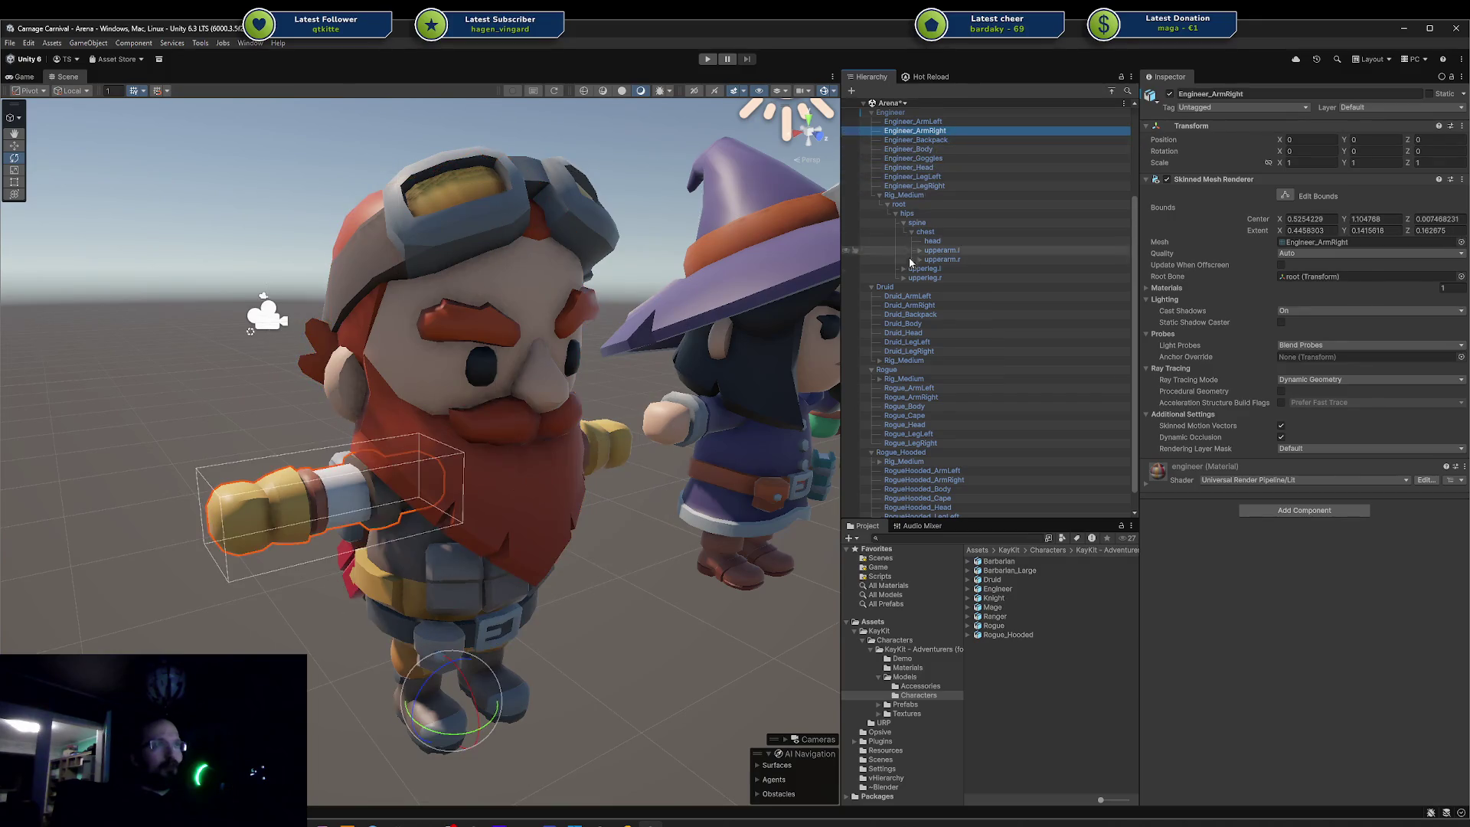
- Frame the upperarm.l bone, swing it downward, then undo back to the T-pose
click(942, 251)
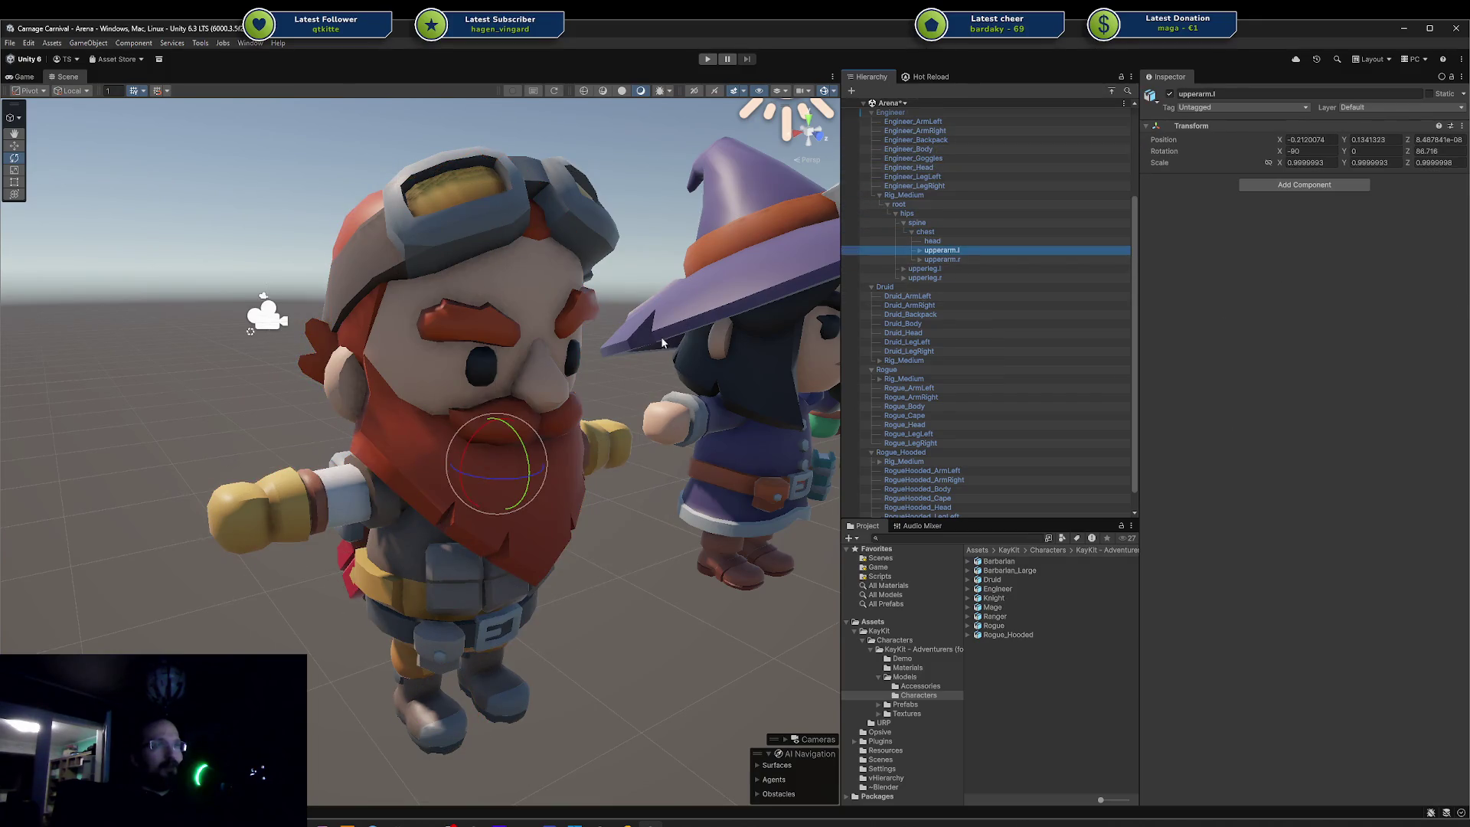
key(f)
mouse_move(471, 457)
mouse_down()
mouse_move(496, 497)
mouse_move(484, 435)
mouse_move(405, 490)
mouse_move(348, 496)
mouse_move(365, 495)
mouse_move(379, 452)
mouse_move(403, 319)
mouse_move(590, 498)
mouse_move(583, 444)
mouse_move(544, 439)
mouse_up()
key(ctrl+z)
key(ctrl+z)
click(542, 490)
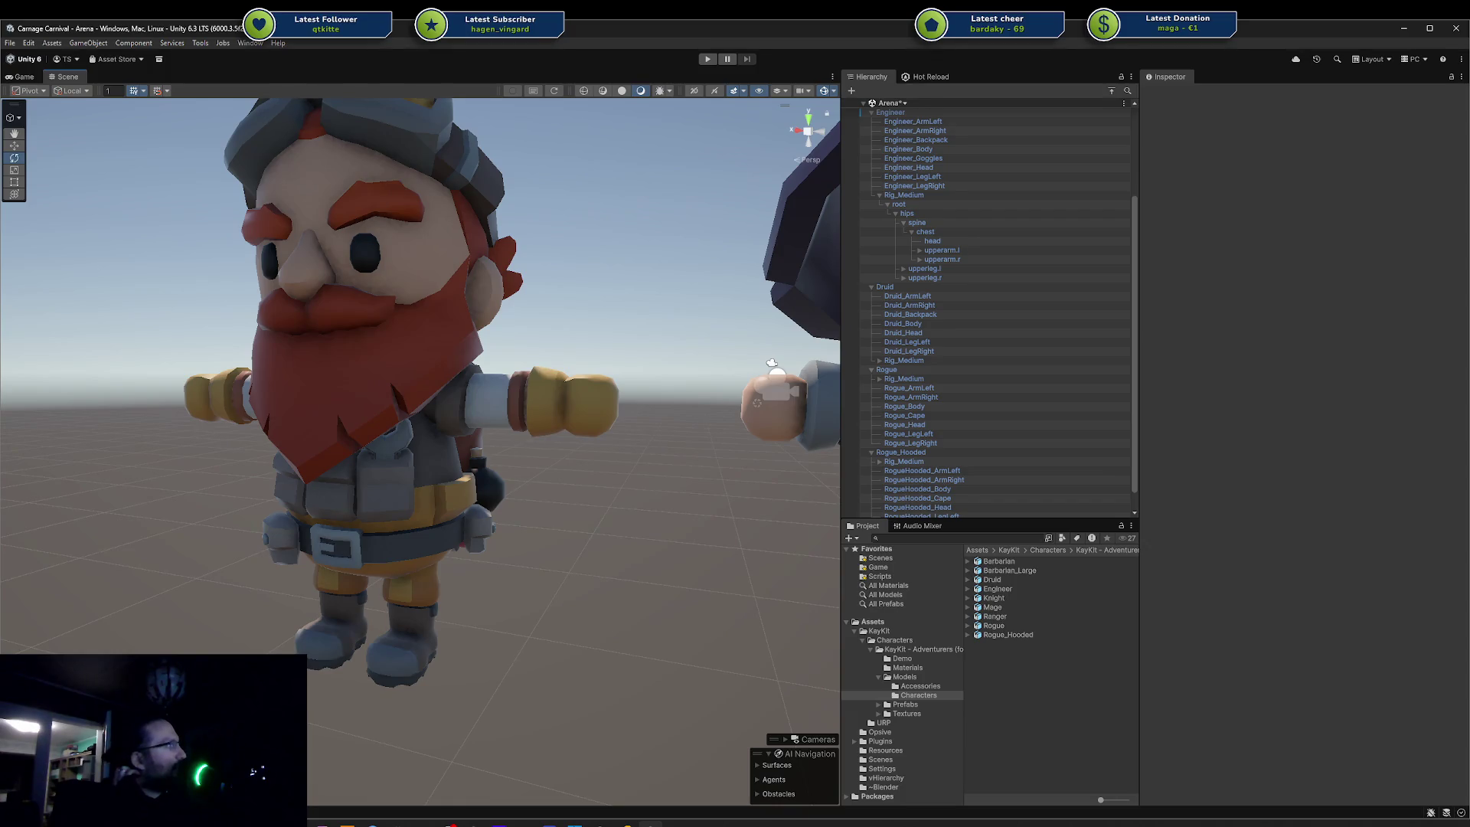
alt+drag(601, 347, 624, 360)
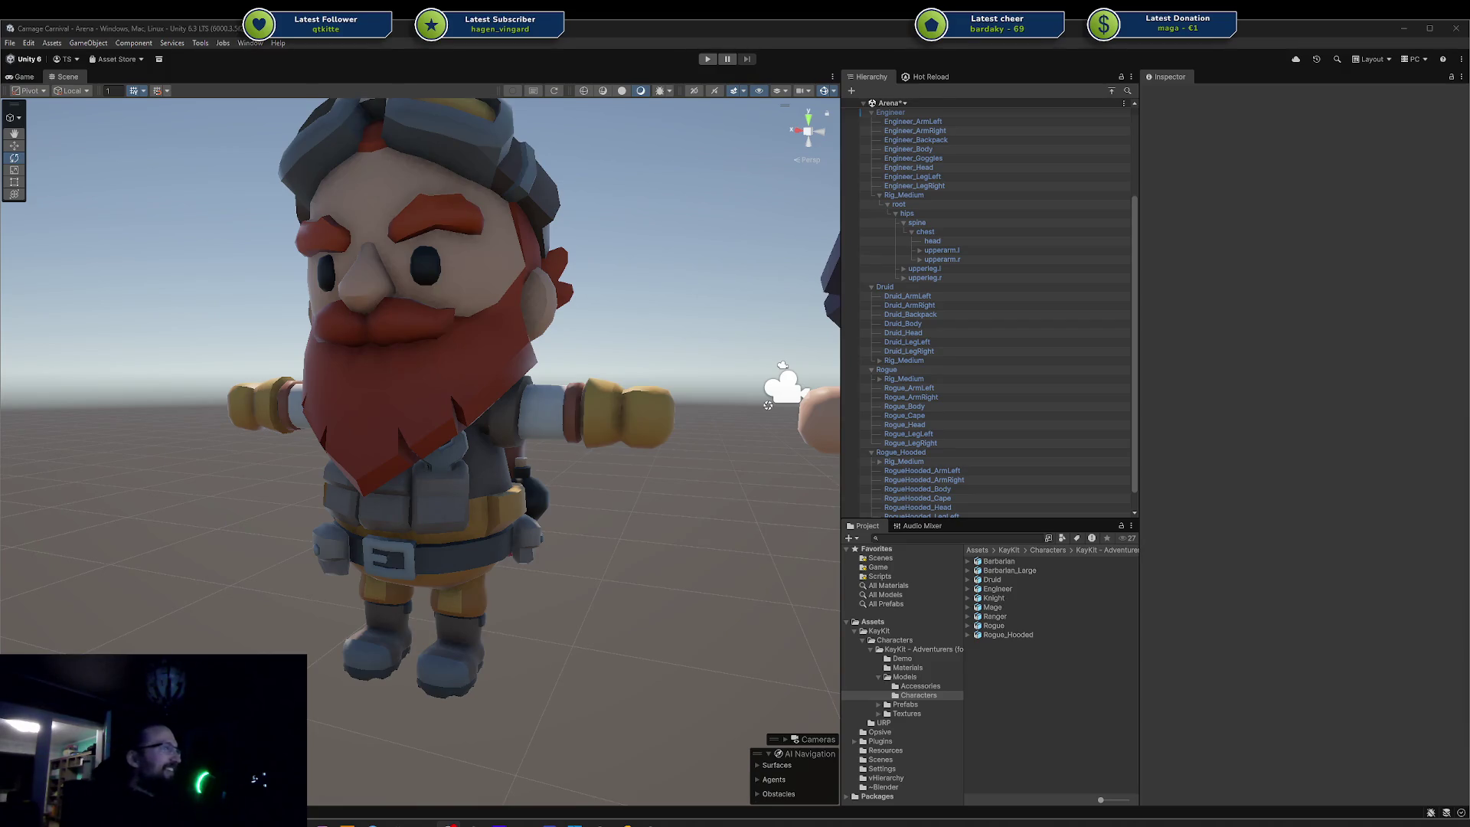
drag(580, 487, 617, 451)
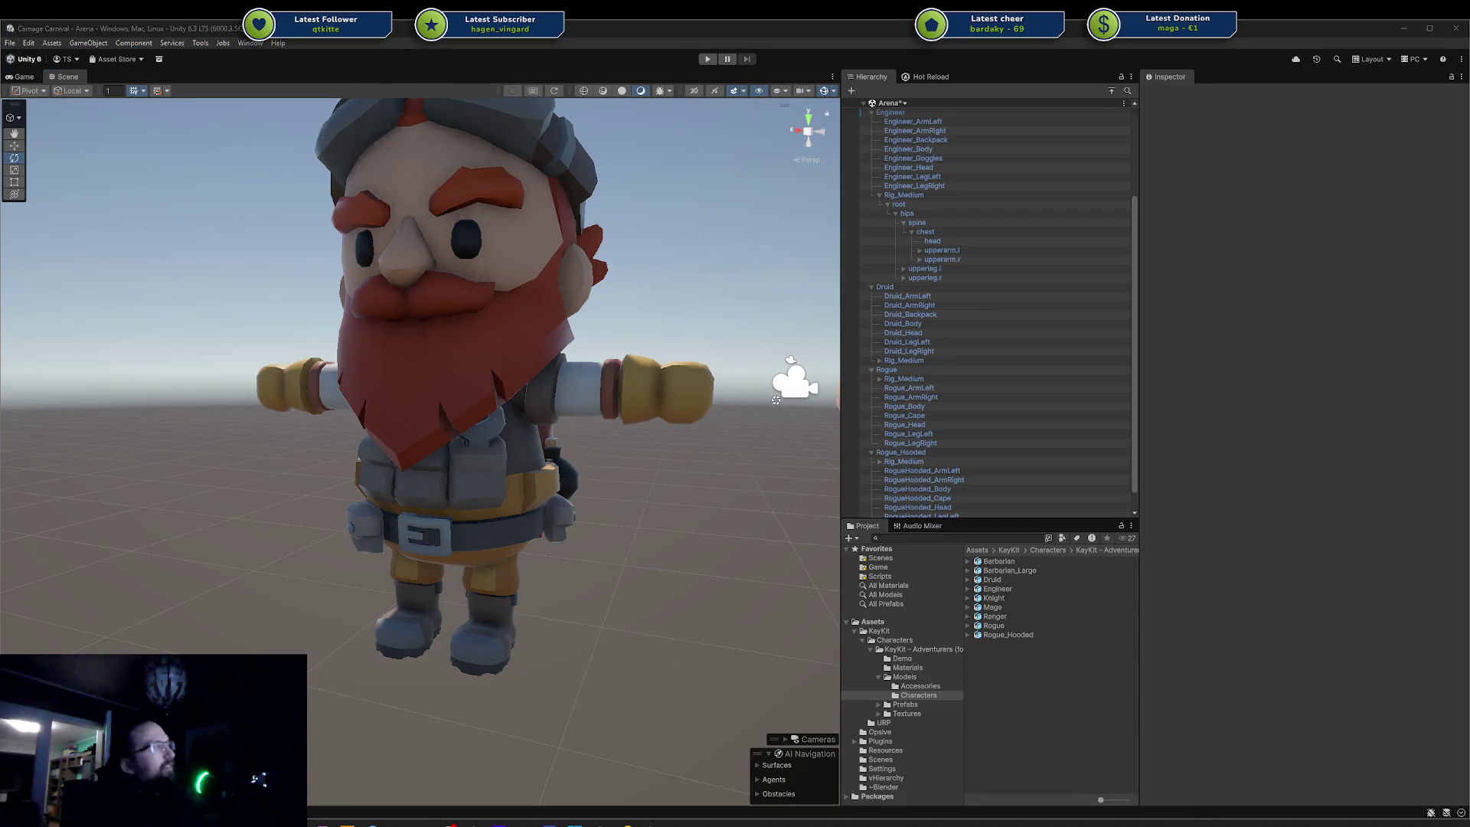
- Select the Engineer, then step through Engineer_ArmLeft, Engineer_LegLeft and spine to reach upperarm.l
mouse_move(545, 471)
mouse_down()
mouse_move(554, 524)
mouse_move(566, 512)
mouse_up()
click(603, 467)
click(620, 474)
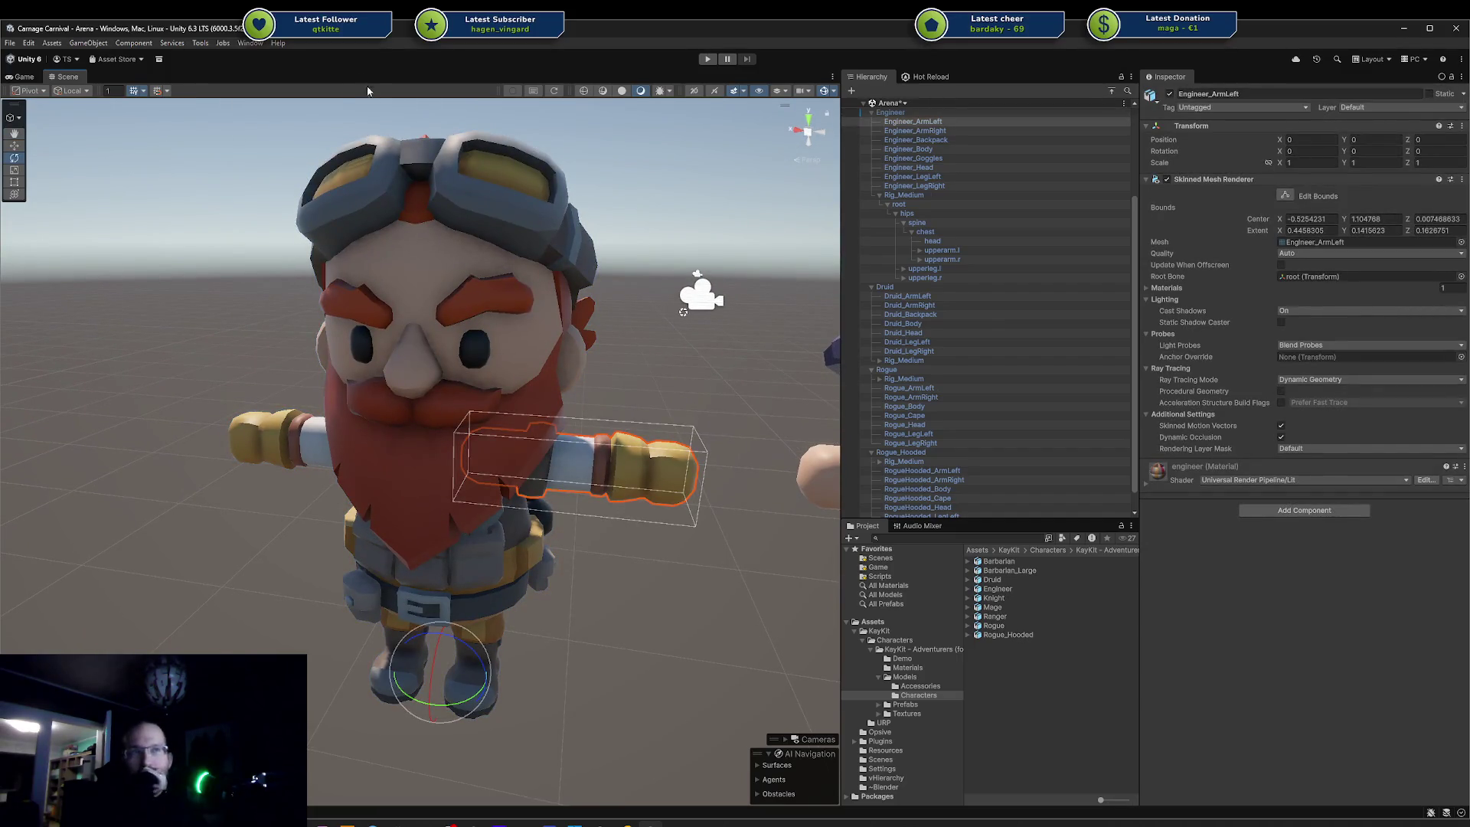
click(942, 178)
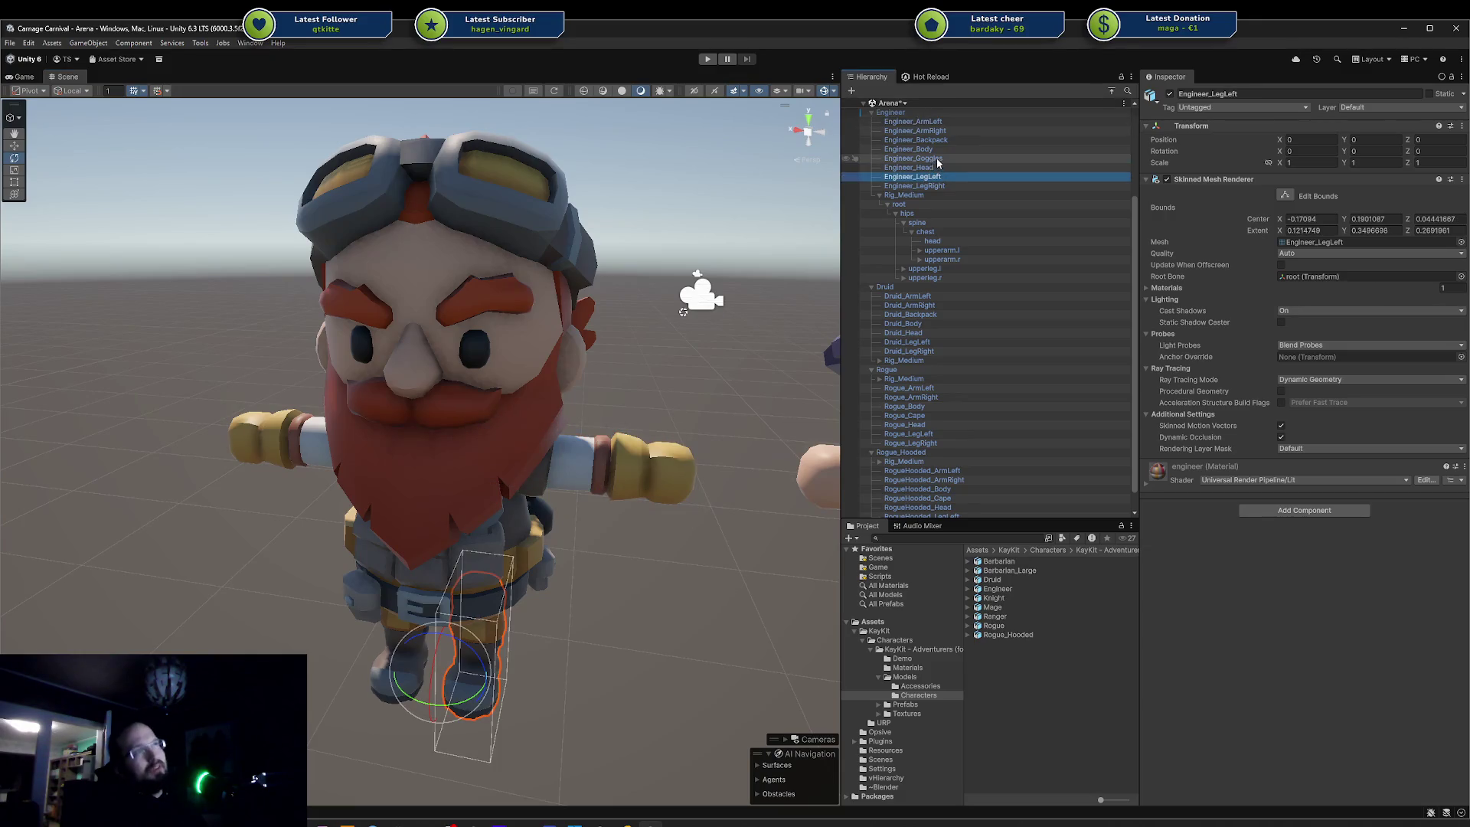
click(924, 223)
click(940, 251)
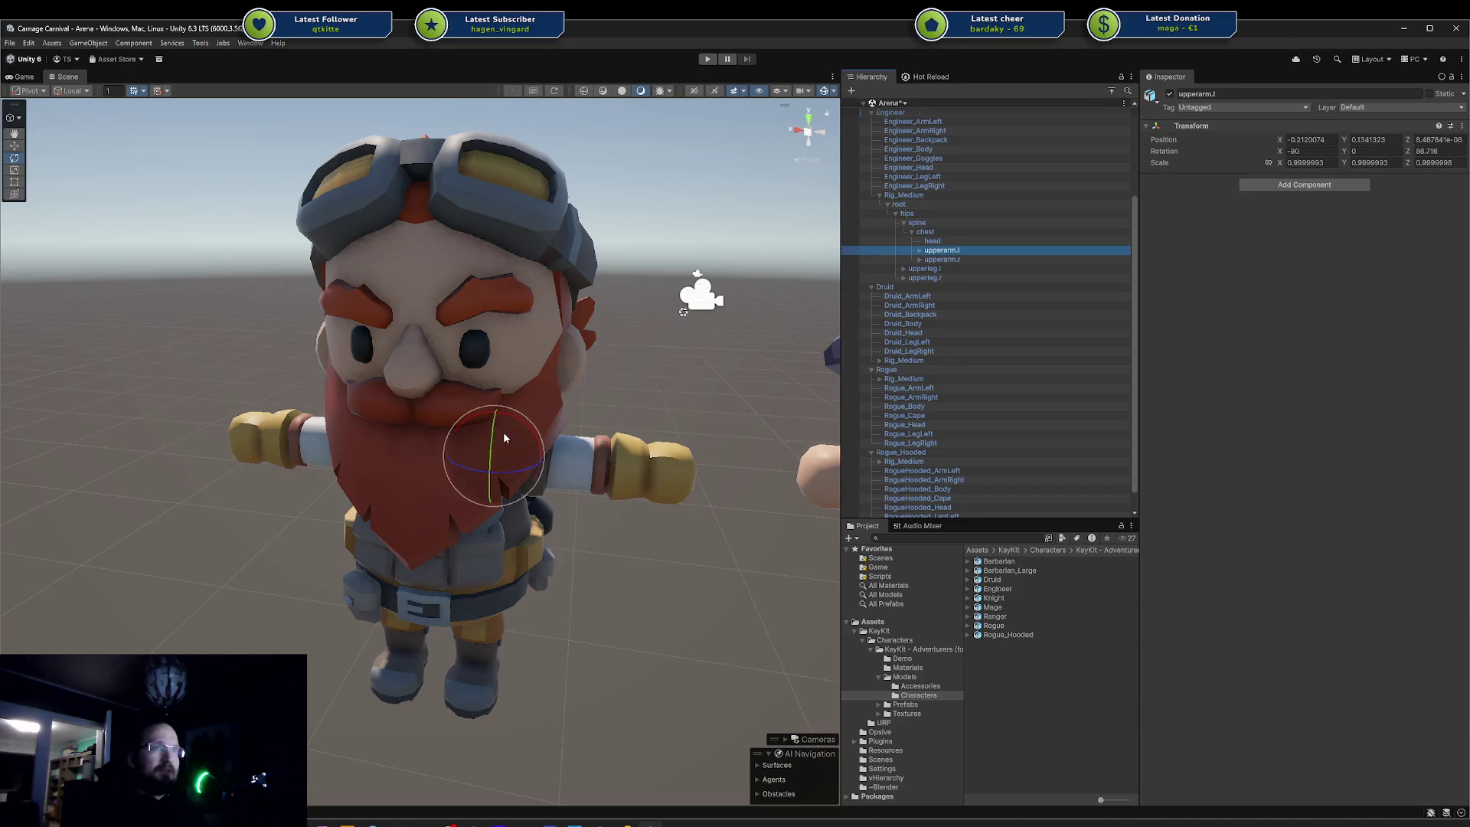
- Rotate upperarm.l down across the beard, orbit to see the wrench and bomb, then undo
drag(522, 469, 519, 474)
mouse_move(443, 482)
mouse_down()
mouse_move(406, 456)
mouse_move(375, 459)
mouse_up()
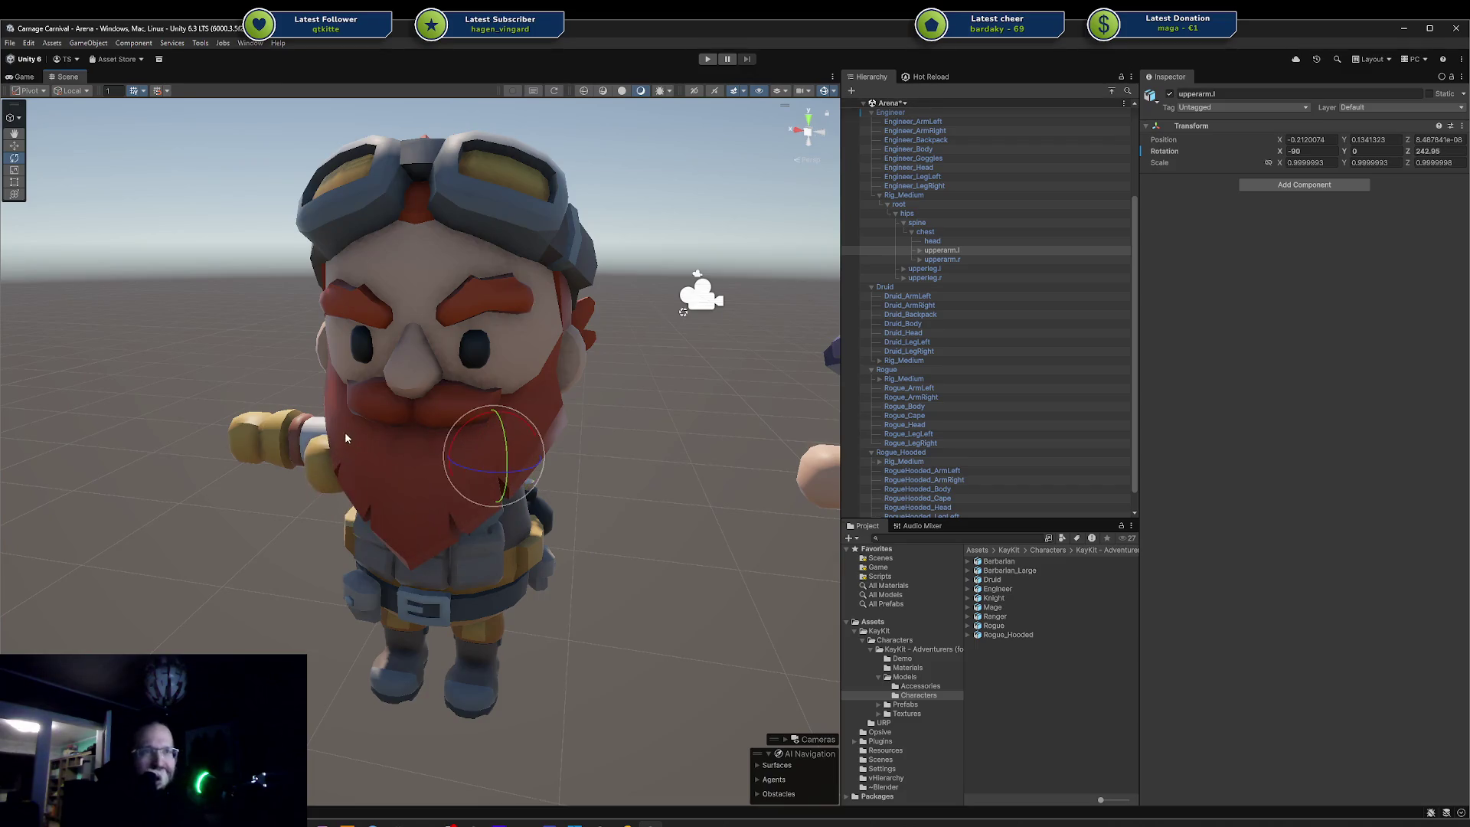
scroll(469, 434, up, 5)
scroll(472, 439, up, 3)
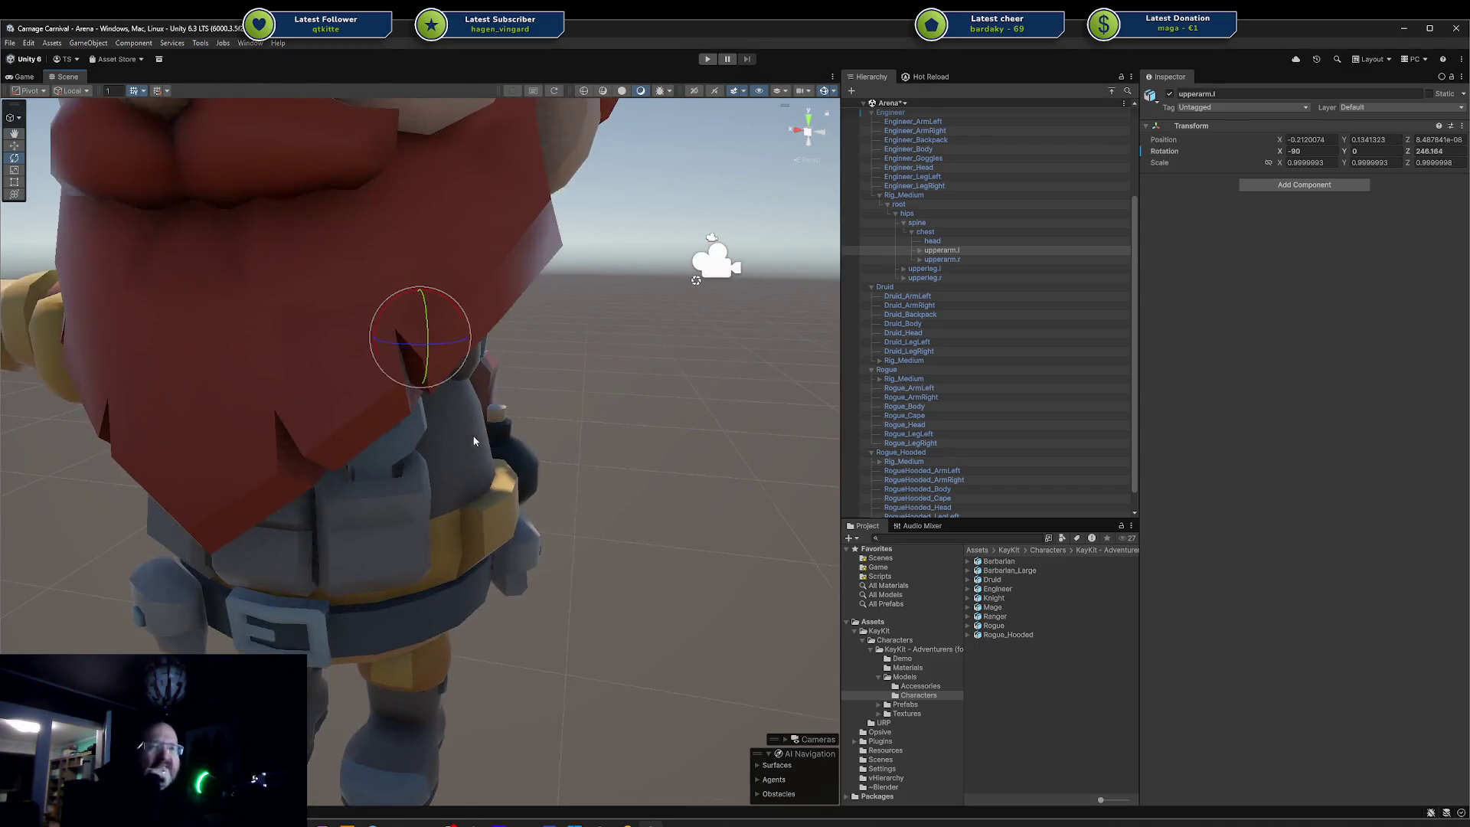
drag(604, 433, 509, 417)
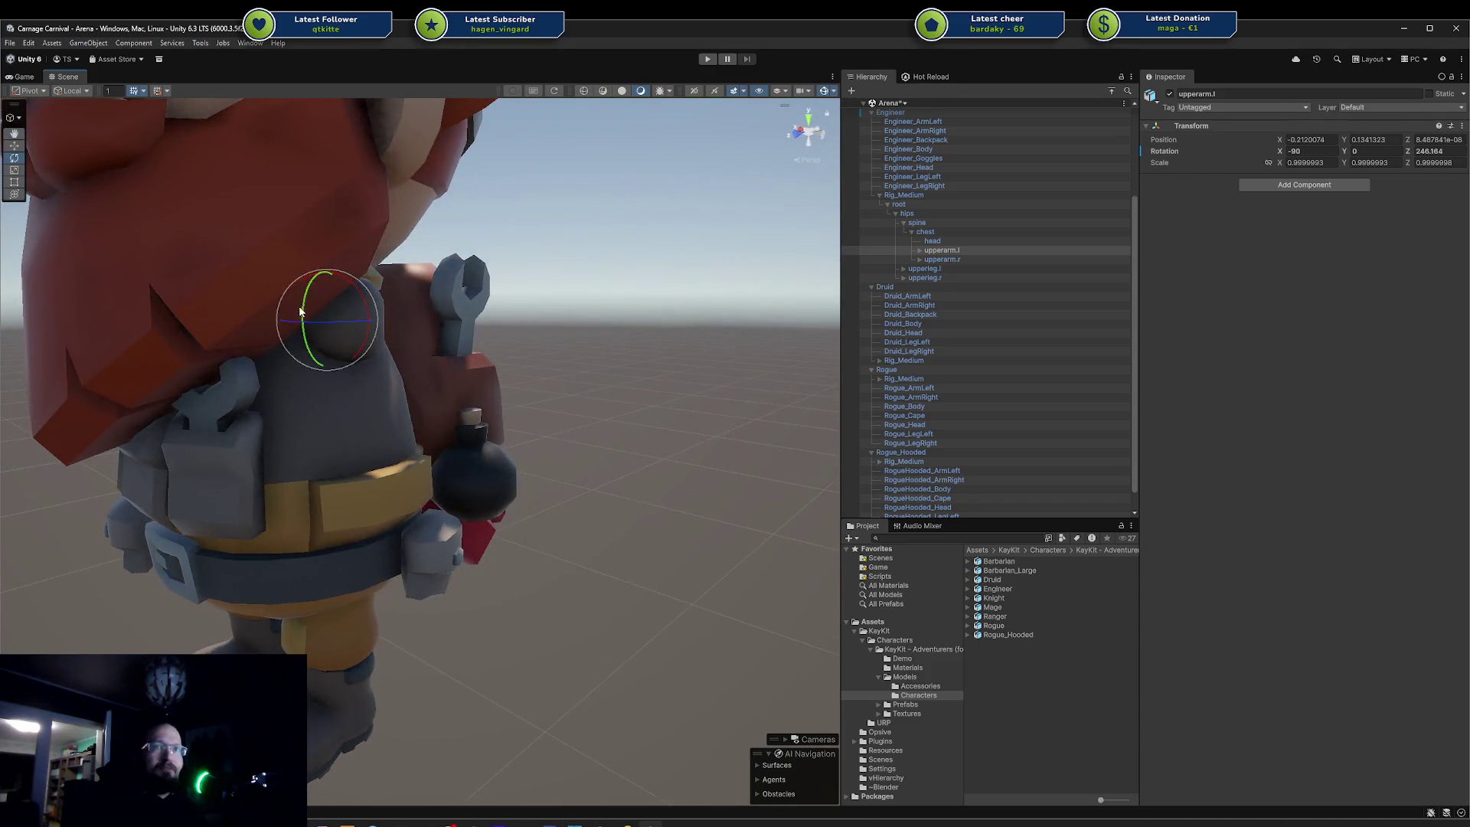
mouse_move(348, 320)
mouse_down()
mouse_move(559, 318)
mouse_move(553, 329)
mouse_move(660, 302)
mouse_move(544, 381)
mouse_up()
key(ctrl+z)
key(ctrl+z)
- Orbit to the Engineer's back and click through his overlapping parts, ending on Engineer_Backpack
mouse_move(374, 439)
mouse_down()
mouse_move(490, 388)
mouse_move(470, 384)
mouse_up()
click(504, 259)
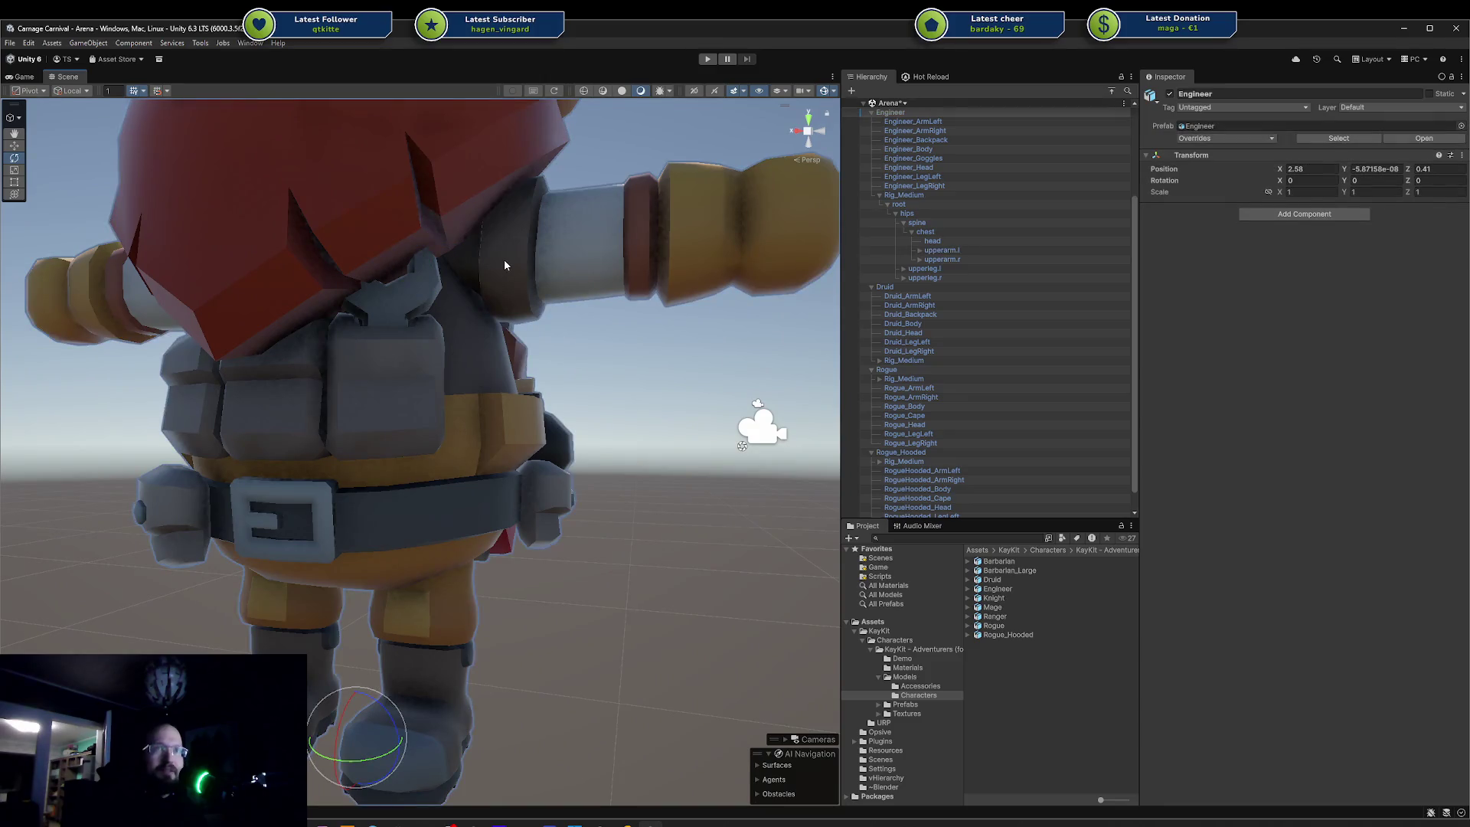
click(439, 351)
click(476, 266)
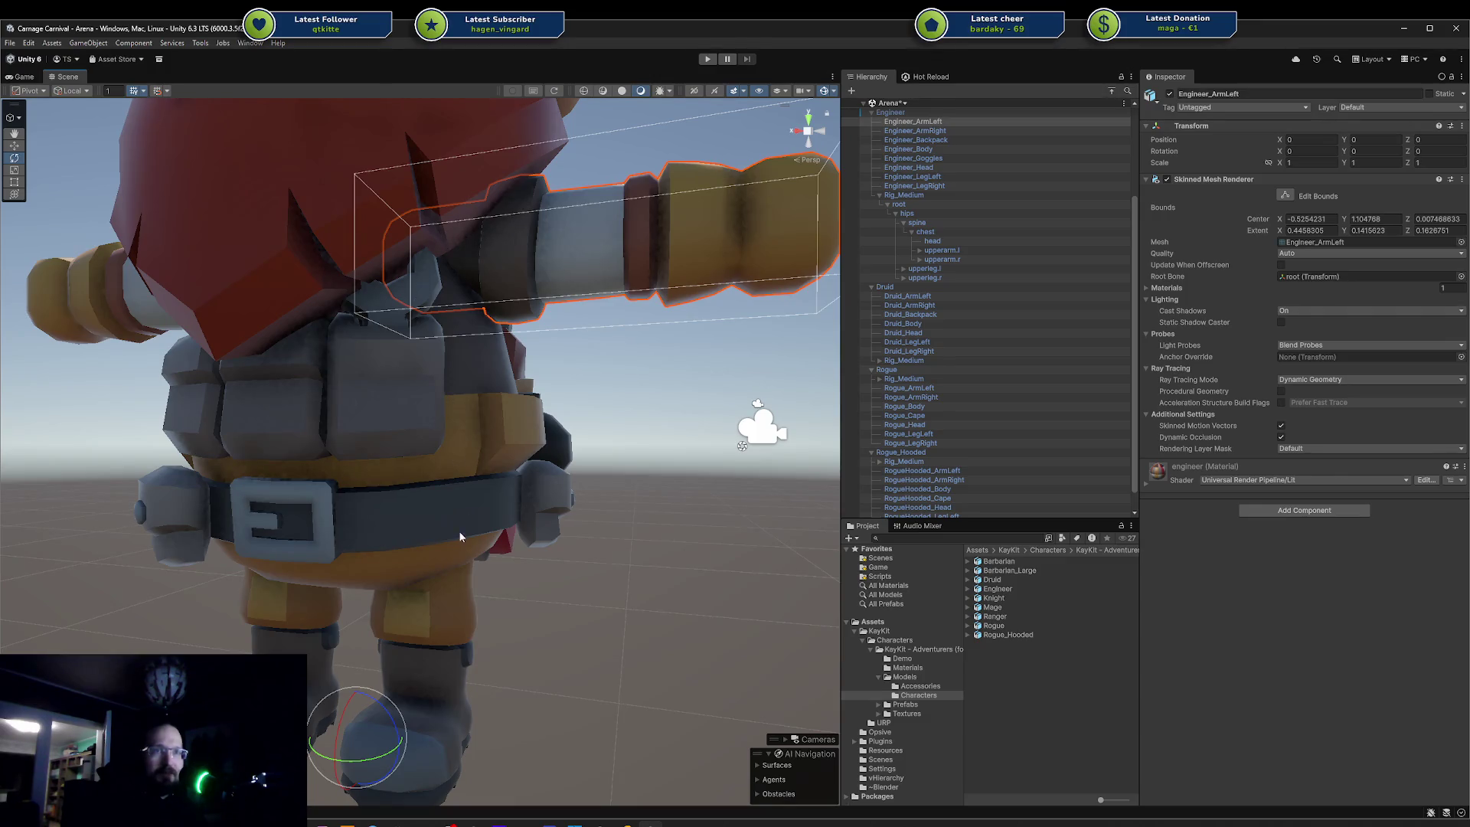
click(499, 259)
click(502, 209)
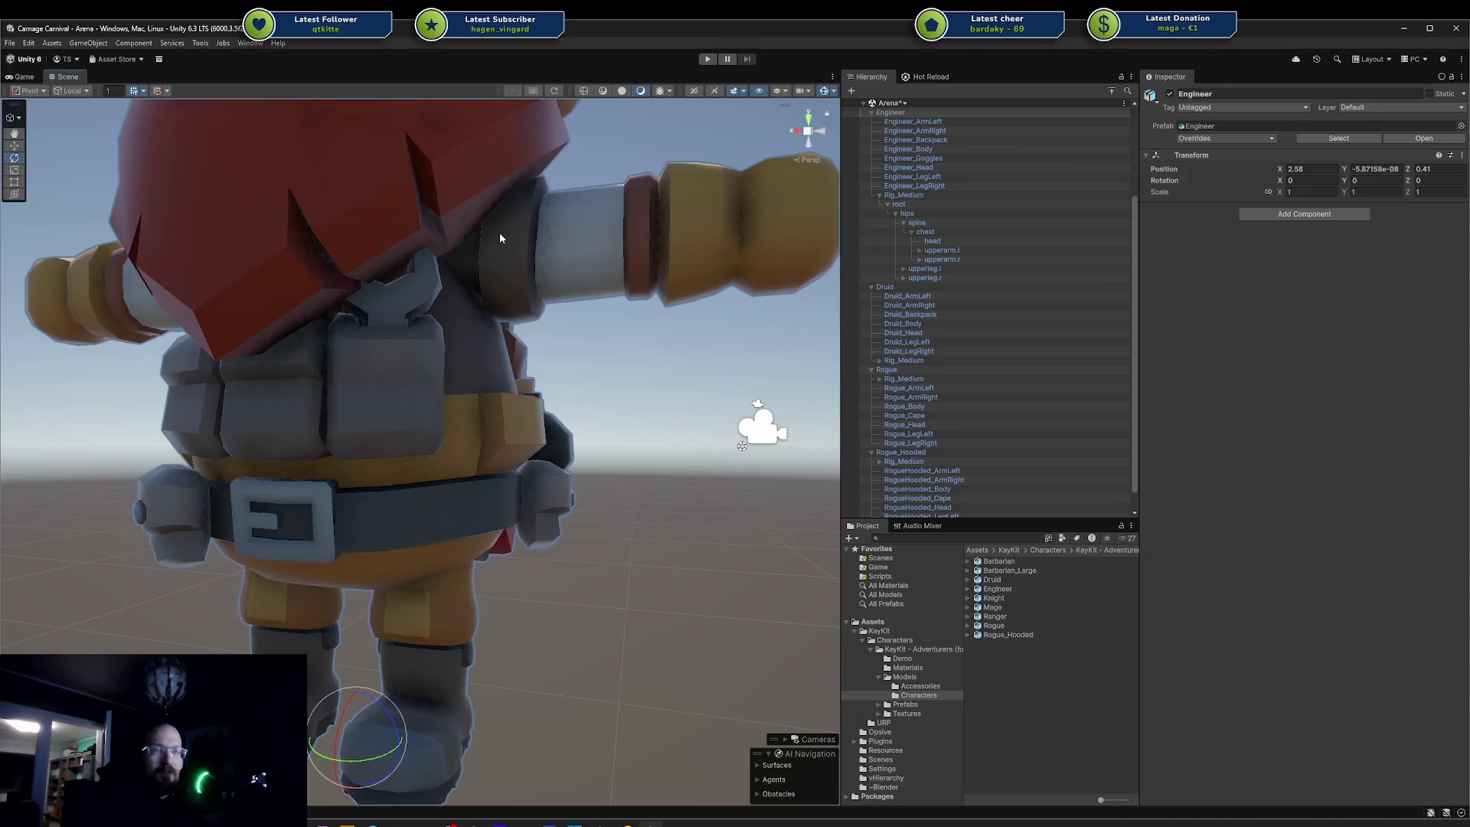
mouse_move(501, 246)
mouse_down()
mouse_move(557, 233)
mouse_move(490, 247)
mouse_move(546, 192)
mouse_up()
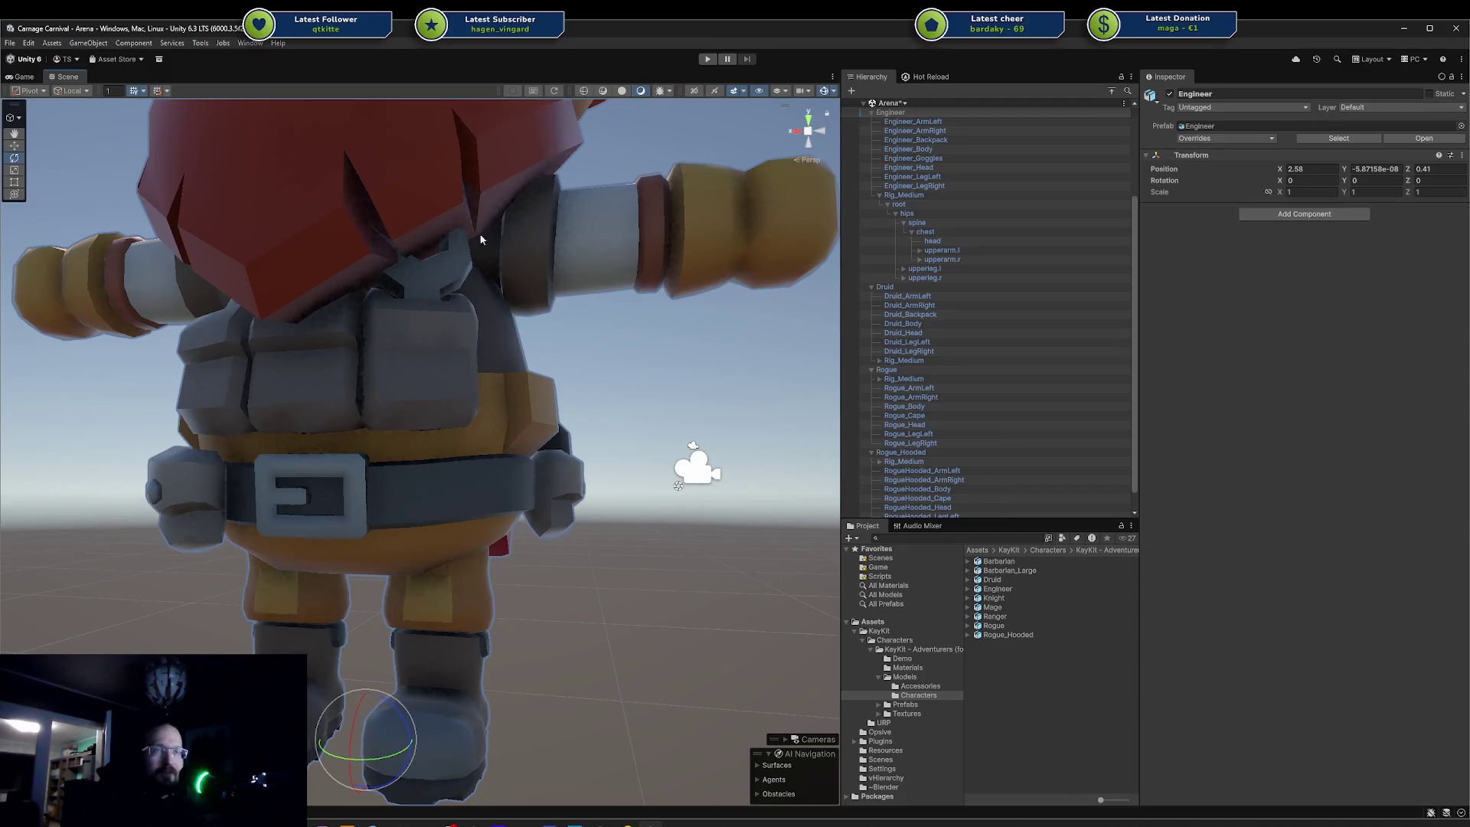
scroll(535, 624, down, 3)
click(466, 552)
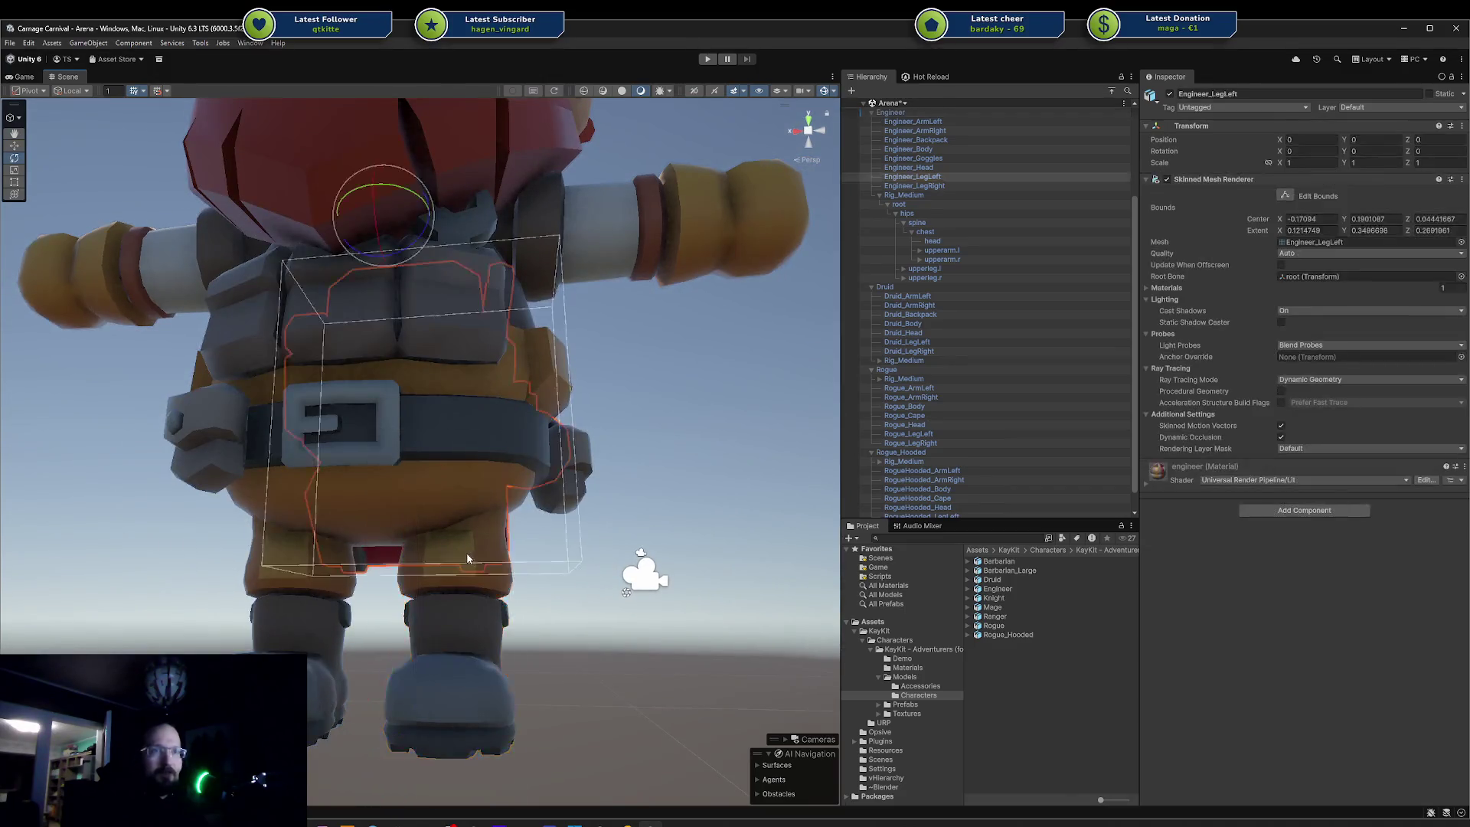
key(f)
drag(576, 535, 433, 484)
click(432, 484)
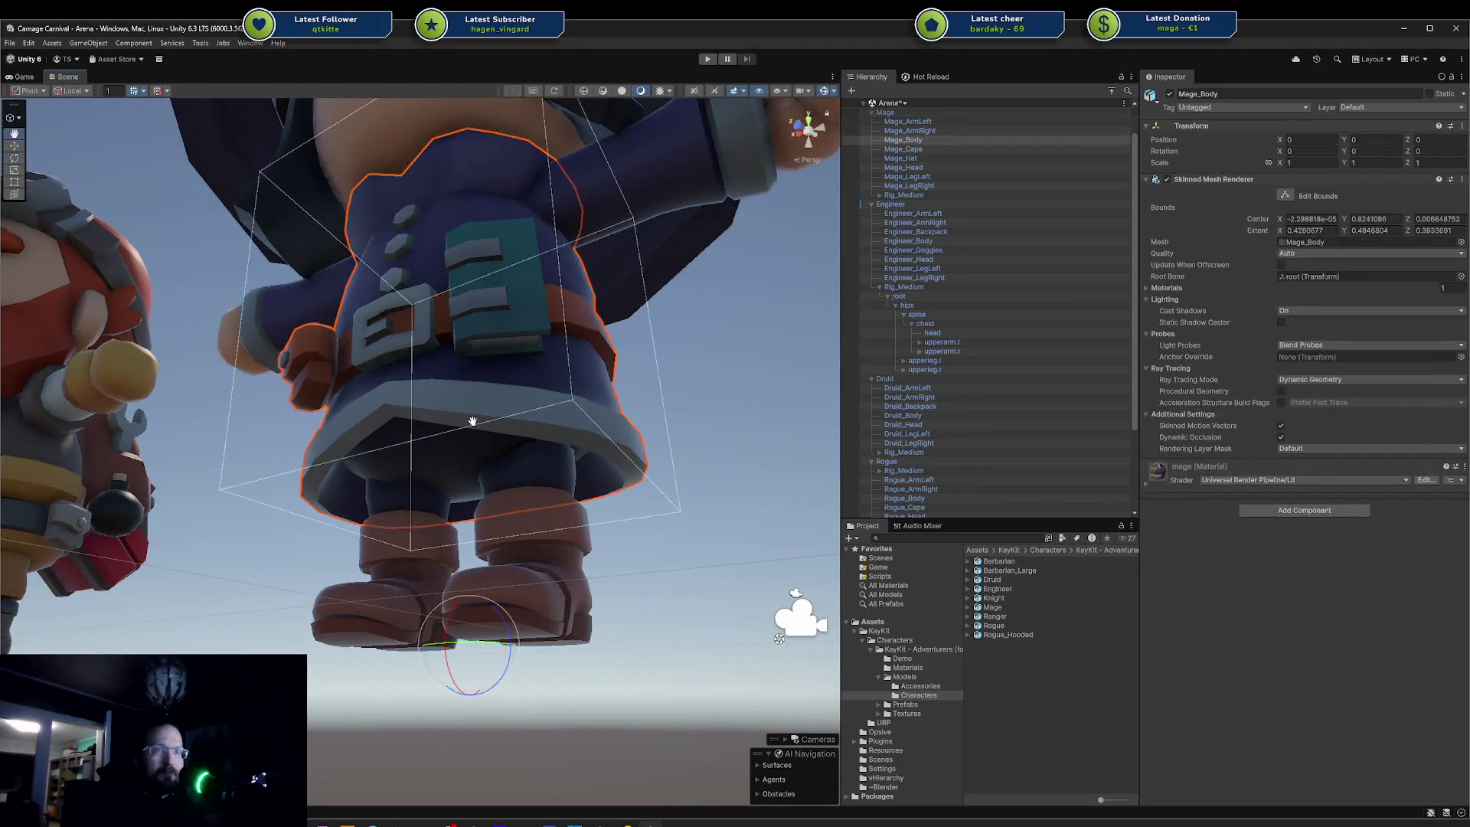
key(f)
click(622, 425)
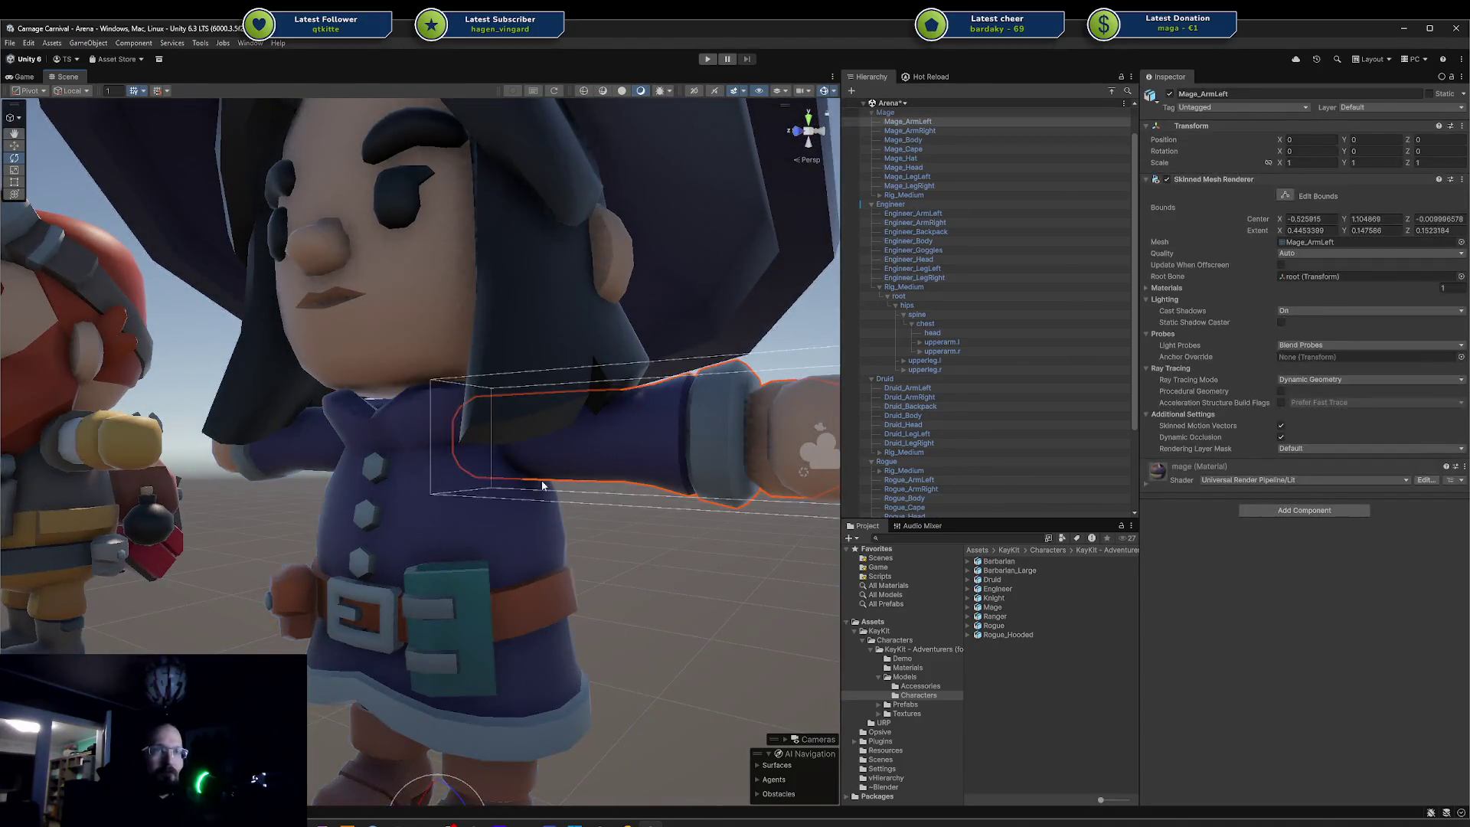
key(f)
scroll(650, 390, down, 5)
drag(652, 366, 485, 445)
click(396, 360)
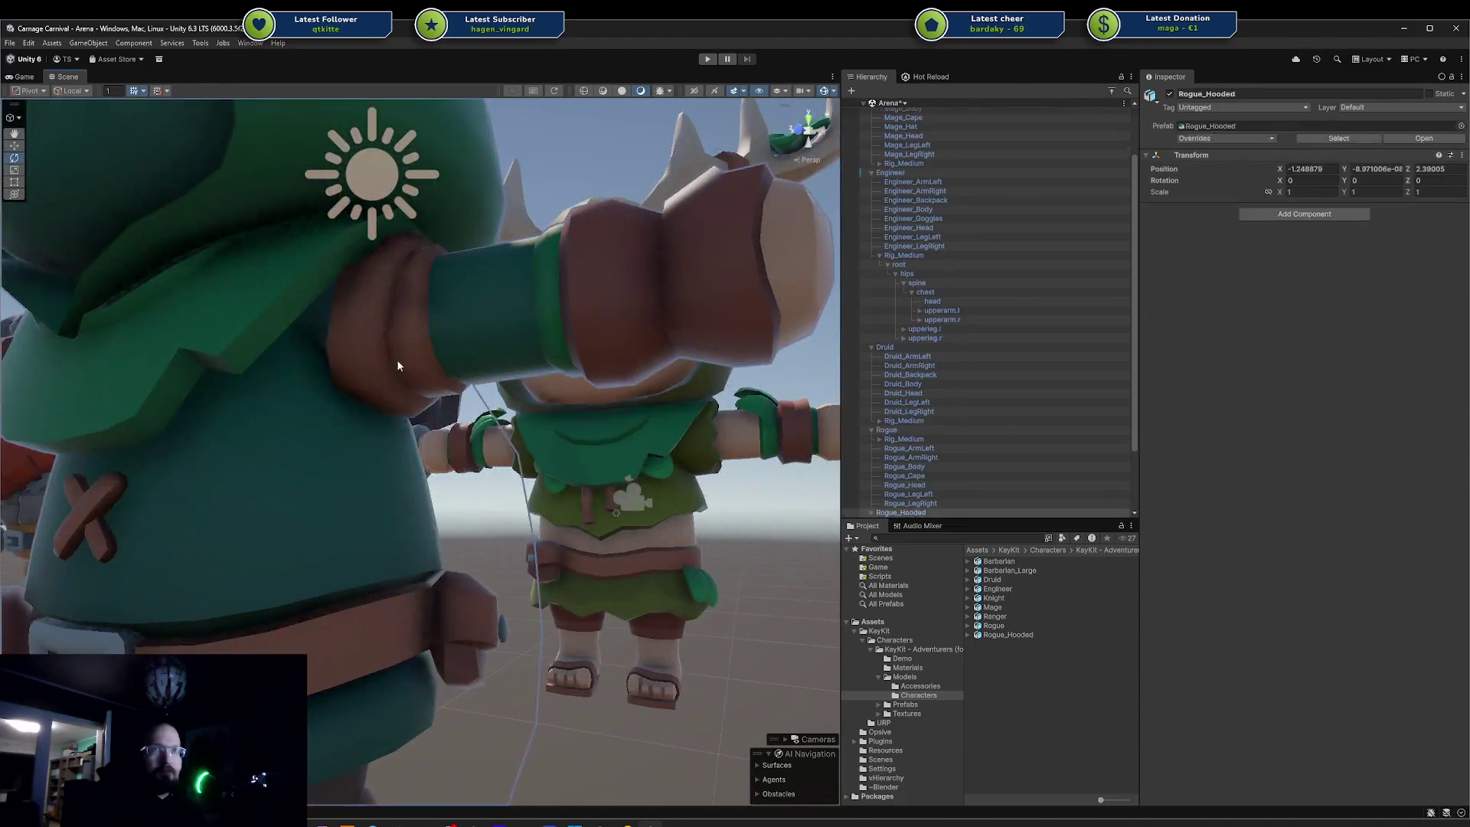
click(397, 359)
key(f)
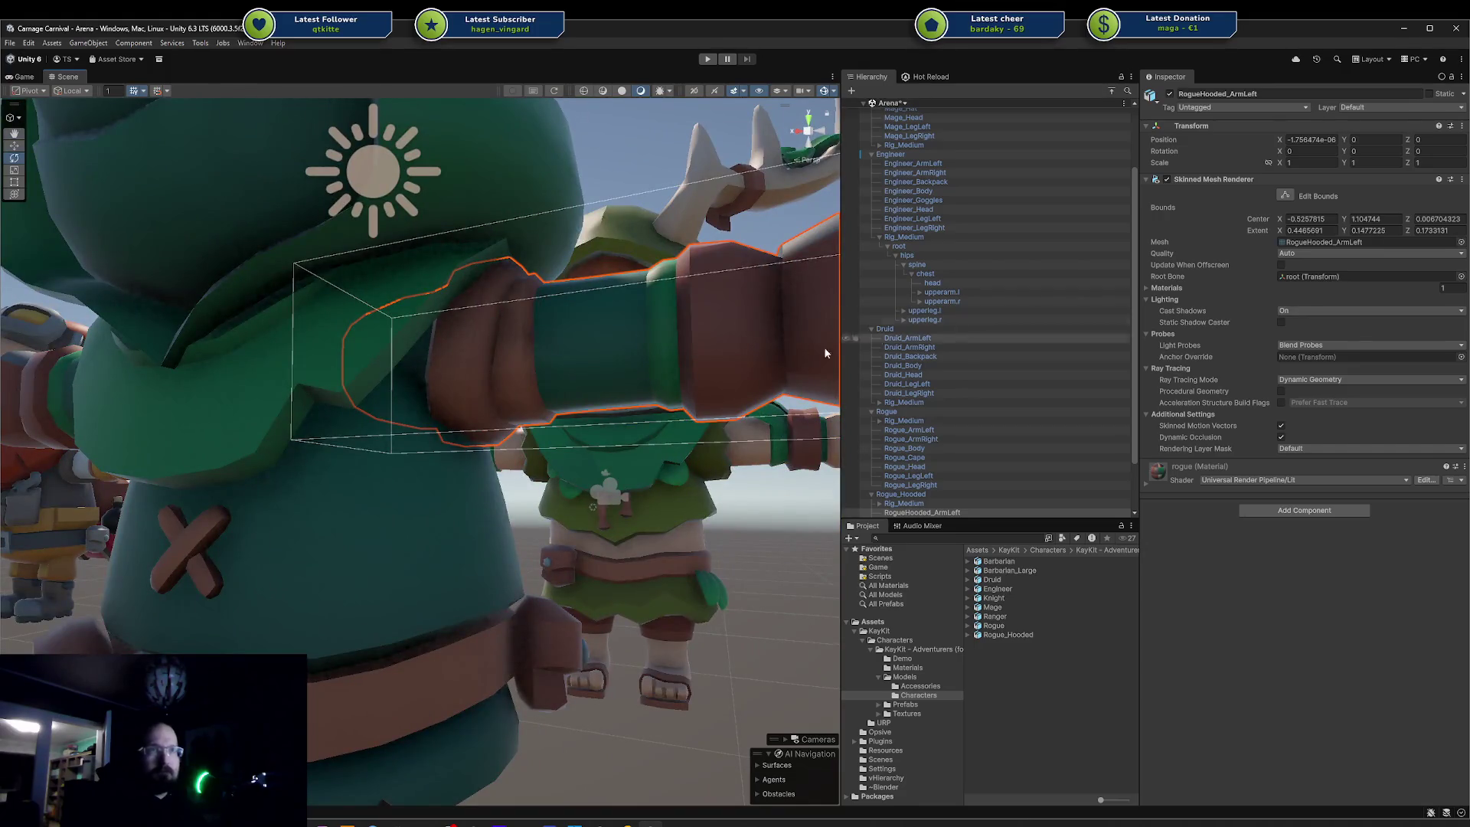
mouse_move(413, 364)
mouse_down()
mouse_move(517, 407)
mouse_move(293, 528)
mouse_up()
click(292, 522)
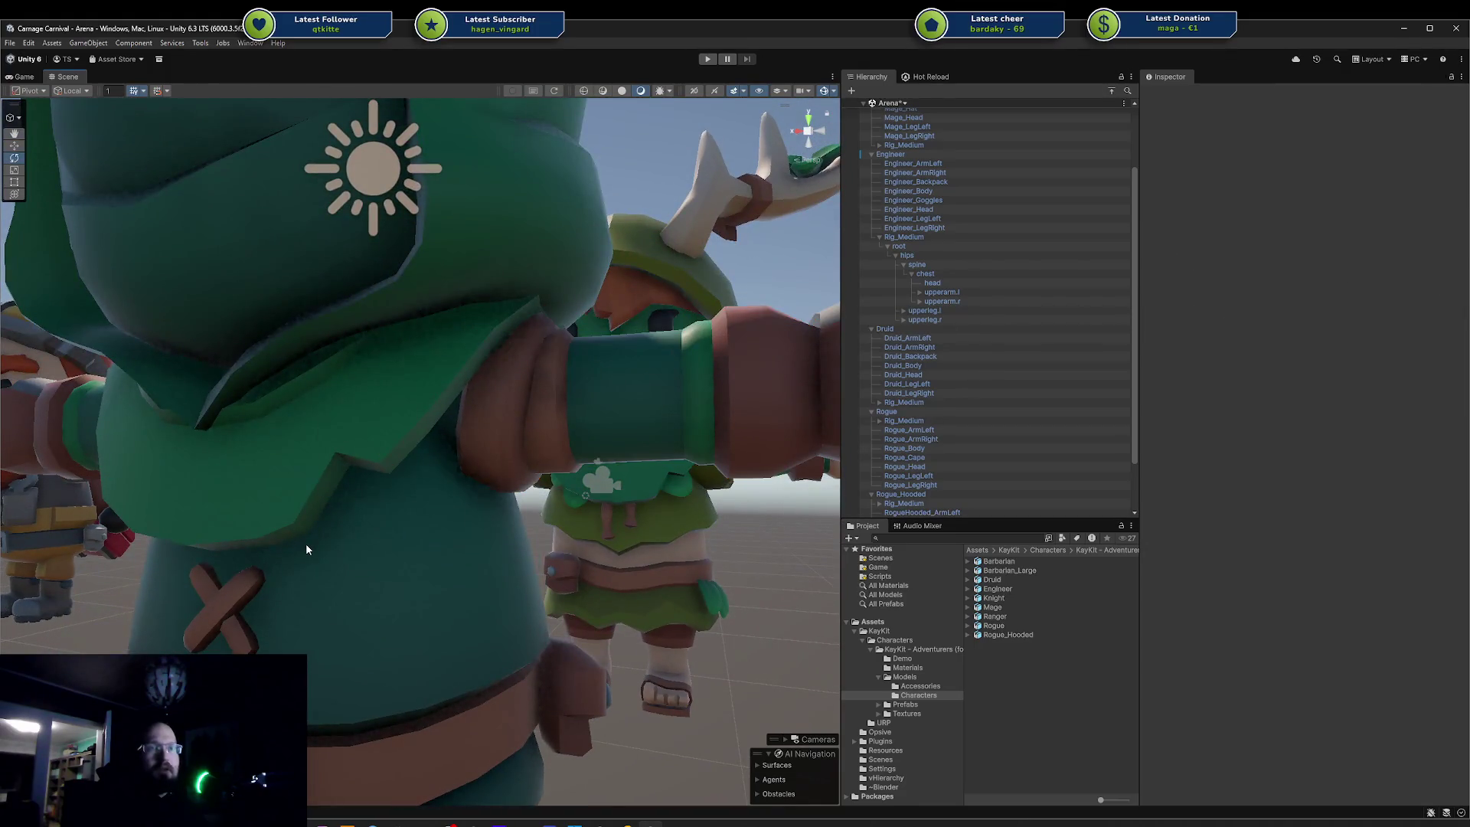
scroll(993, 489, down, 3)
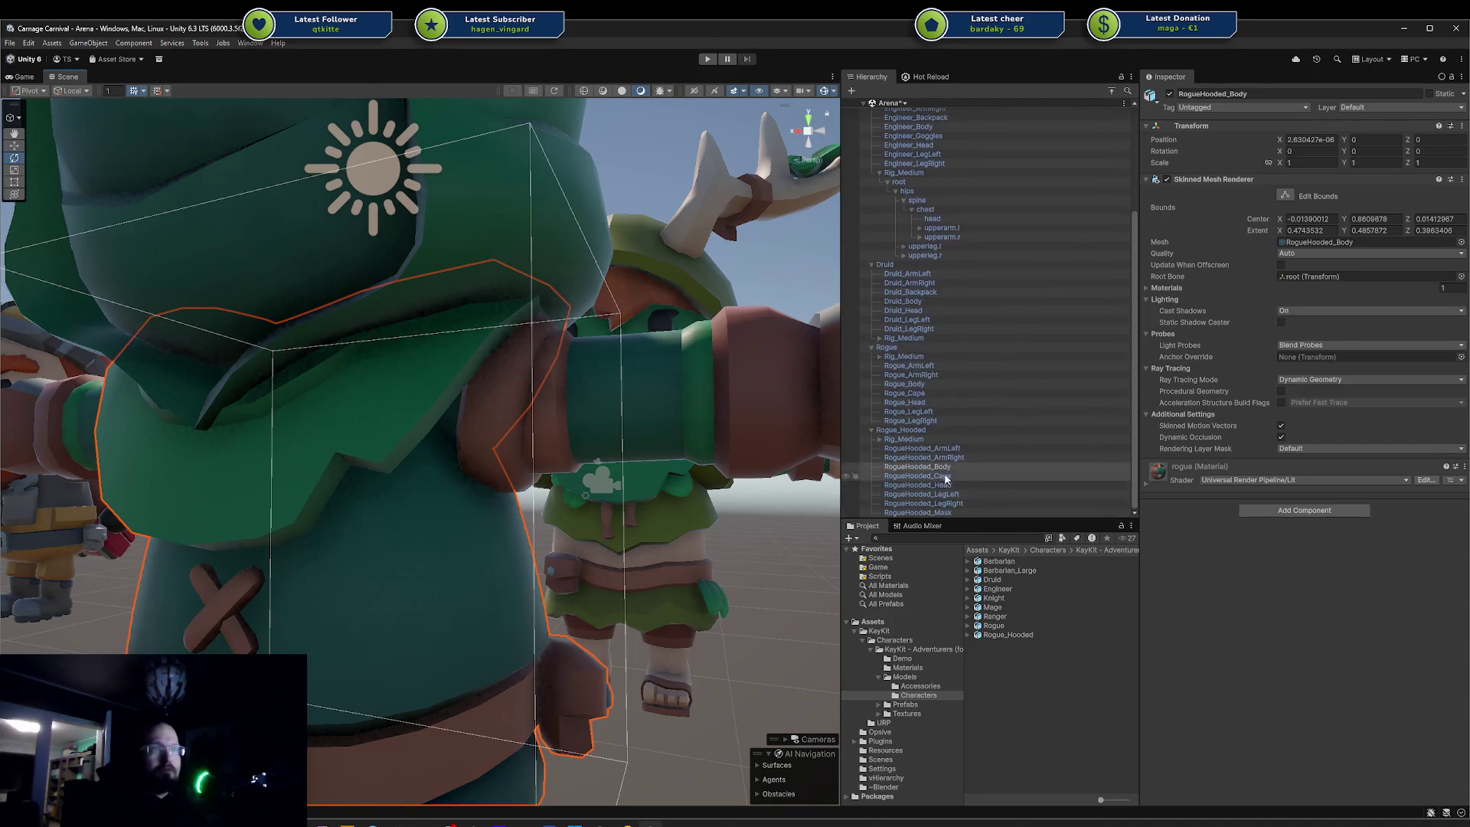
key(alt+shift+a)
scroll(611, 490, up, 5)
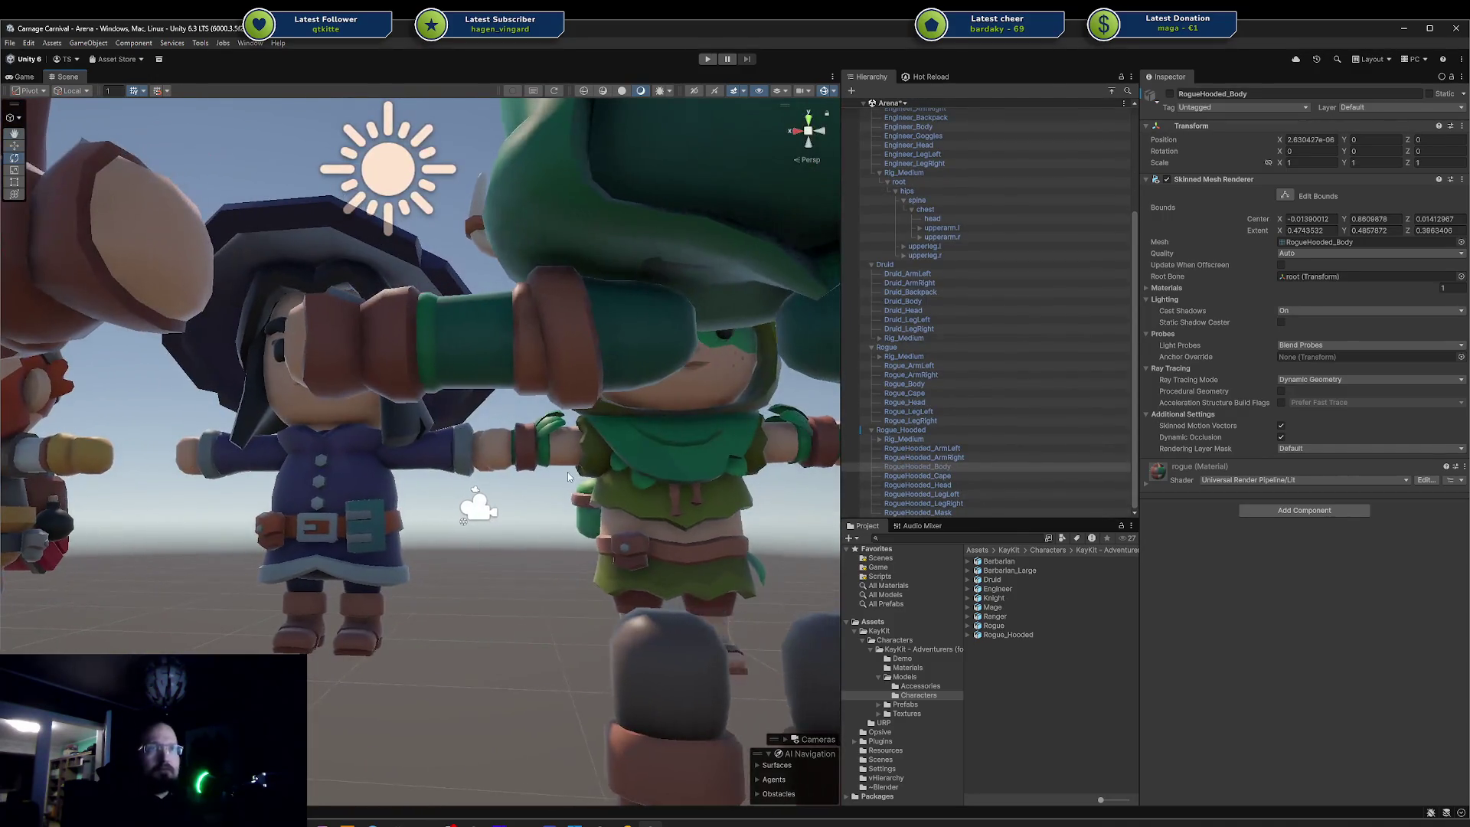
key(alt+shift+a)
click(578, 346)
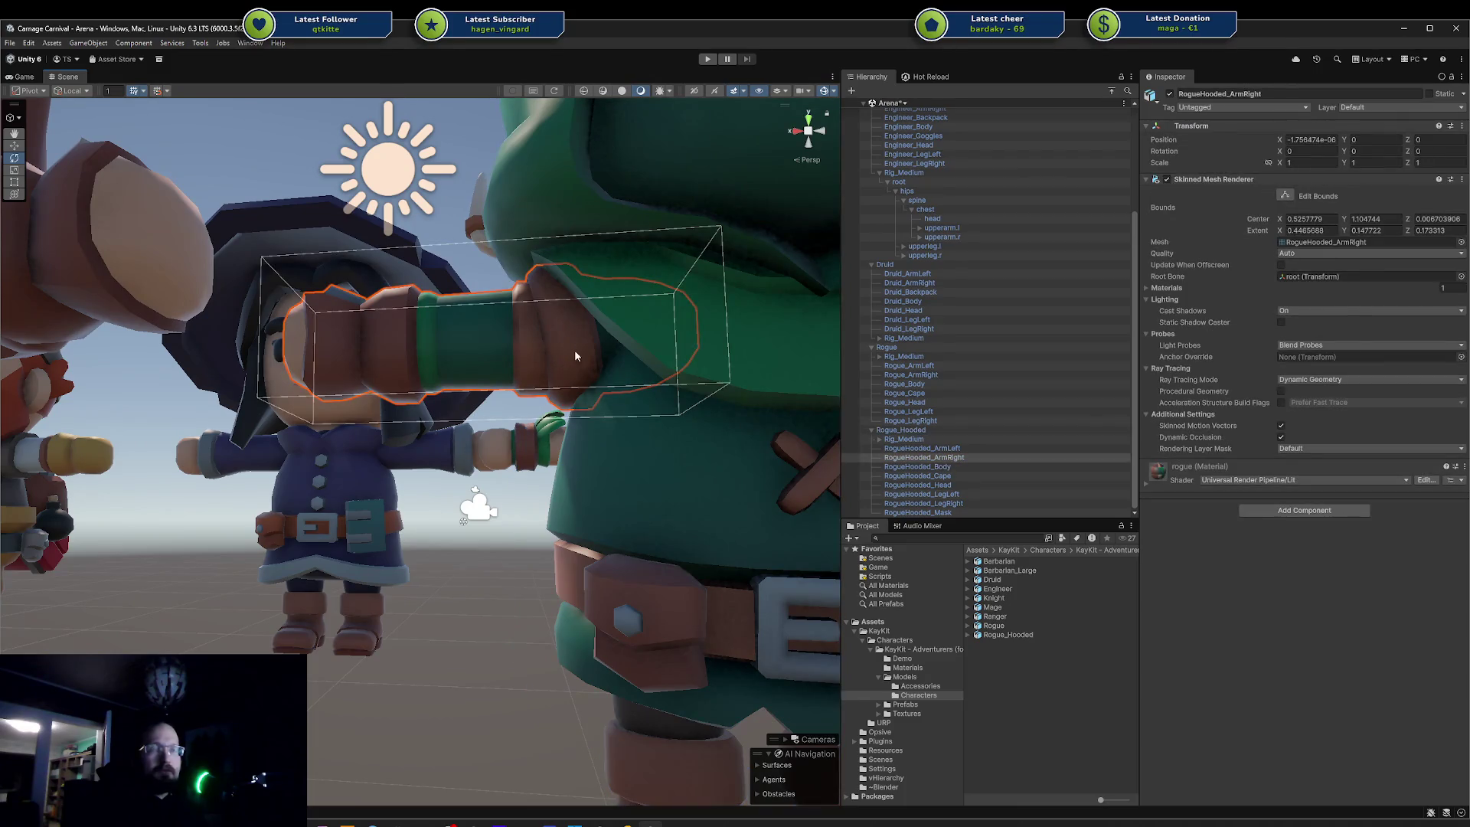
drag(528, 344, 470, 291)
click(406, 263)
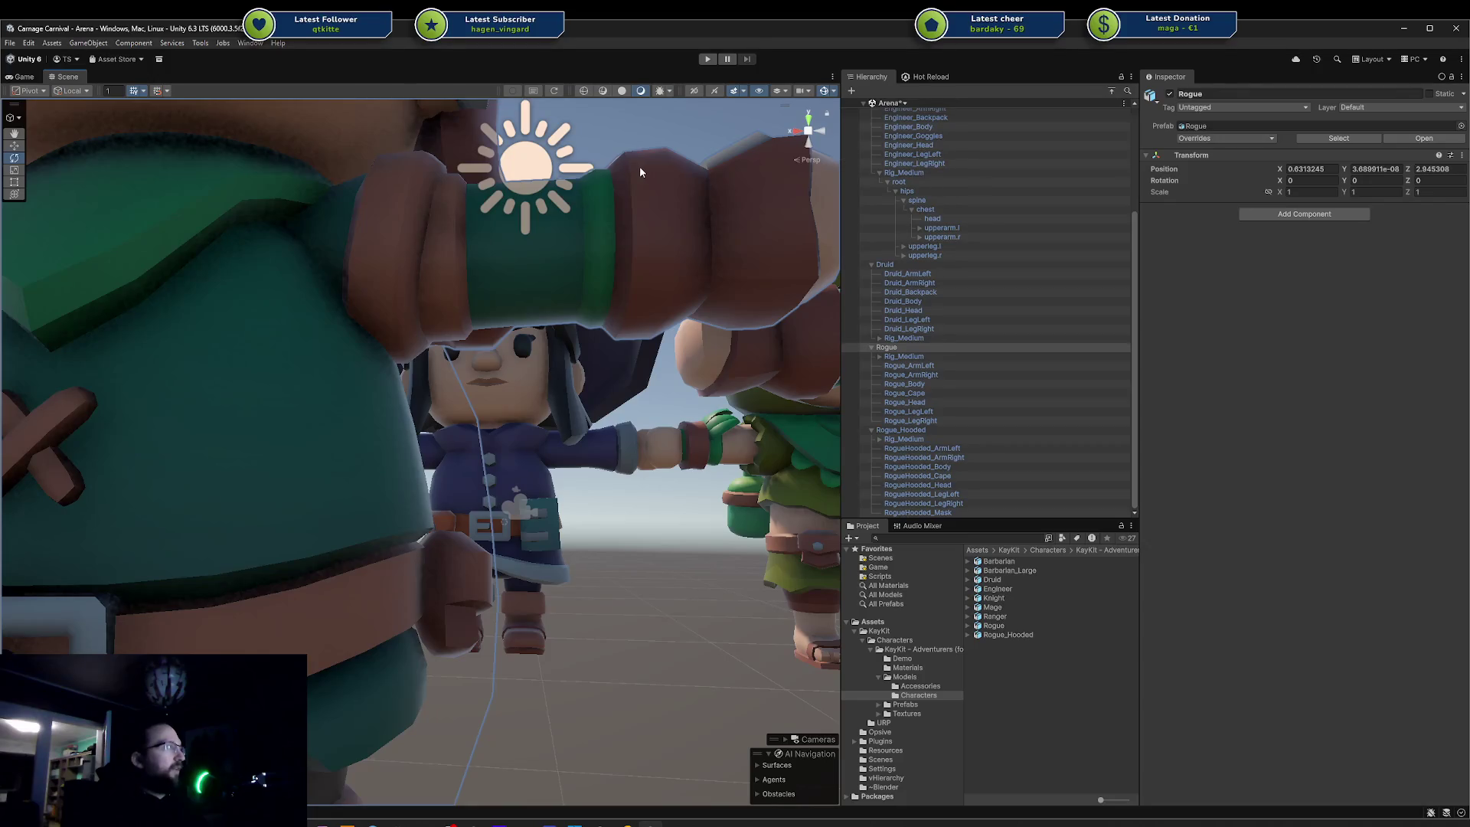
scroll(395, 221, down, 10)
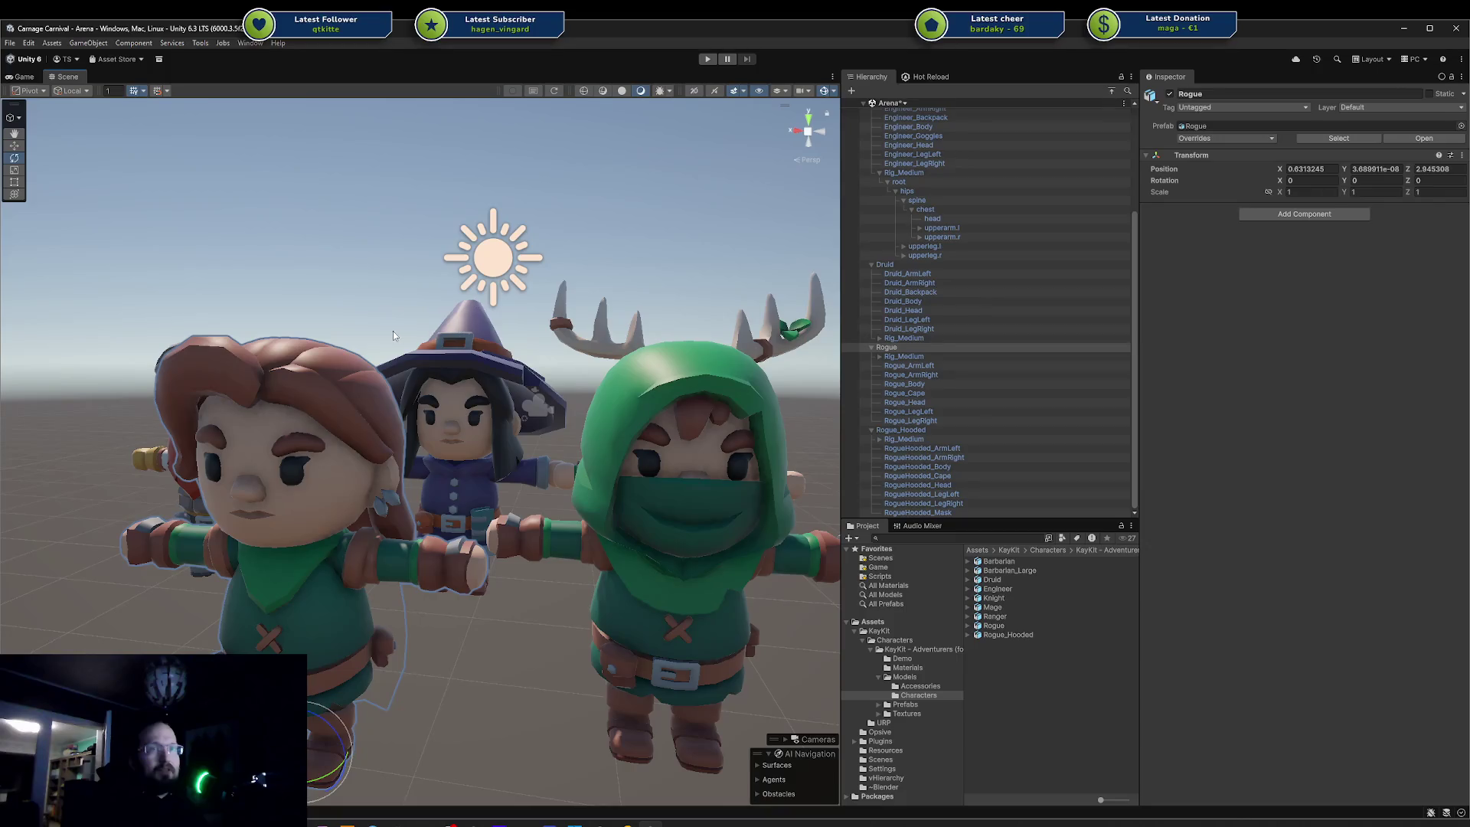
- Frame the upperarm.l bone, try a downward rotation and undo, then swing it forward
drag(393, 335, 526, 334)
click(435, 453)
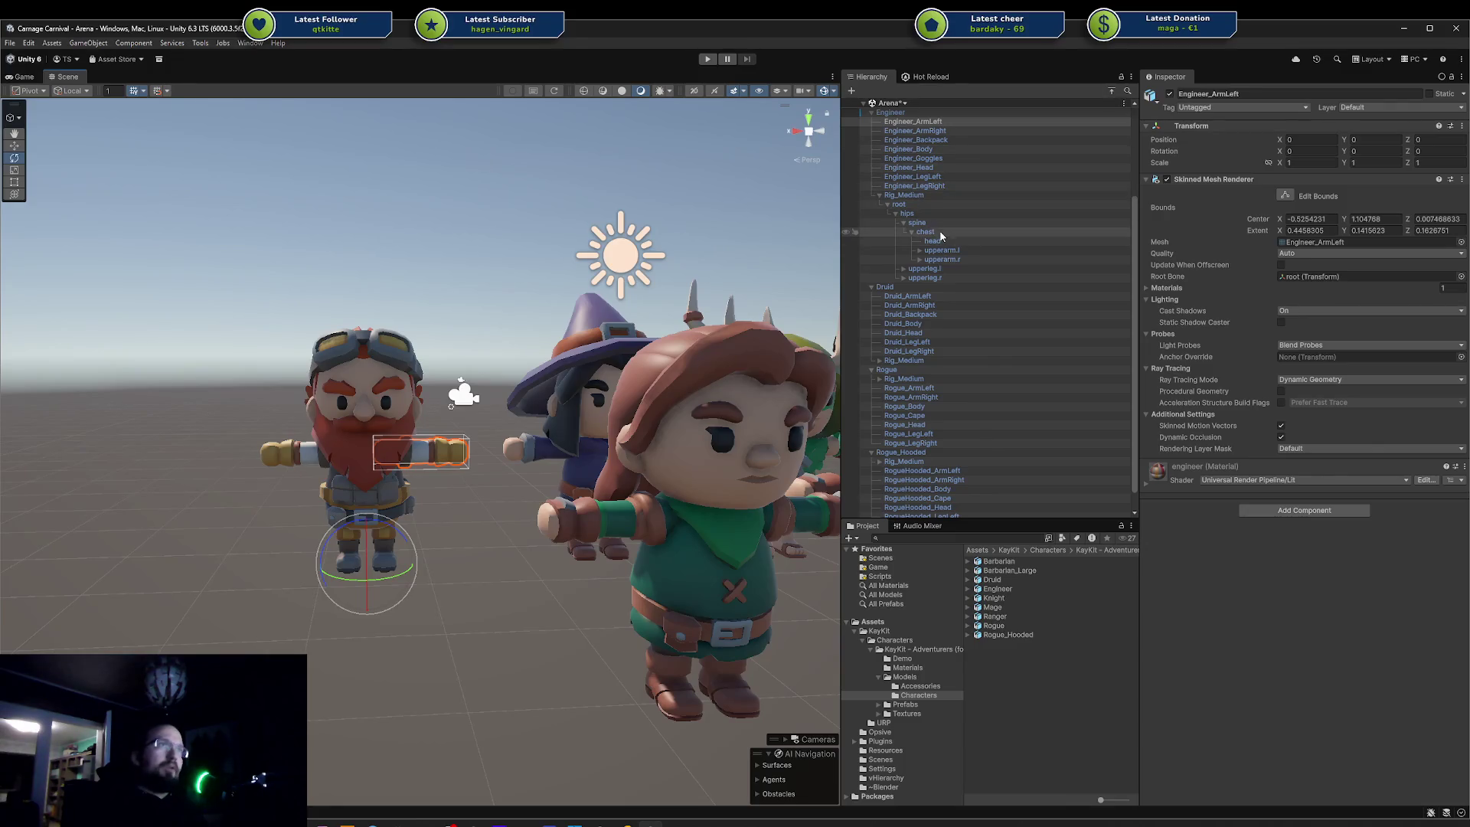
click(942, 251)
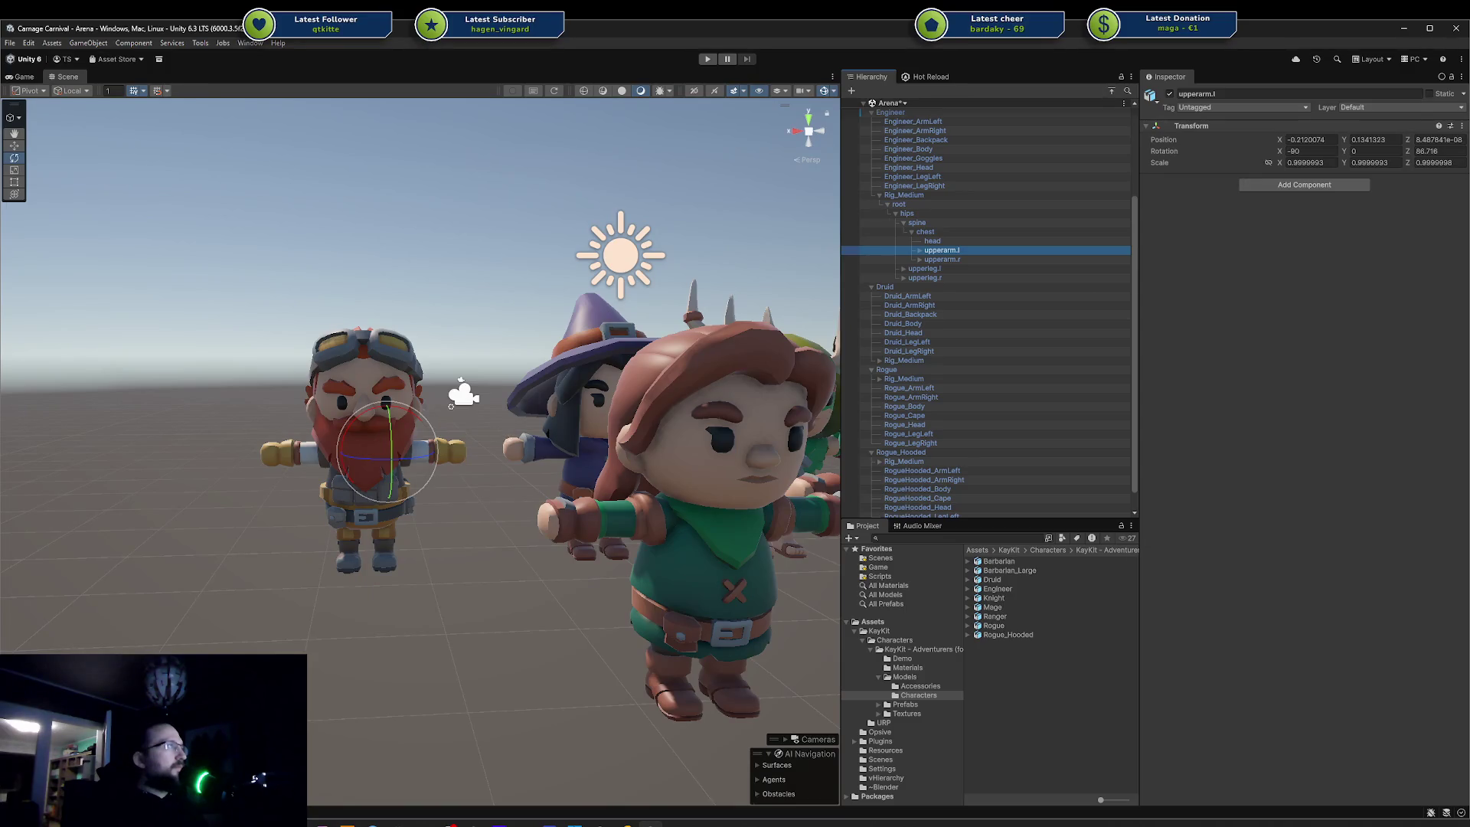
key(f)
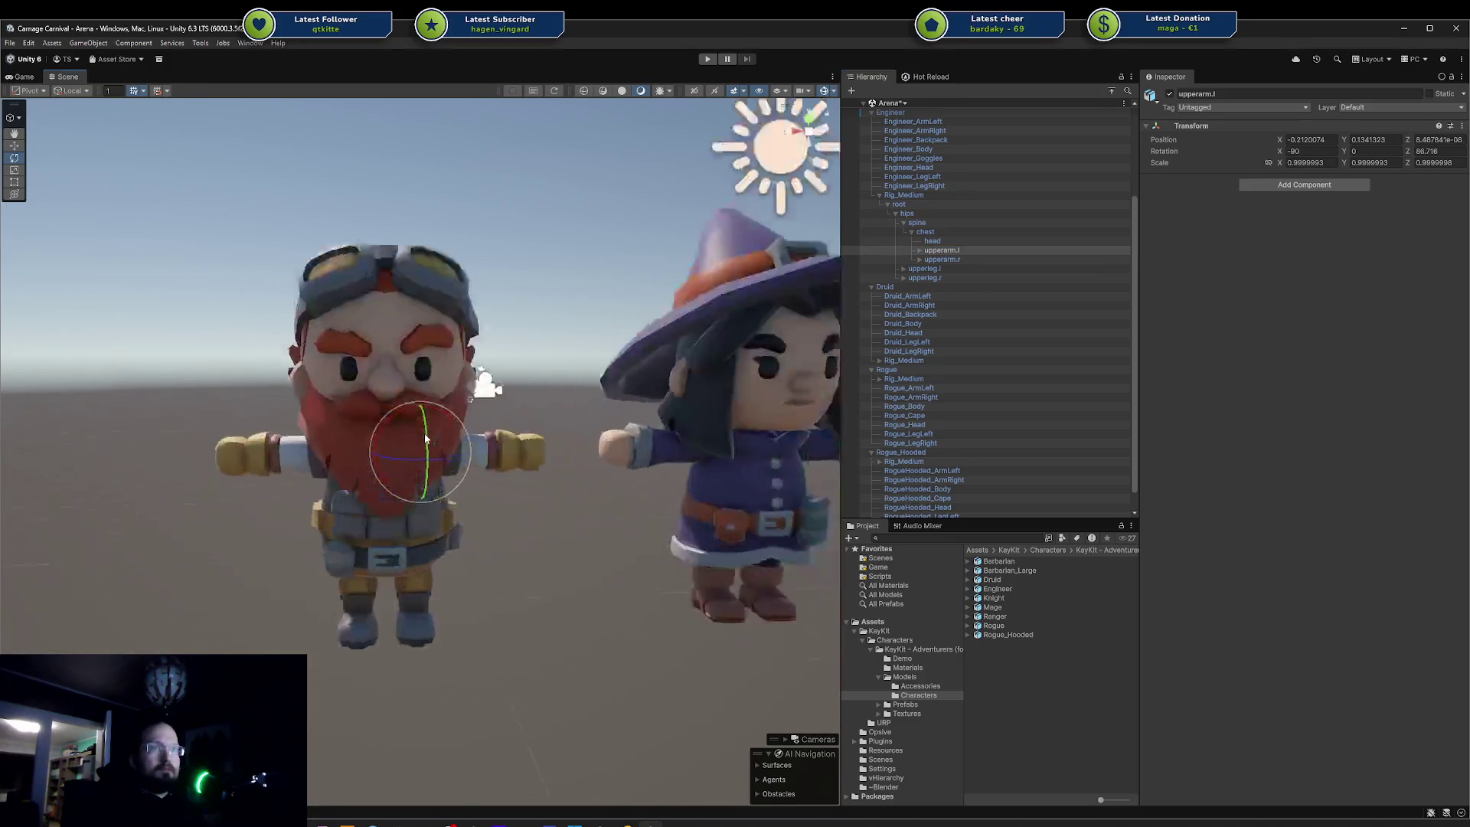
scroll(425, 433, up, 3)
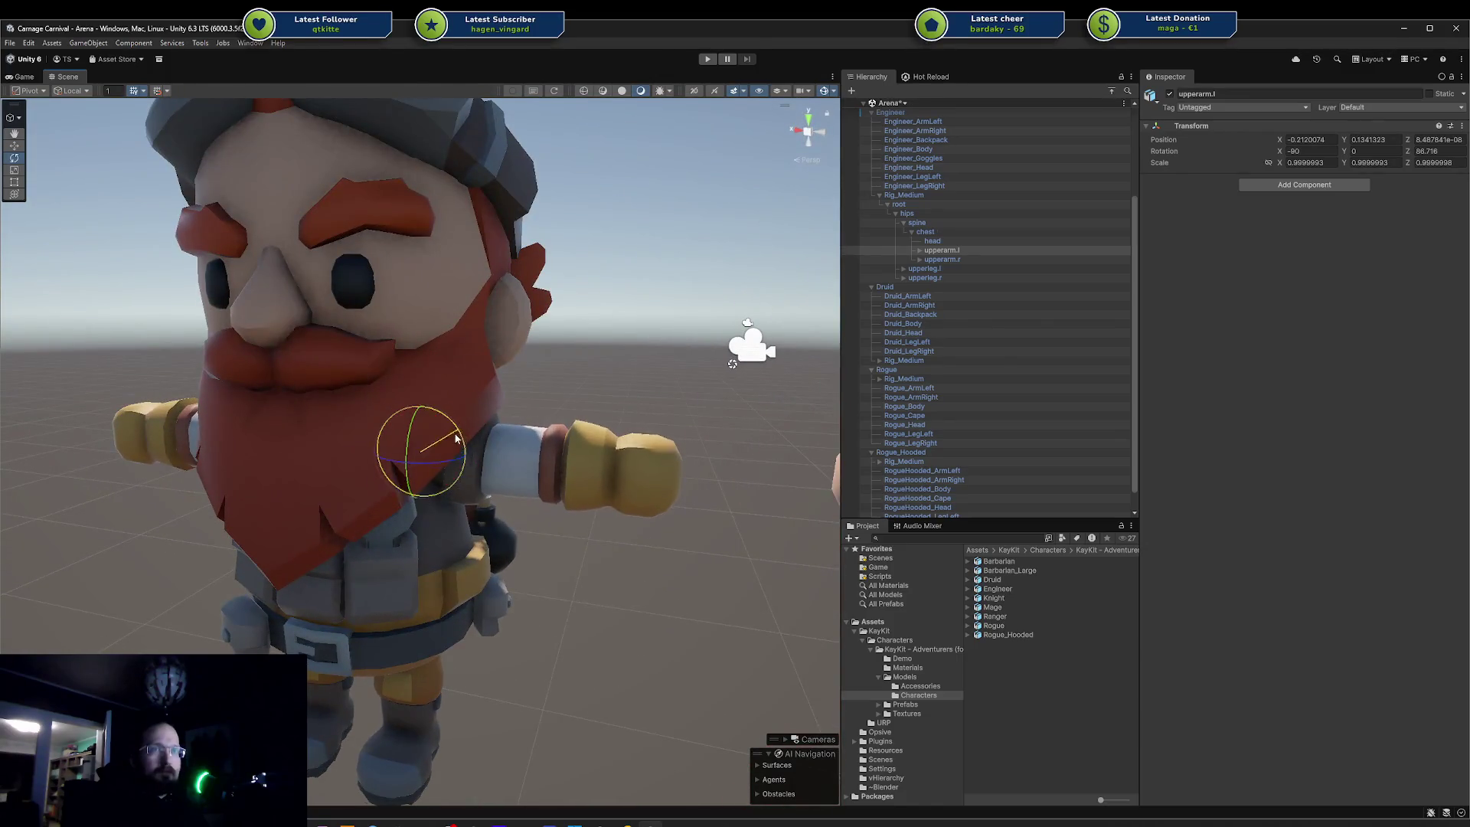
drag(429, 459, 488, 505)
key(ctrl+z)
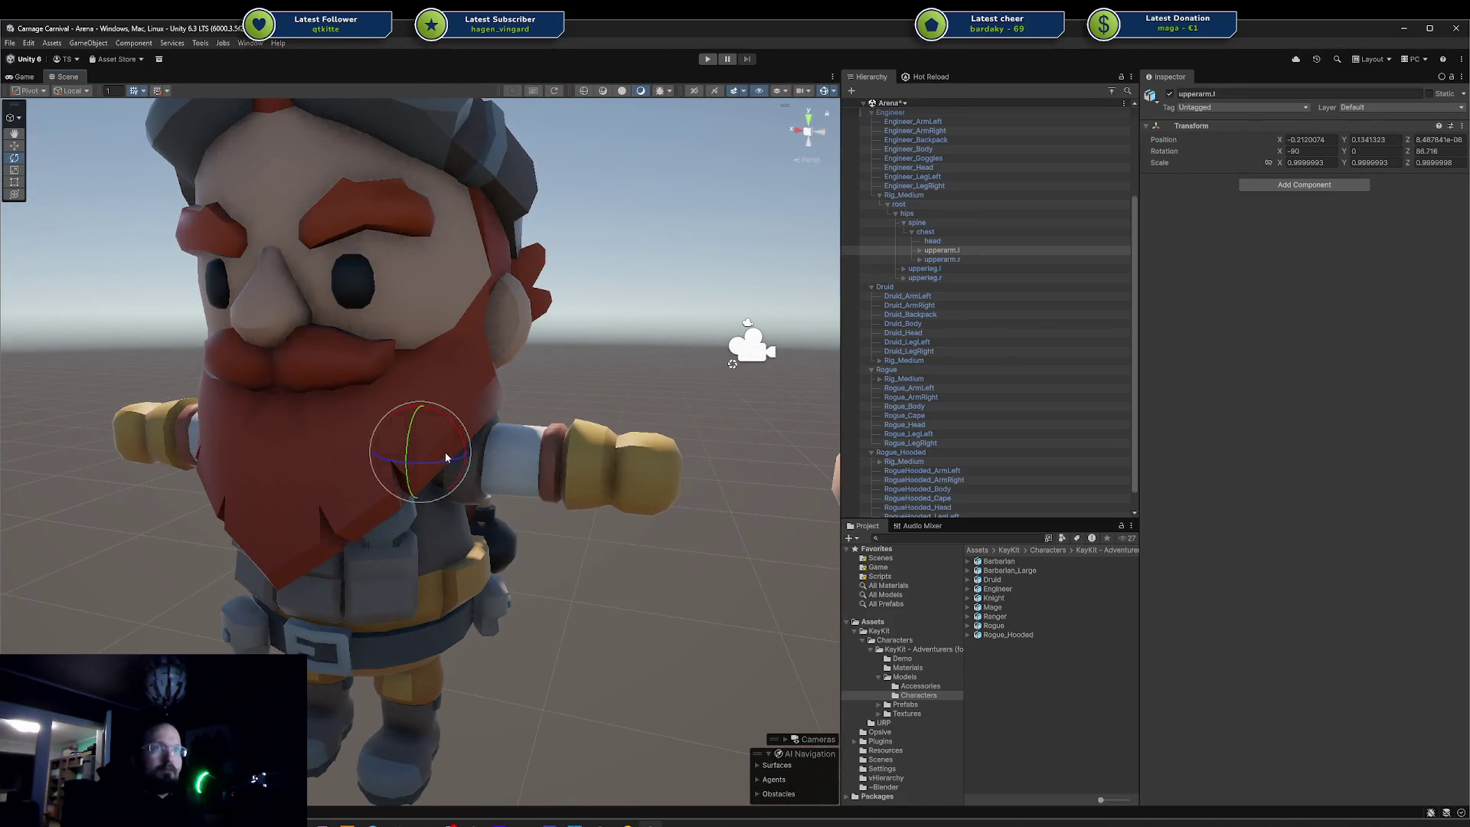
mouse_move(447, 456)
mouse_down()
mouse_move(361, 467)
mouse_move(581, 358)
mouse_move(457, 432)
mouse_move(429, 493)
mouse_move(410, 456)
mouse_move(438, 463)
mouse_move(451, 447)
mouse_move(398, 444)
mouse_move(428, 447)
mouse_move(365, 467)
mouse_move(475, 428)
mouse_move(420, 462)
mouse_move(350, 467)
mouse_move(656, 445)
mouse_move(425, 469)
mouse_up()
- Undo the arm rotation to restore the Engineer's T-pose, then open the pack's Demo > URP folder
mouse_move(345, 526)
mouse_down()
mouse_move(469, 512)
mouse_move(410, 515)
mouse_move(431, 464)
mouse_move(426, 479)
mouse_move(516, 486)
mouse_up()
key(ctrl+z)
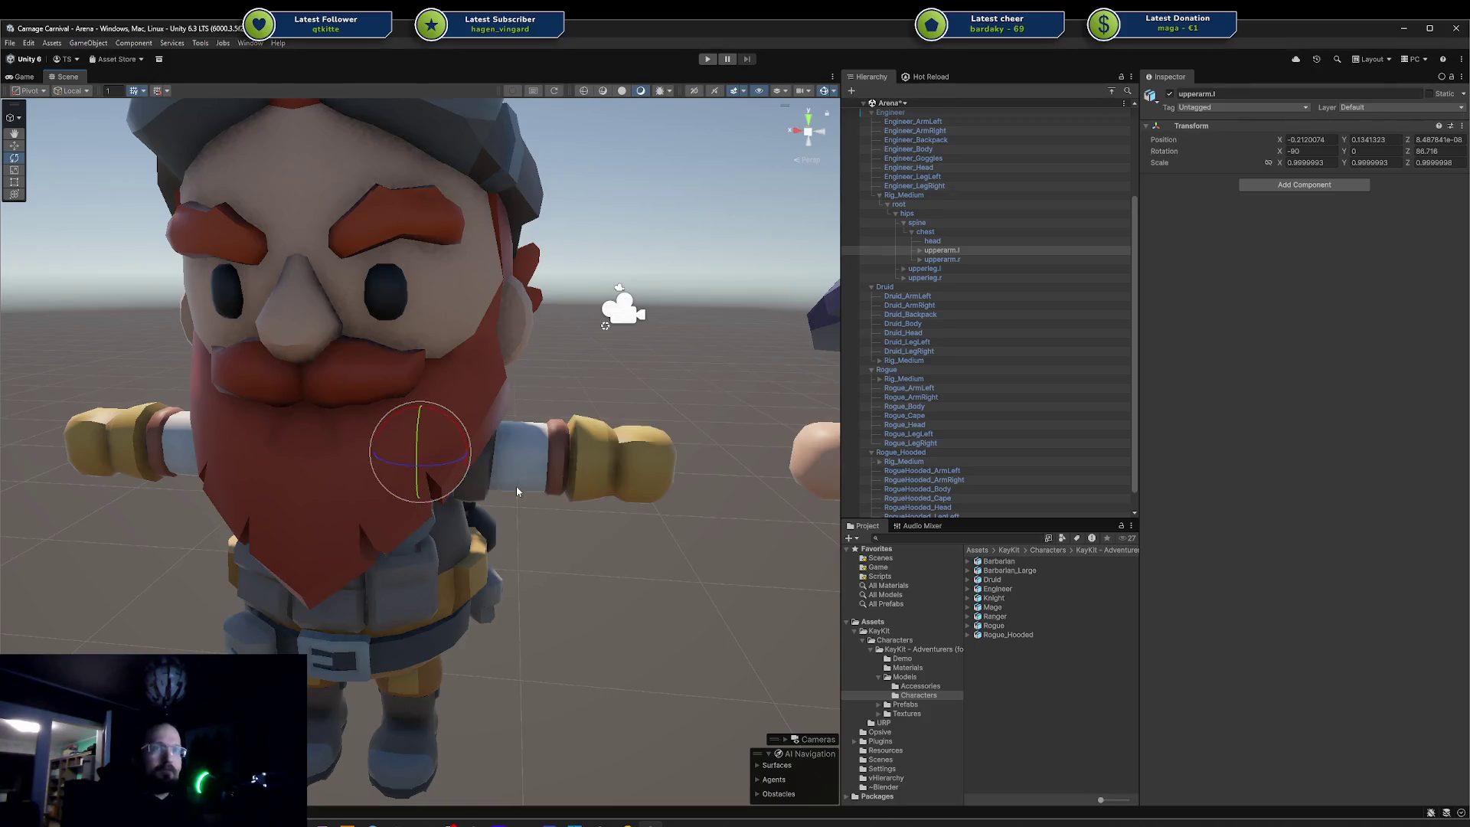
click(912, 658)
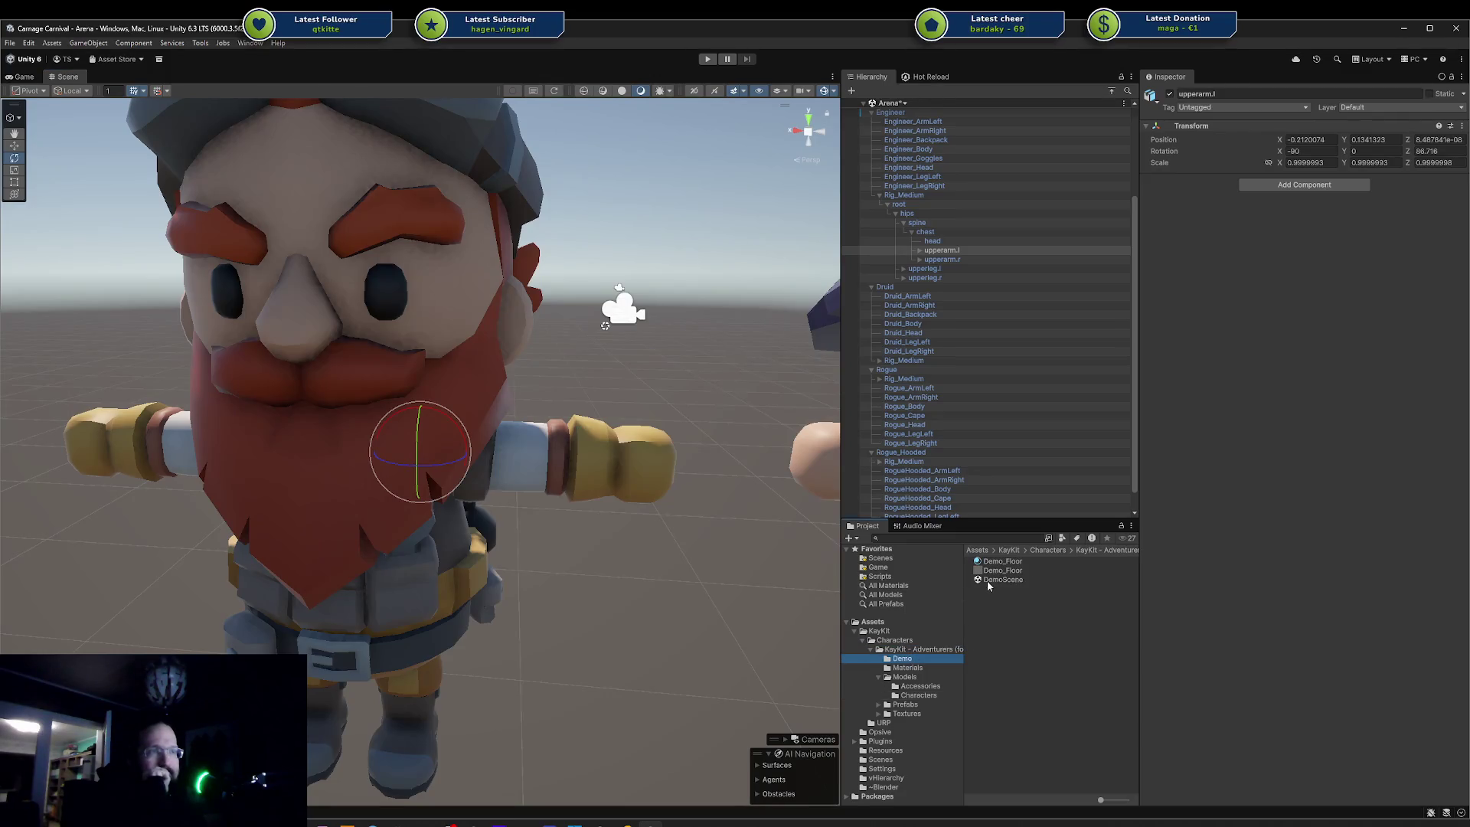
click(910, 721)
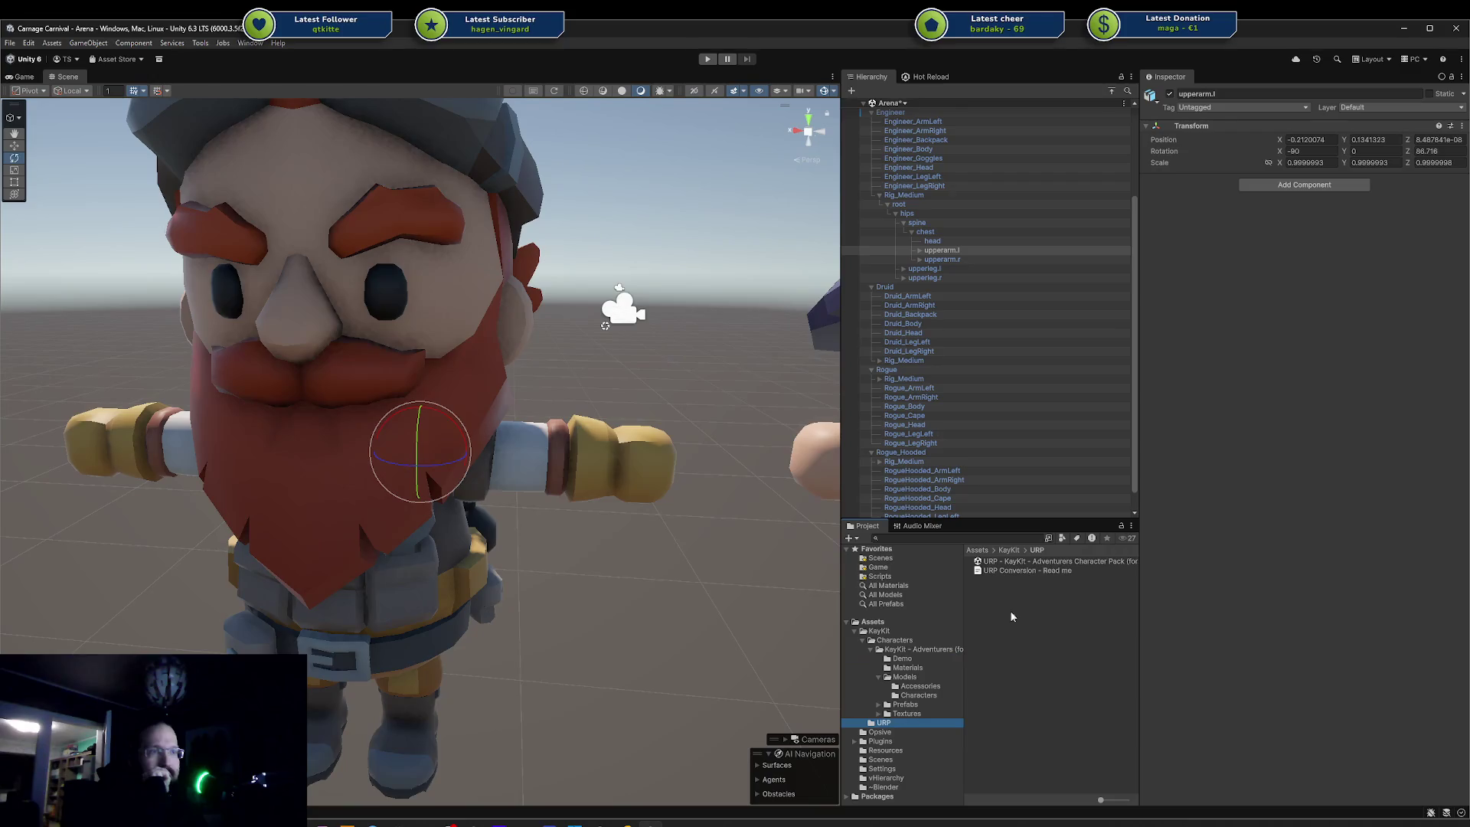
- Open the KayKit Adventurers URP character pack package and import all of its contents
click(1025, 562)
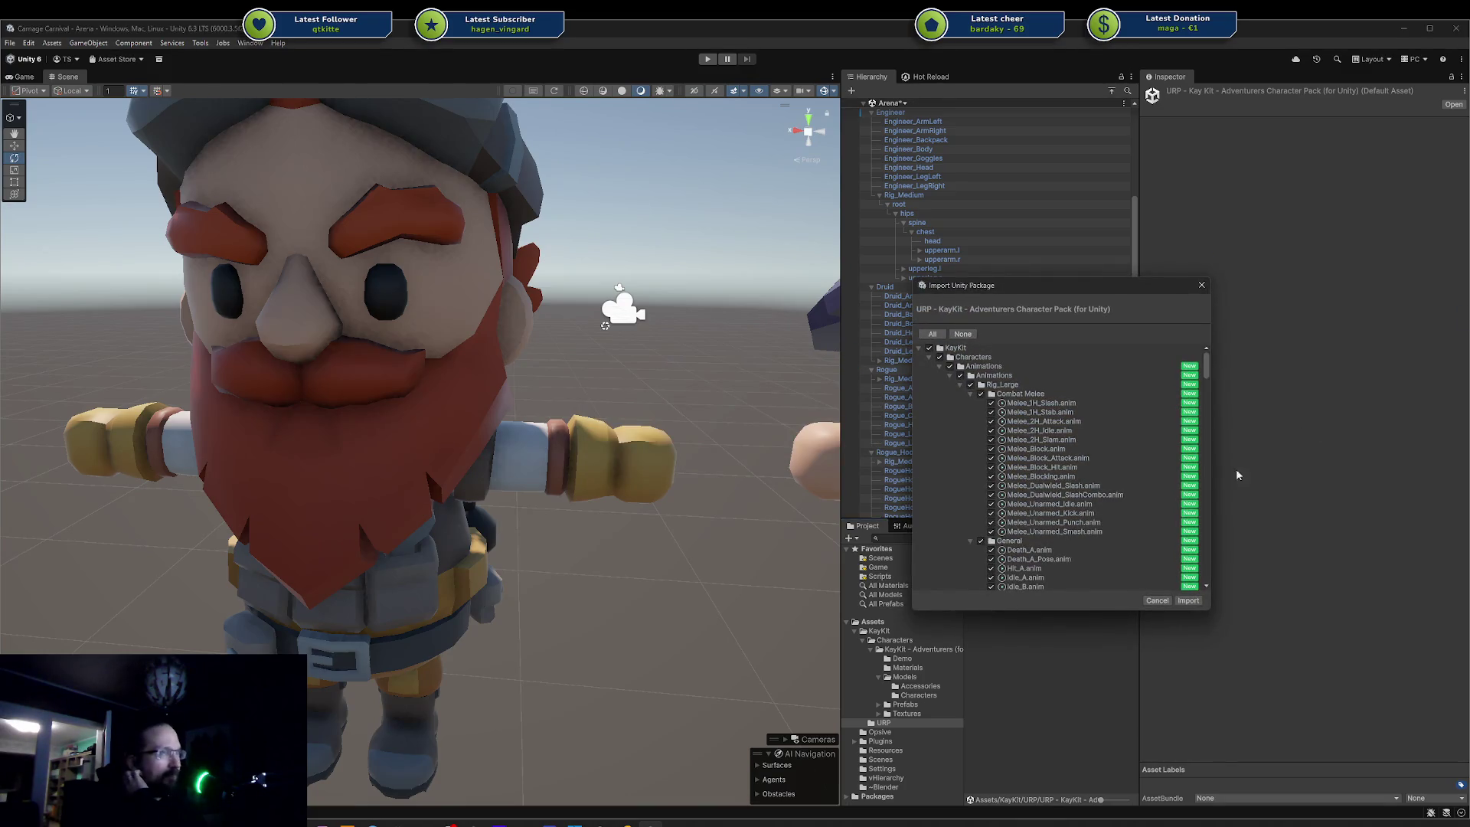
click(1187, 601)
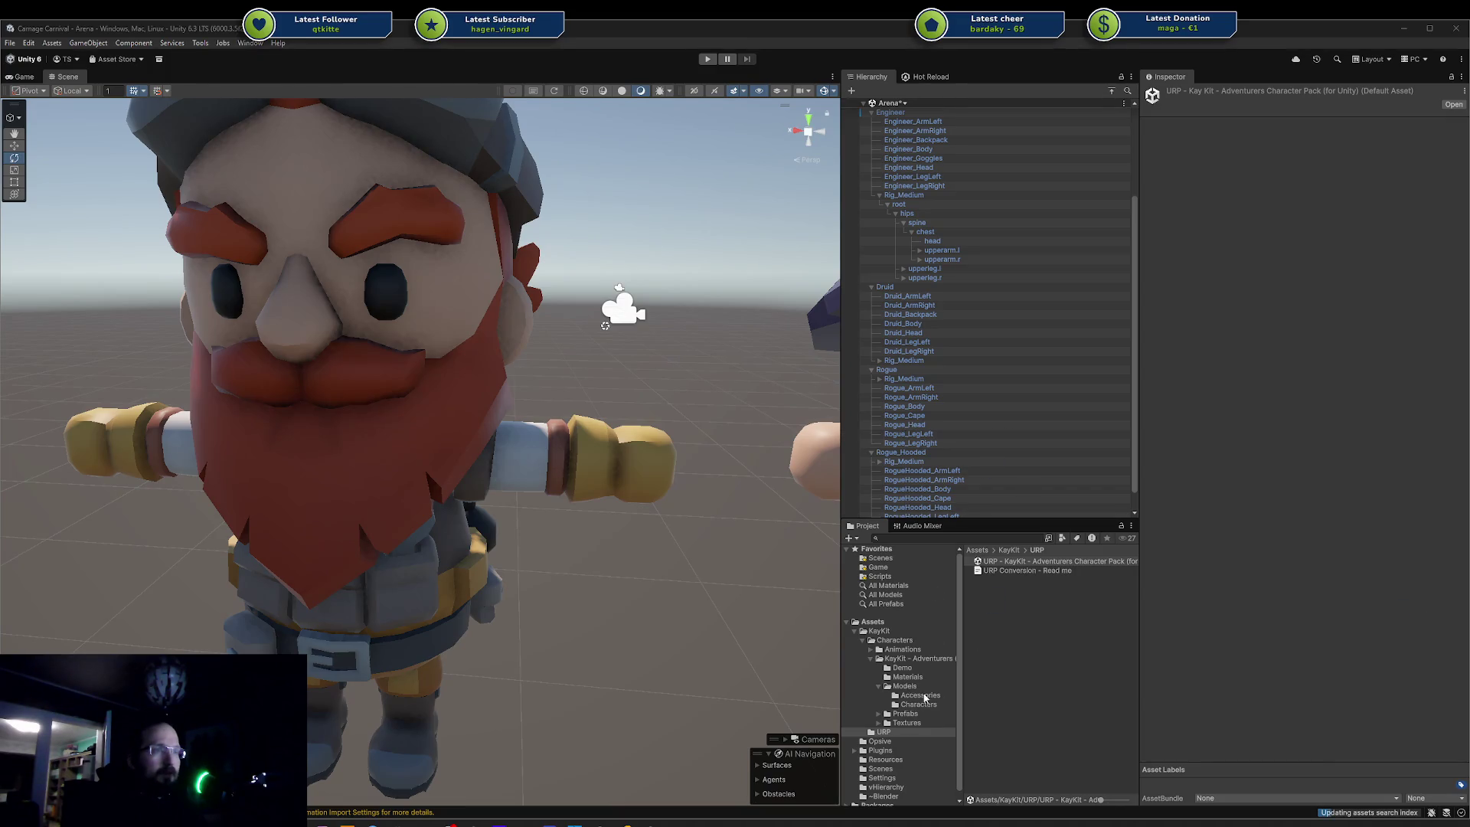
- Expand Characters > Animations > Animations and open the Rig_Medium folder
click(870, 649)
click(875, 663)
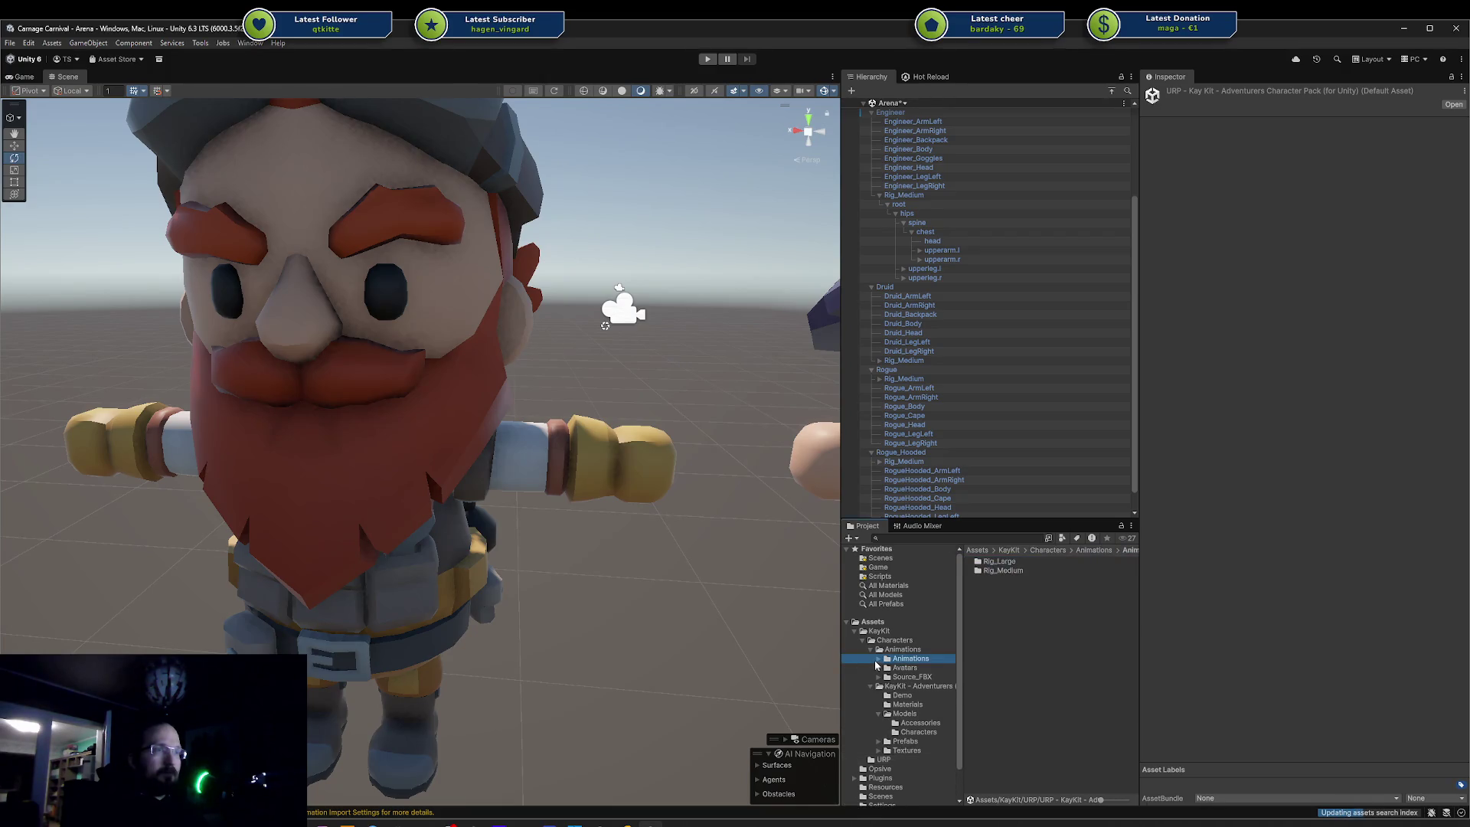
click(876, 661)
click(935, 677)
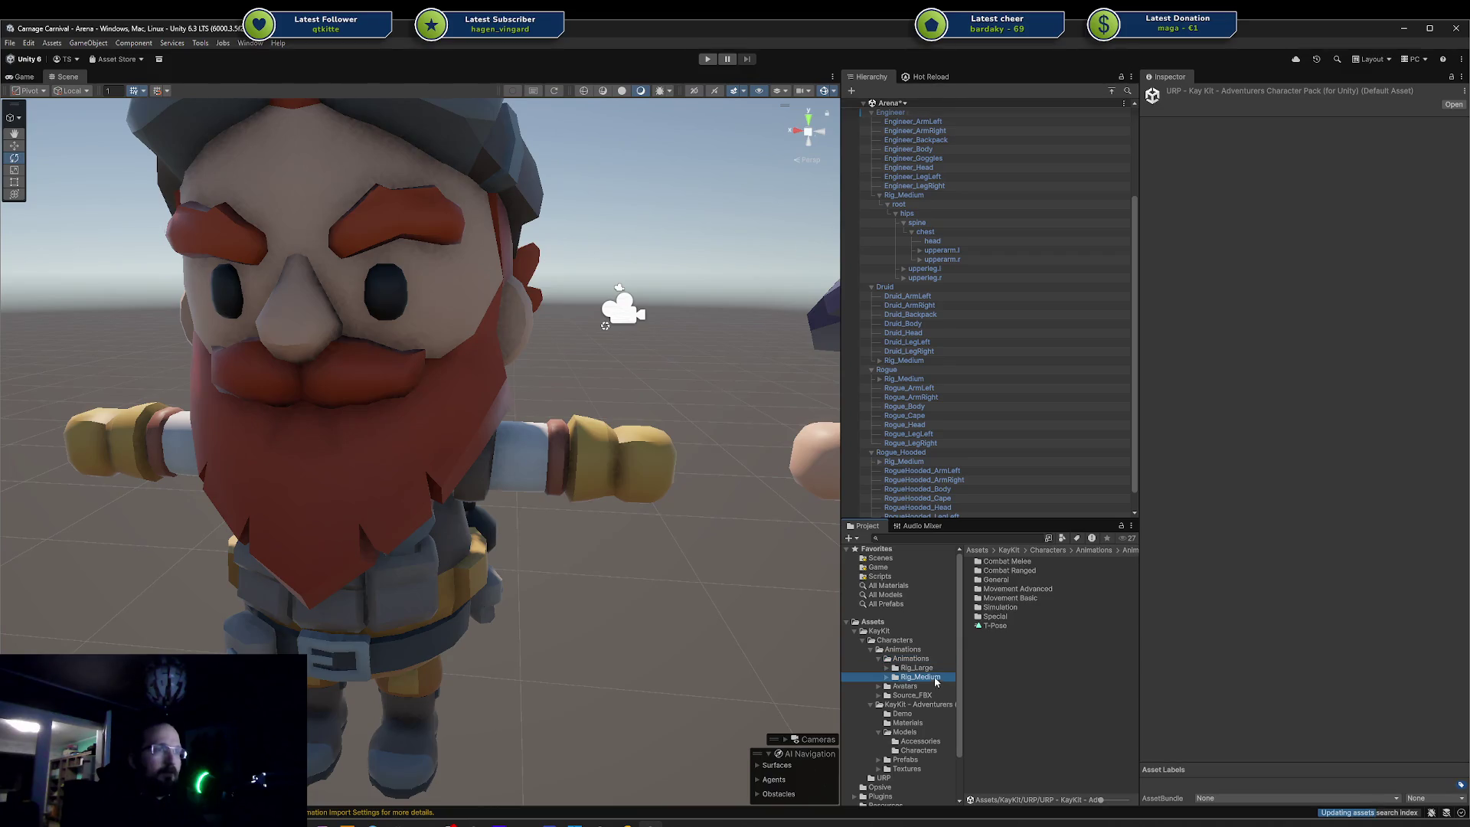
- Open Combat Melee and play Melee_1H_Attack_Chop in the preview on the Engineer model
click(988, 563)
double_click(995, 563)
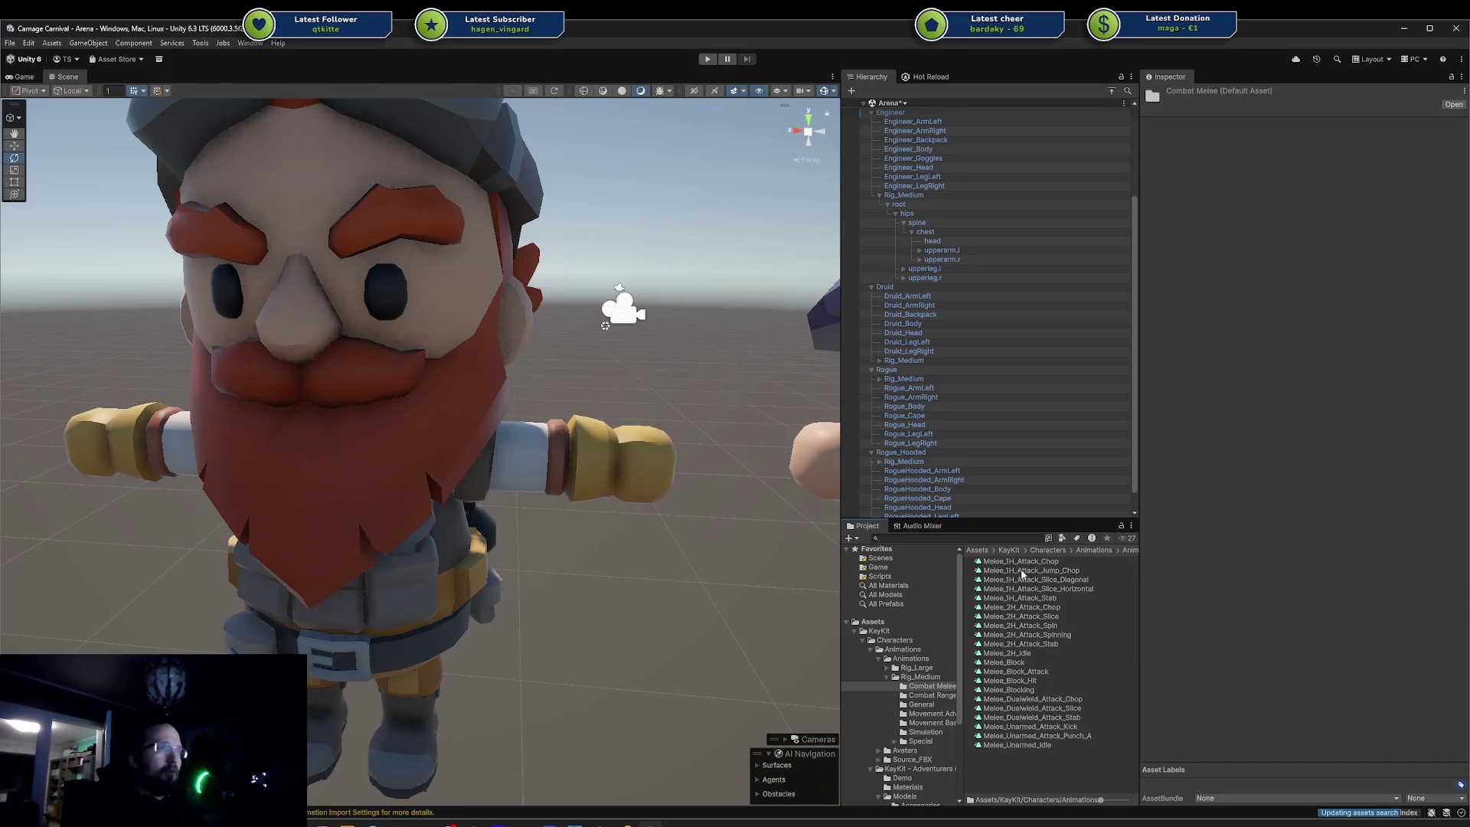
click(1028, 563)
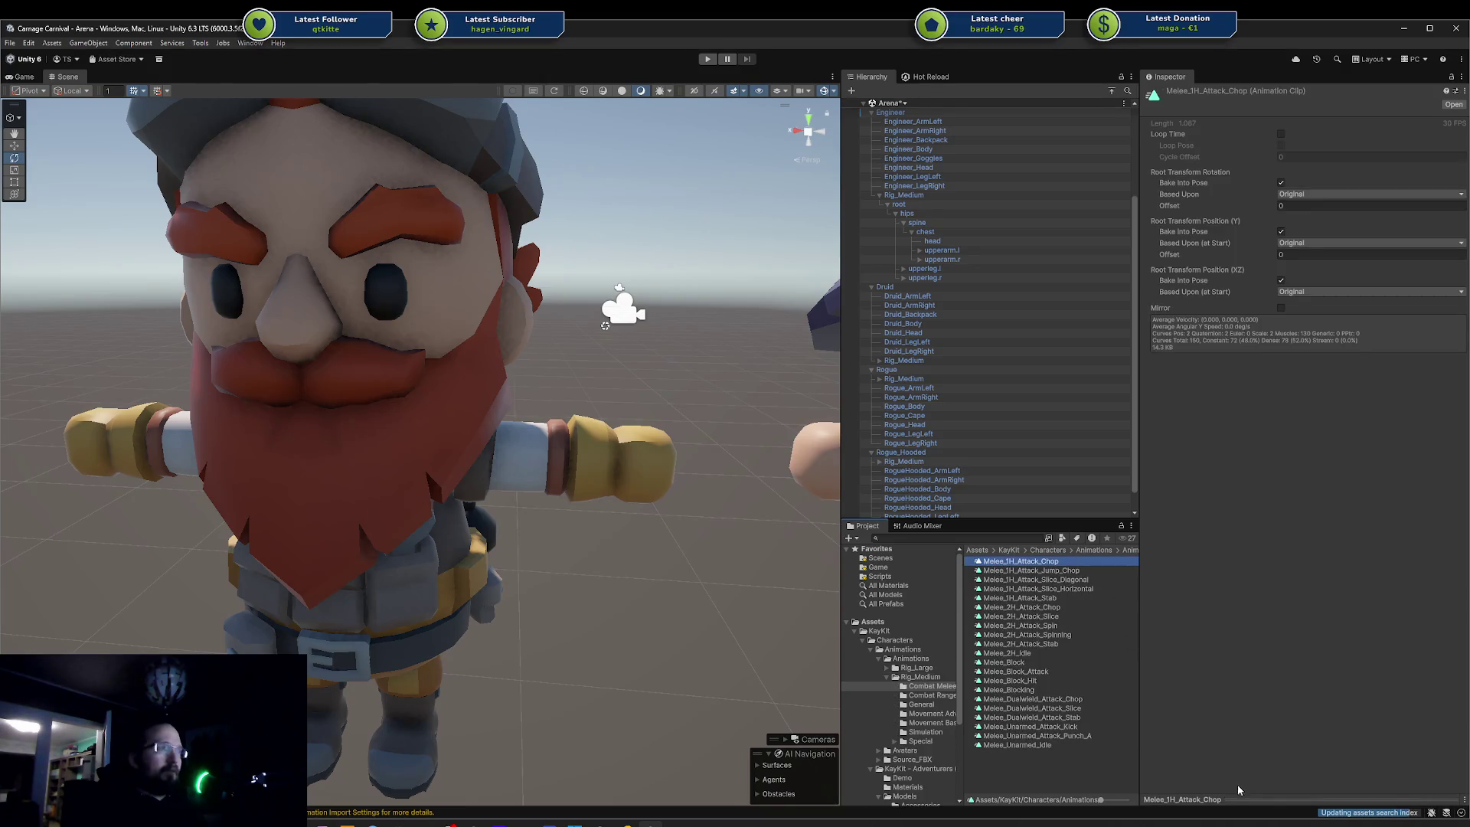
click(1215, 796)
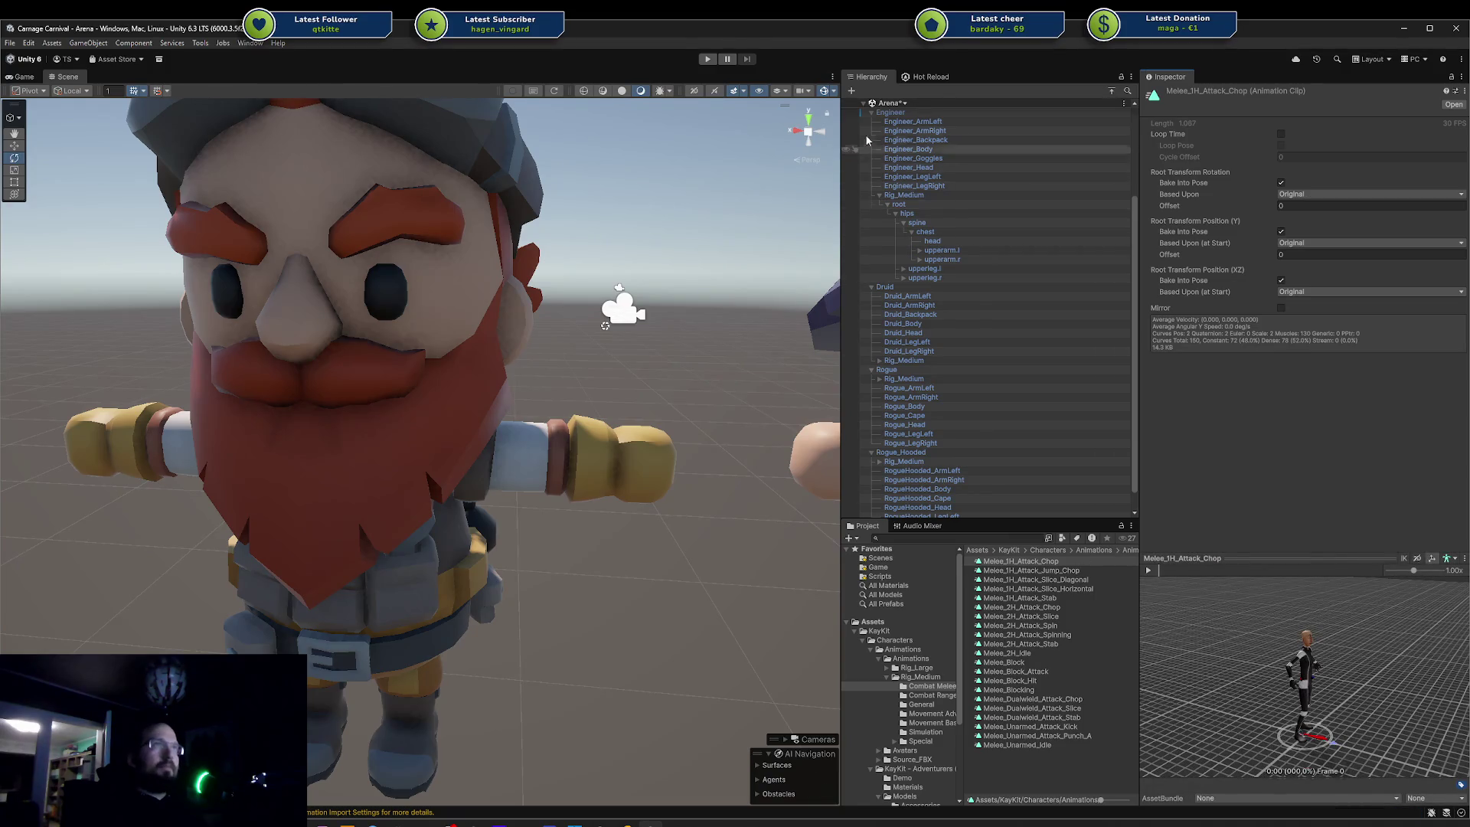
drag(866, 138, 1252, 432)
drag(1293, 673, 1292, 673)
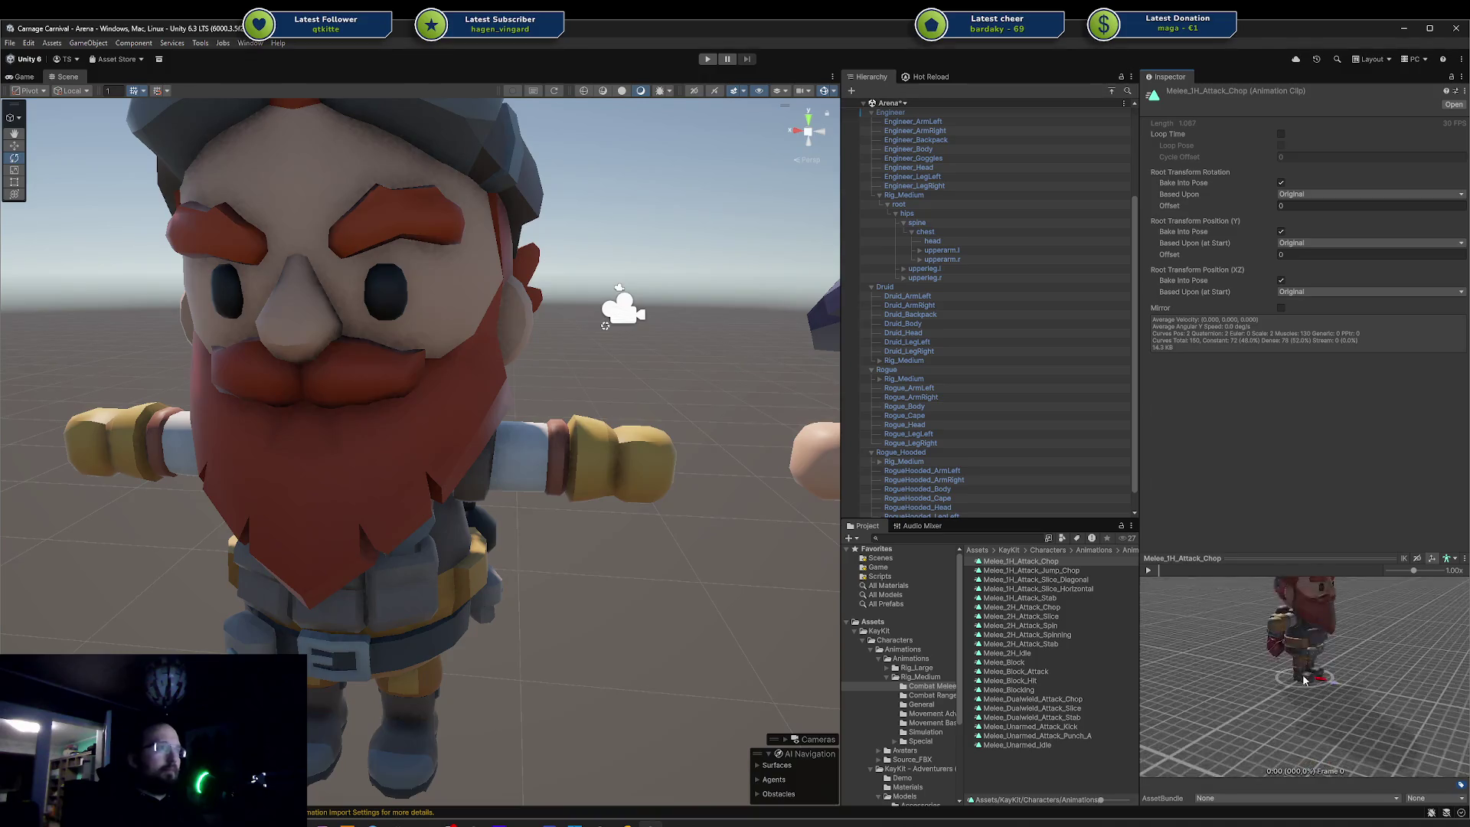
click(1148, 570)
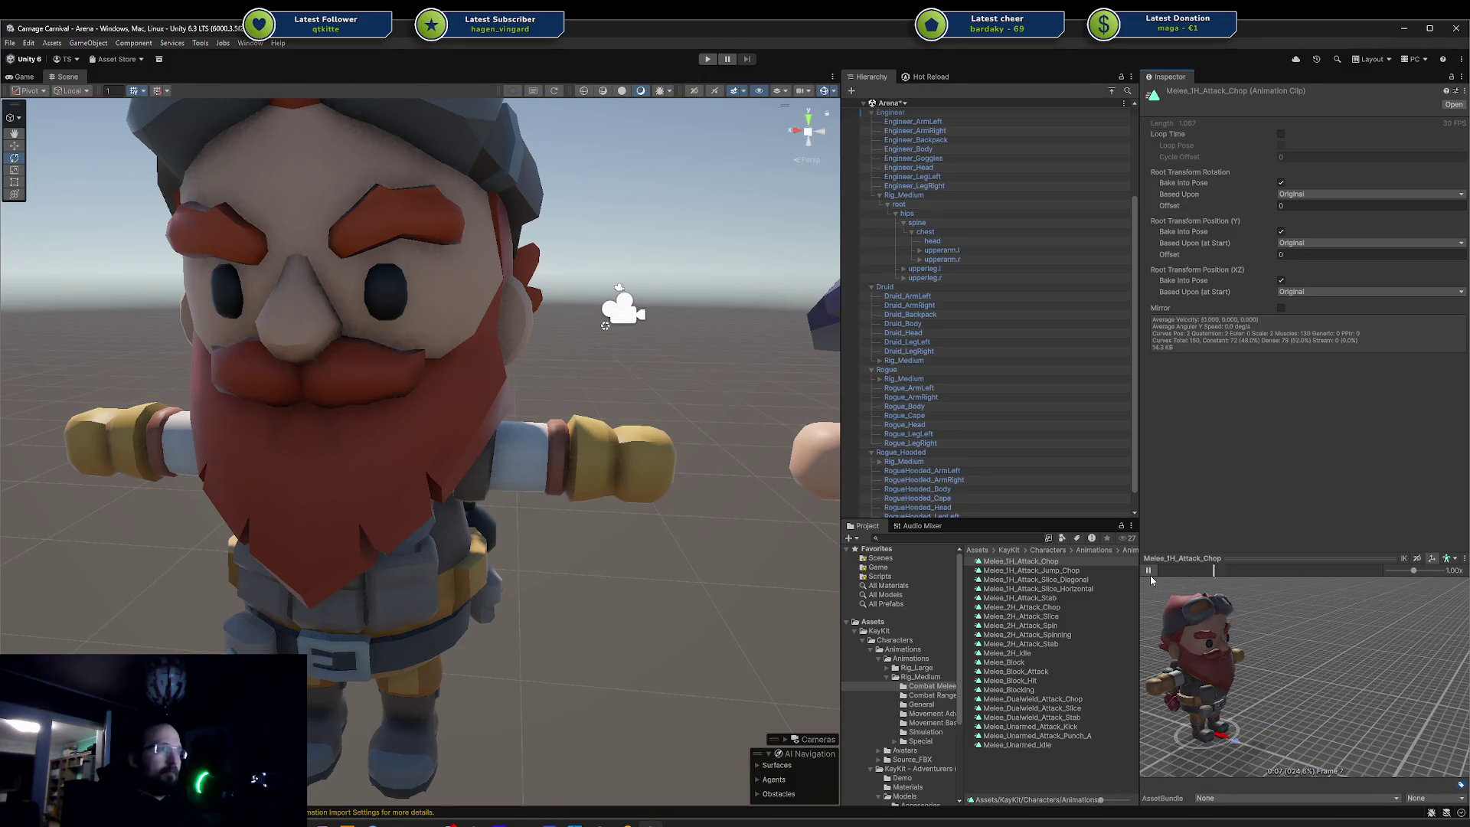
- Preview Melee_1H_Attack_Jump_Chop, then step through Slice_Horizontal, Melee_2H_Attack_Chop and Melee_Block
click(1070, 571)
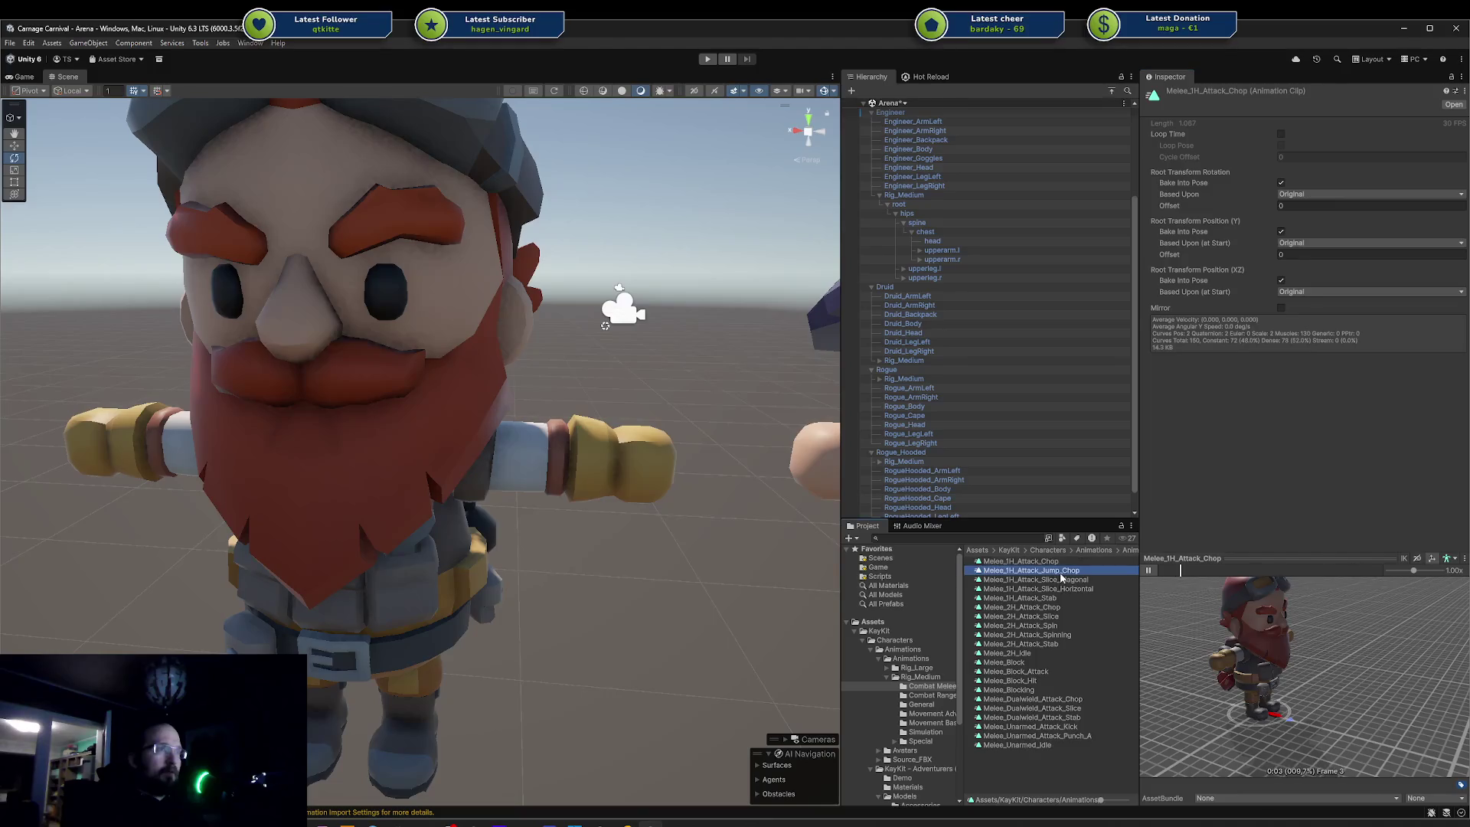
click(1148, 570)
drag(1157, 586, 1180, 619)
click(1033, 588)
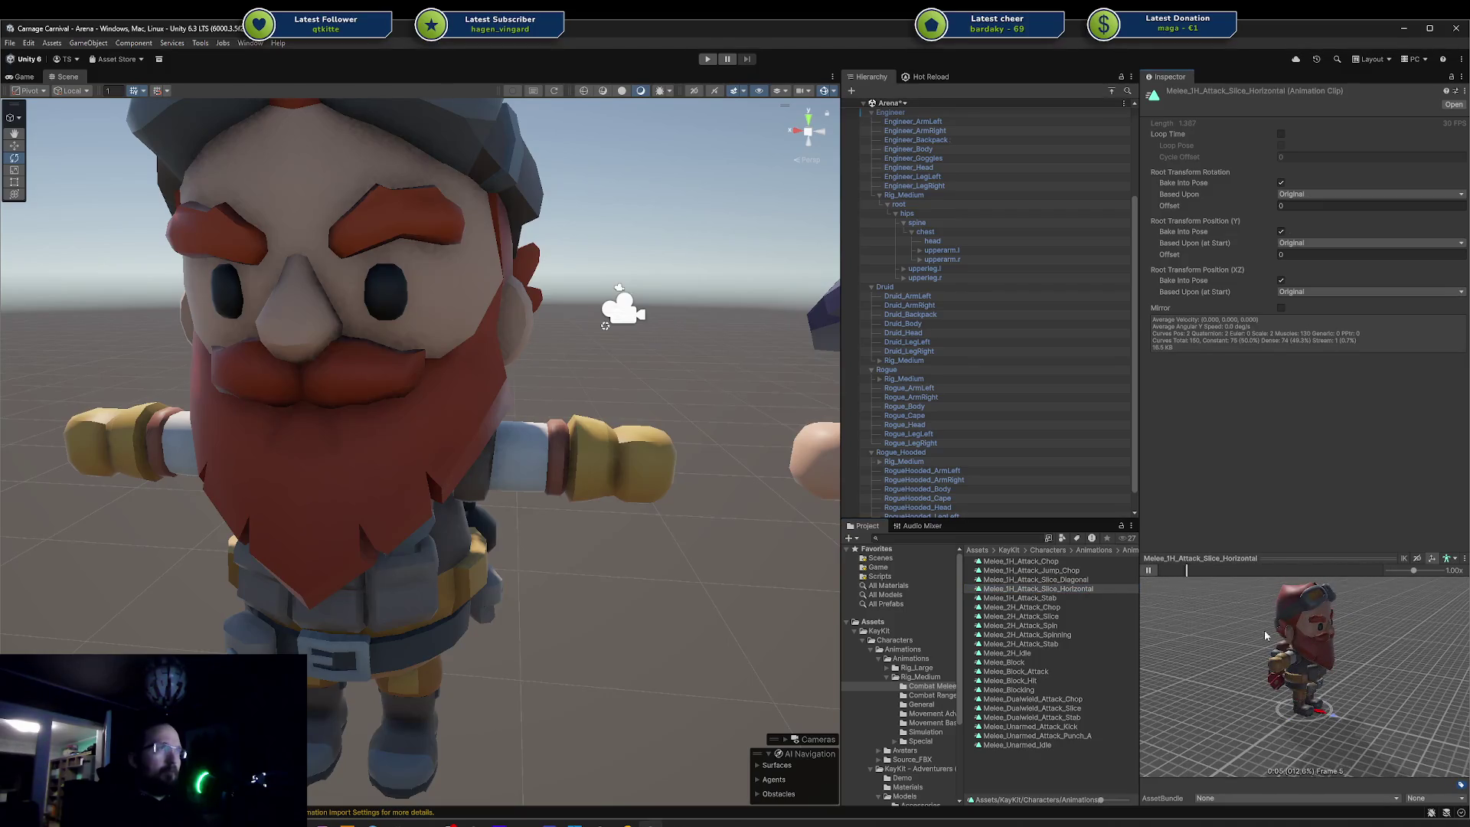
click(1066, 607)
click(1066, 662)
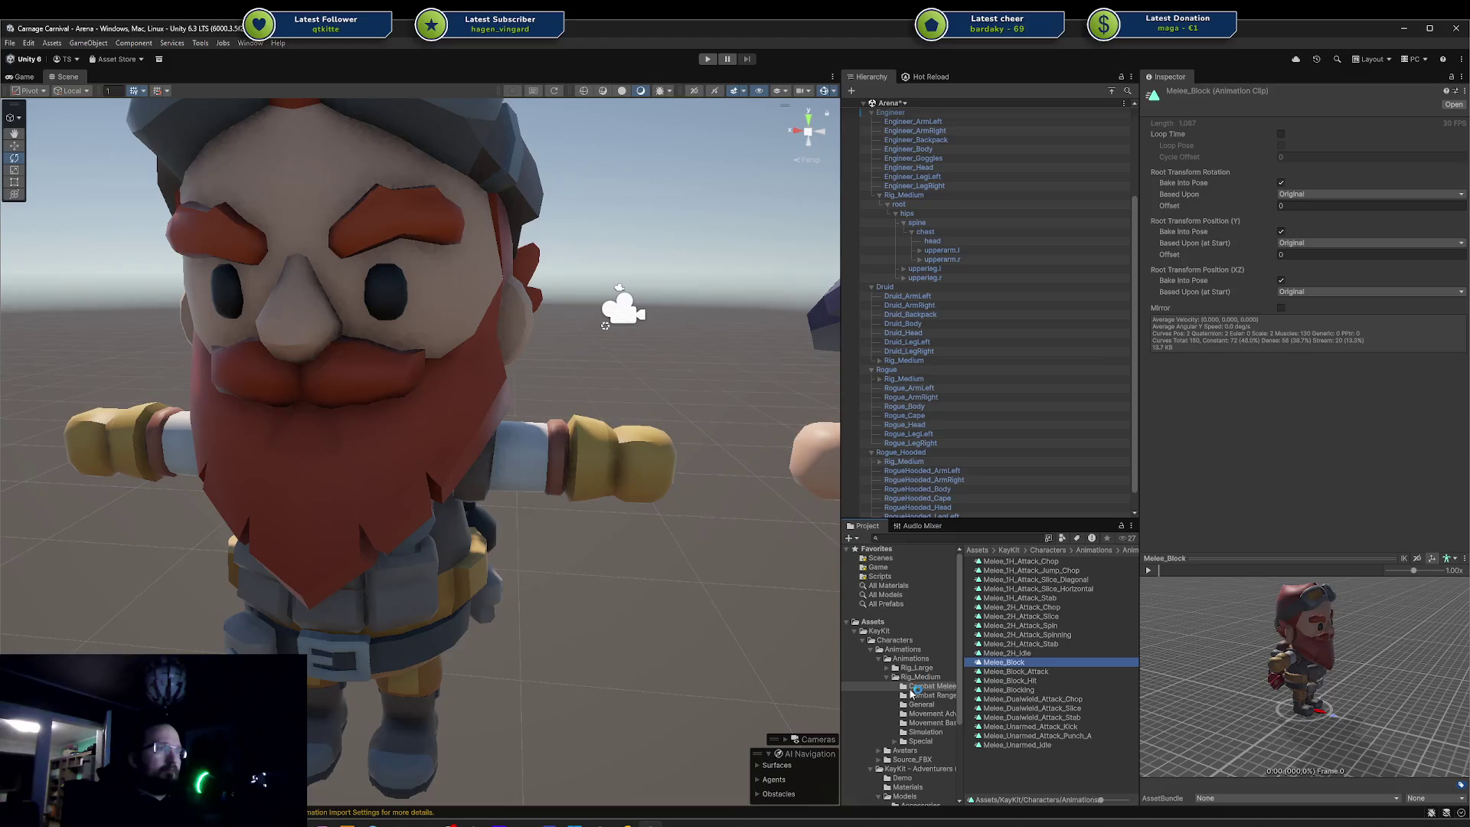
- Browse to the Characters model folder and put the Ranger model into the animation preview
click(905, 750)
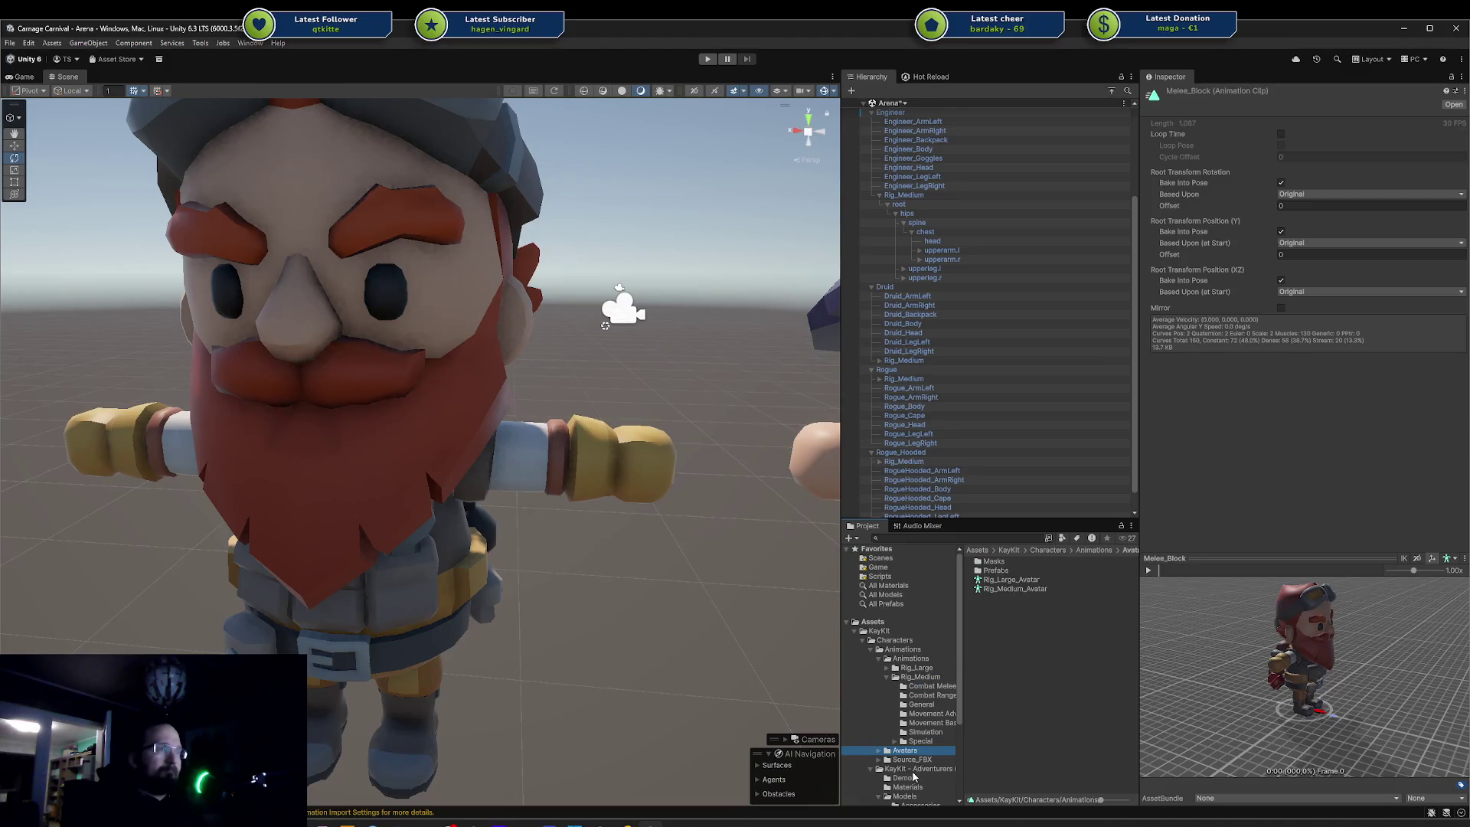
scroll(907, 773, down, 2)
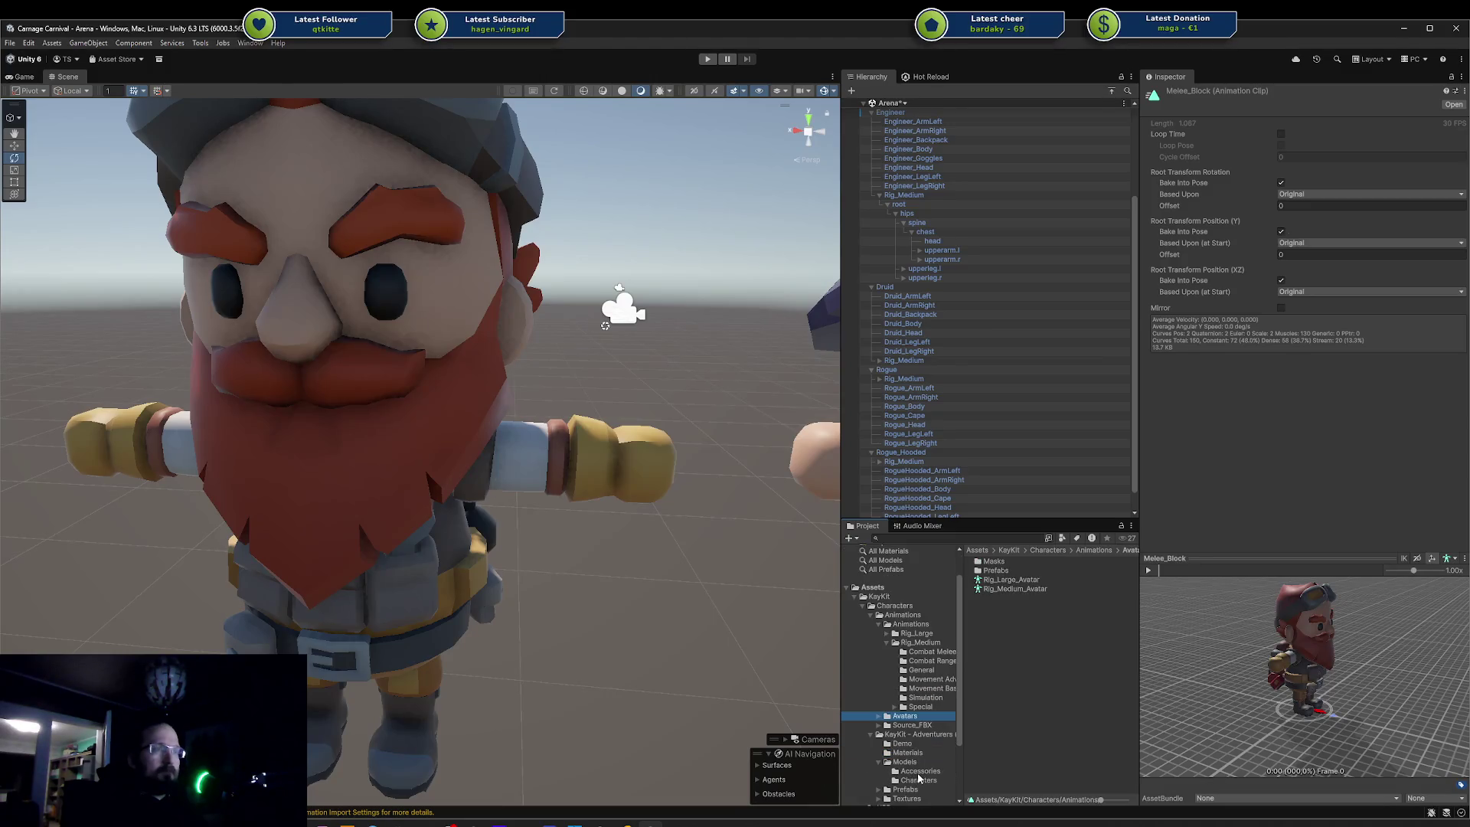
click(919, 773)
click(919, 780)
mouse_move(998, 618)
mouse_down()
mouse_move(1268, 700)
mouse_move(1338, 627)
mouse_up()
- Play Melee_Block_Attack in the preview, then preview Melee_Dualwield_Attack_Stab
click(933, 652)
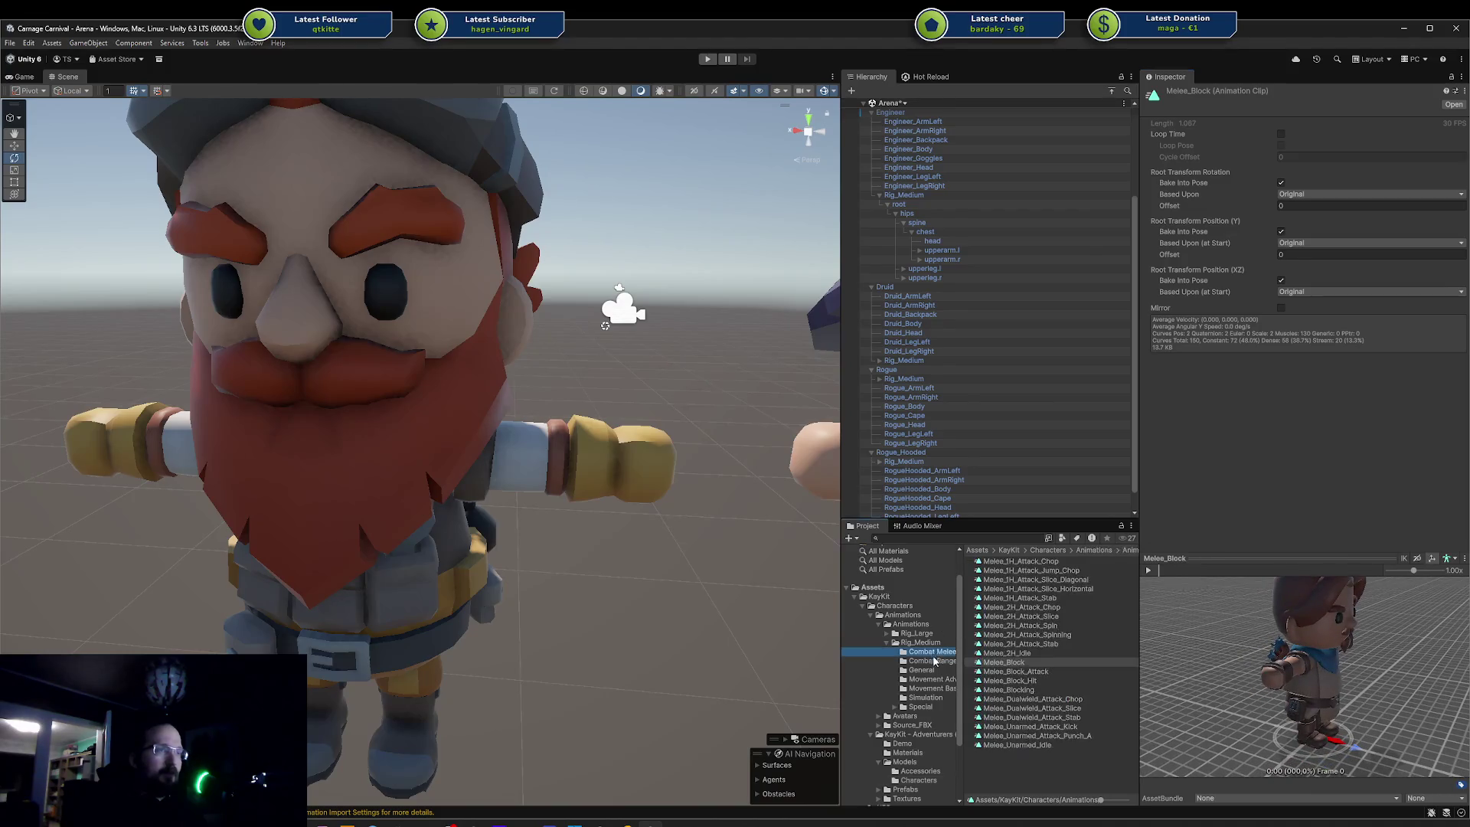
click(1014, 663)
click(1015, 672)
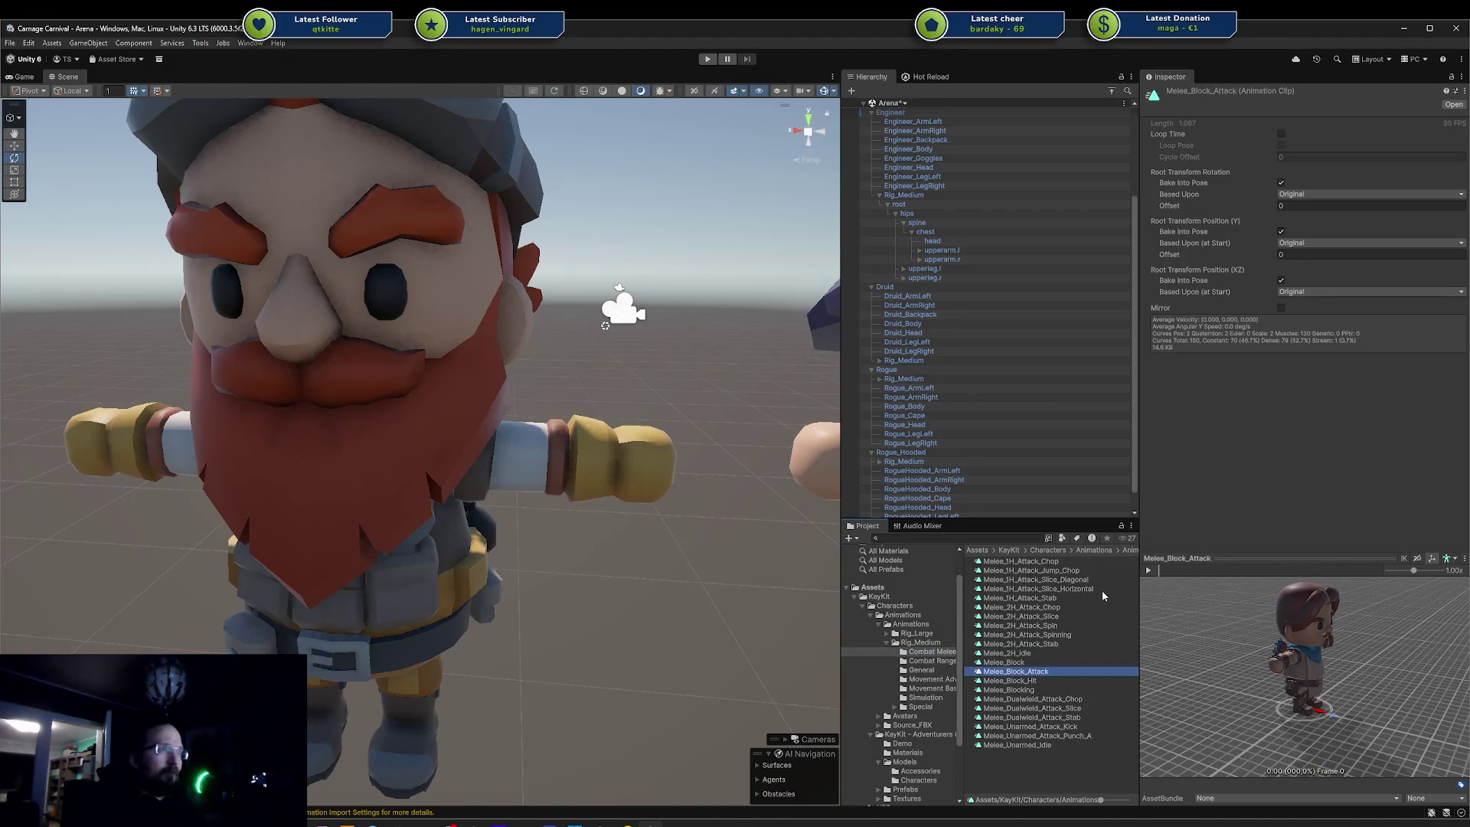
click(1147, 570)
mouse_move(1171, 612)
mouse_down()
mouse_move(1207, 612)
mouse_move(1220, 649)
mouse_move(1263, 652)
mouse_up()
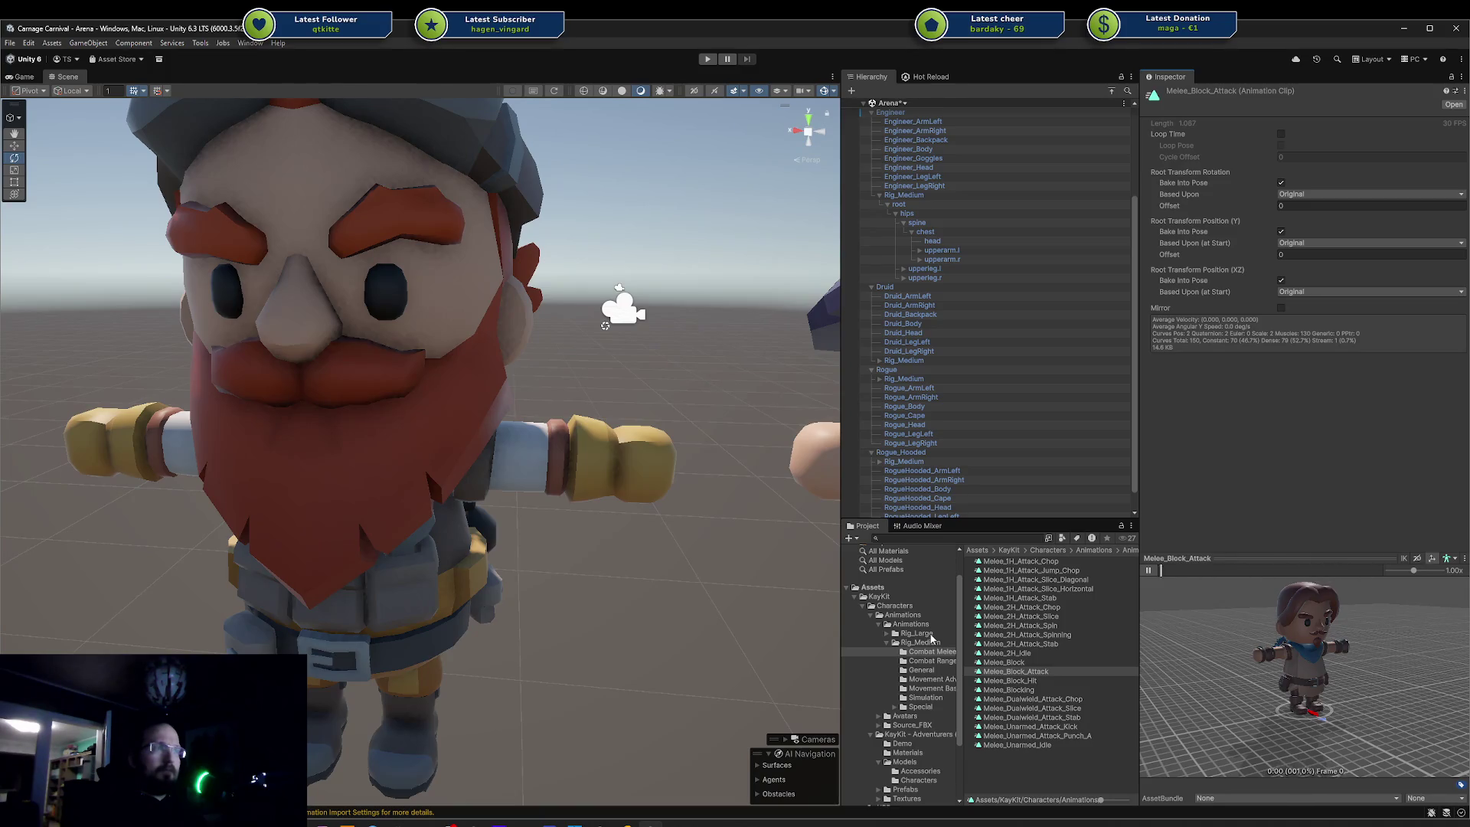
click(1018, 715)
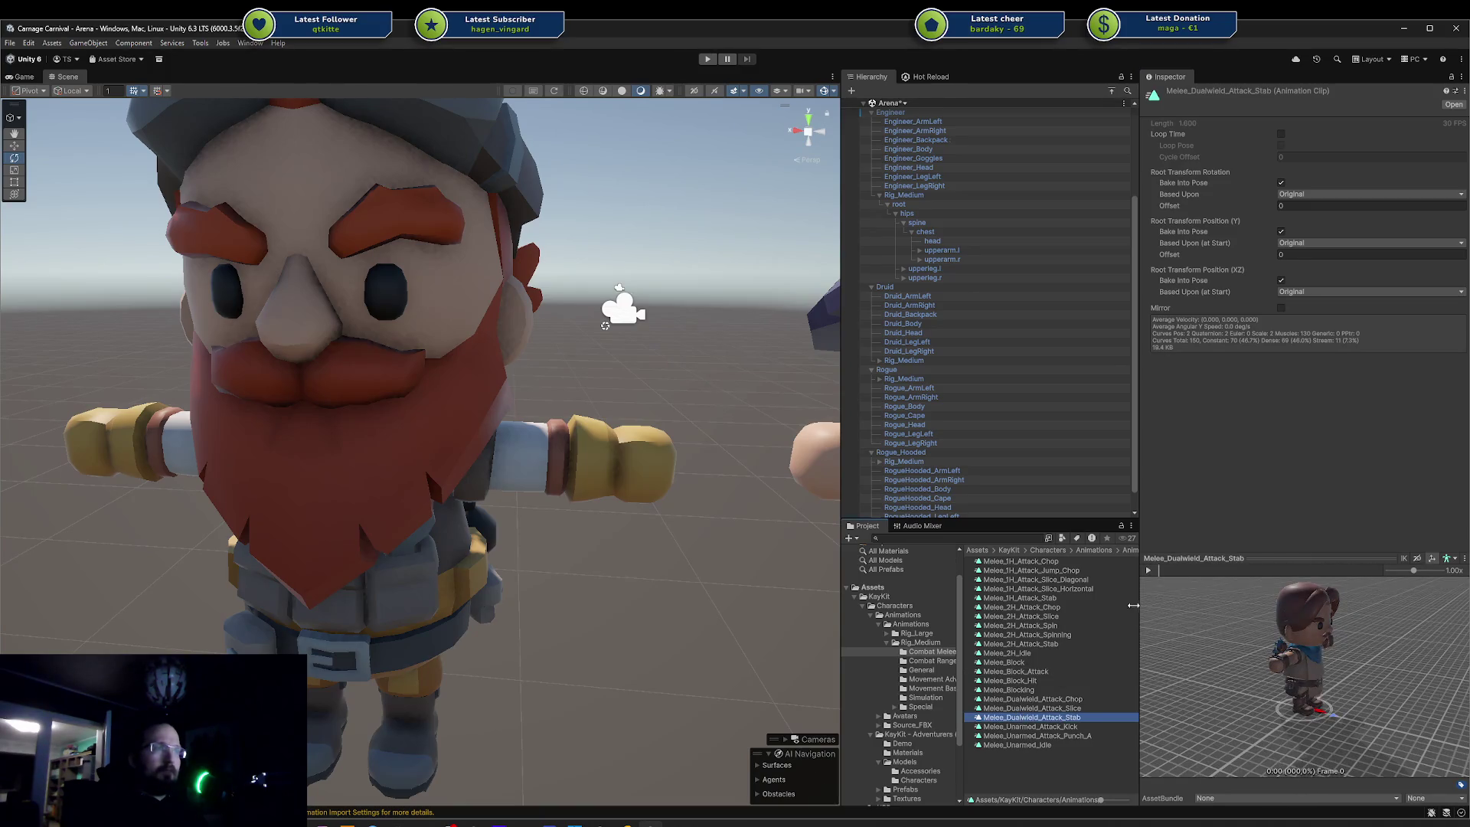
- Open the General animations and preview the Hit_A clip
click(921, 670)
click(1026, 598)
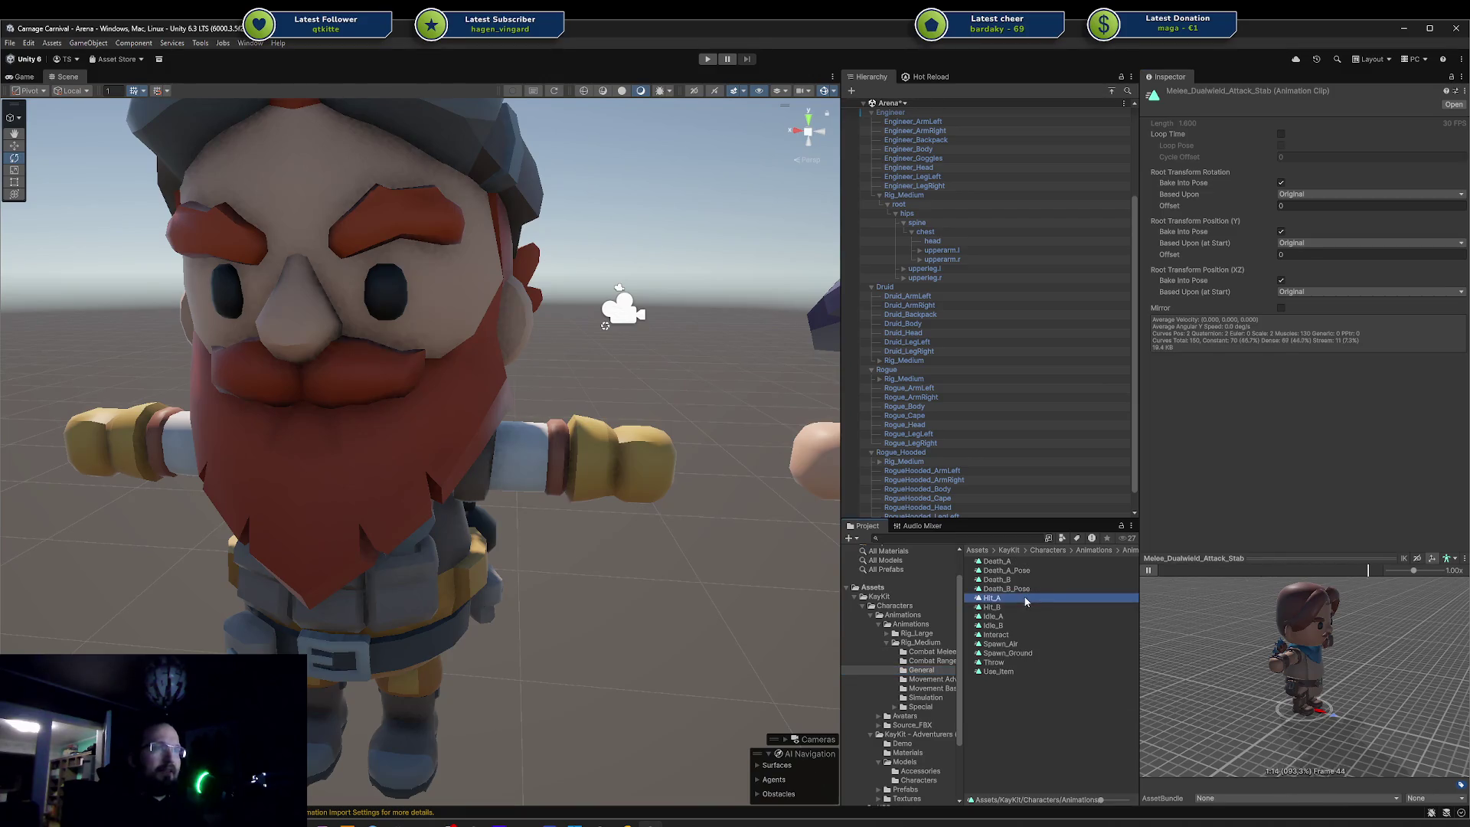
click(1148, 571)
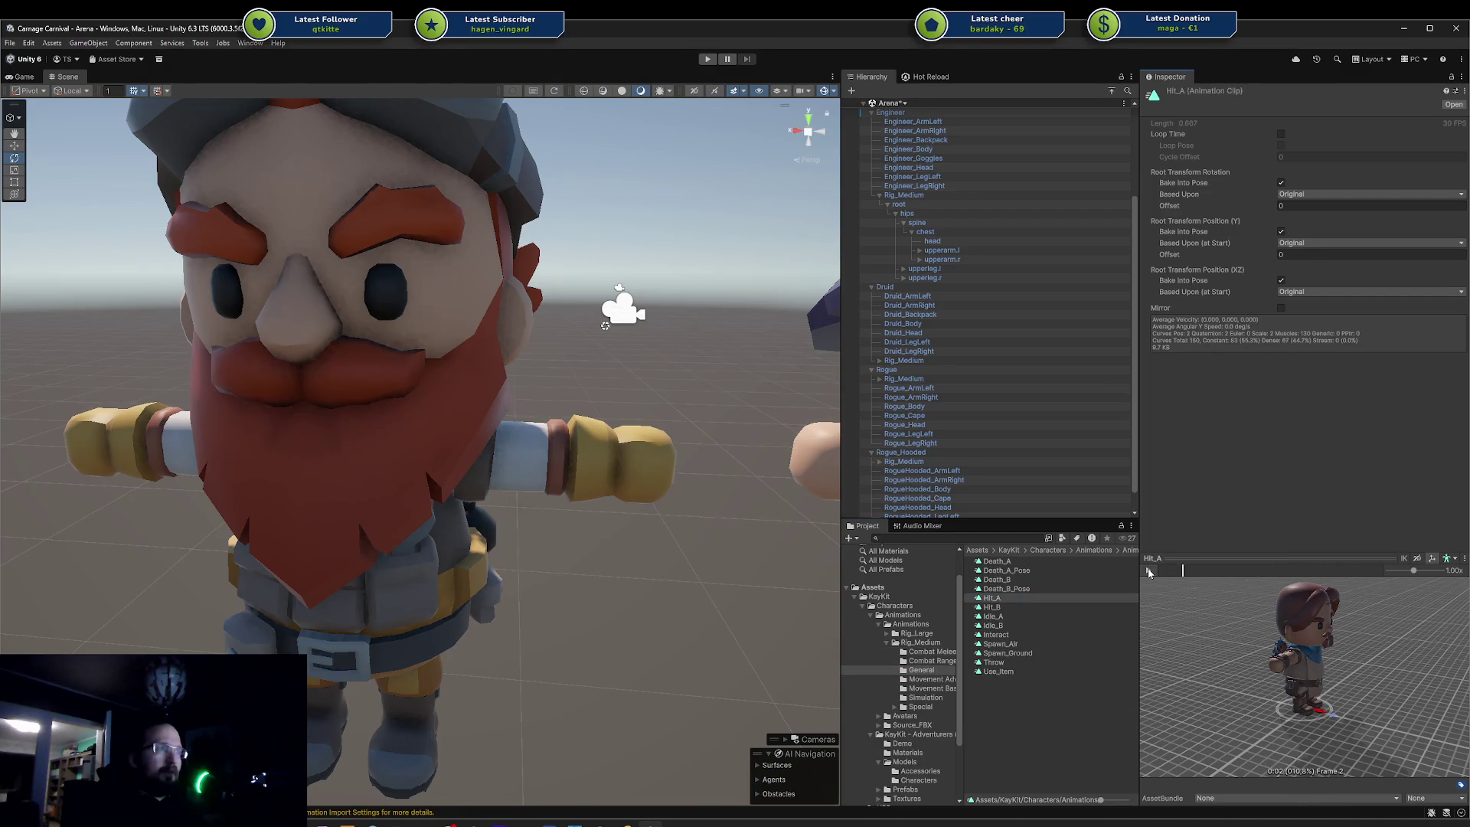
- Switch the preview to the default humanoid and play Hit_A and Melee_1H_Attack_Jump_Chop
click(1459, 567)
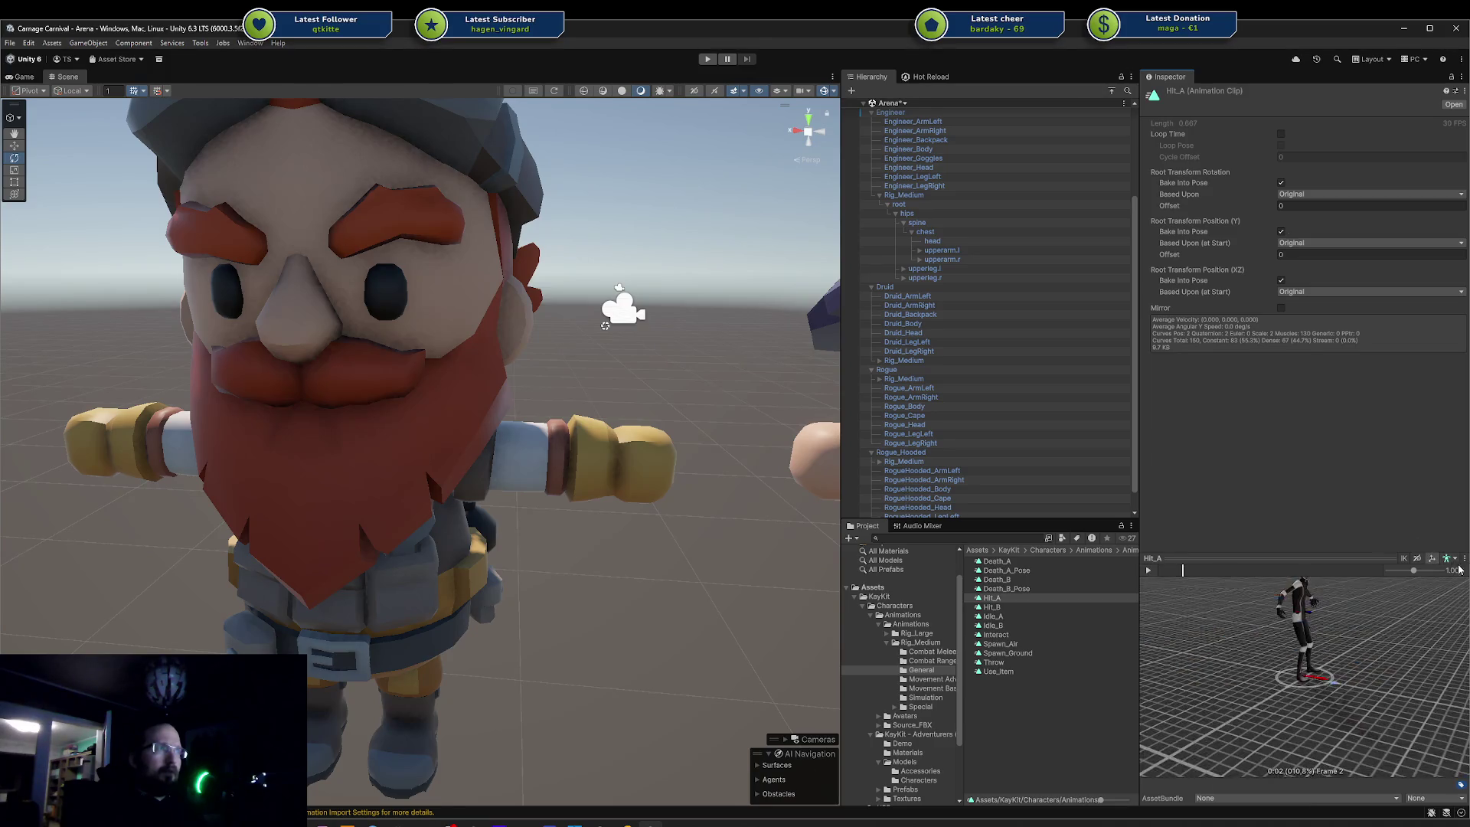
click(1148, 571)
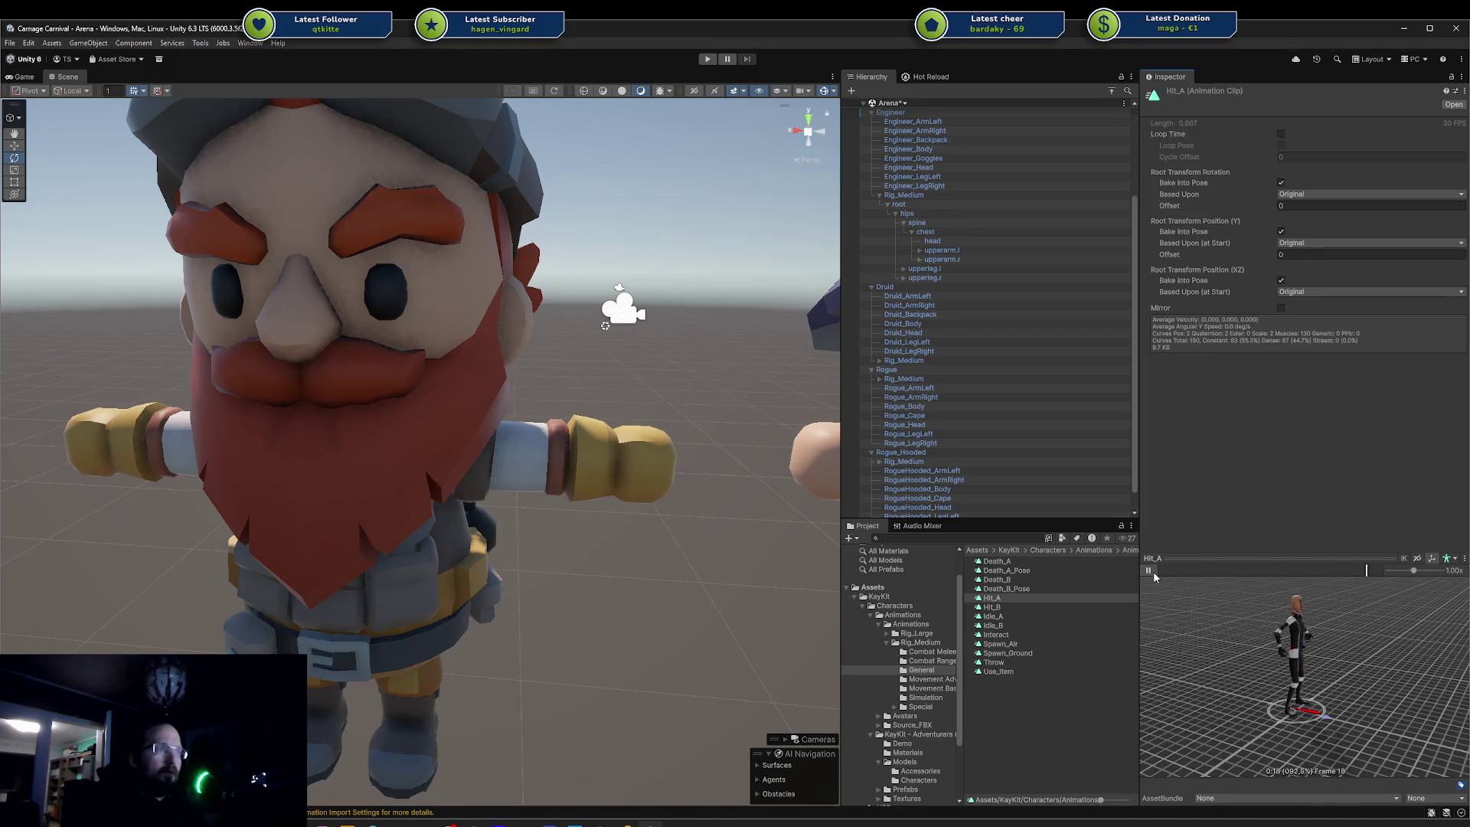
click(930, 651)
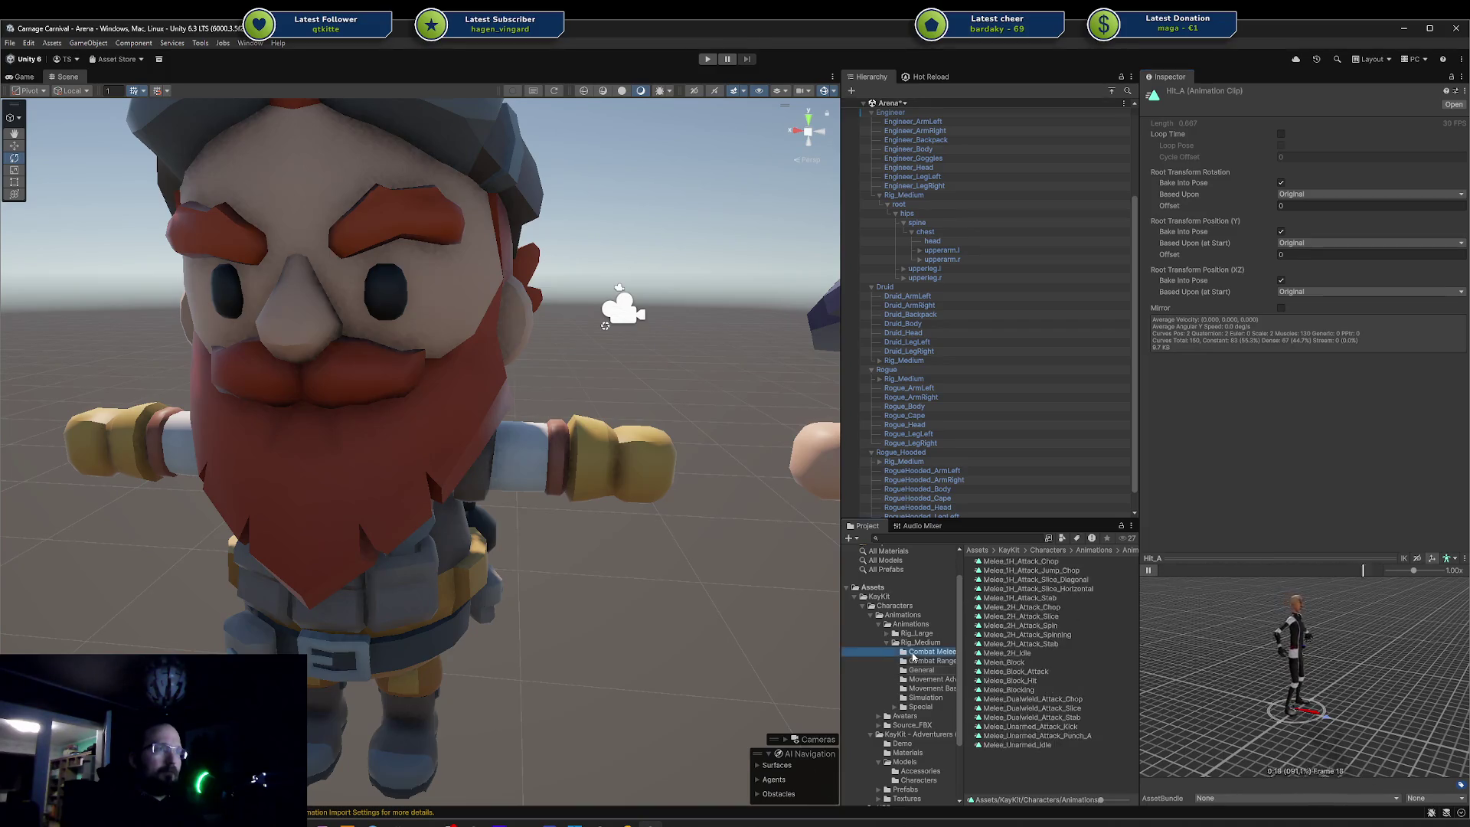
click(1027, 571)
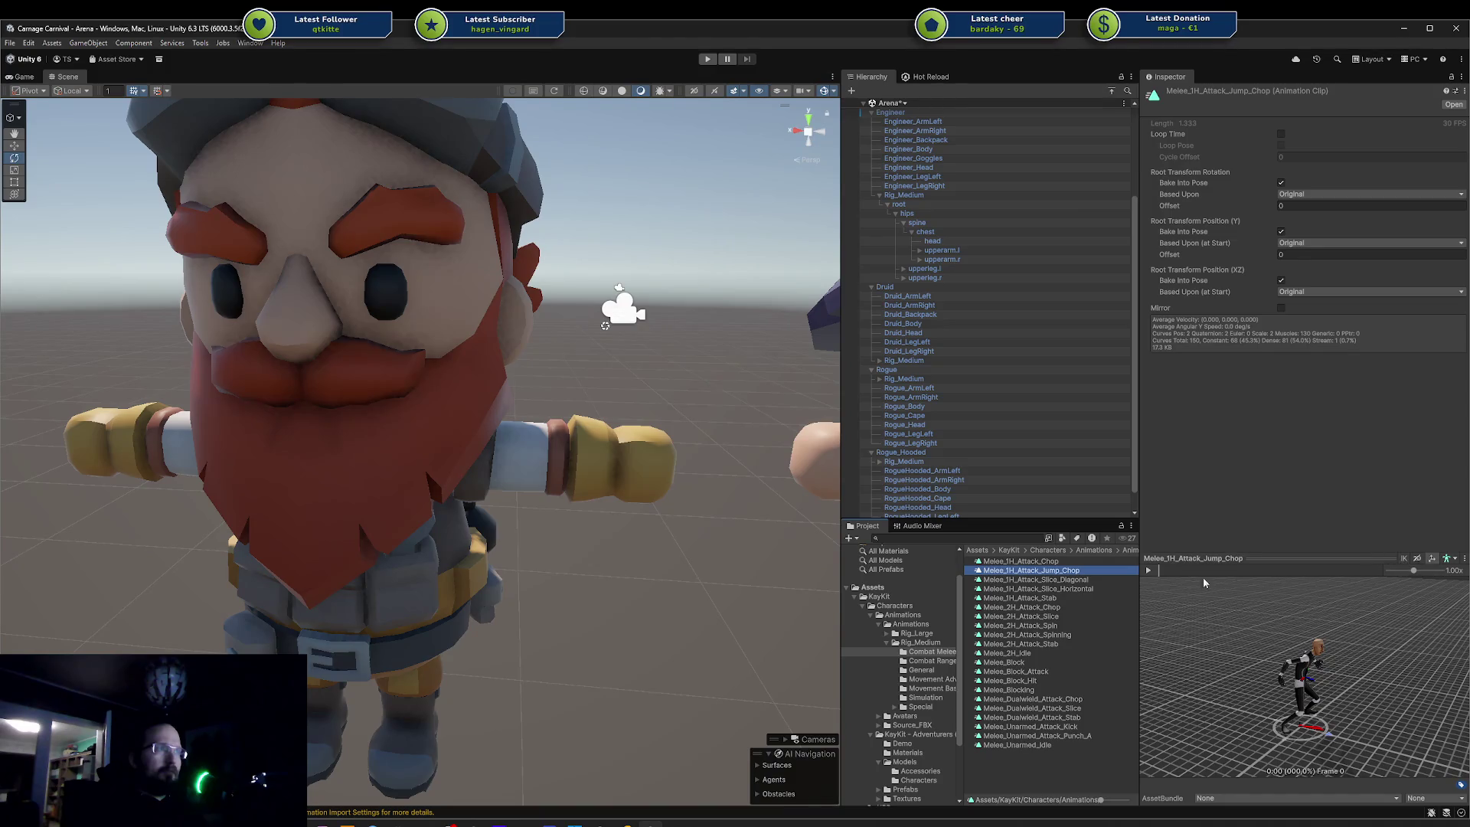
click(1149, 572)
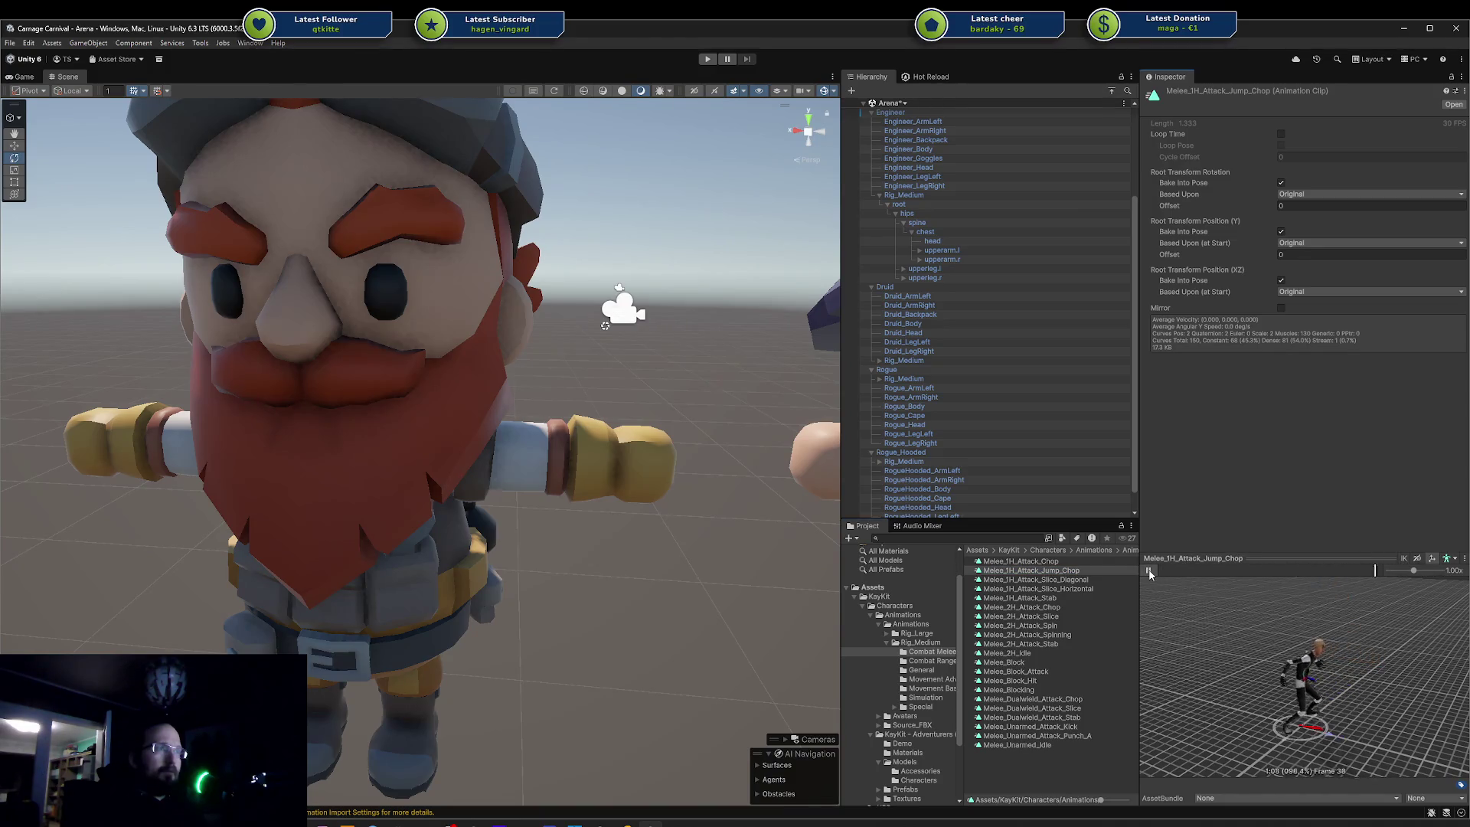
- Select the Rig_Large T-Pose clip and drop the Rogue character prefab onto its preview
click(916, 633)
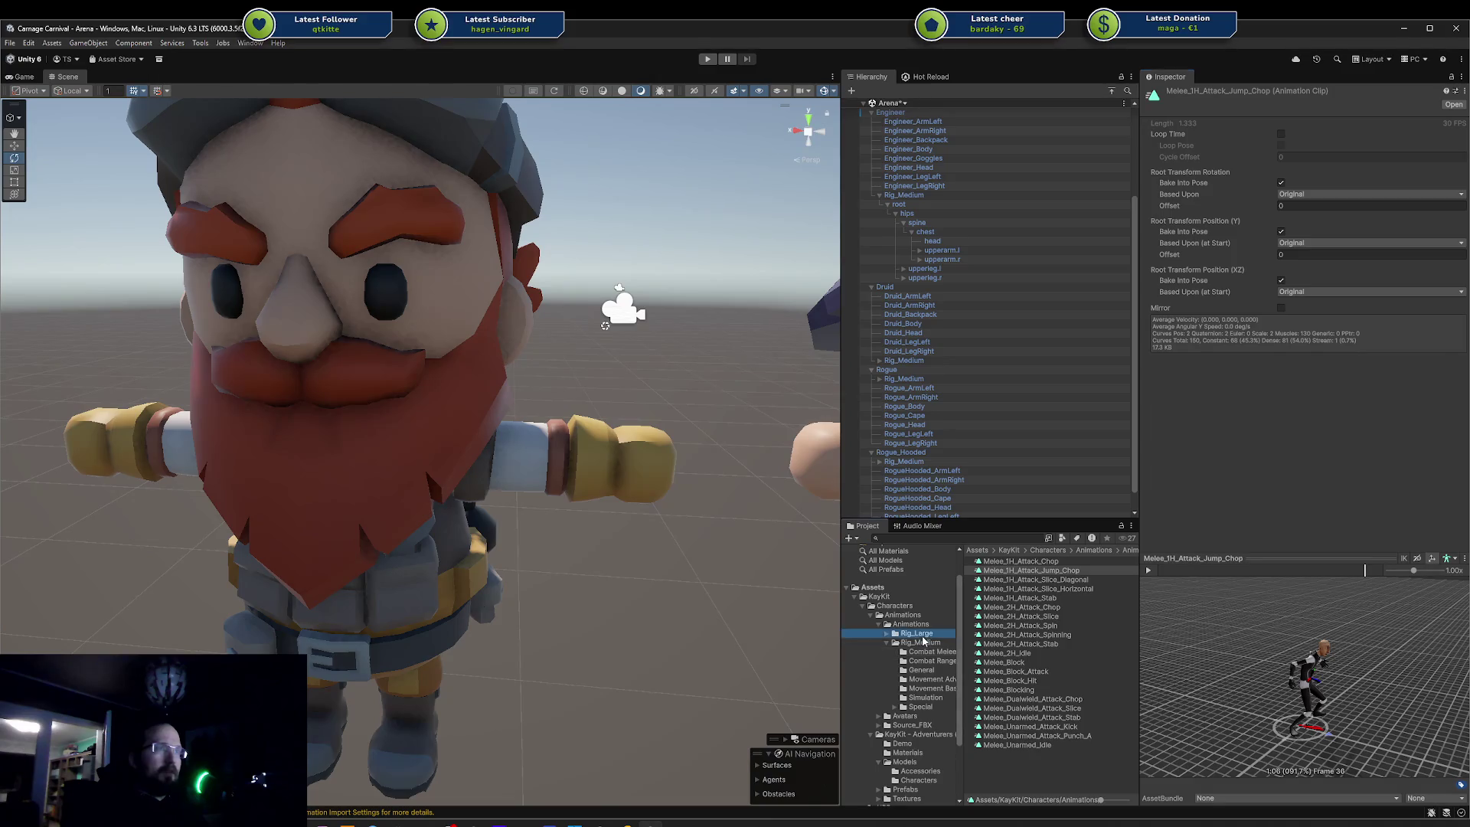
click(995, 616)
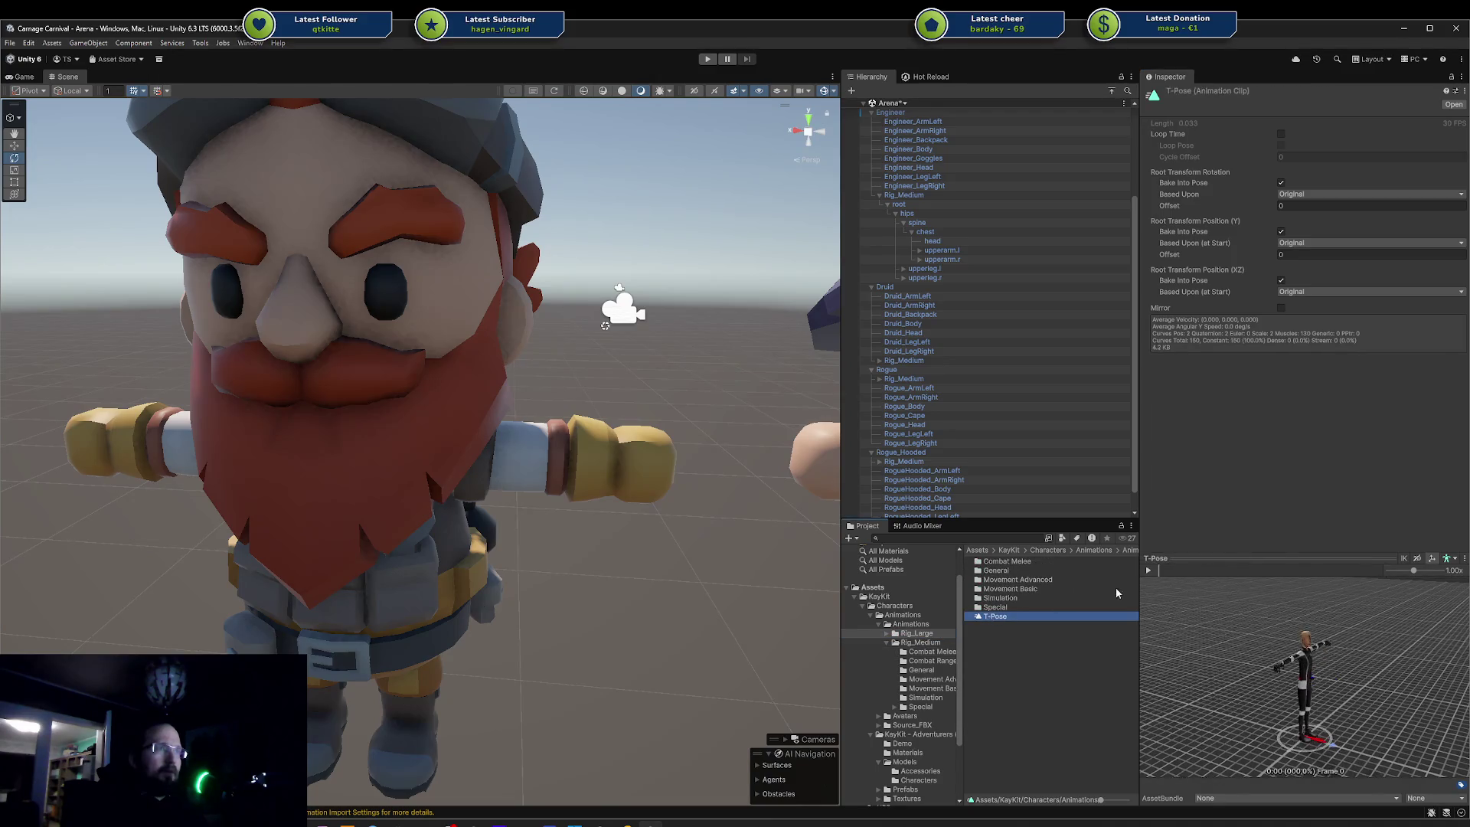
scroll(925, 737, down, 2)
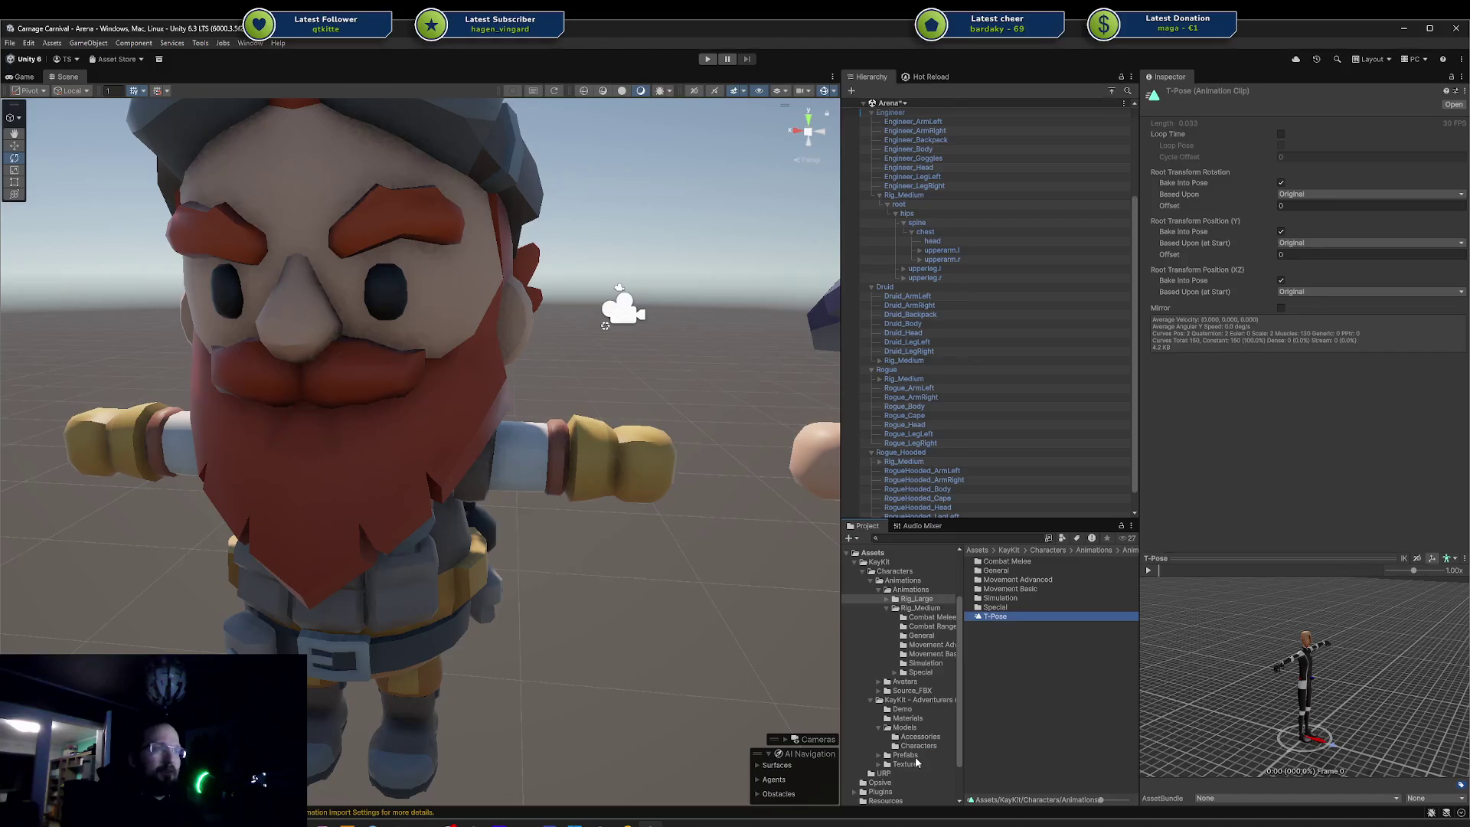
click(927, 744)
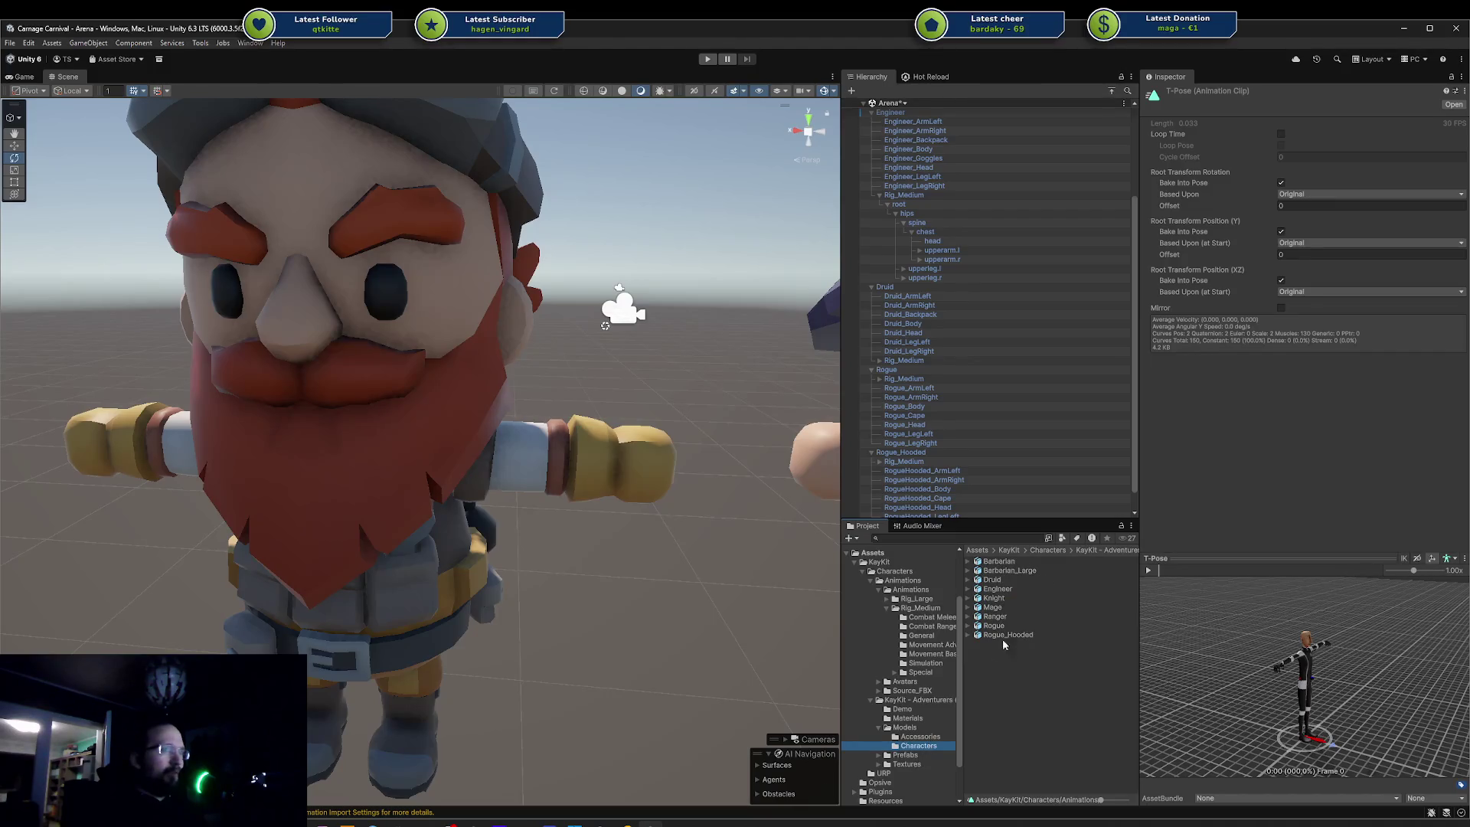
drag(995, 628, 1388, 579)
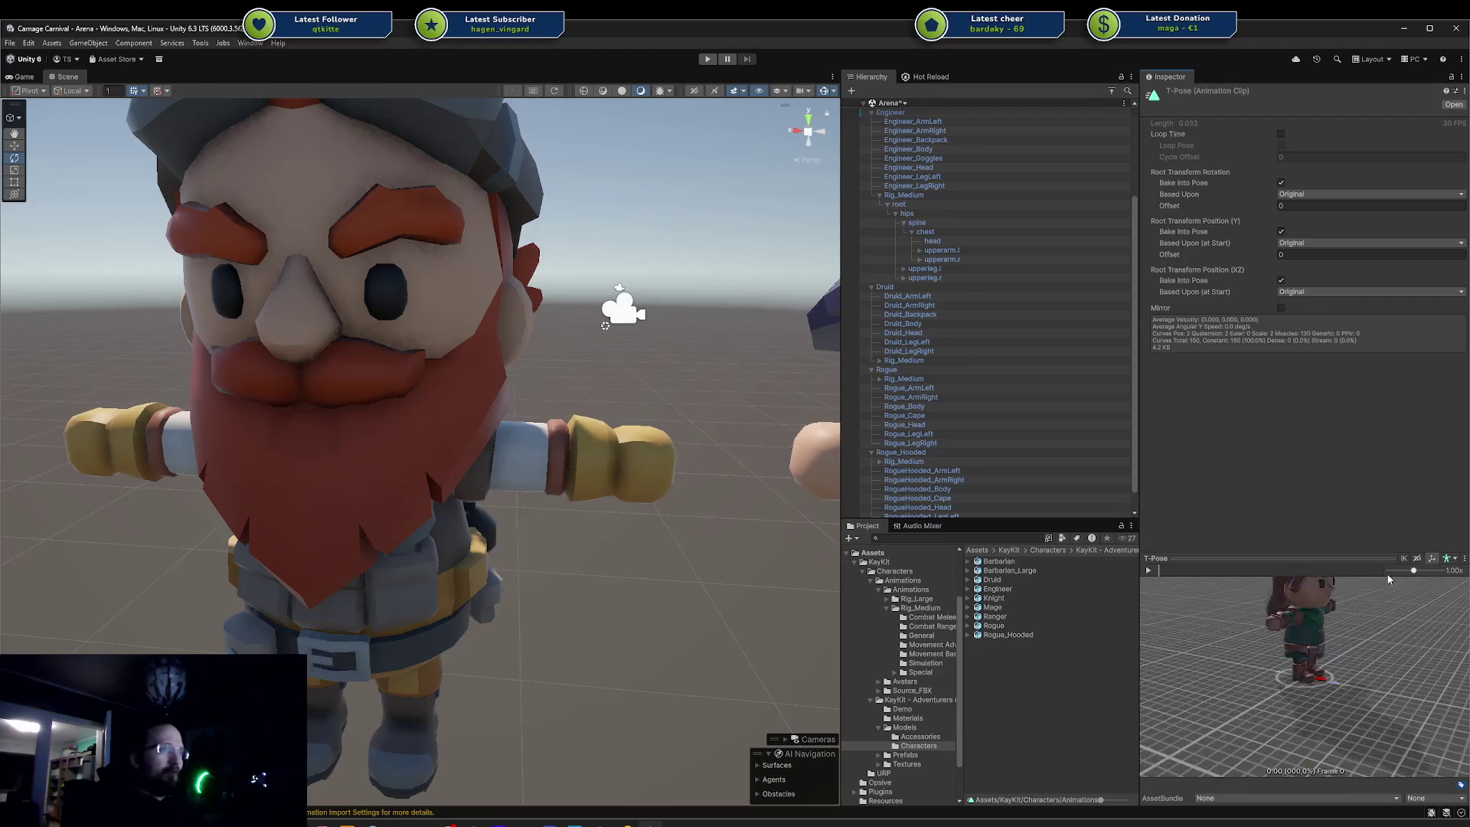
- Try the Rig_Medium_Avatar on the animation preview, then reopen the General animations folder
scroll(1227, 615, up, 2)
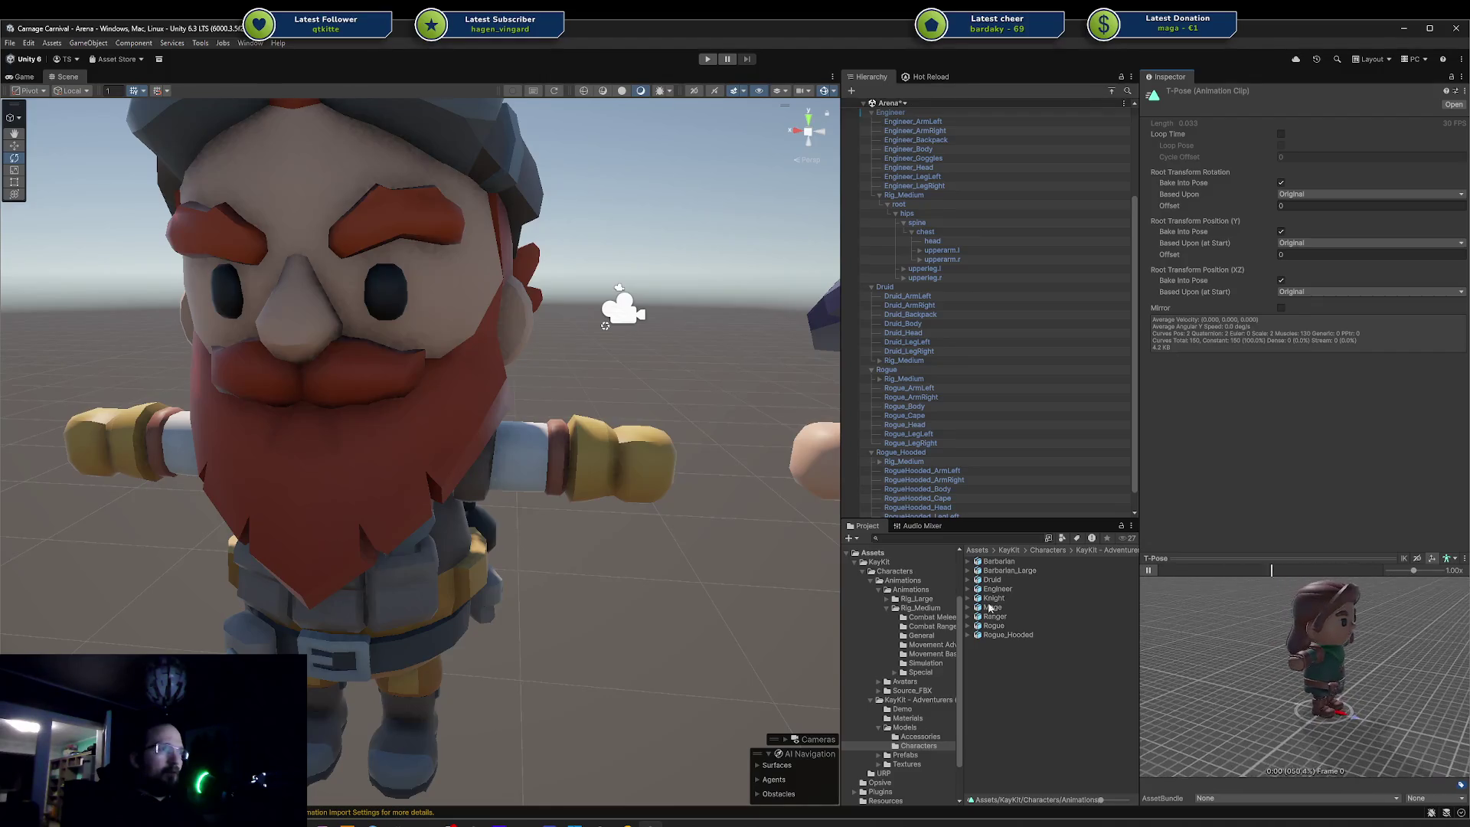
click(916, 609)
click(920, 681)
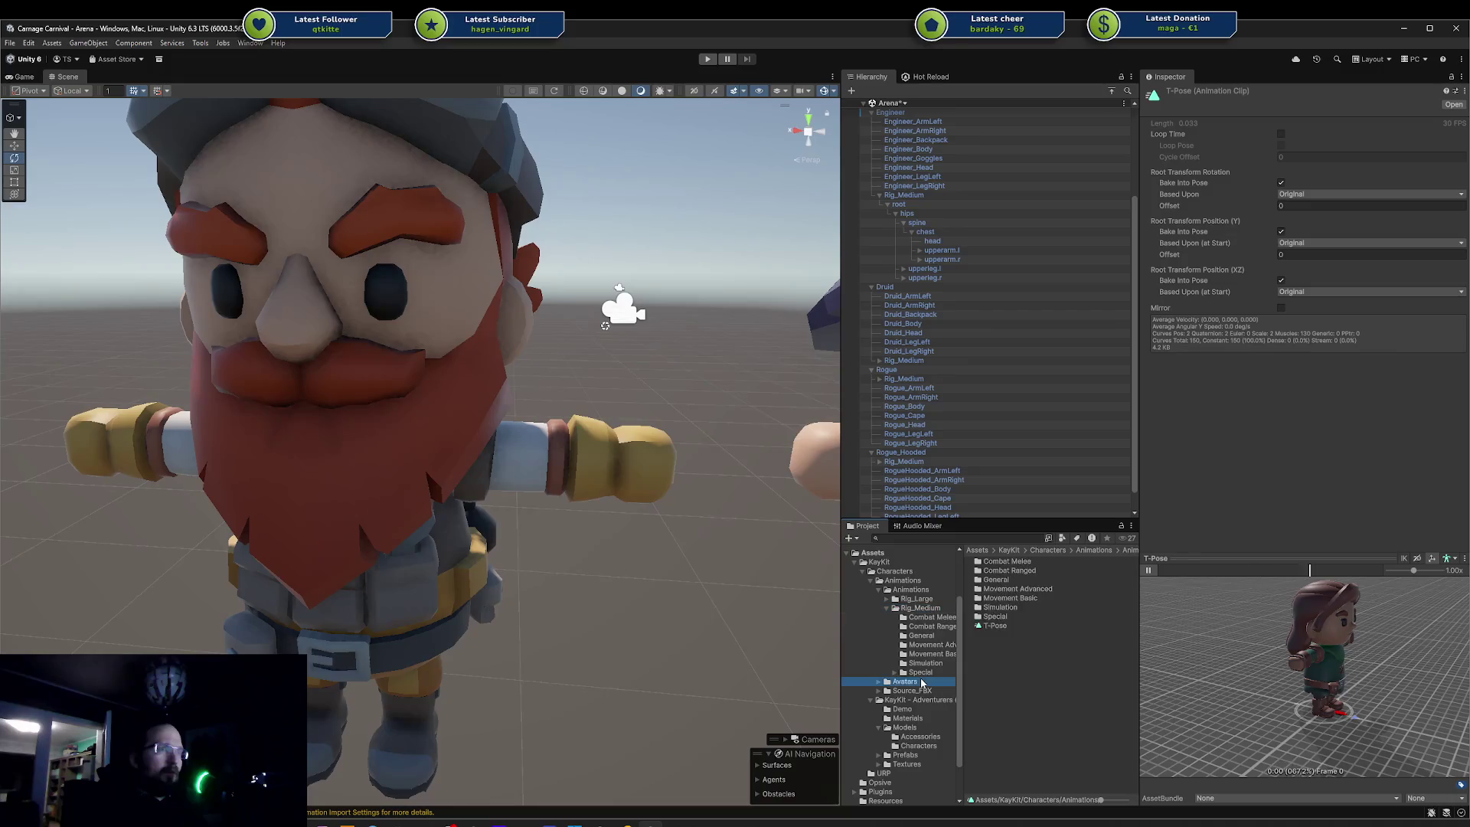
drag(1005, 589, 1271, 645)
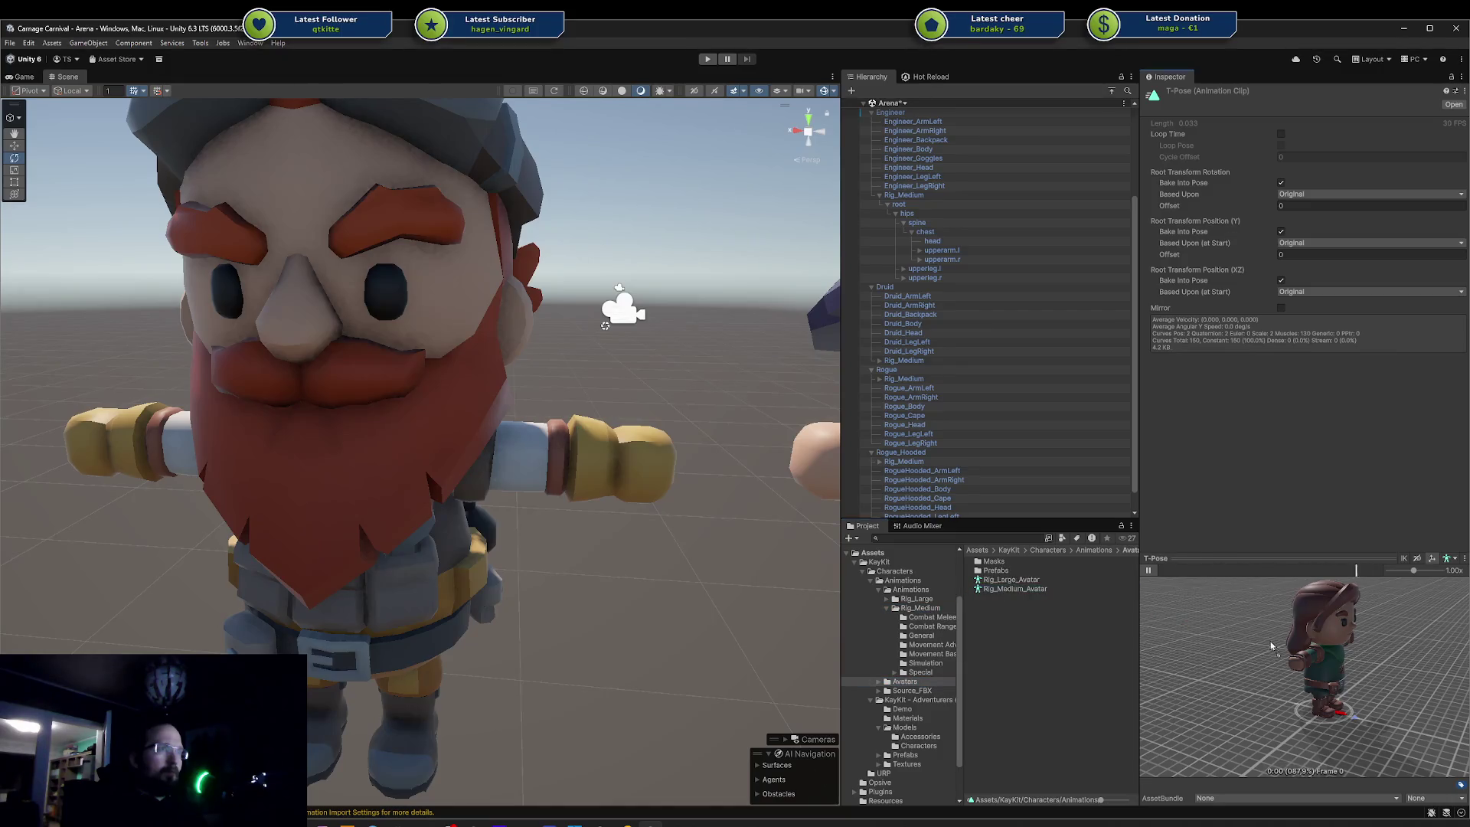
click(921, 636)
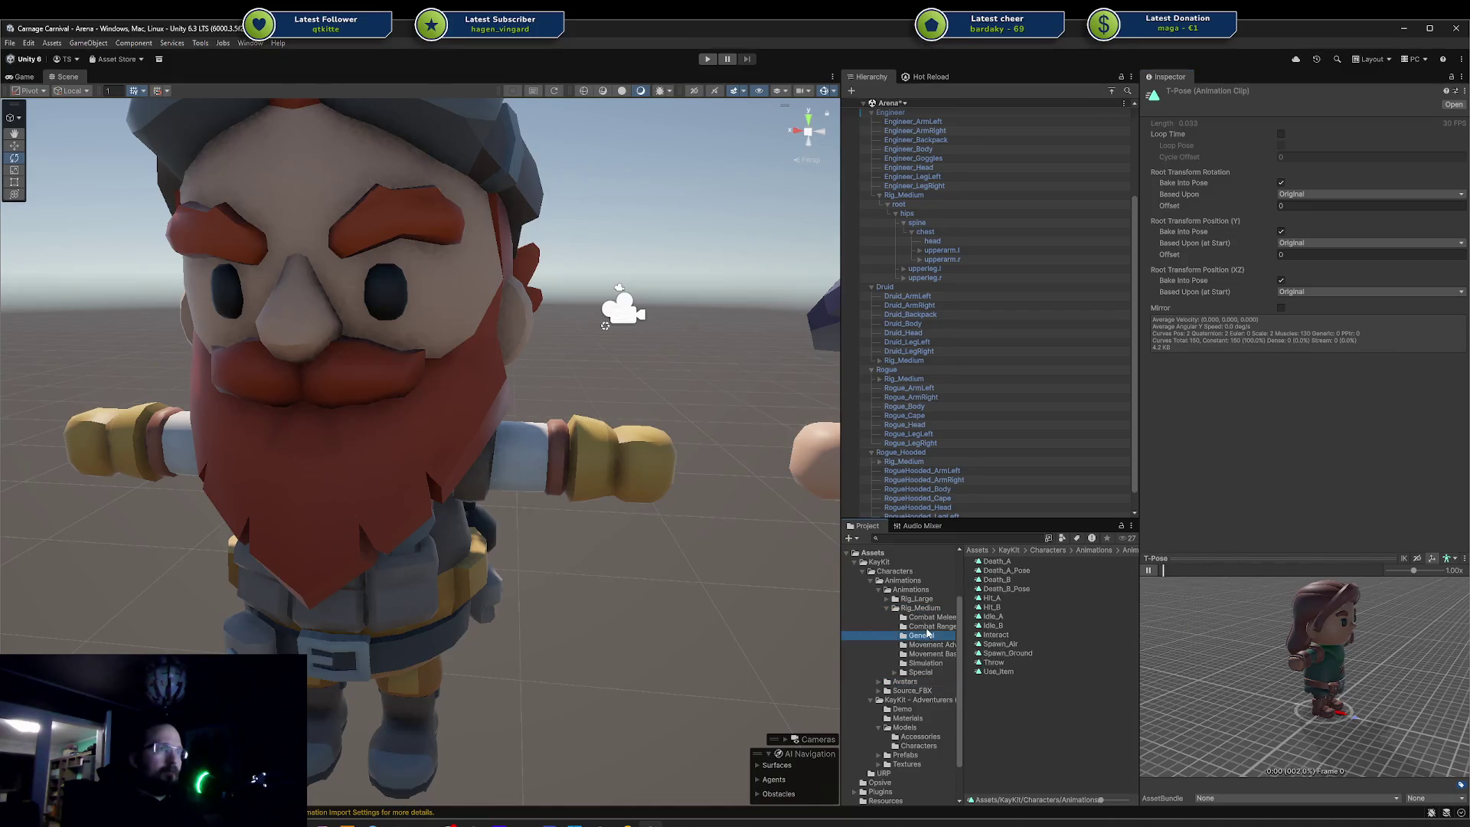
- Play Idle_A in the preview, toggling 2D and orbiting the character to face front
click(993, 616)
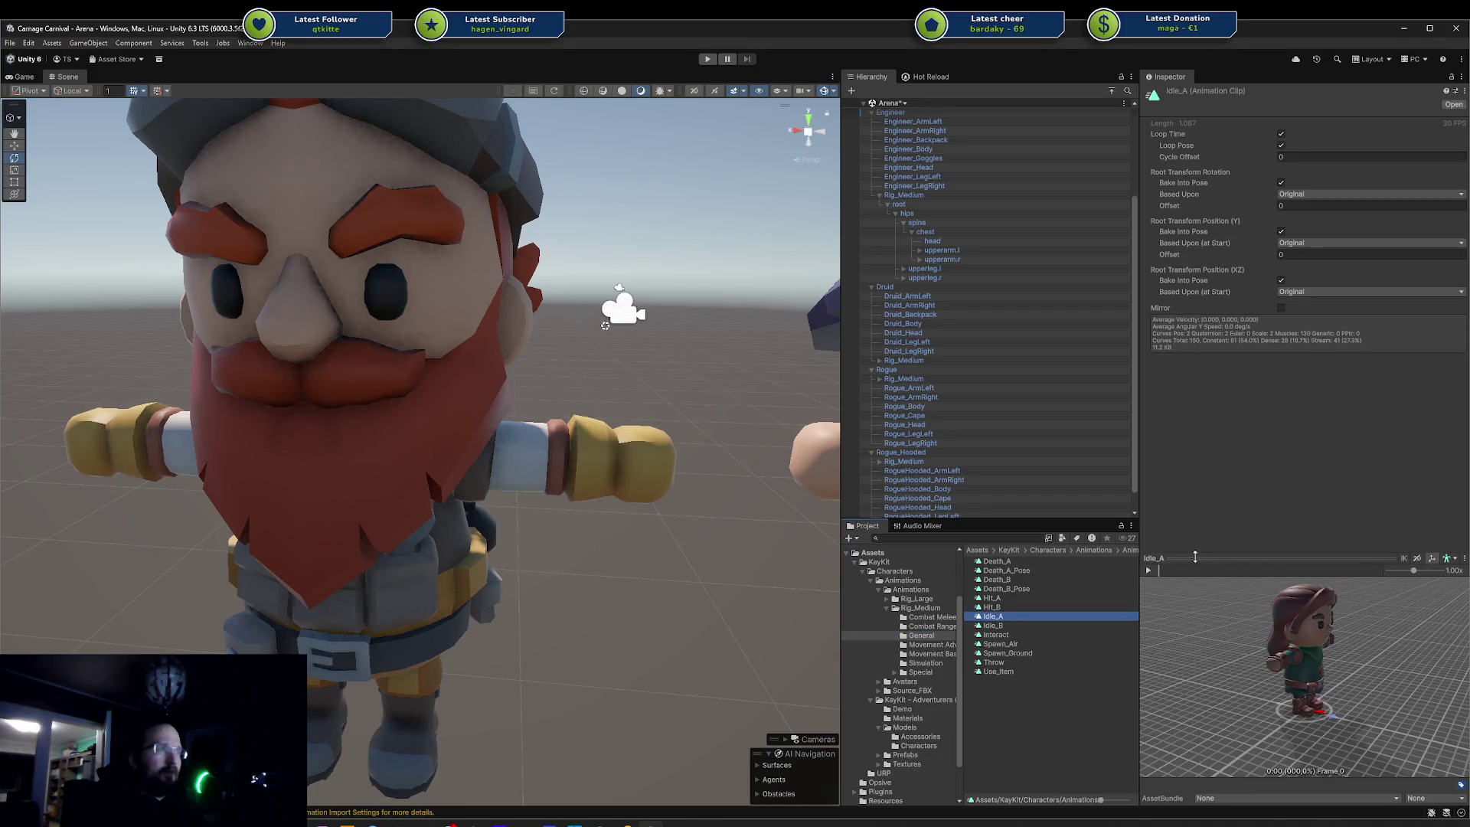
click(1148, 570)
mouse_move(1240, 620)
mouse_down()
mouse_move(1181, 619)
mouse_move(1184, 642)
mouse_up()
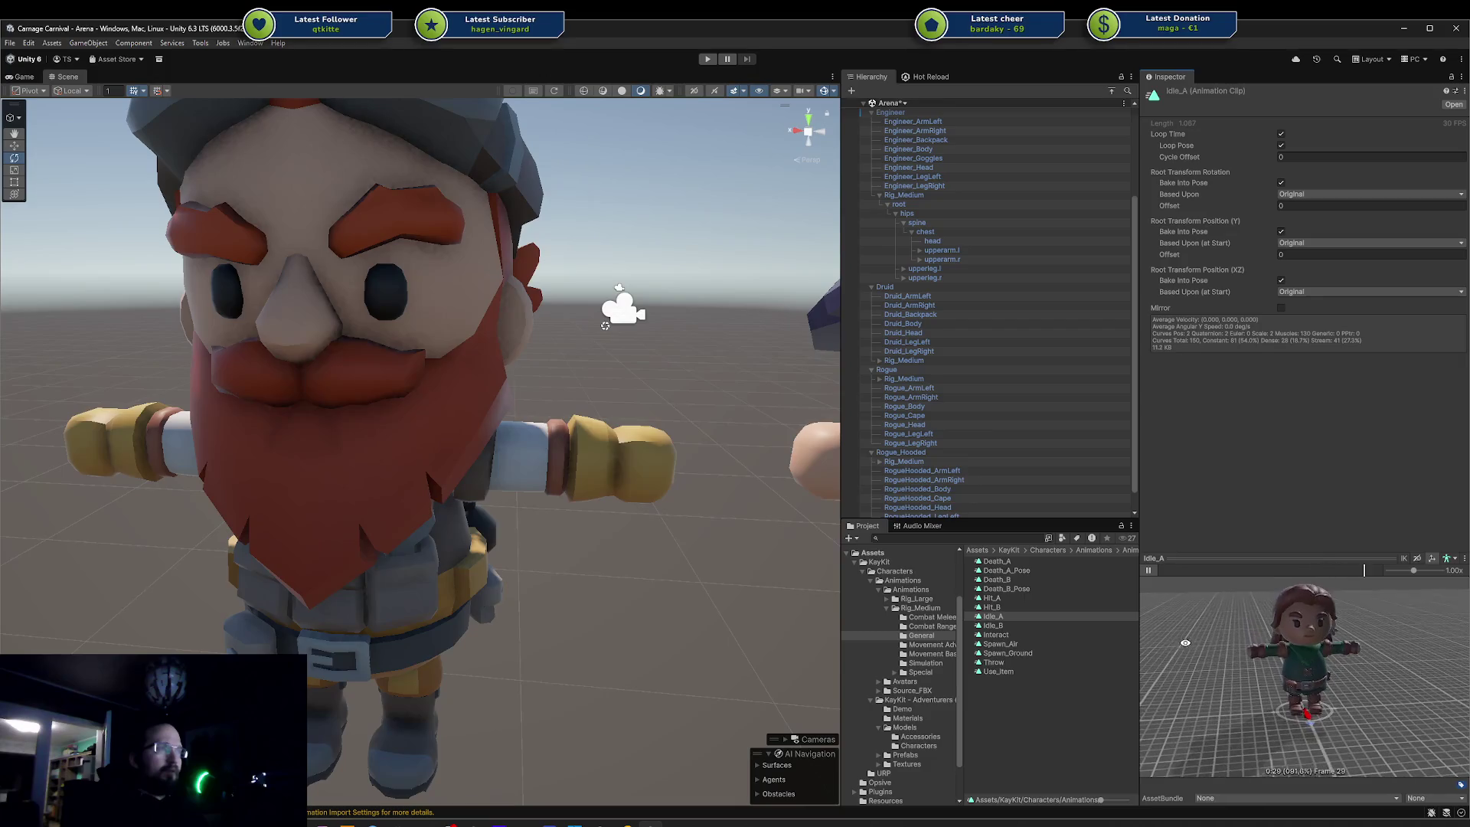
click(1005, 626)
click(1007, 616)
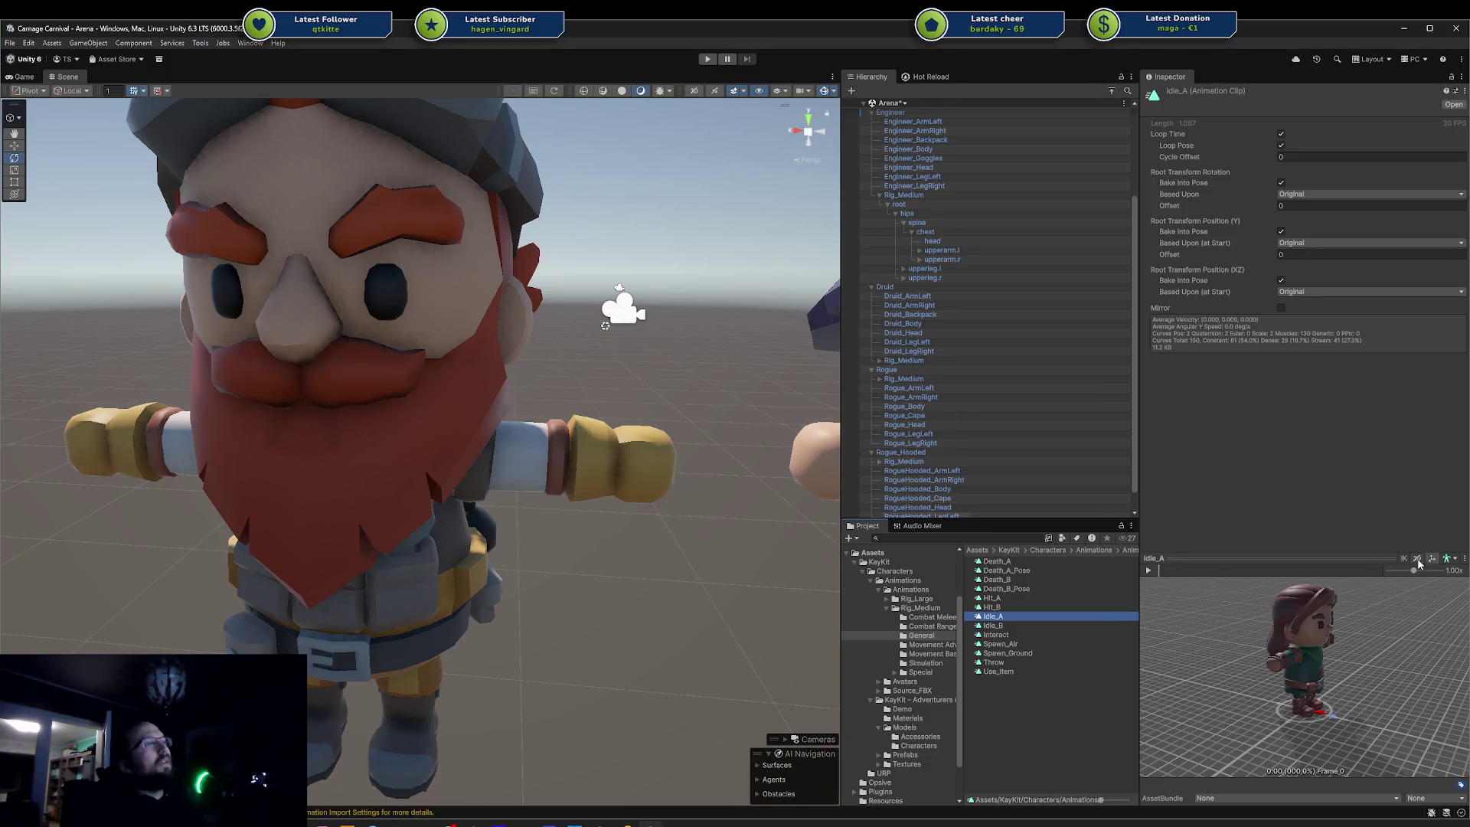
click(1148, 571)
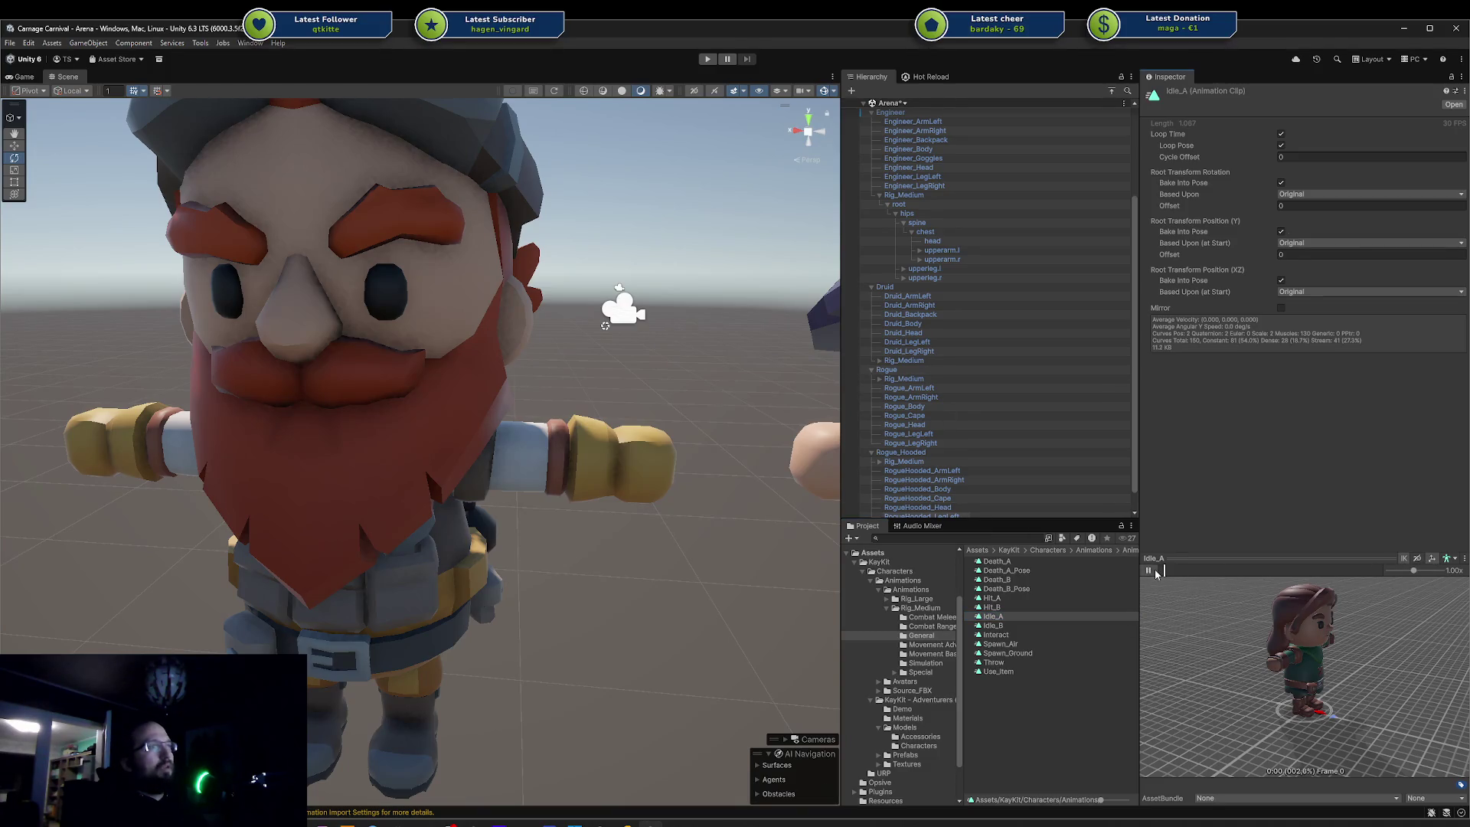
click(1417, 558)
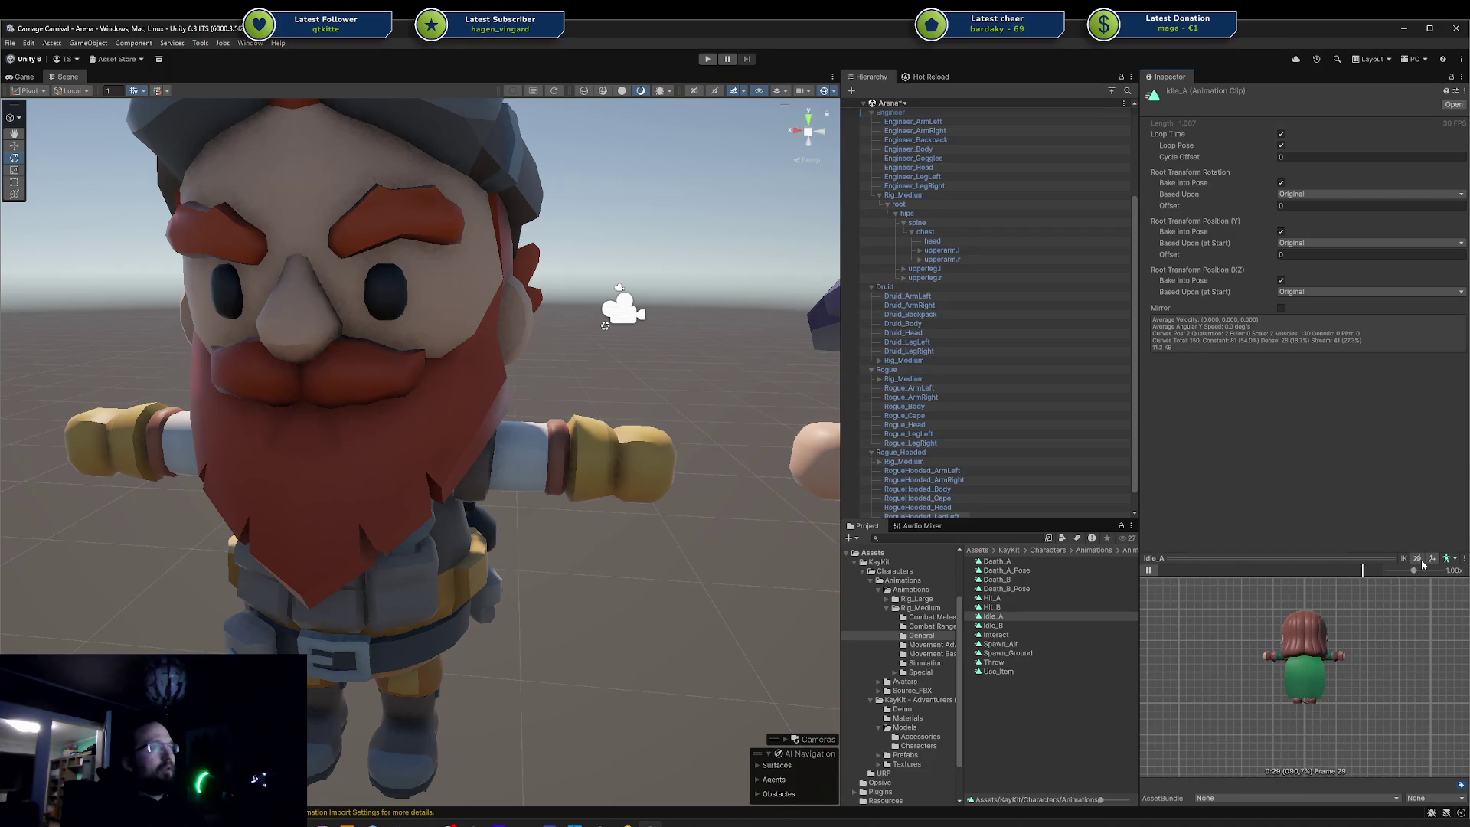
click(1418, 559)
mouse_move(1347, 612)
mouse_down()
mouse_move(1186, 613)
mouse_move(1217, 590)
mouse_up()
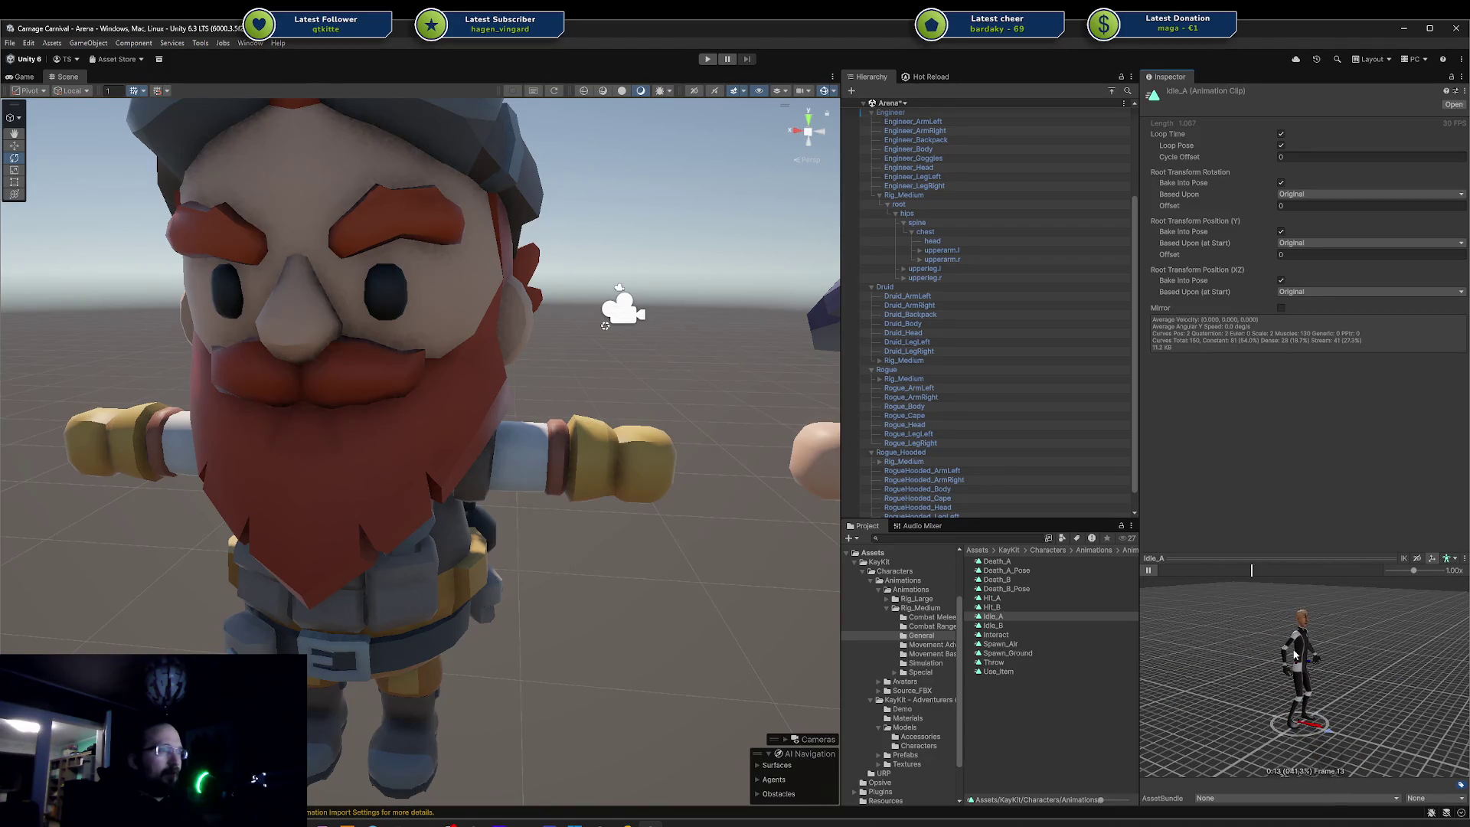
click(1148, 570)
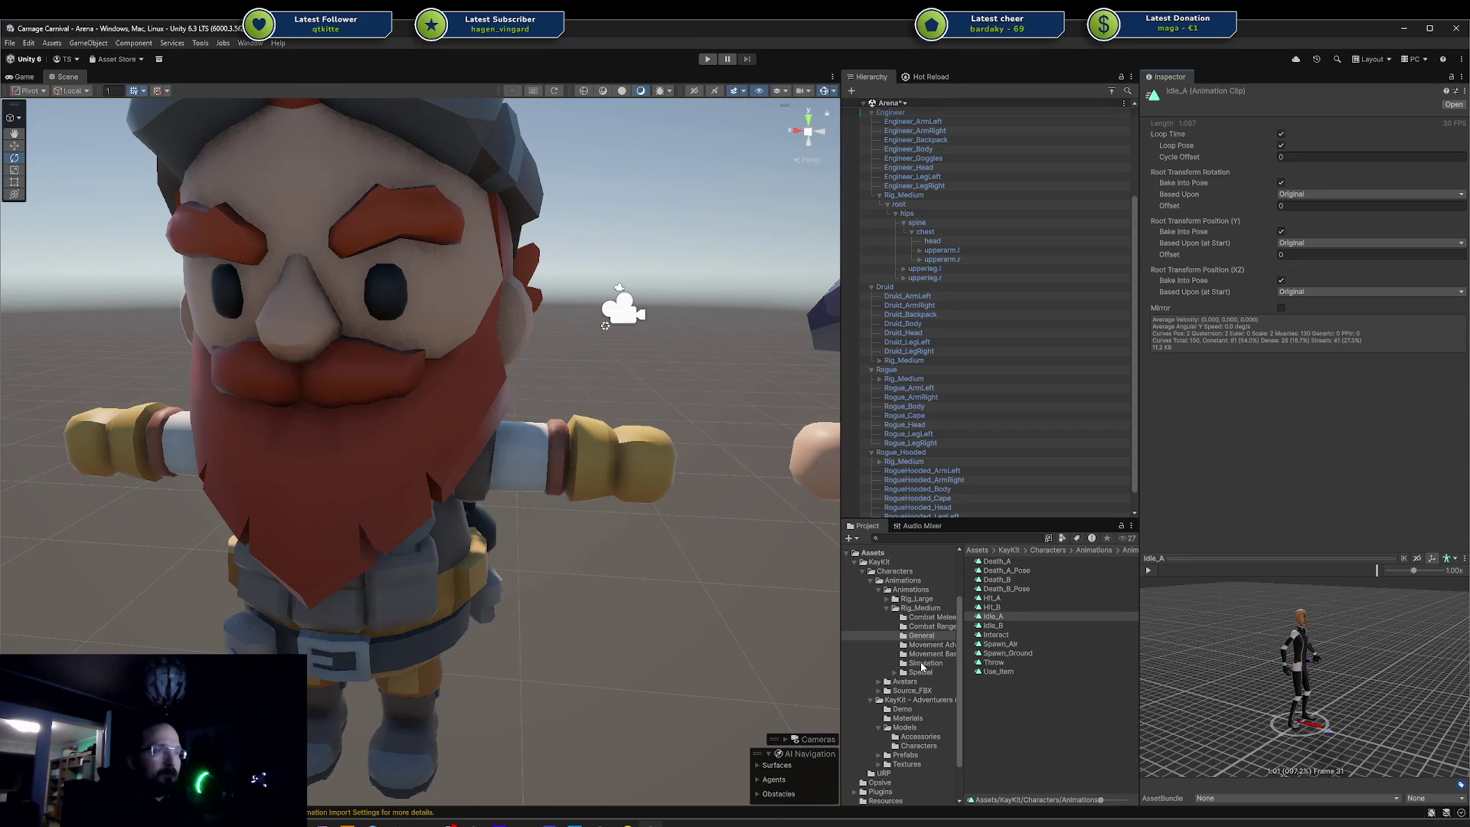
- Play Running_A on the Engineer from the Hierarchy, then navigate back up to the Characters folder
click(900, 673)
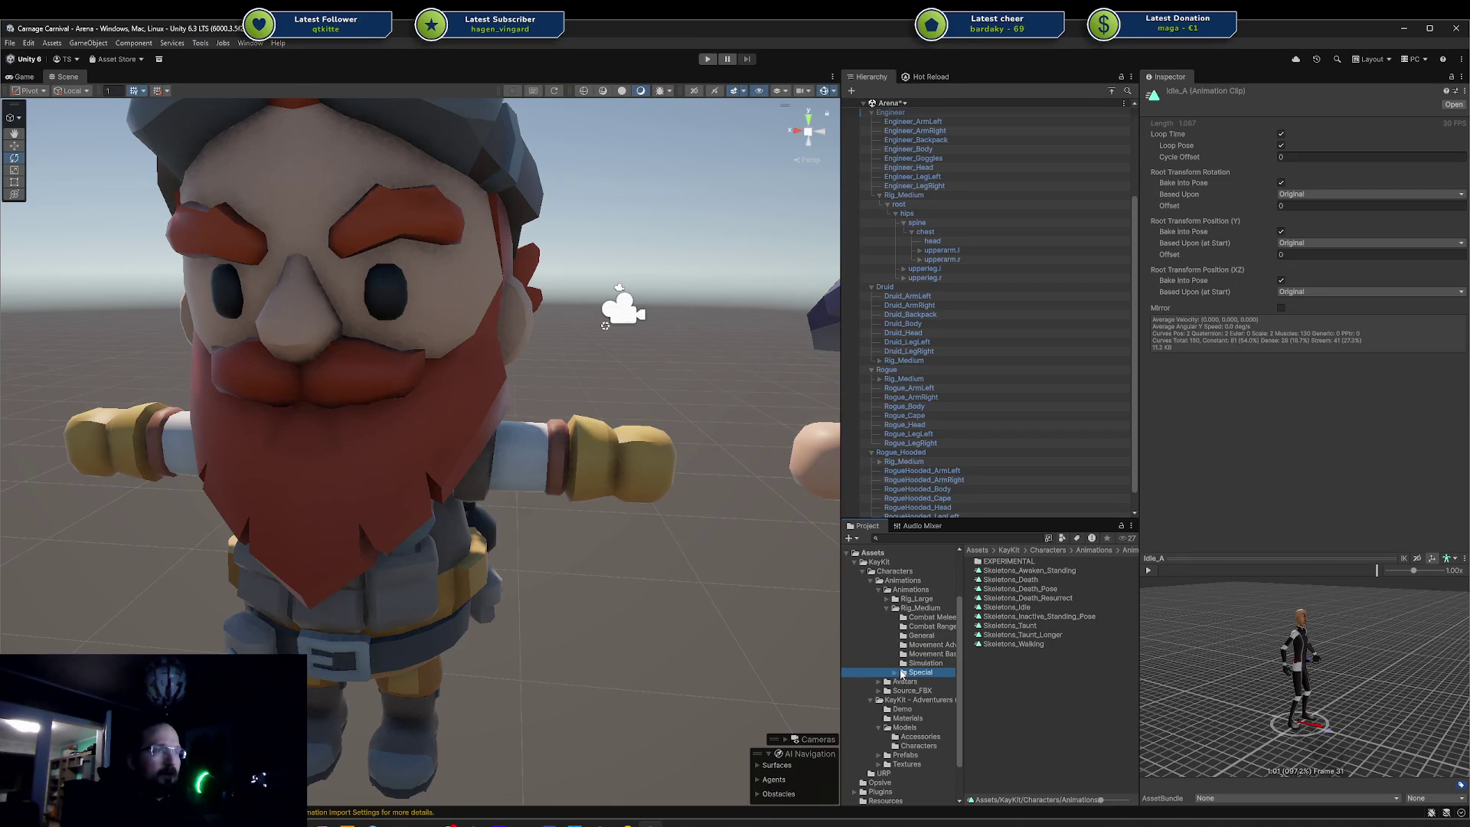
click(915, 663)
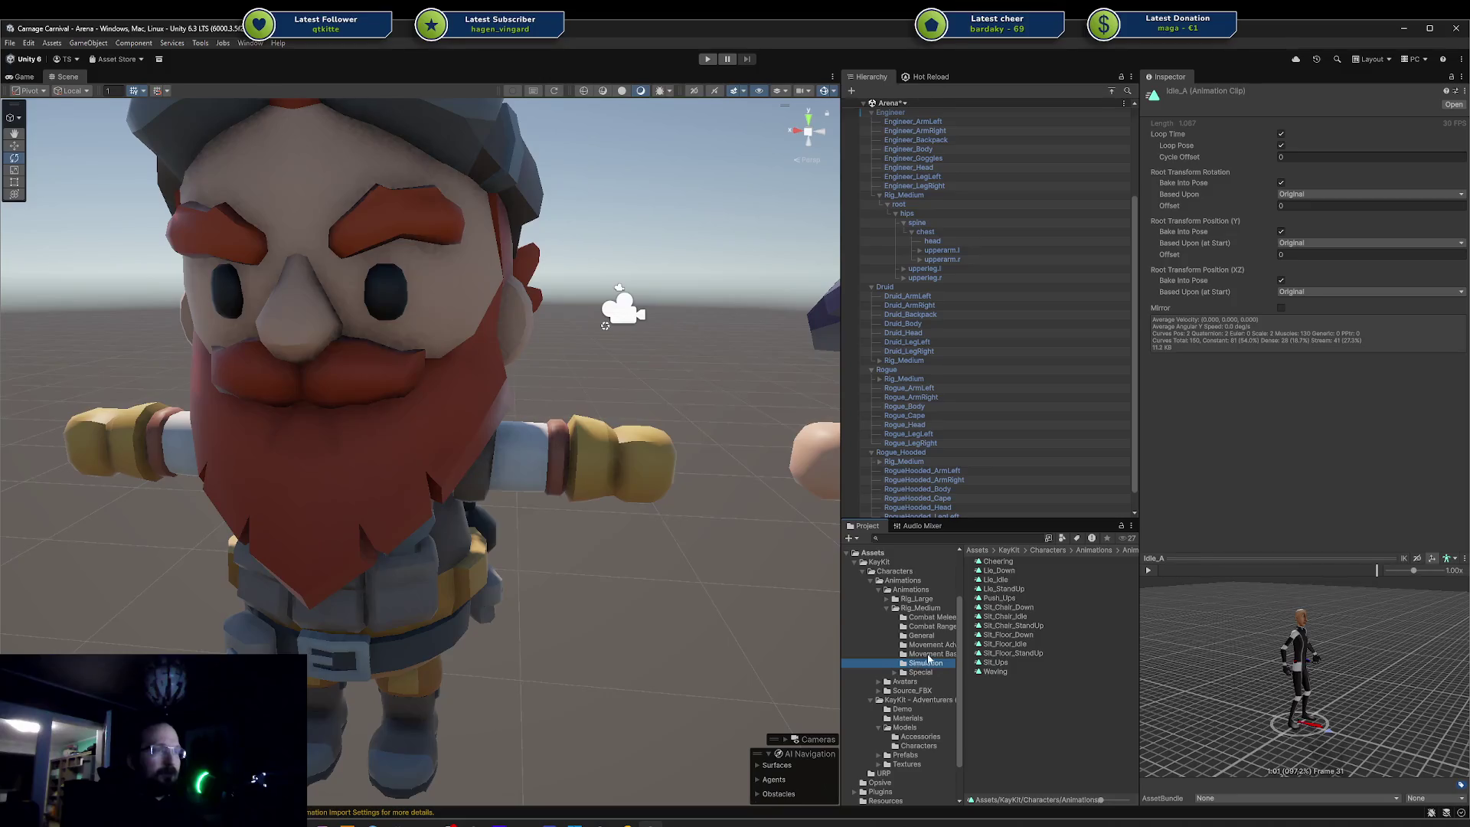
click(930, 653)
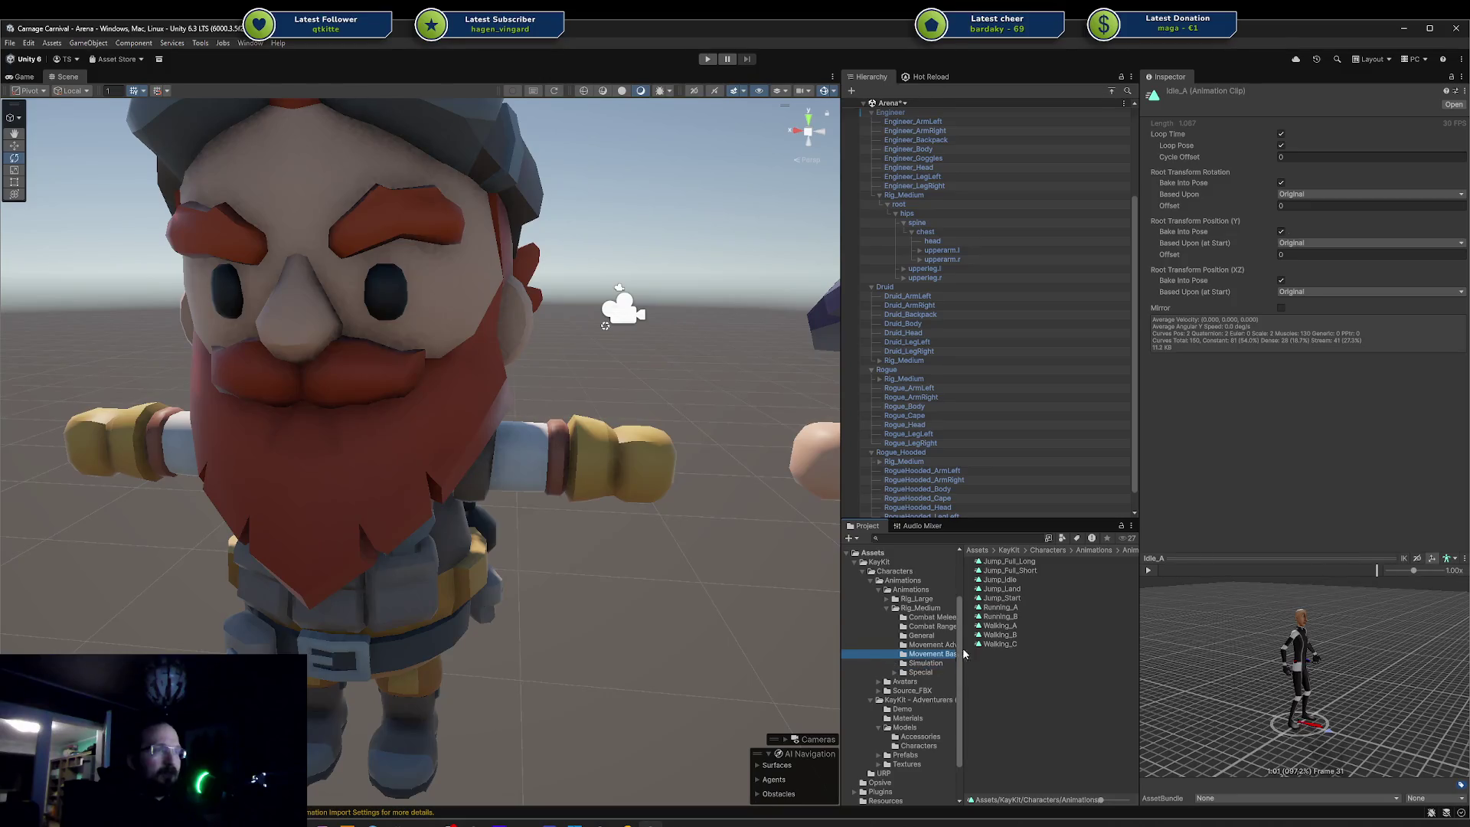
click(997, 609)
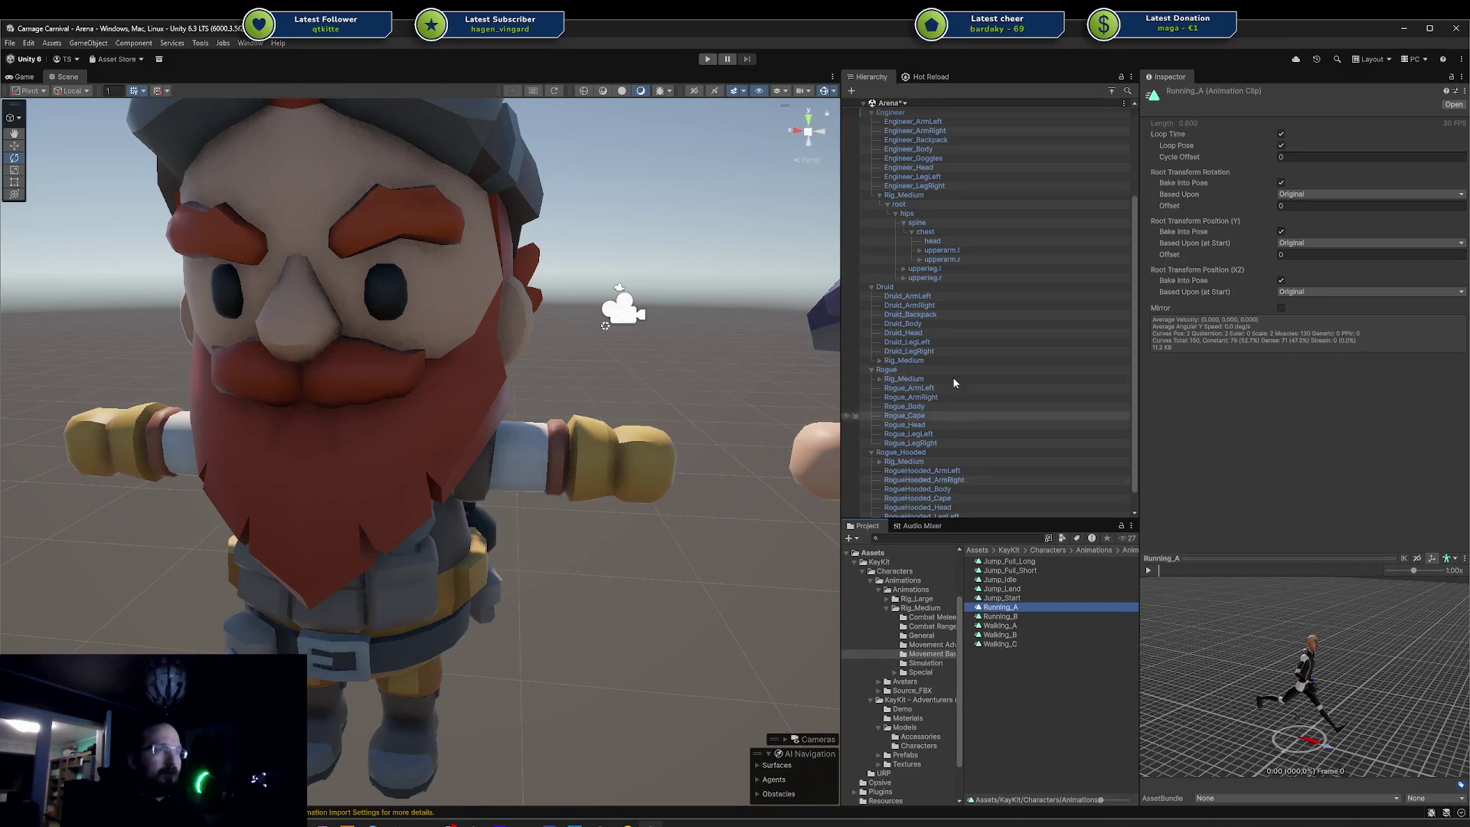
click(888, 114)
mouse_move(888, 114)
mouse_down()
mouse_move(1276, 503)
mouse_move(1260, 616)
mouse_up()
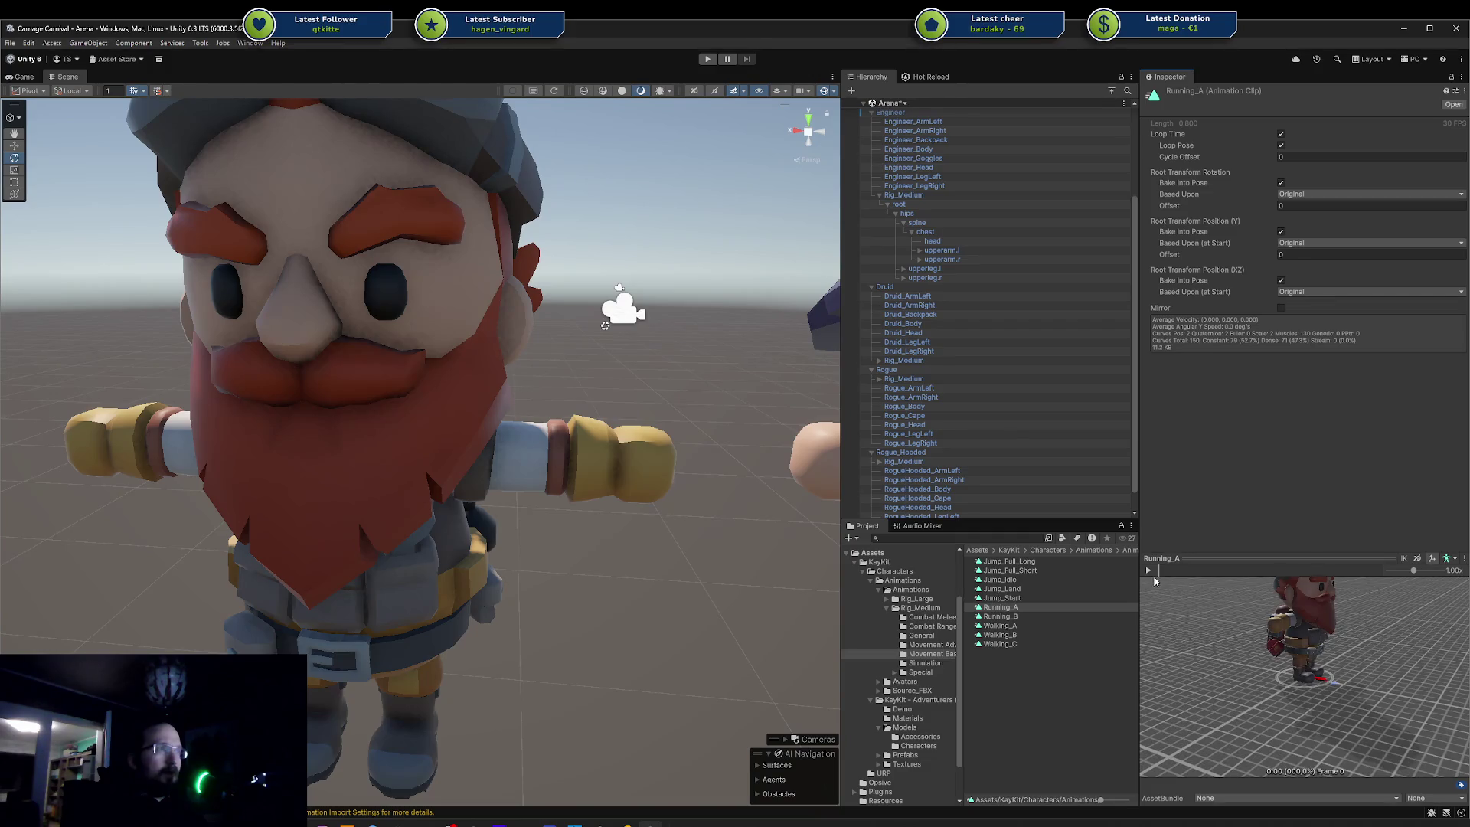
click(1148, 571)
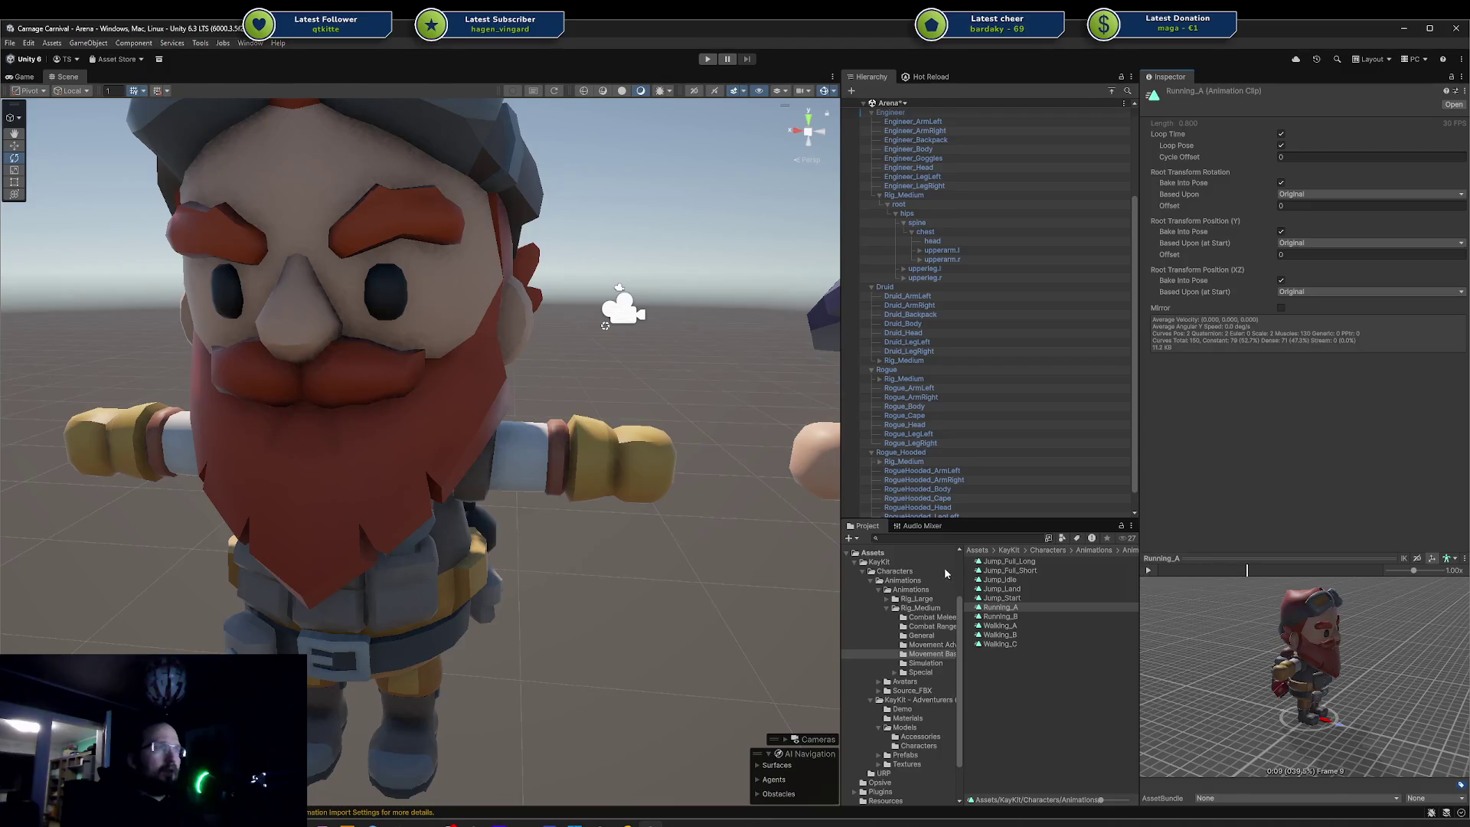
click(903, 579)
key(Return)
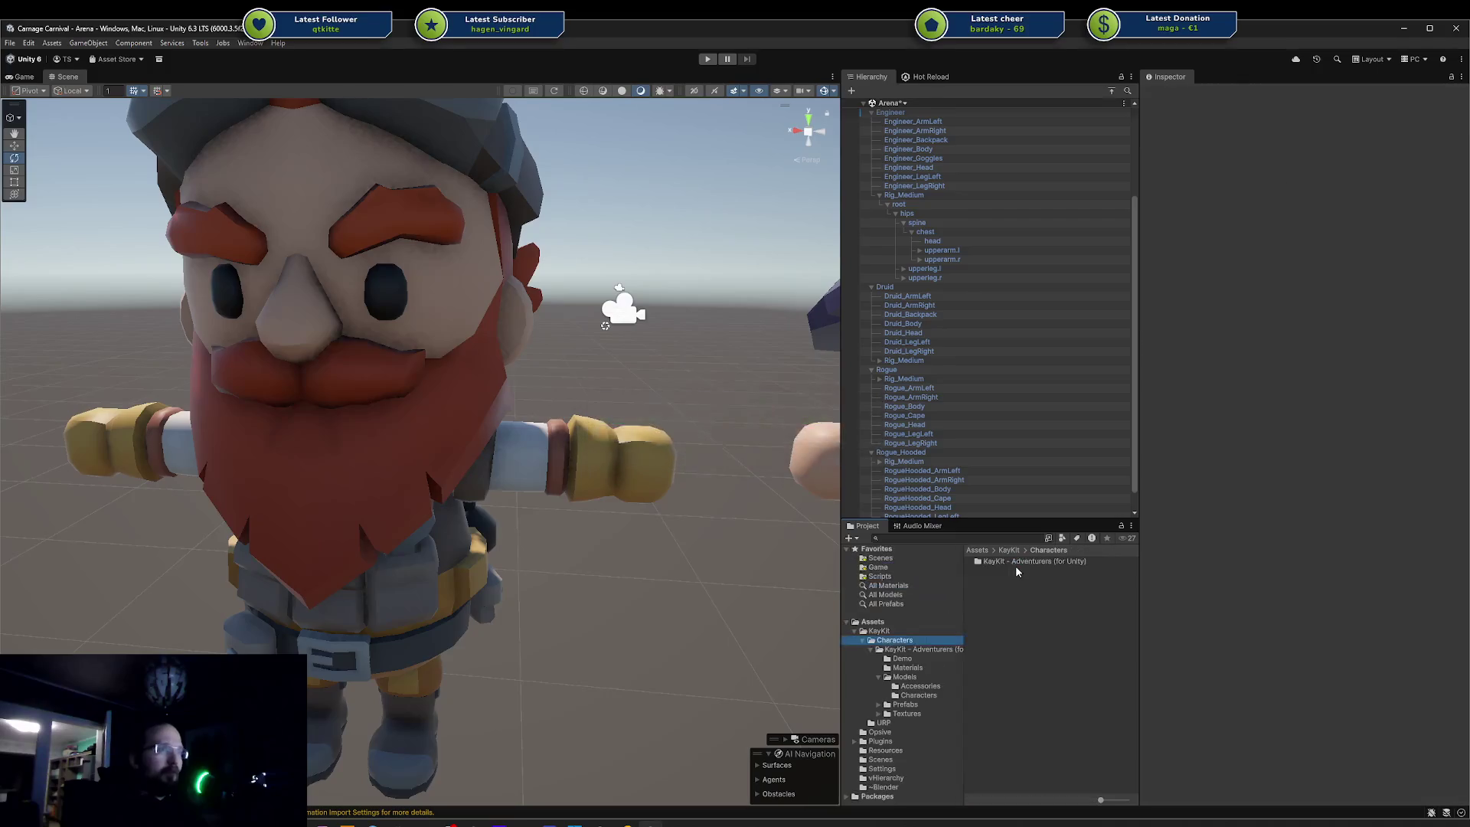
- In the Package Manager, start re-importing version 2.0.1 of the KayKit Adventurers pack
click(159, 59)
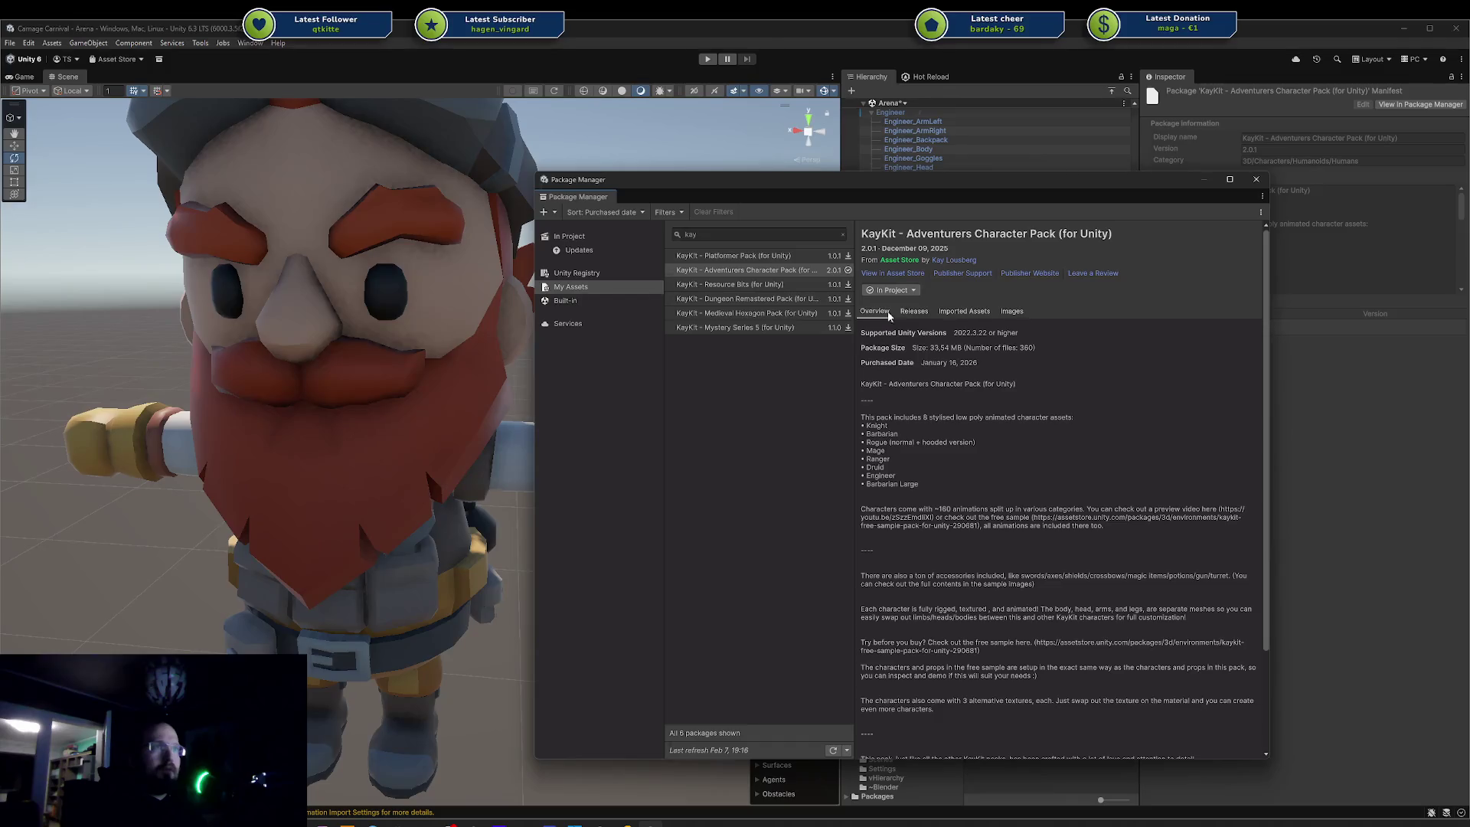
click(908, 290)
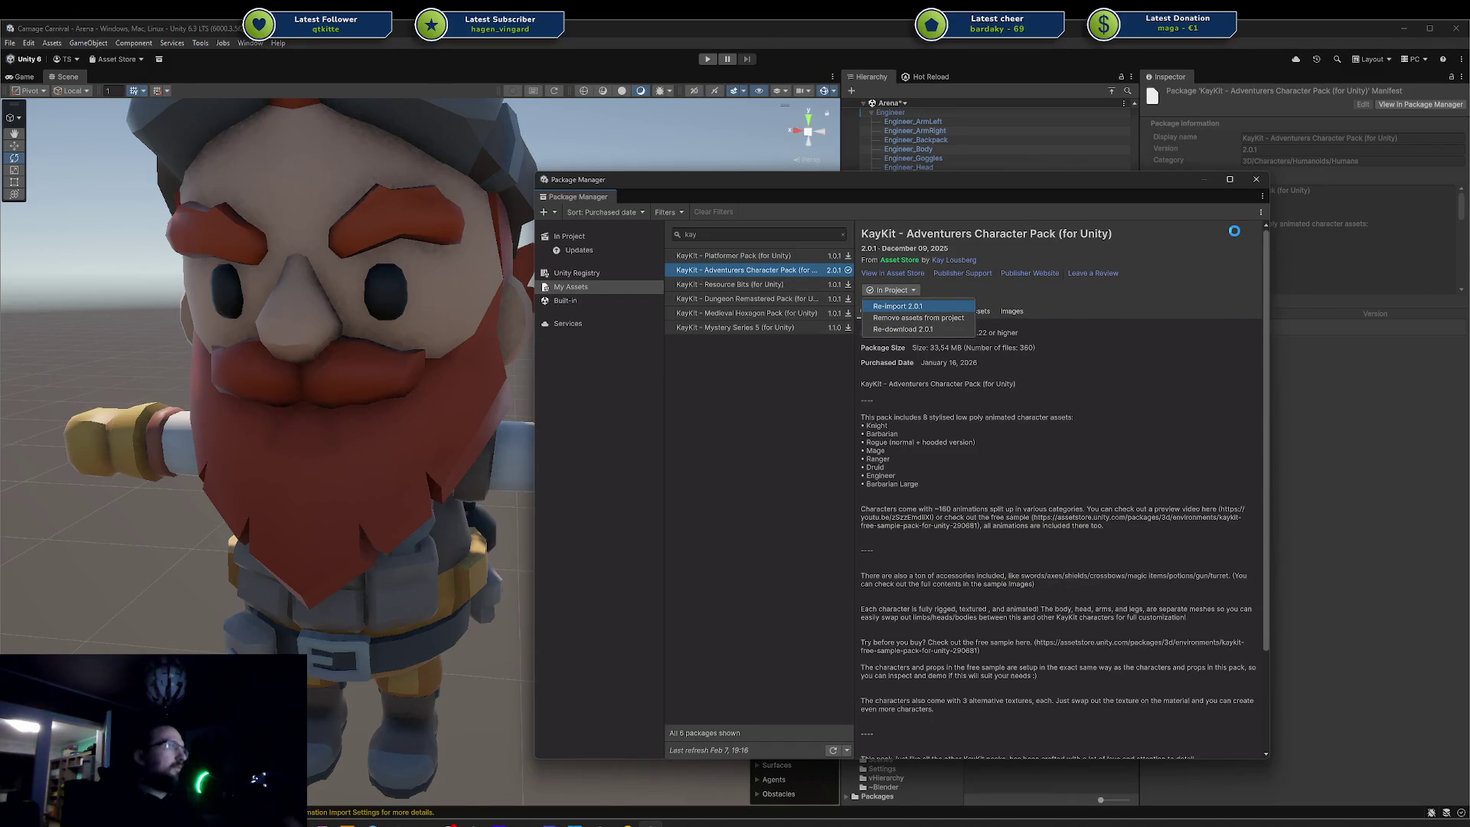
click(897, 306)
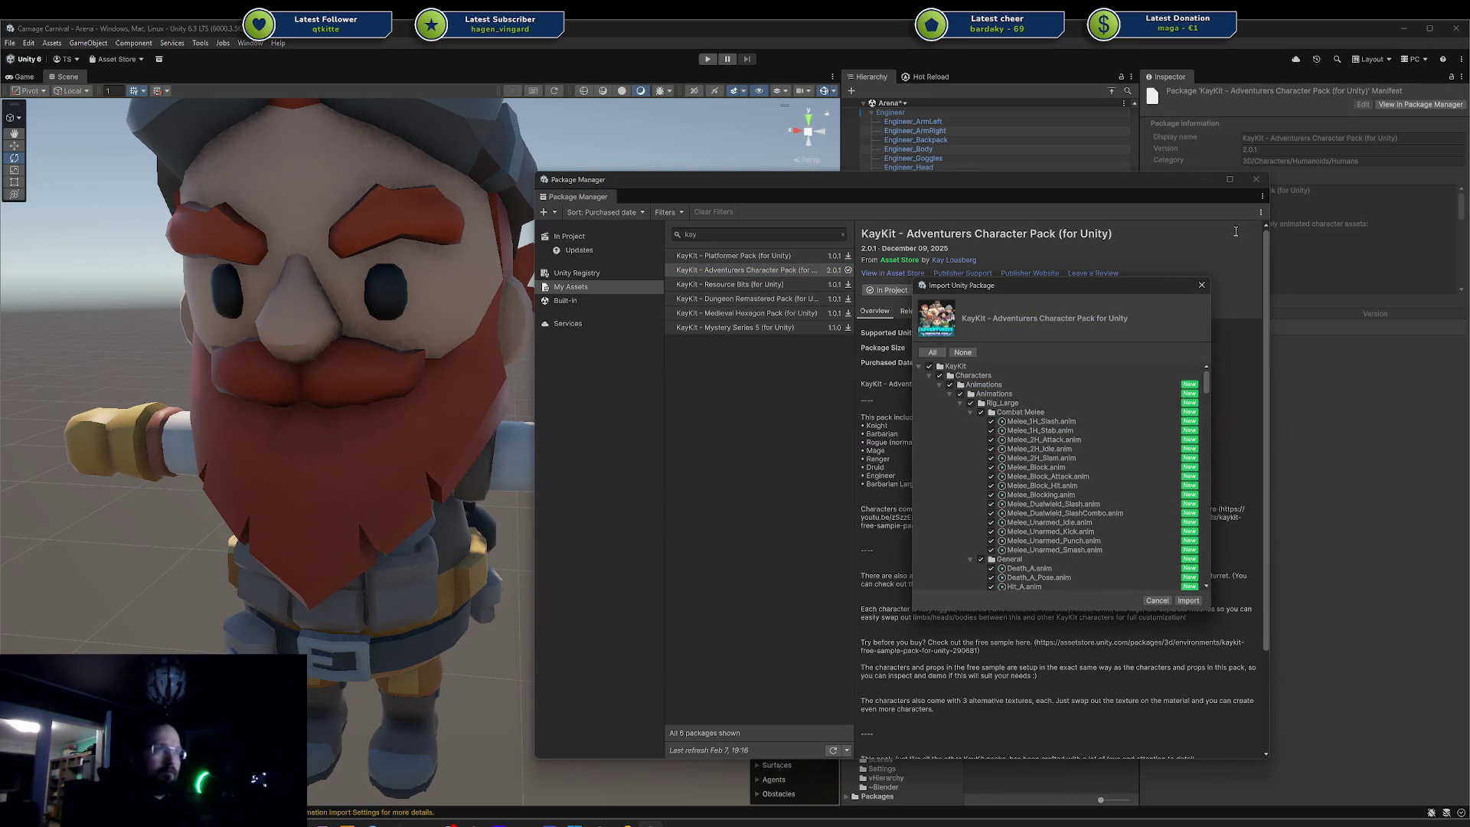
- Untick everything except the Animations folder, import it, and close the Package Manager
click(930, 375)
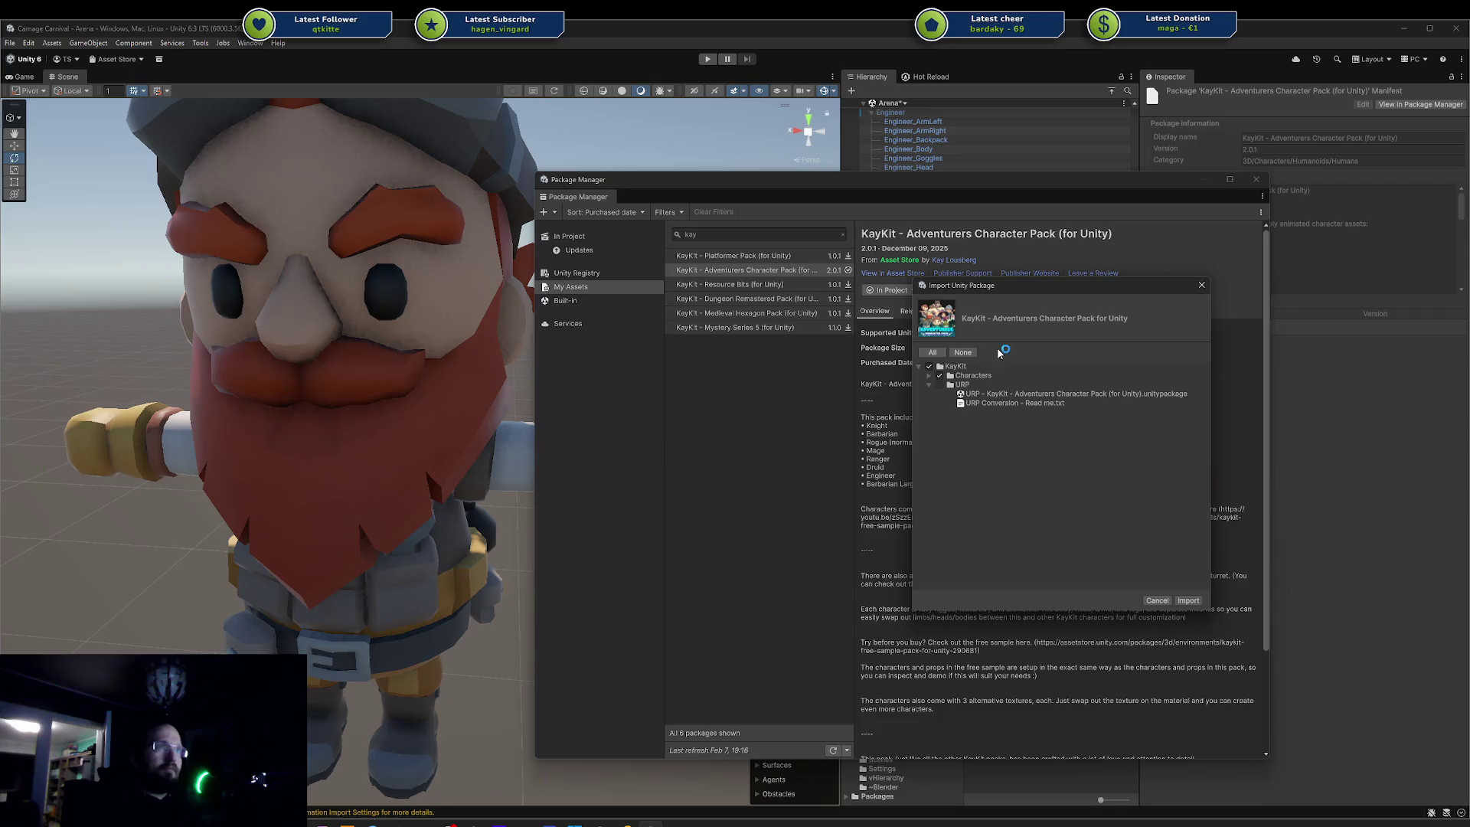
click(928, 376)
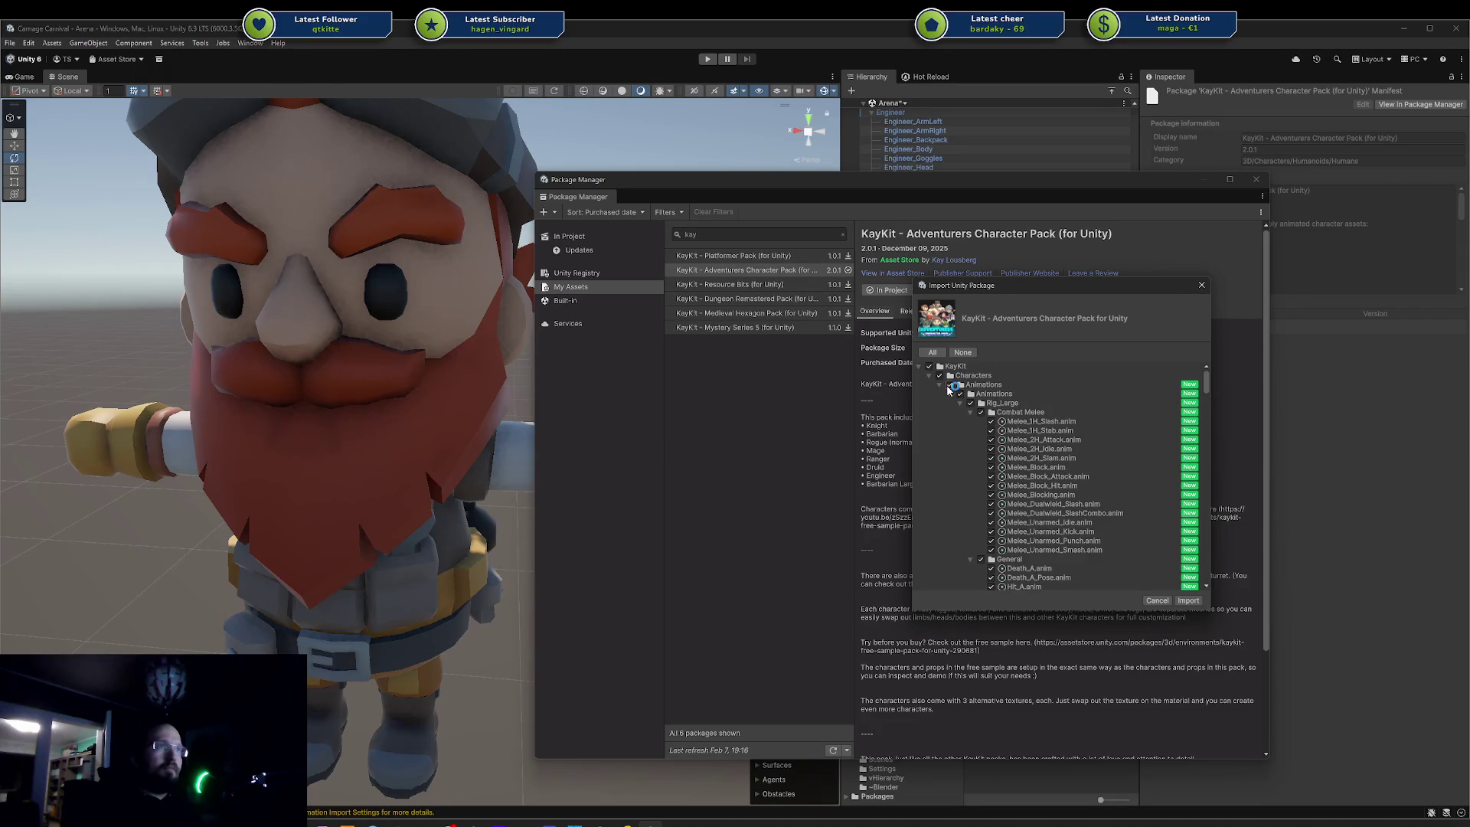
click(941, 385)
click(940, 394)
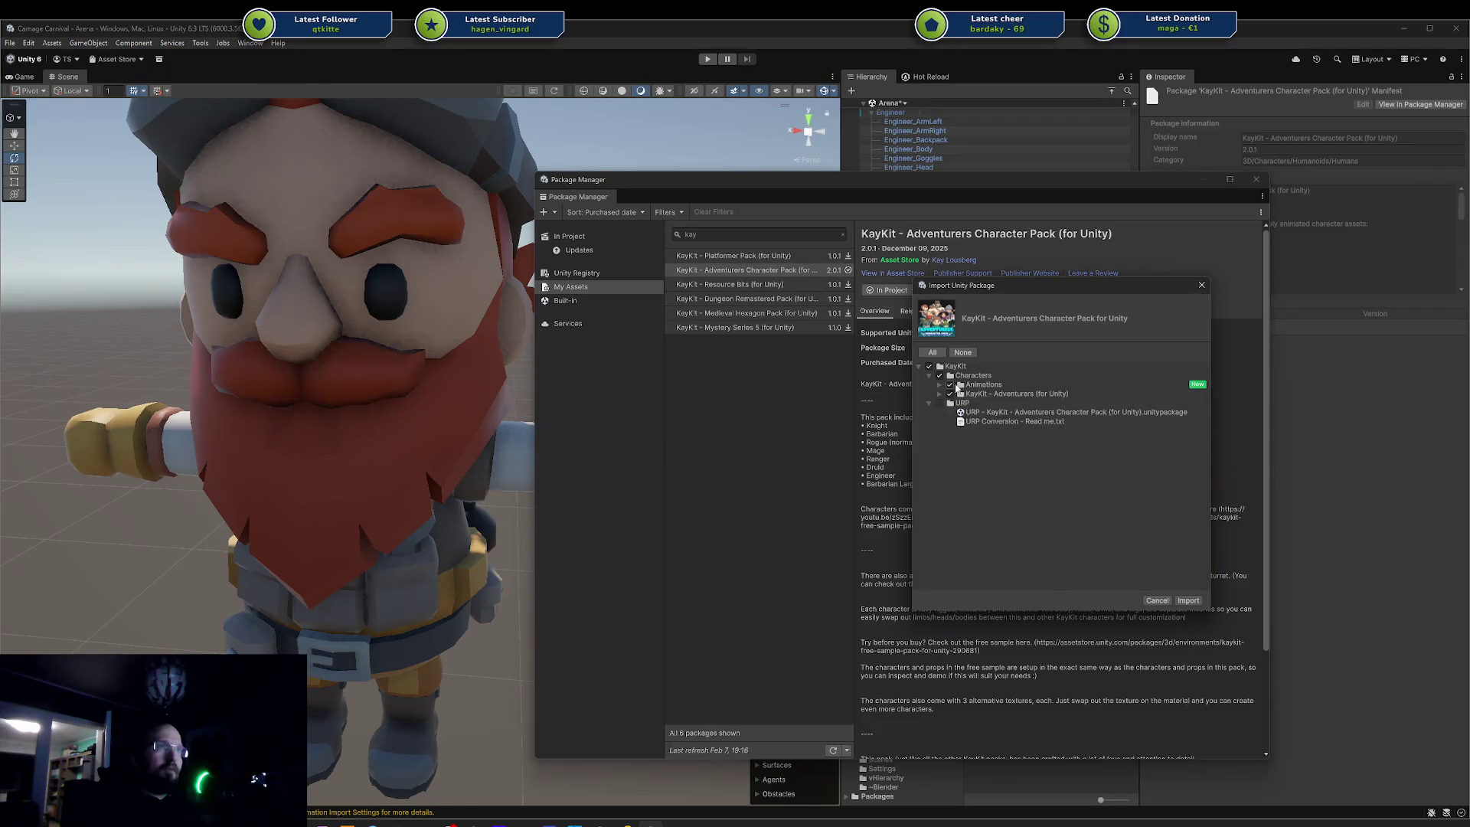
click(953, 353)
click(950, 385)
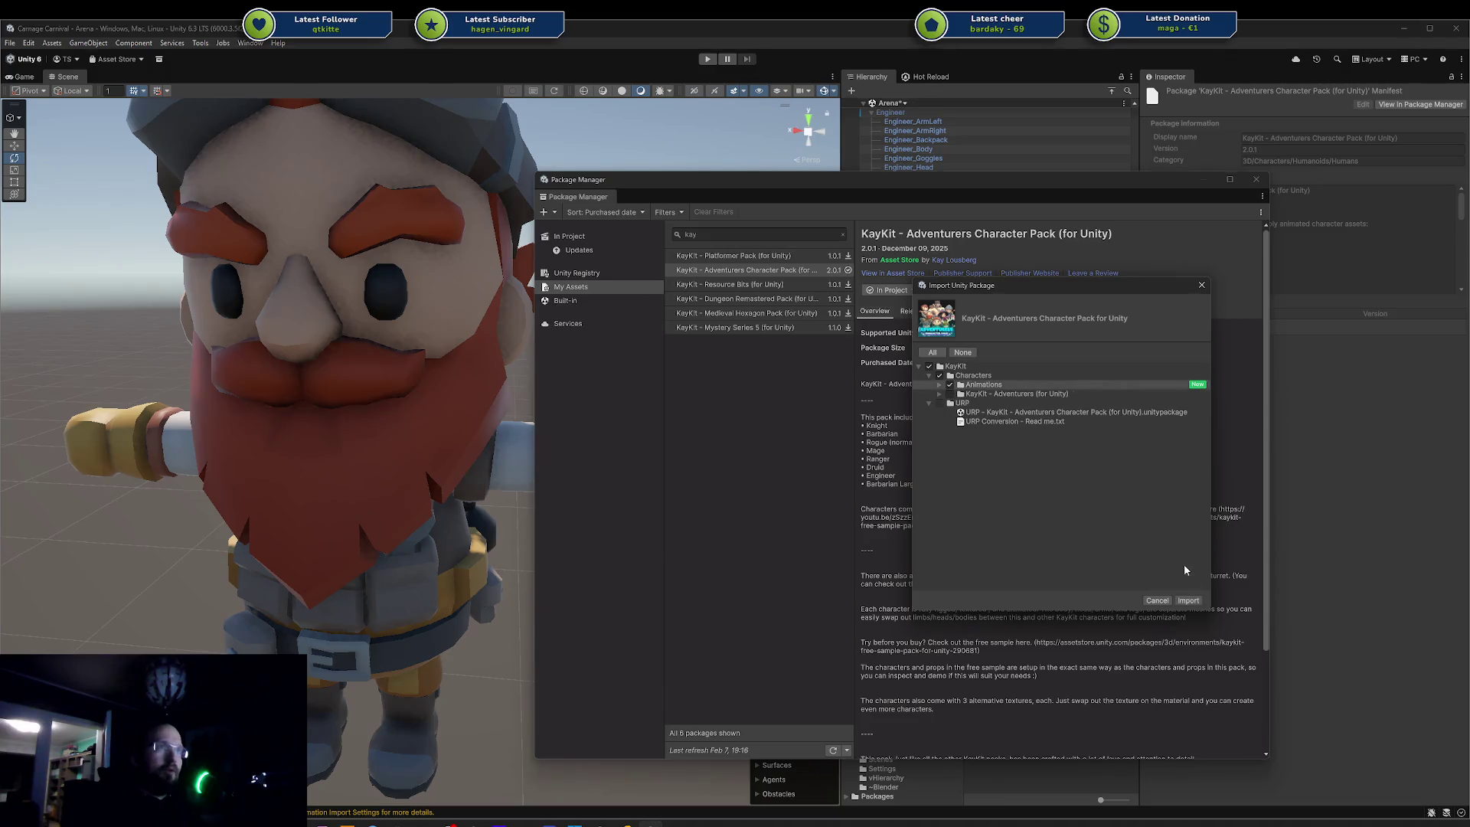
click(1186, 601)
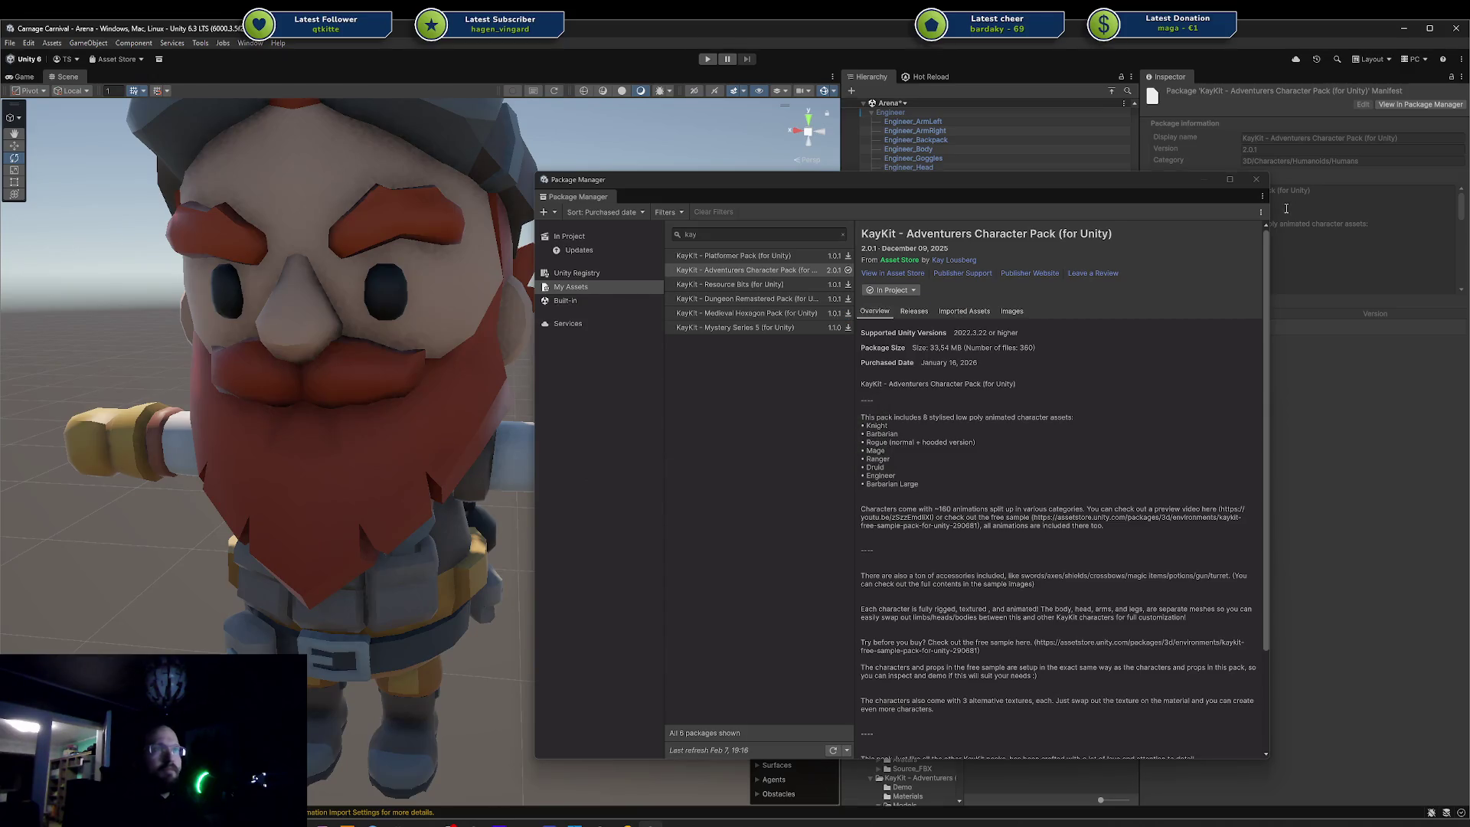
click(1256, 180)
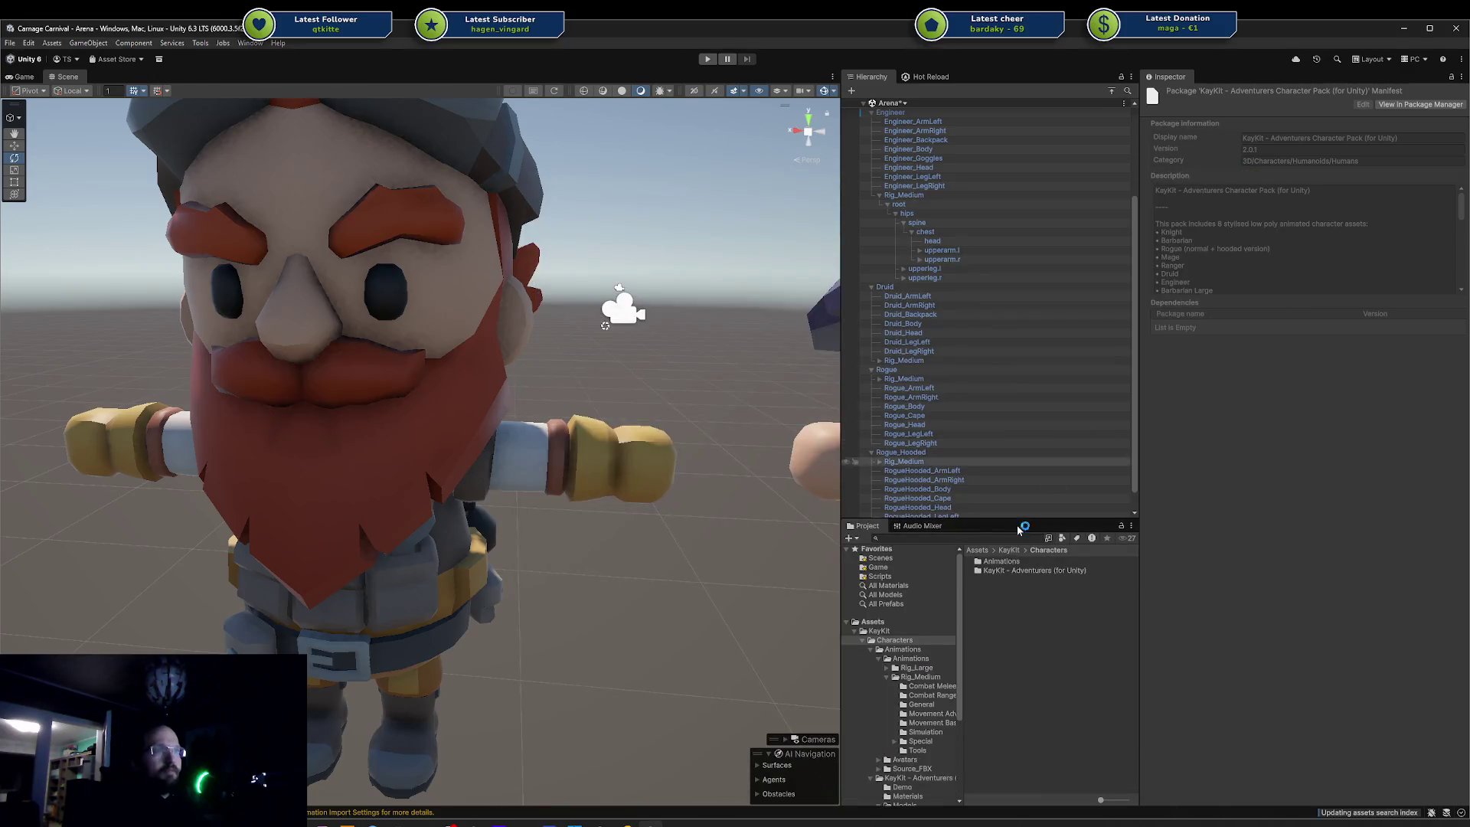
- Drill into Animations > Animations > Rig_Medium > Combat Ranged in the Project panel
double_click(1011, 564)
double_click(1019, 563)
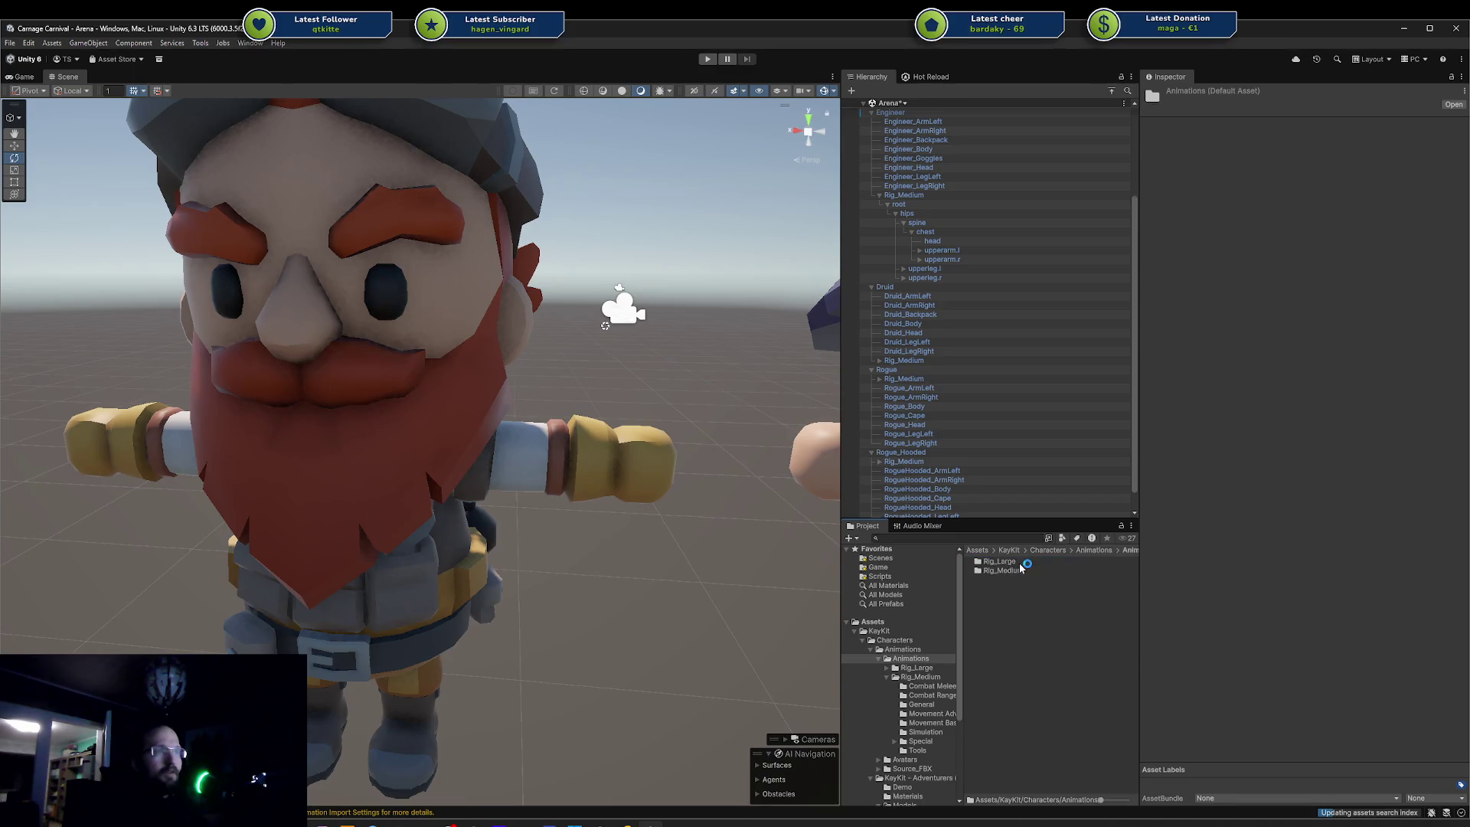
double_click(1003, 570)
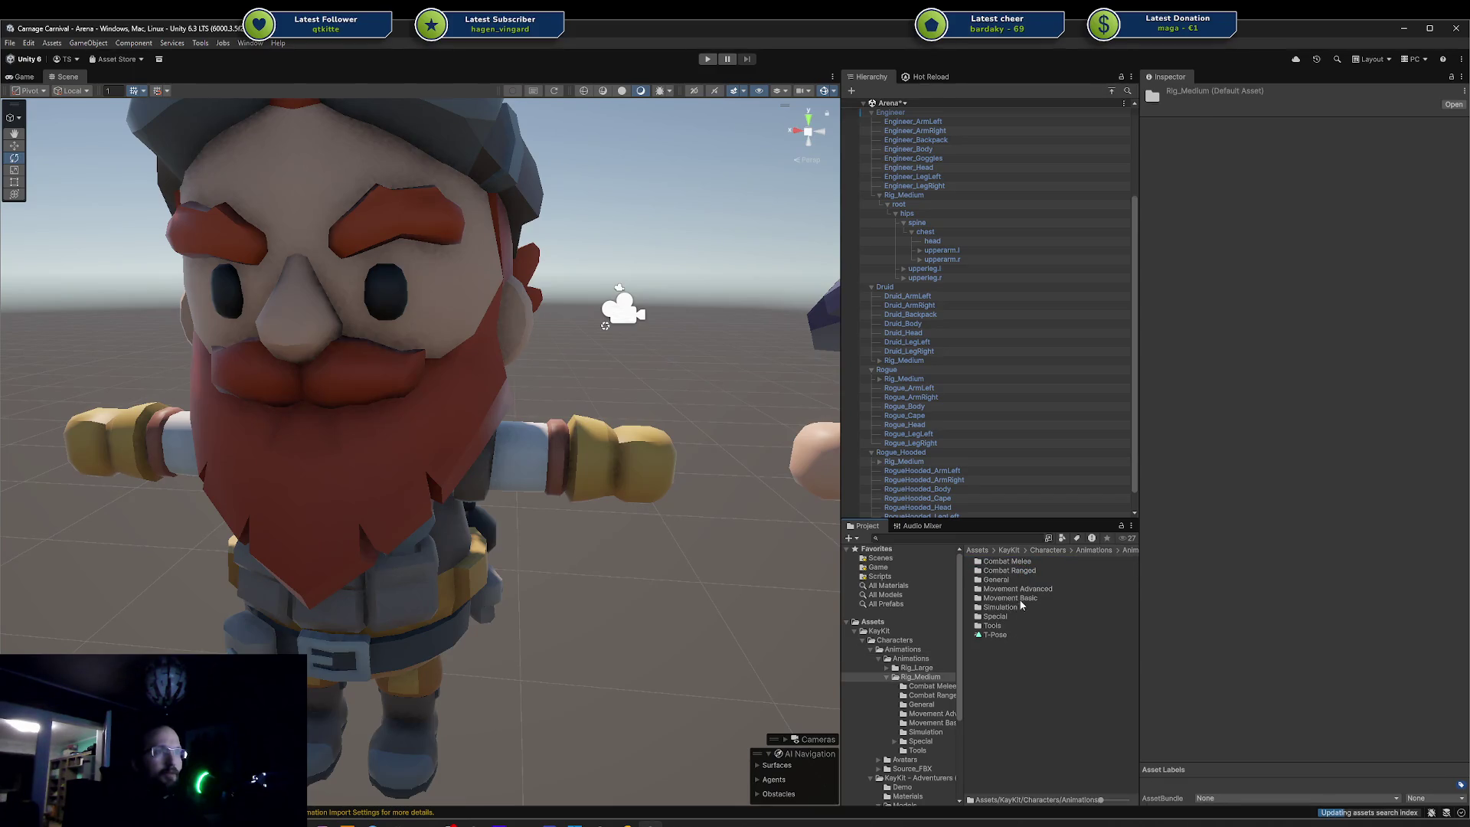
double_click(1027, 570)
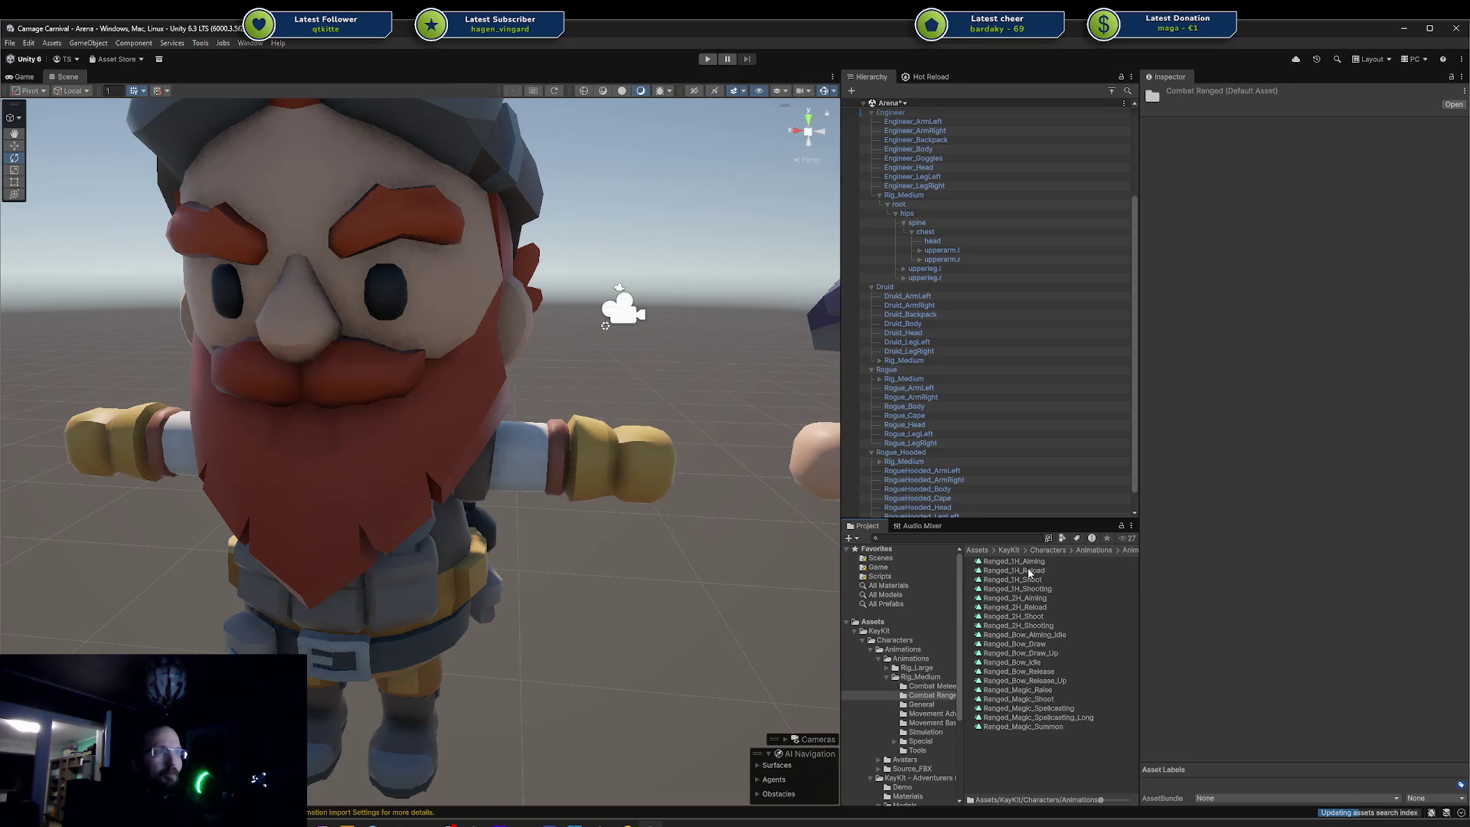
- Preview the Ranged_1H_Reload and Ranged_1H_Shooting clips, then select the Engineer in the scene
click(1028, 571)
click(1148, 570)
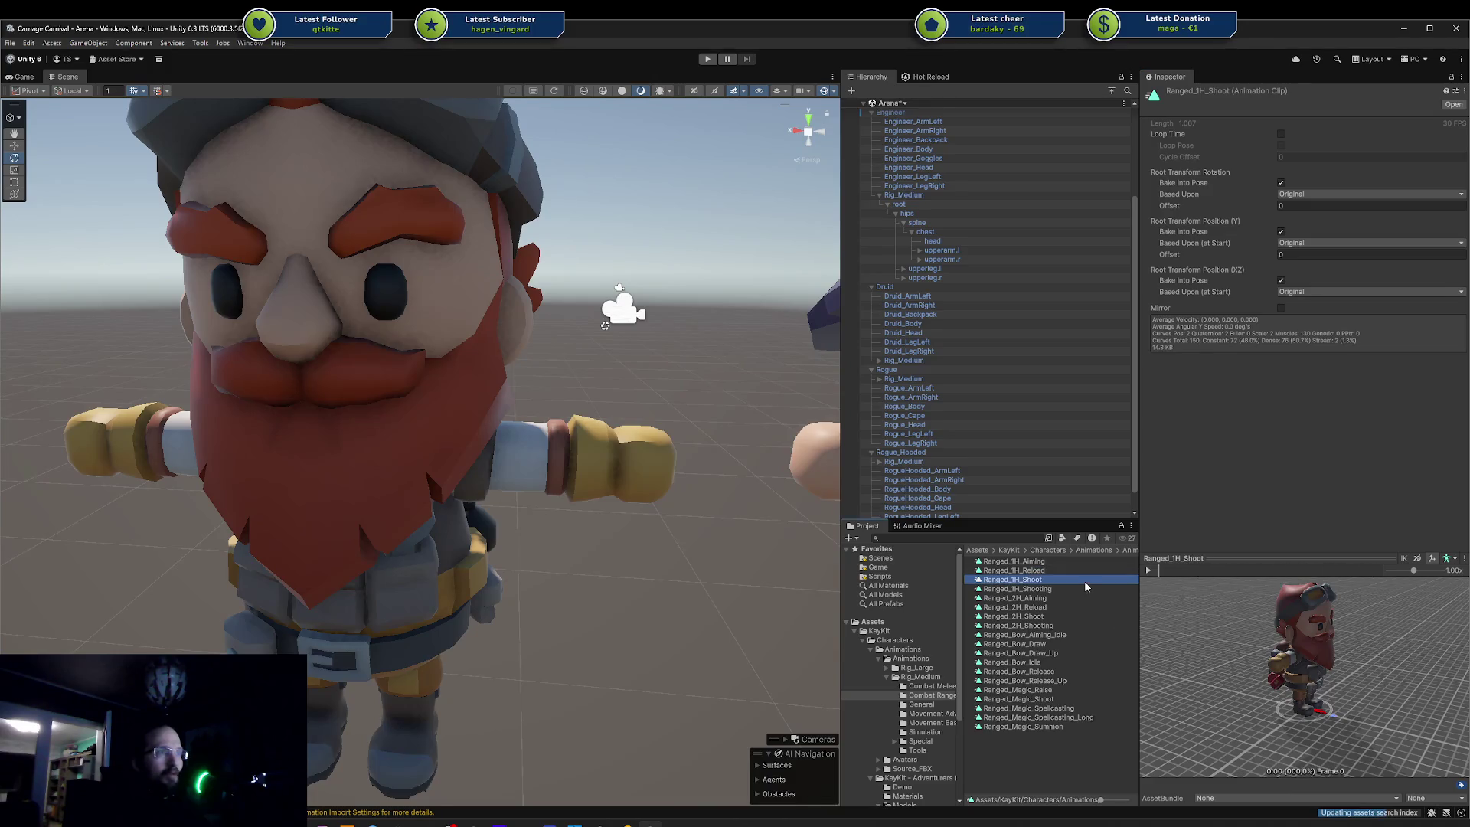
click(1084, 585)
click(1157, 568)
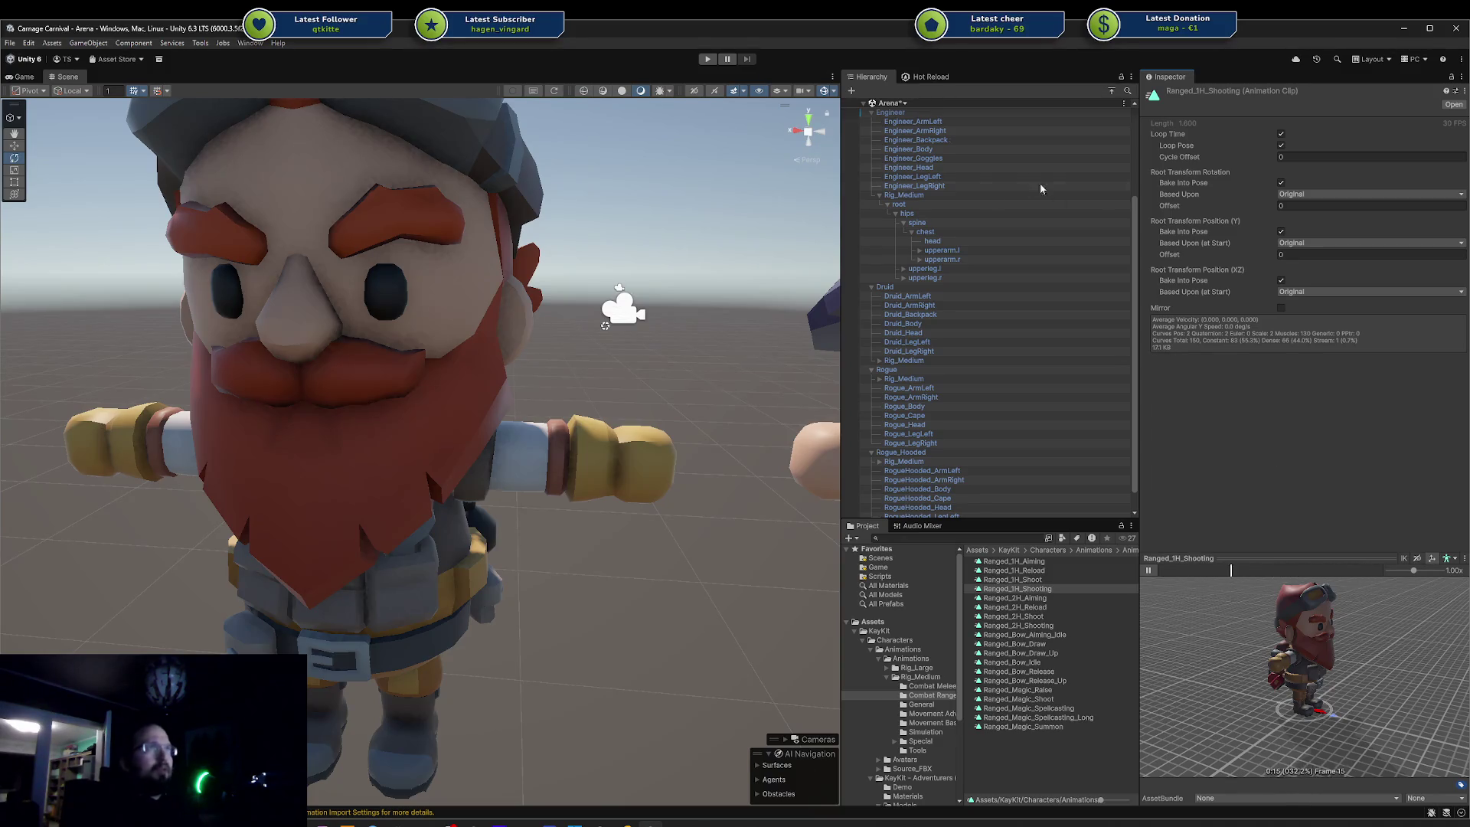
click(905, 113)
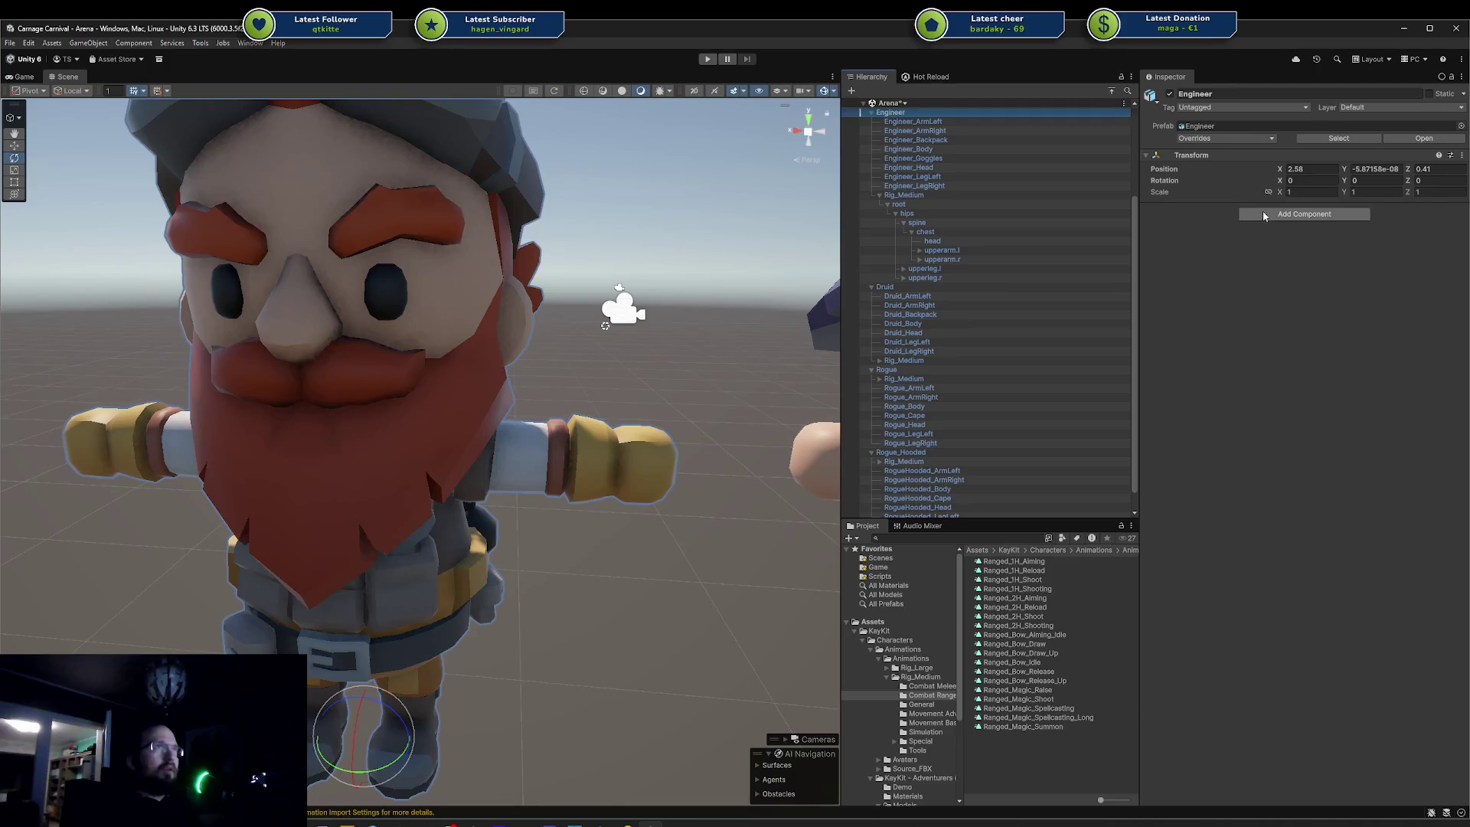
- Add an Animator component to the Engineer and try assigning the Ranged_1H_Shoot clip to it
click(1272, 218)
key(BackSpace)
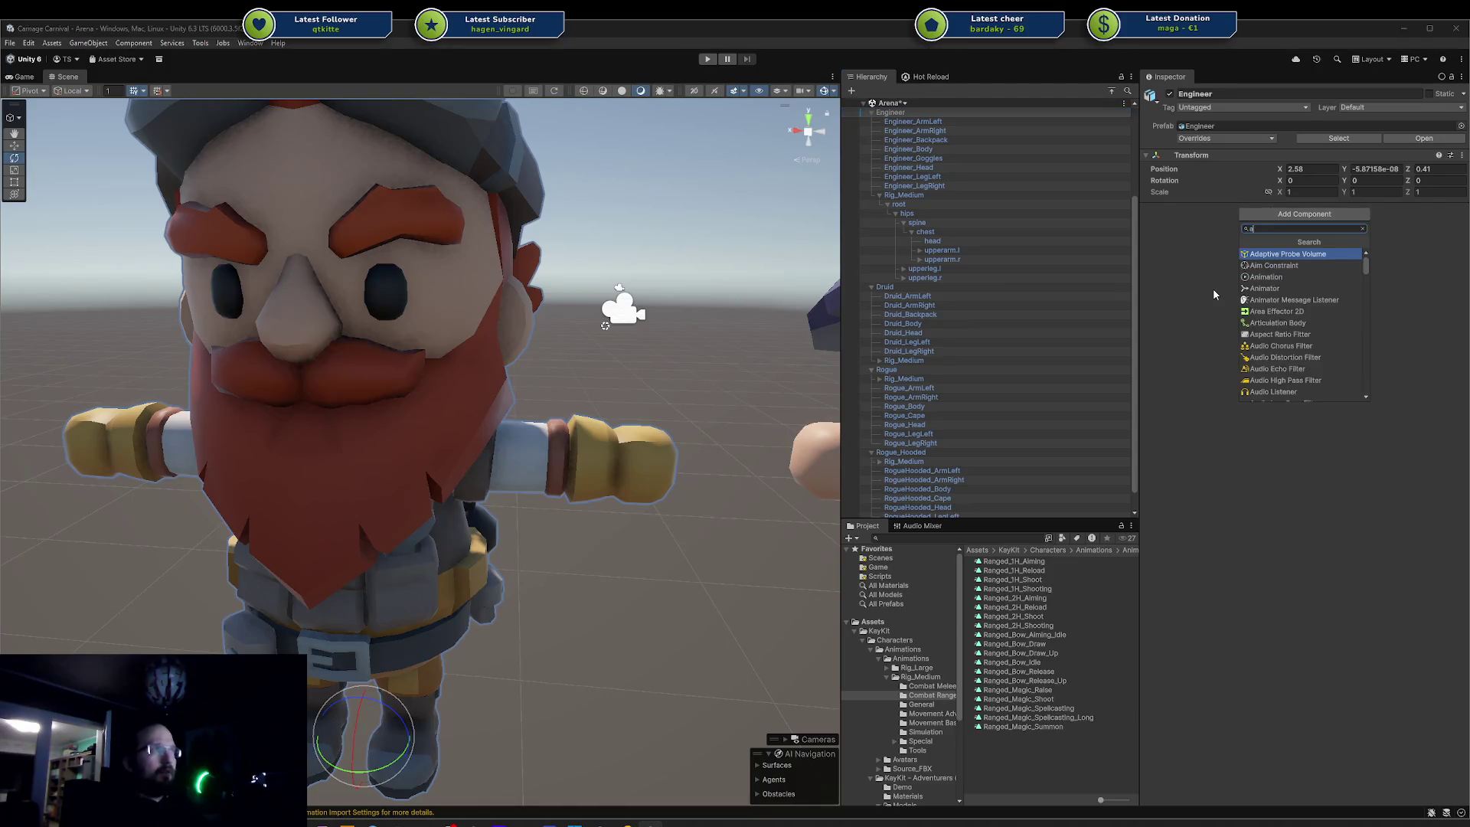
text(anim)
key(Escape)
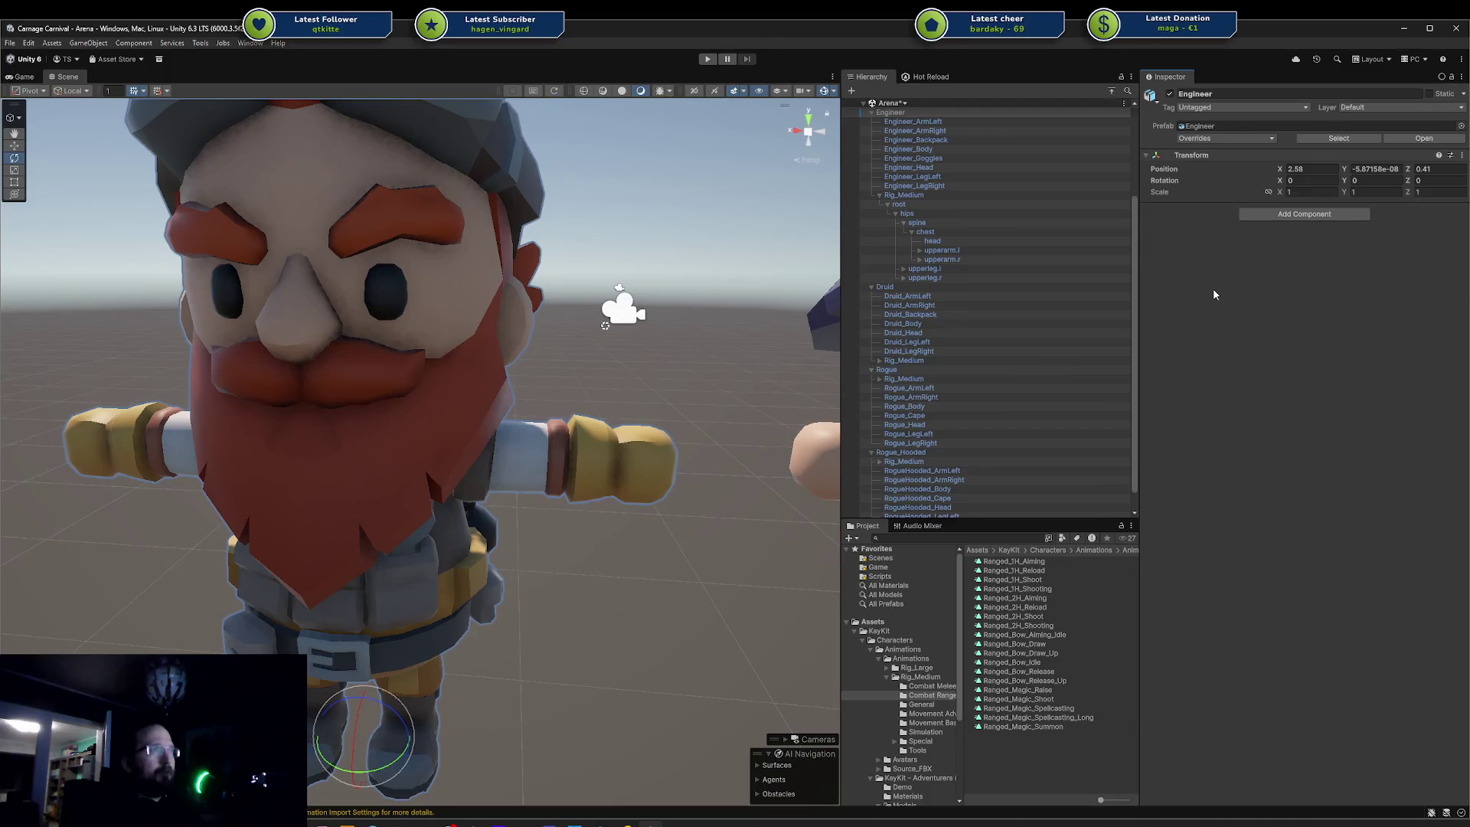
click(1296, 219)
key(Return)
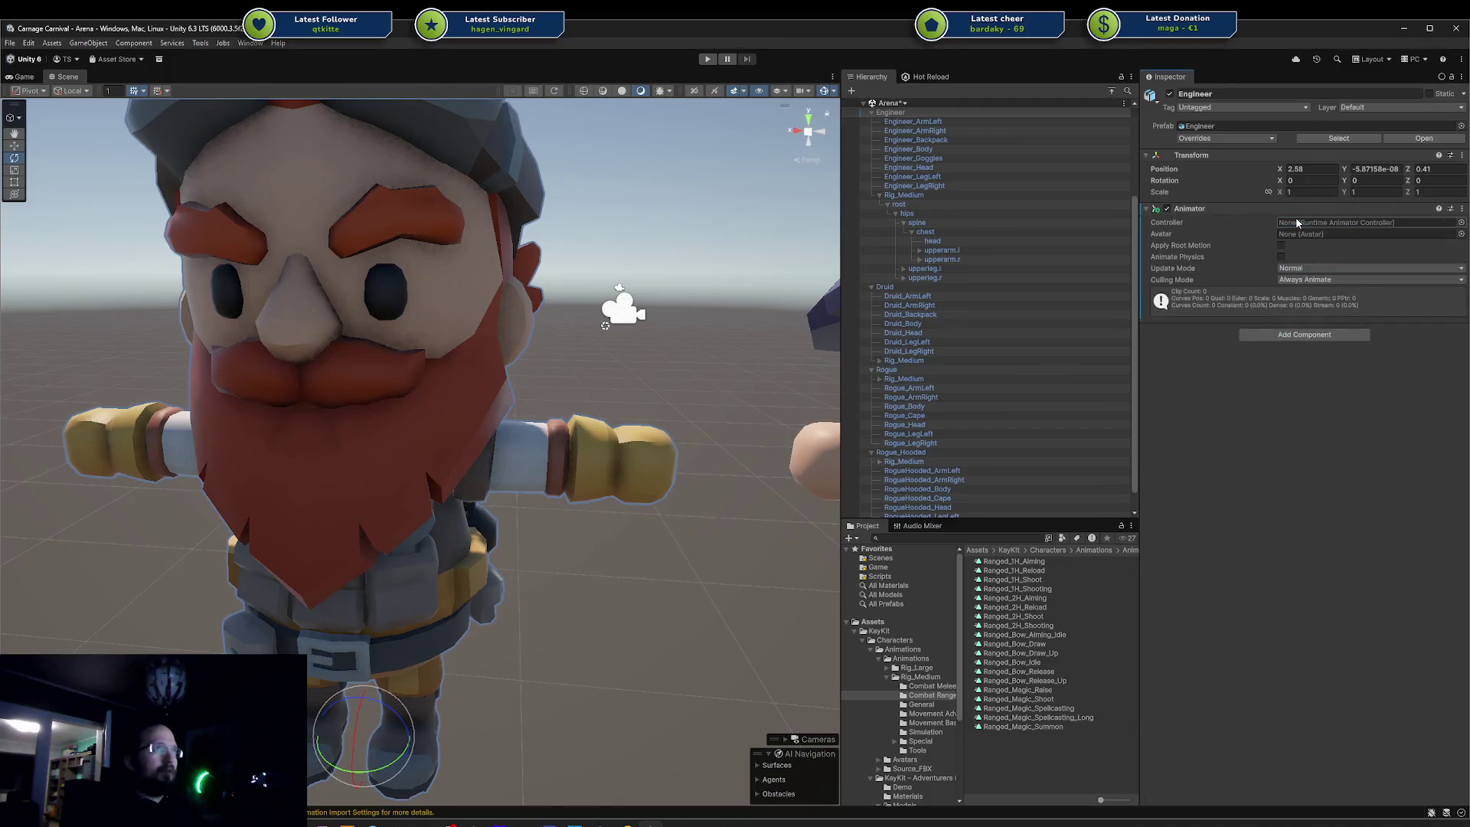
click(1012, 580)
mouse_move(1012, 580)
mouse_down()
mouse_move(918, 114)
mouse_move(1301, 527)
mouse_move(1292, 629)
mouse_move(1113, 573)
mouse_up()
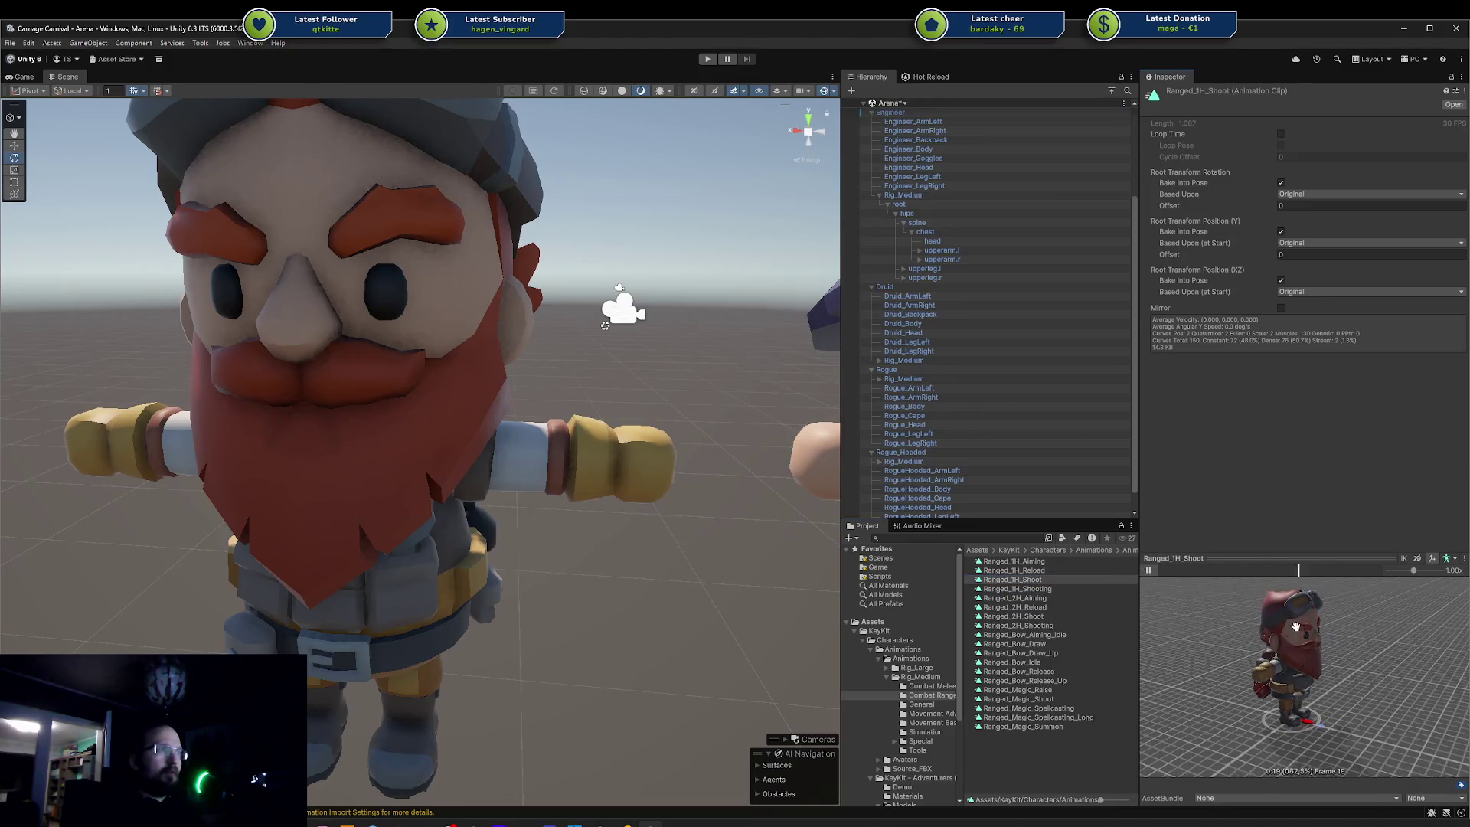
- Inspect Ranged_2H_Aiming and play the Ranged_Bow_Aiming_Idle preview
click(1113, 598)
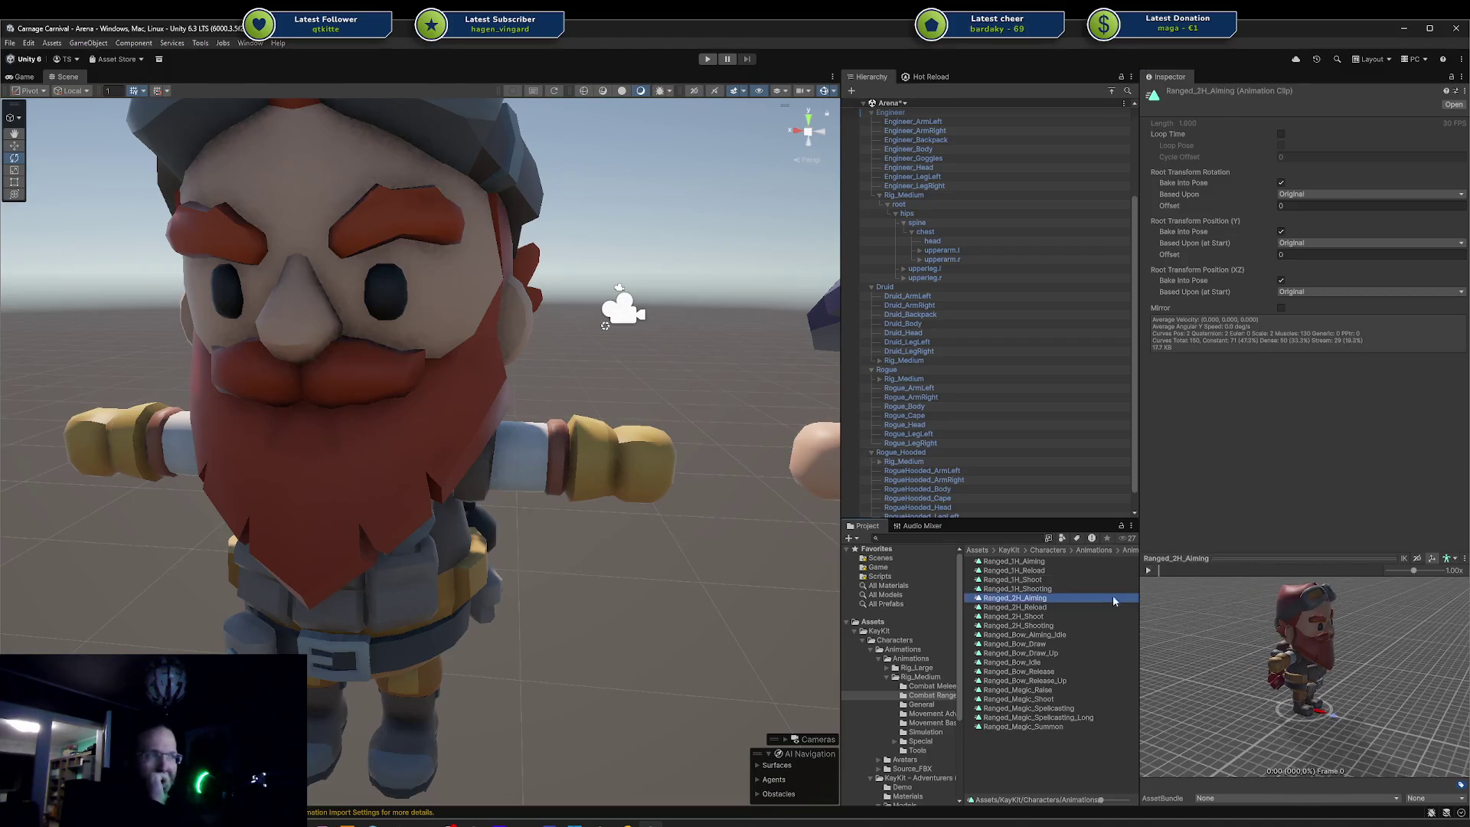
click(1018, 635)
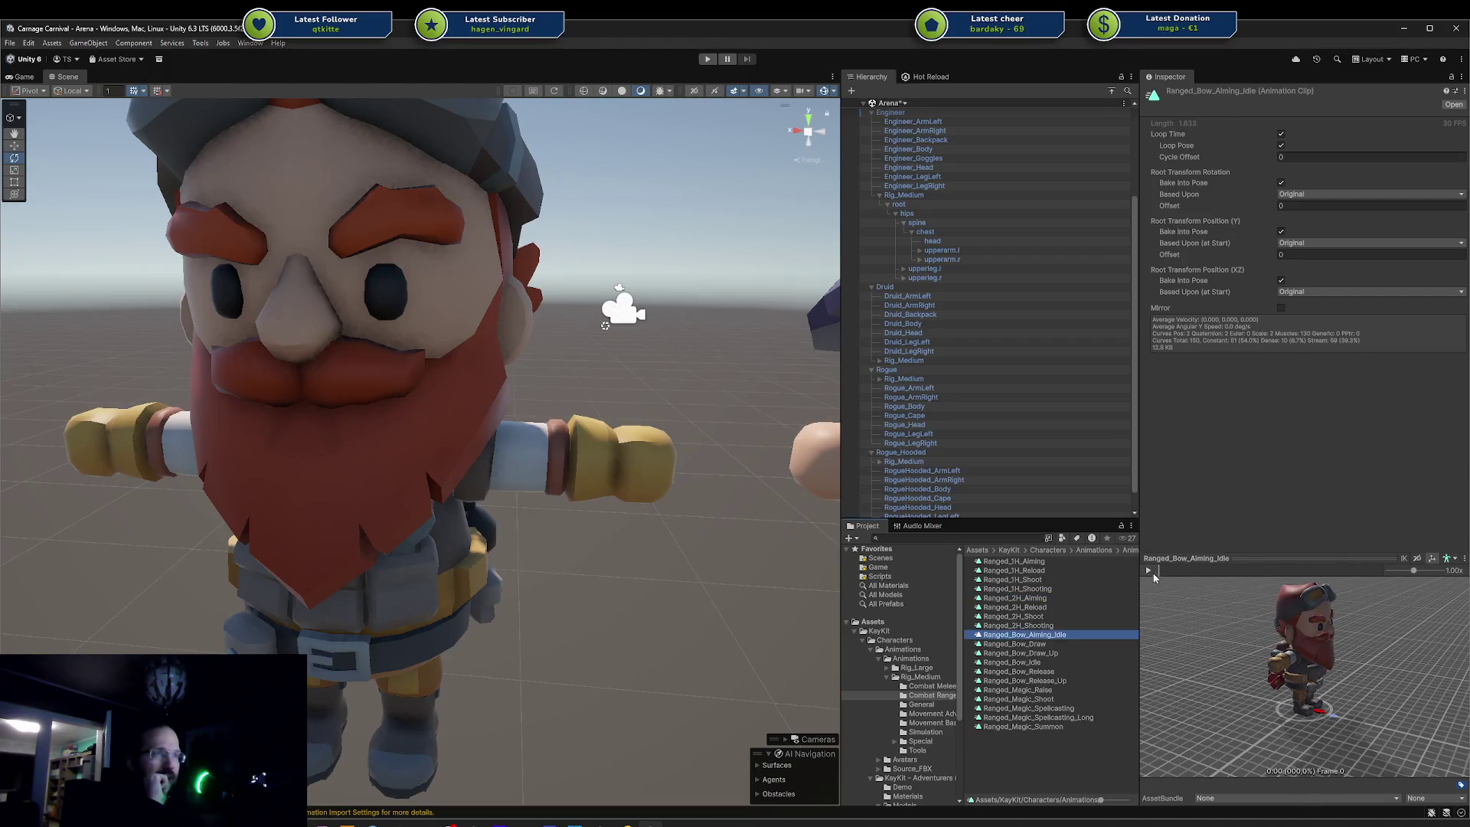
click(1149, 571)
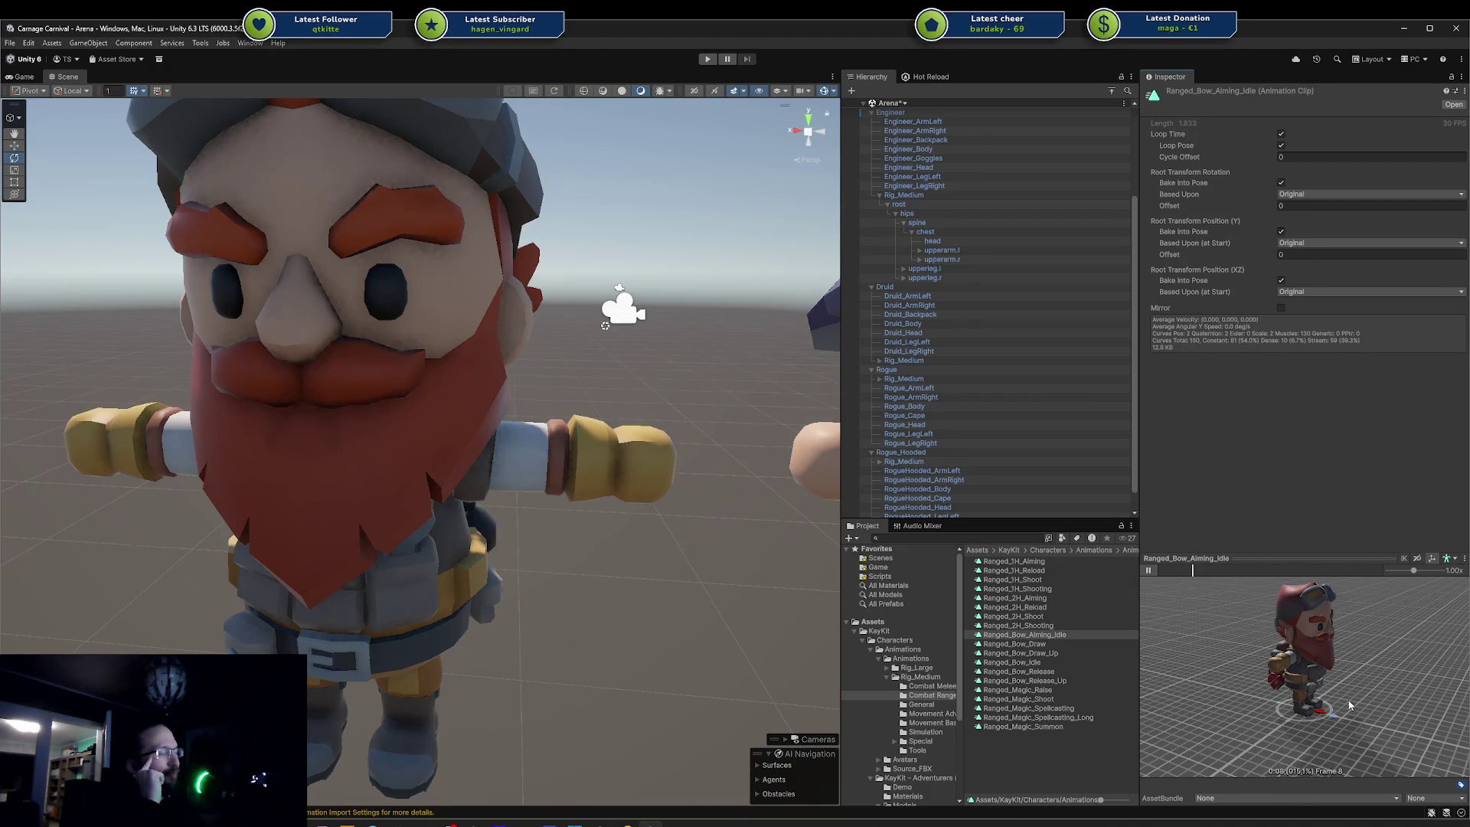
scroll(1344, 689, up, 5)
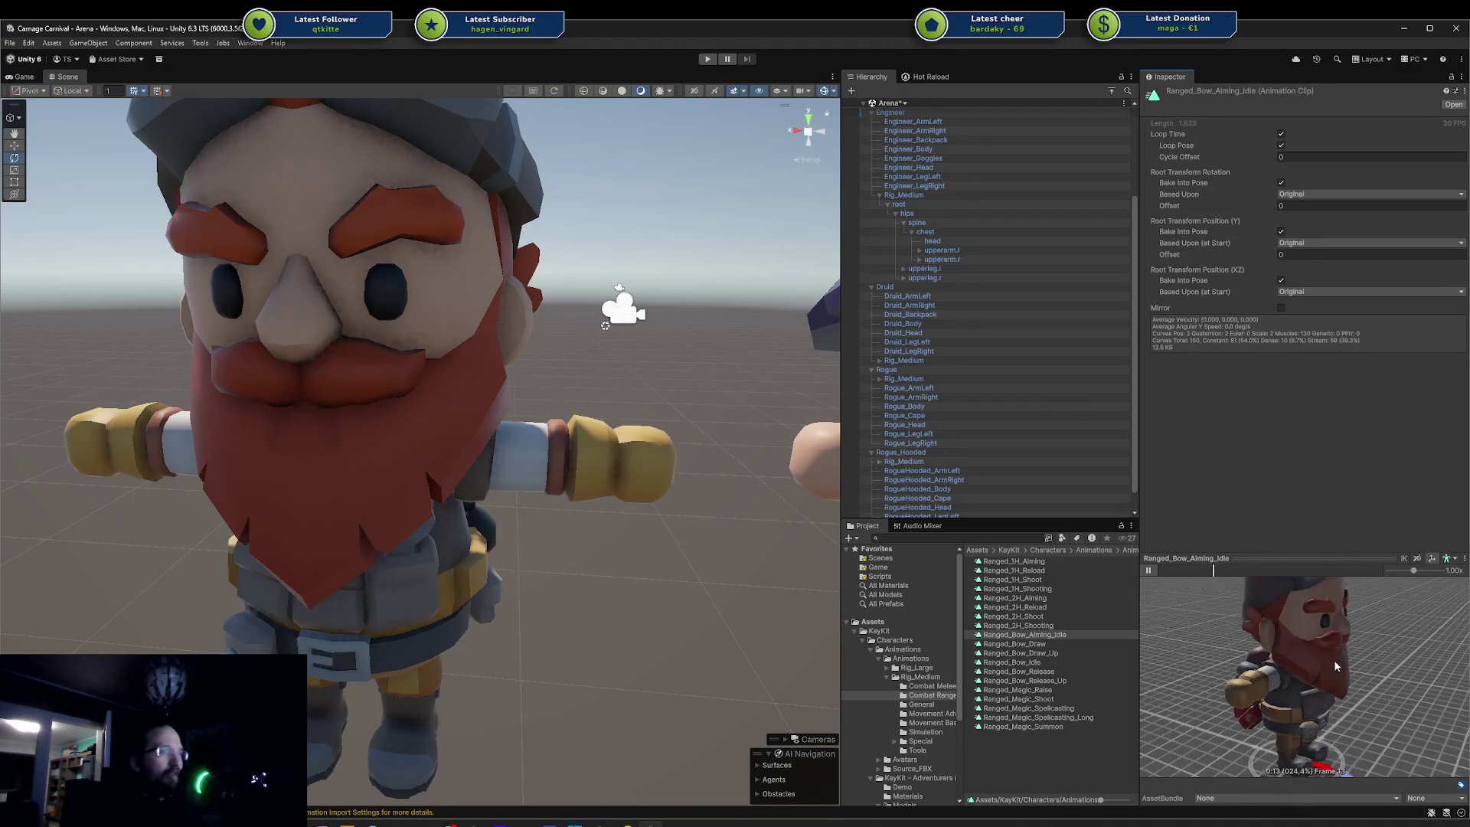
scroll(1335, 666, down, 5)
- Preview Ranged_Bow_Release_Up on the green Druid model and expand the Prefabs folder
click(1024, 681)
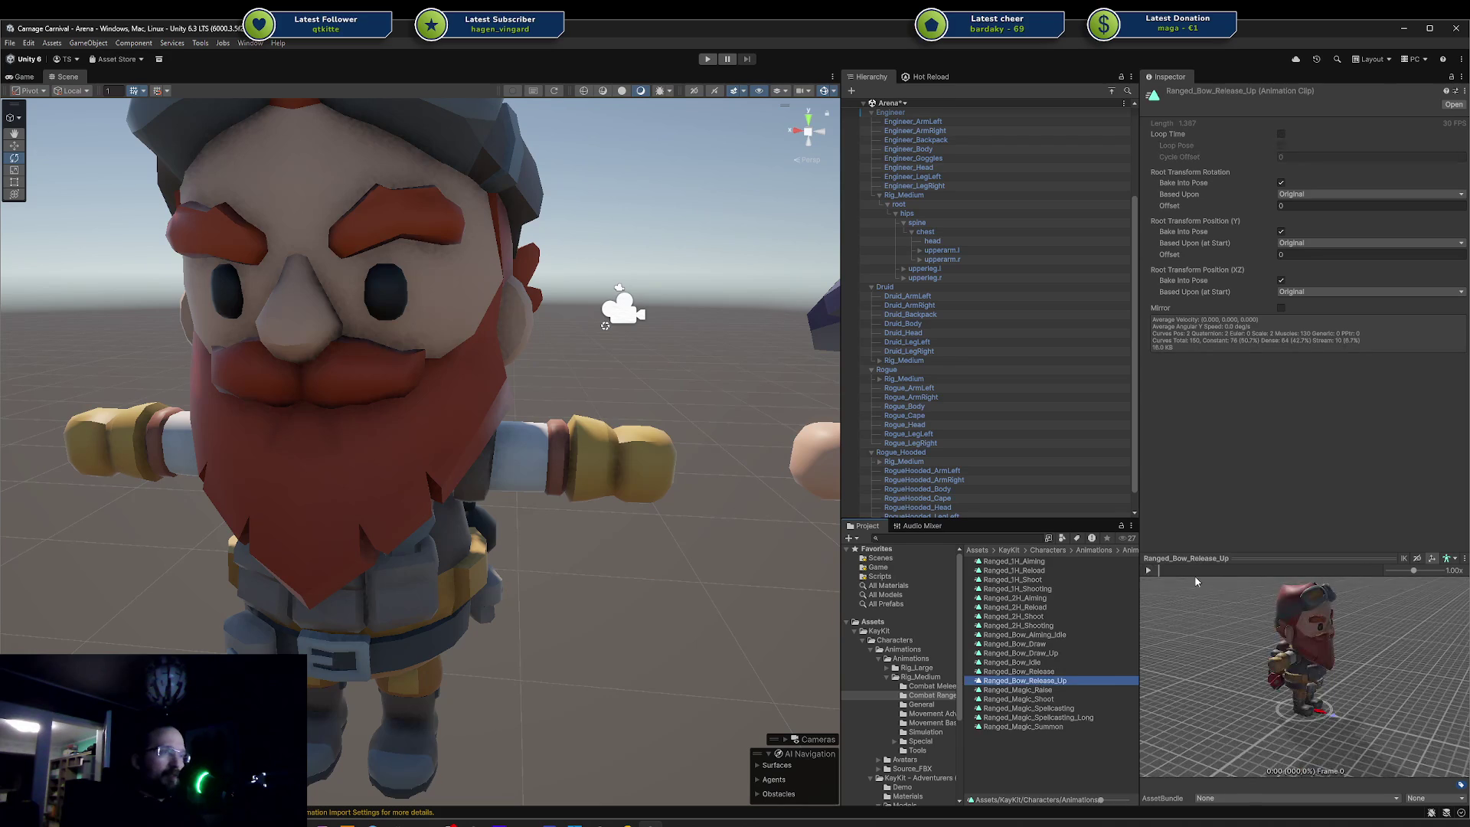
click(1163, 571)
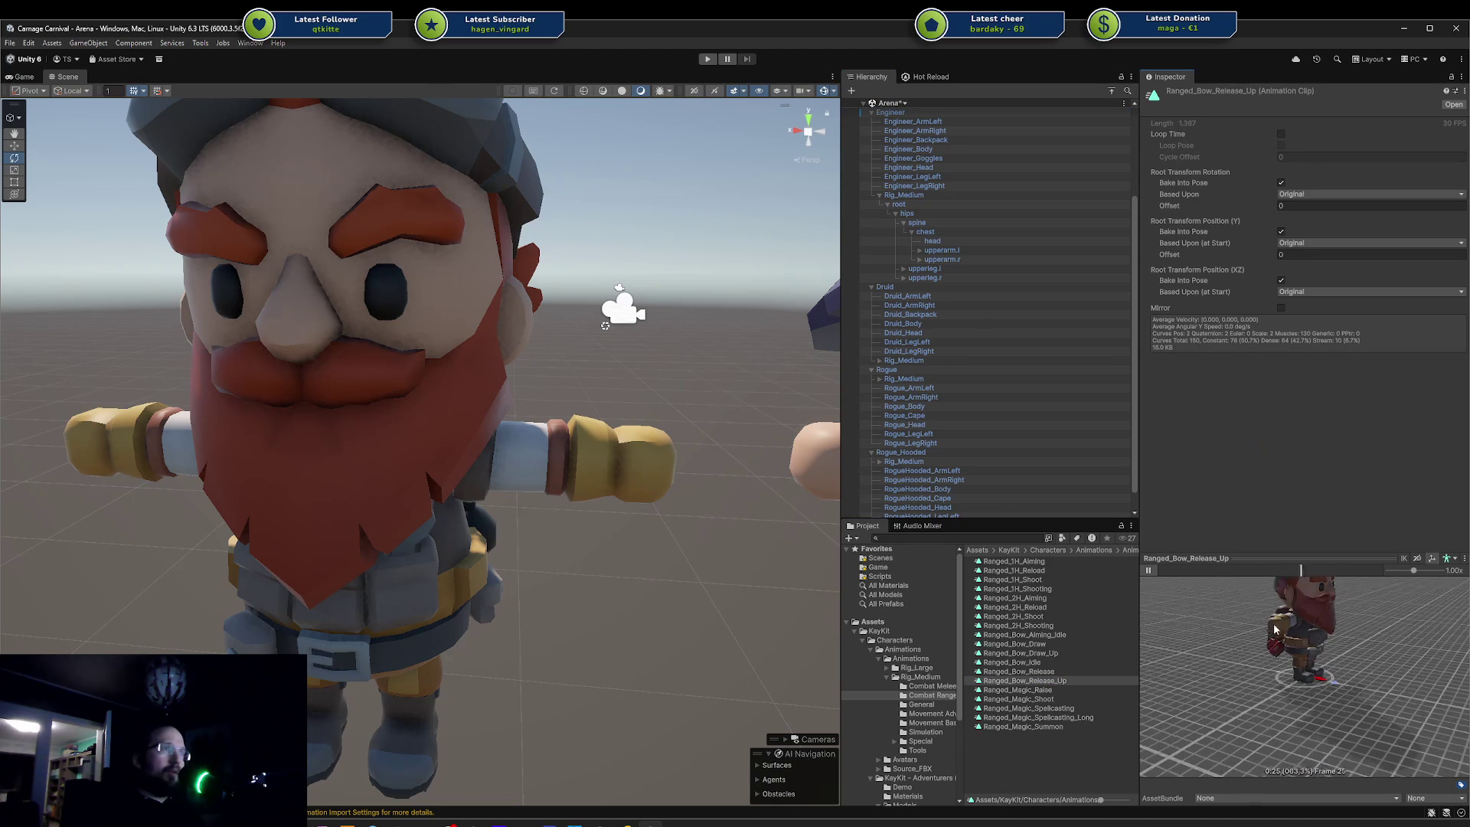
mouse_move(892, 287)
mouse_down()
mouse_move(1109, 498)
mouse_move(1211, 621)
mouse_up()
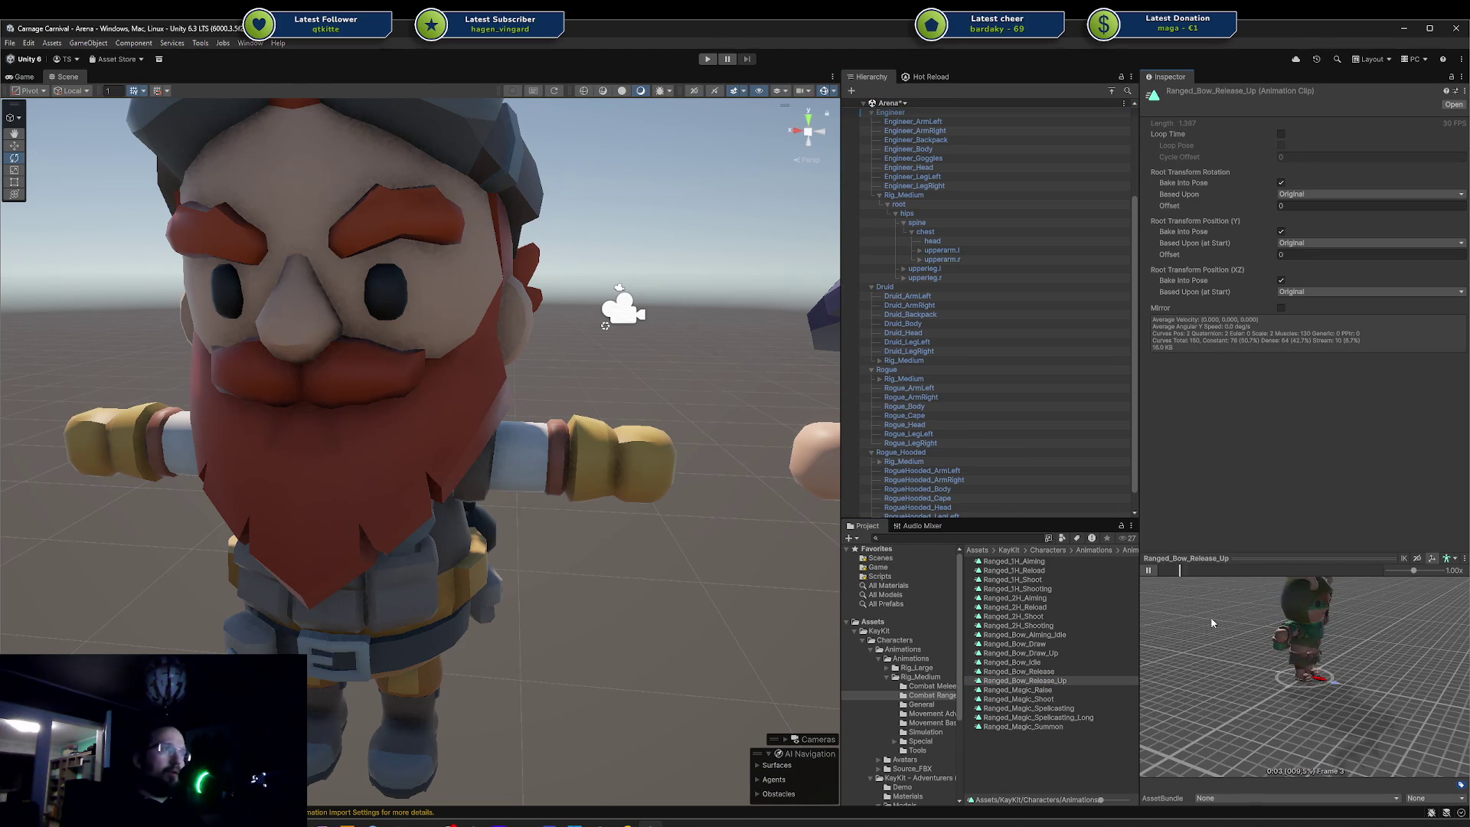
scroll(926, 758, down, 5)
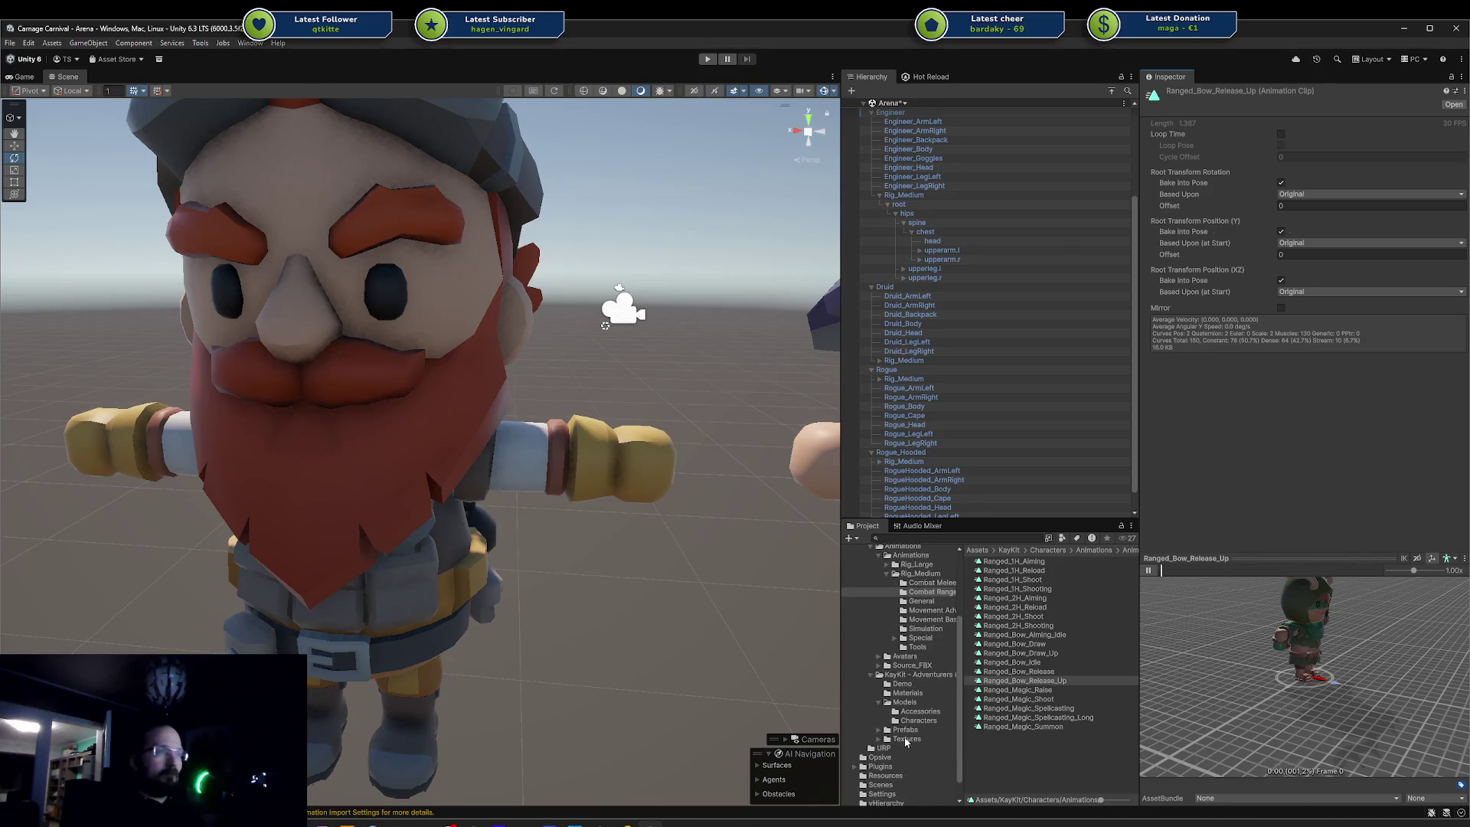
click(879, 731)
- Open the character prefabs folder and inspect the Barbarian_Large prefab
click(914, 748)
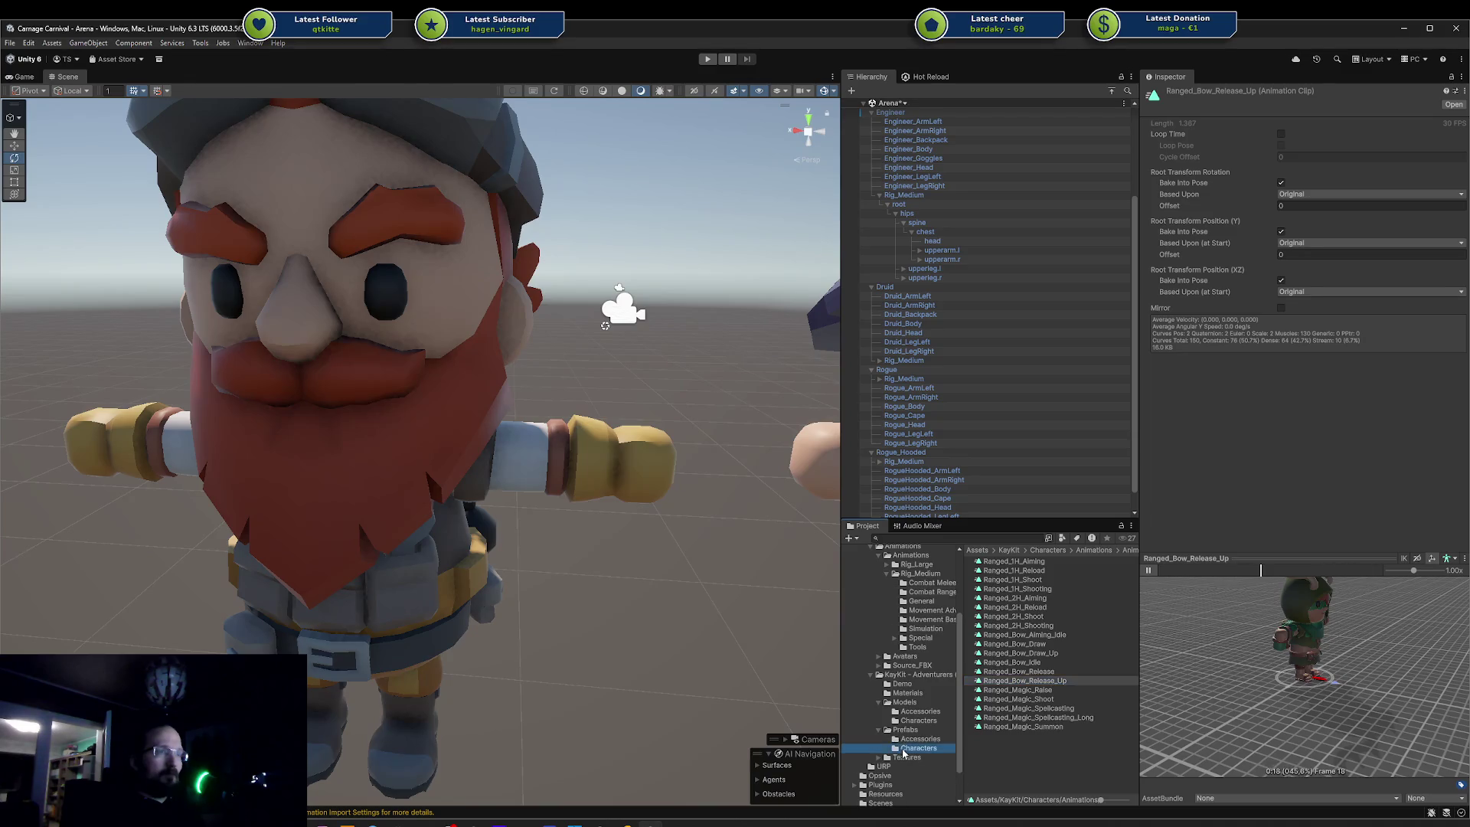
drag(995, 561, 1301, 666)
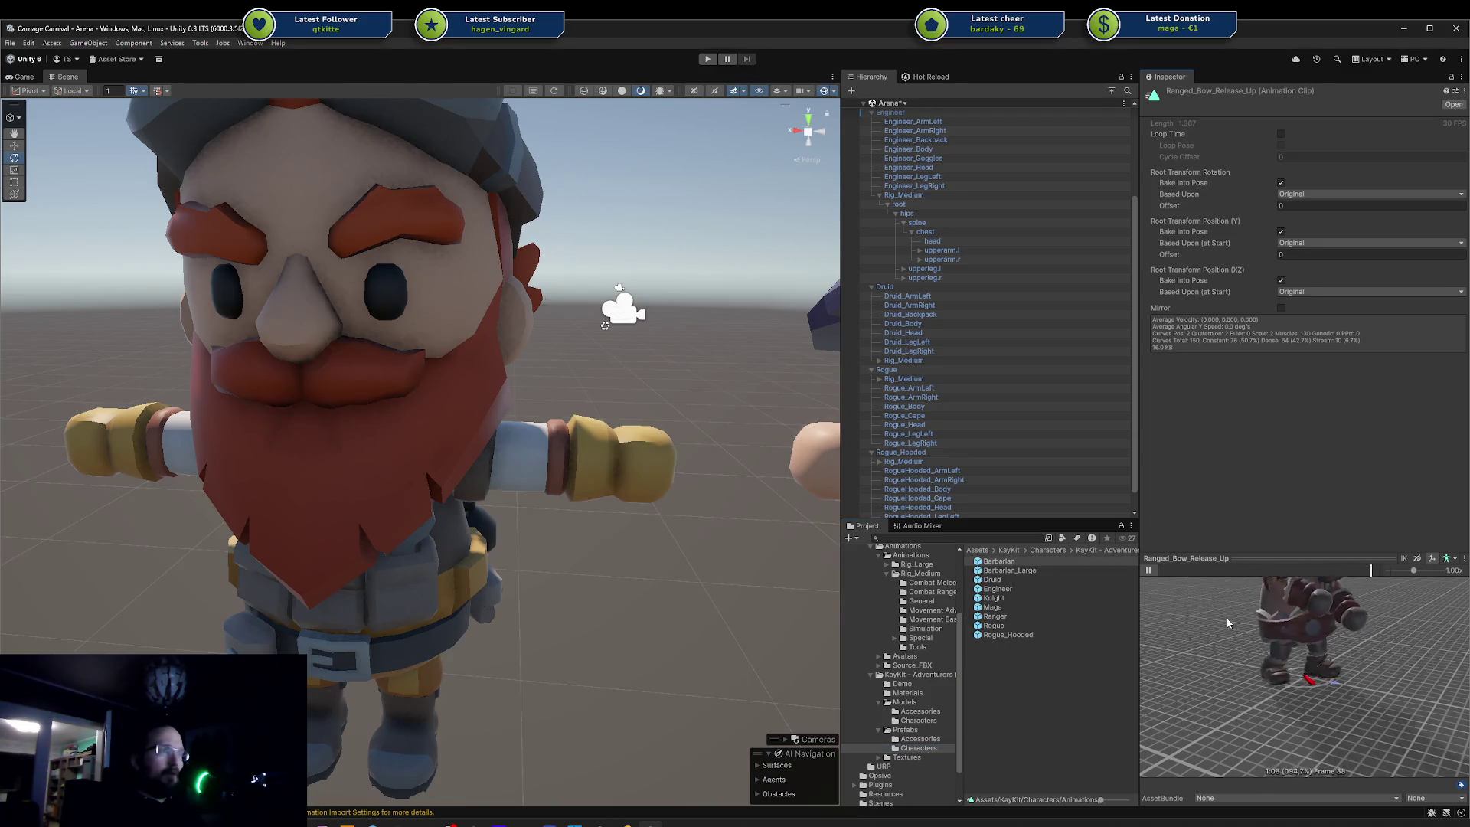
click(1010, 570)
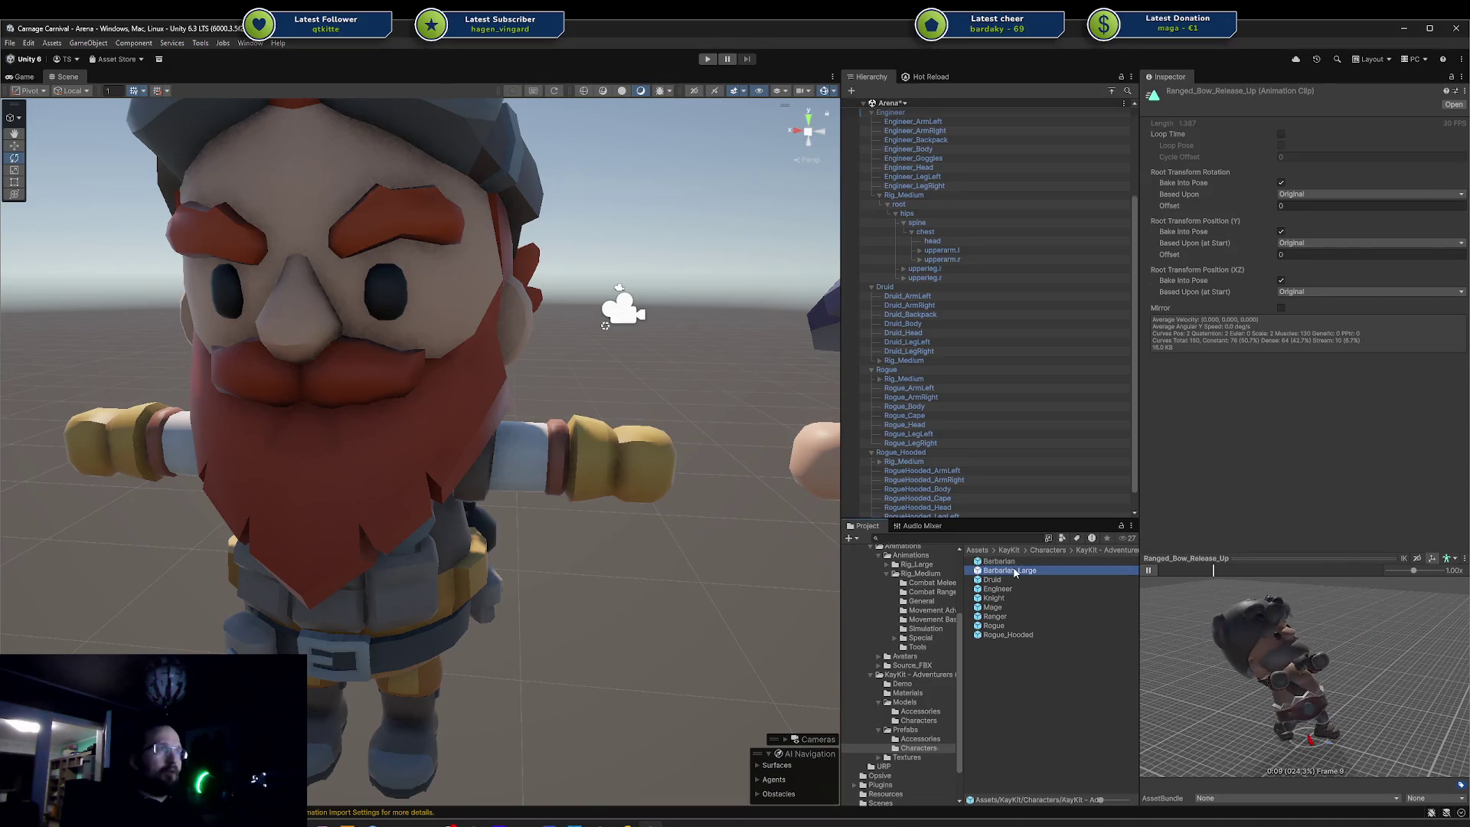
- Collapse the character hierarchies and delete the five characters from Mage through Rogue_Hooded
click(888, 113)
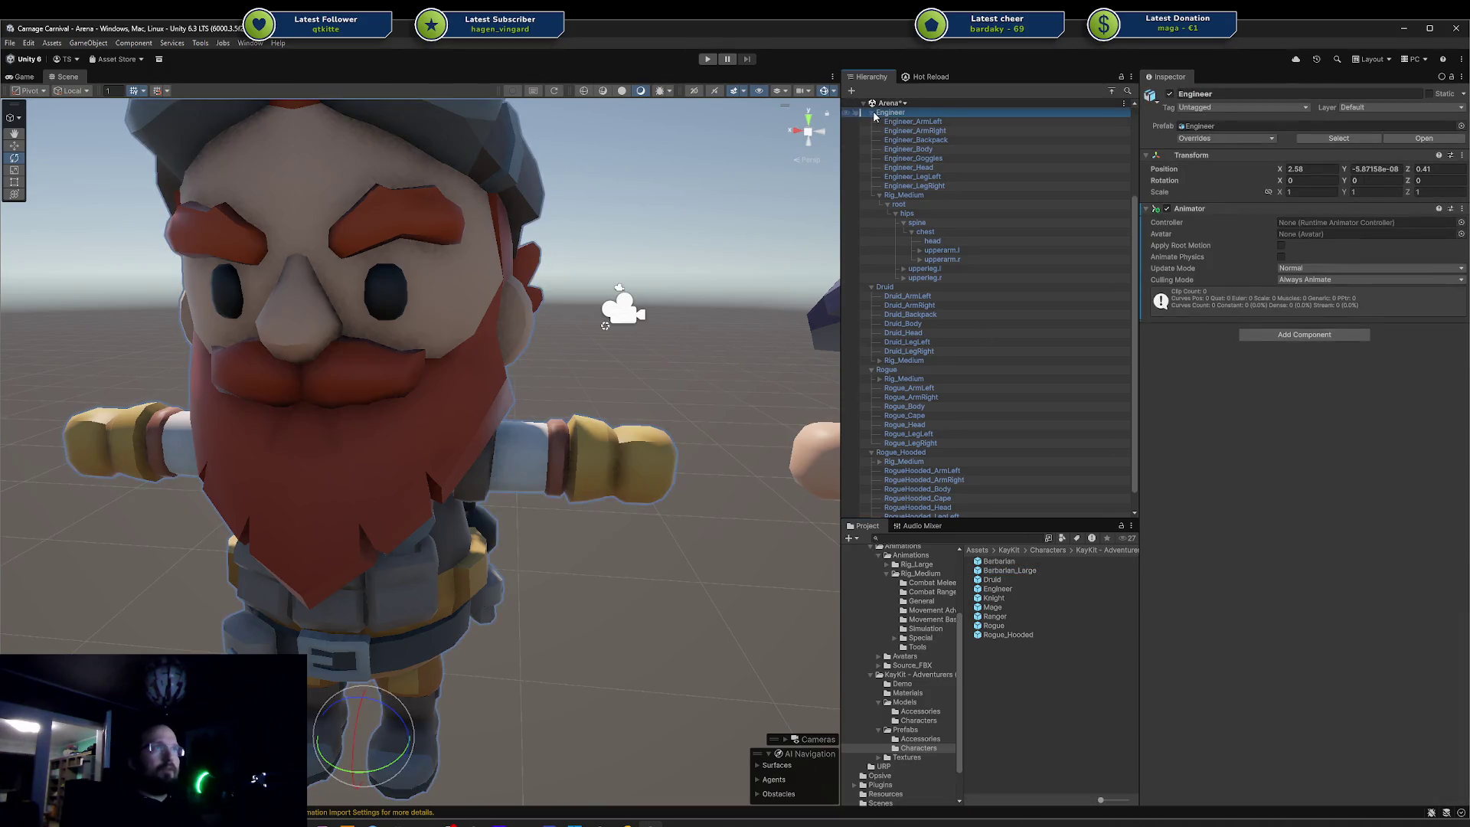
click(875, 115)
click(871, 149)
click(871, 167)
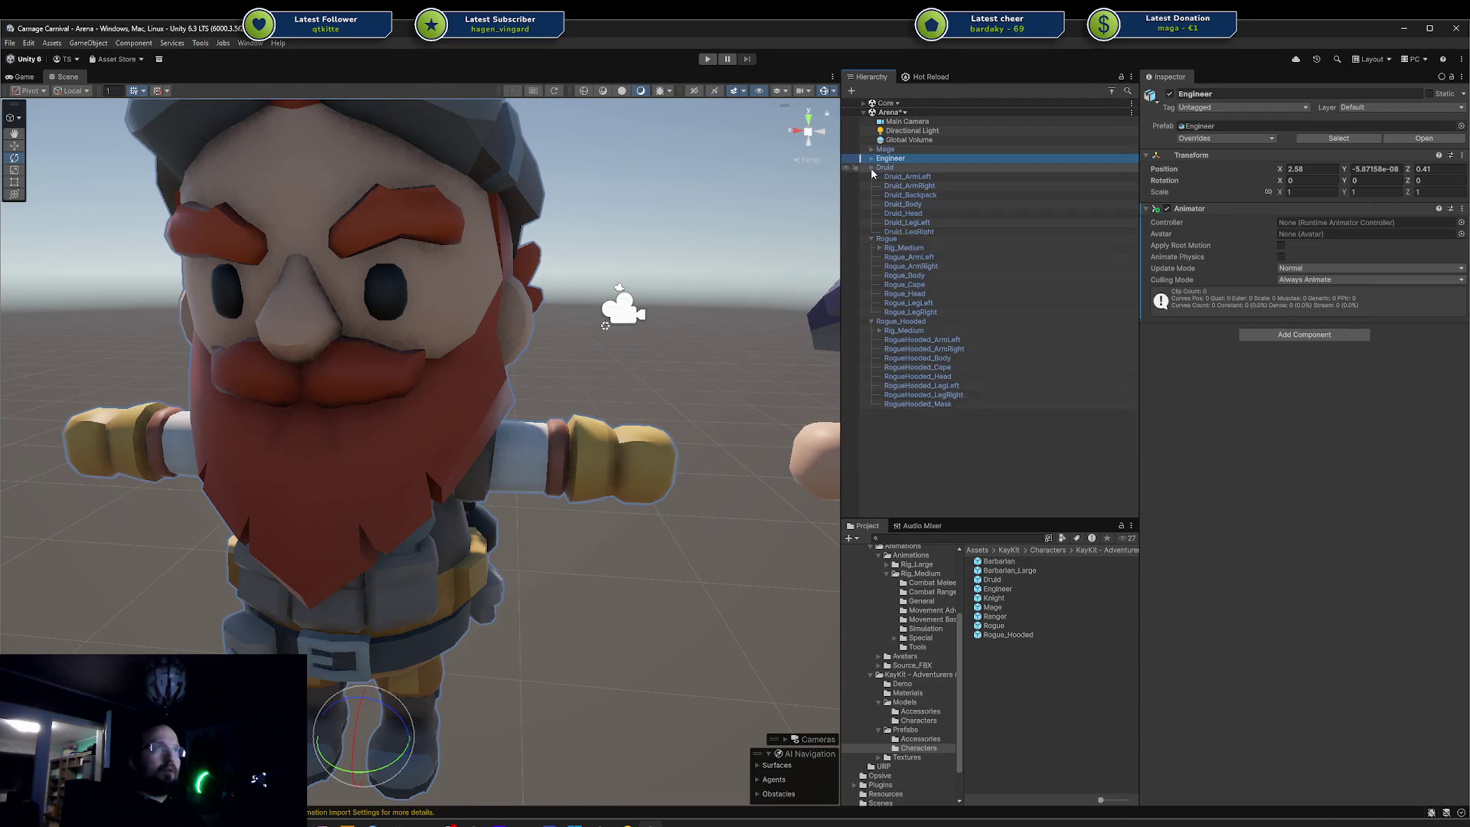
click(871, 167)
click(871, 176)
click(871, 186)
click(884, 149)
shift+click(903, 187)
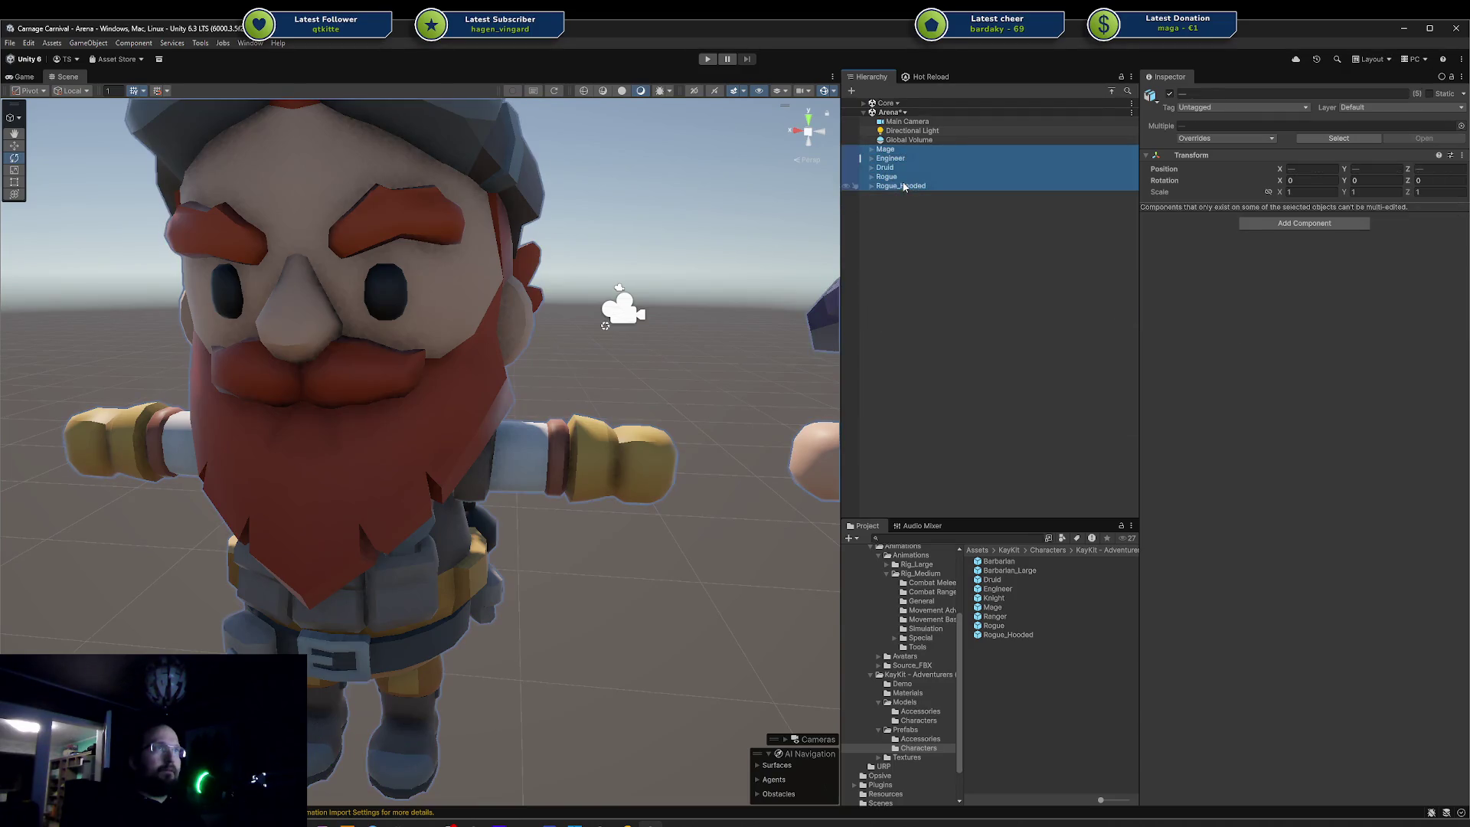
key(Delete)
- Drop a Knight prefab into the scene, then delete it again
drag(792, 597, 593, 581)
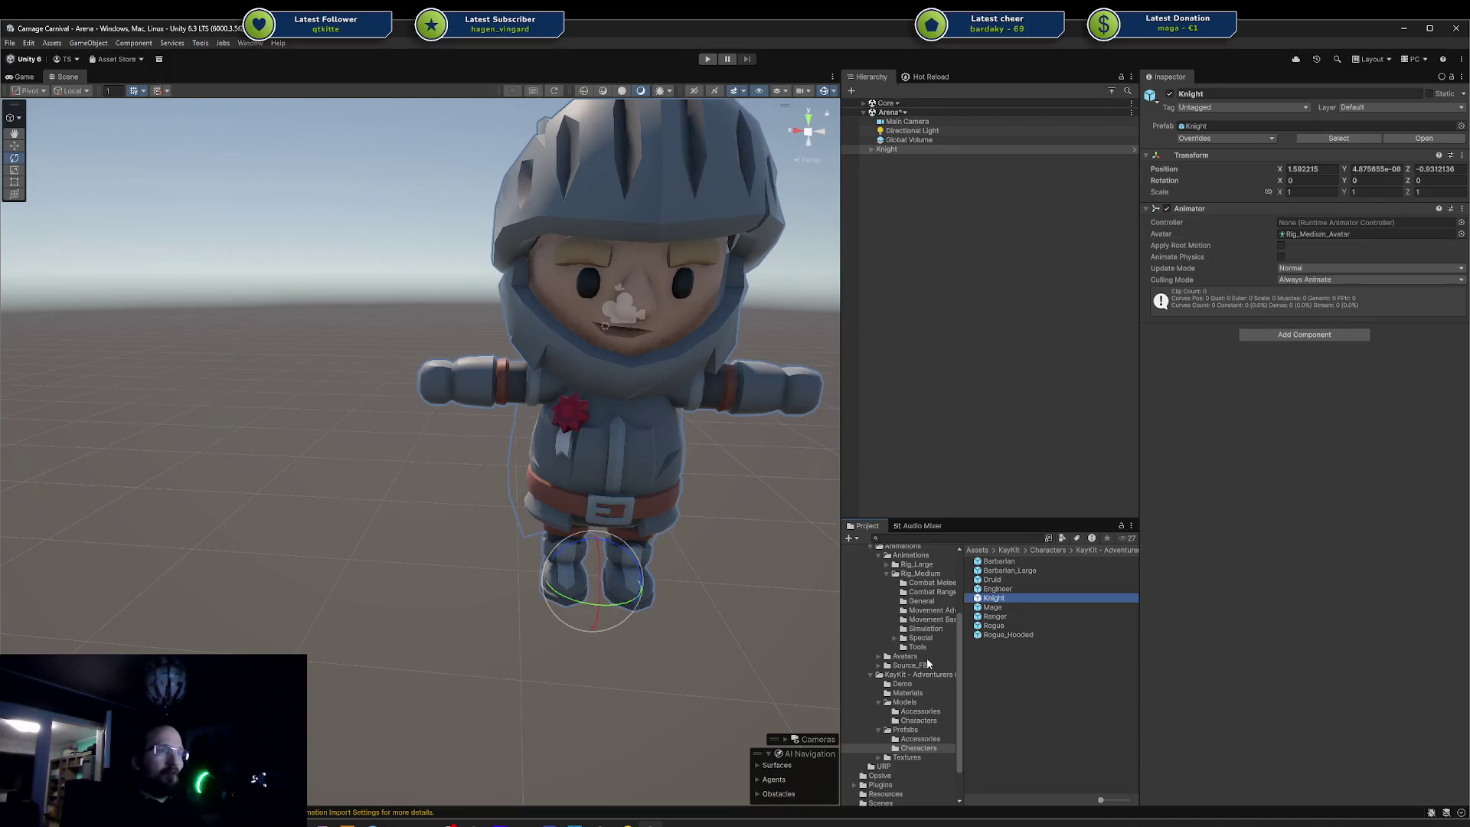
click(929, 584)
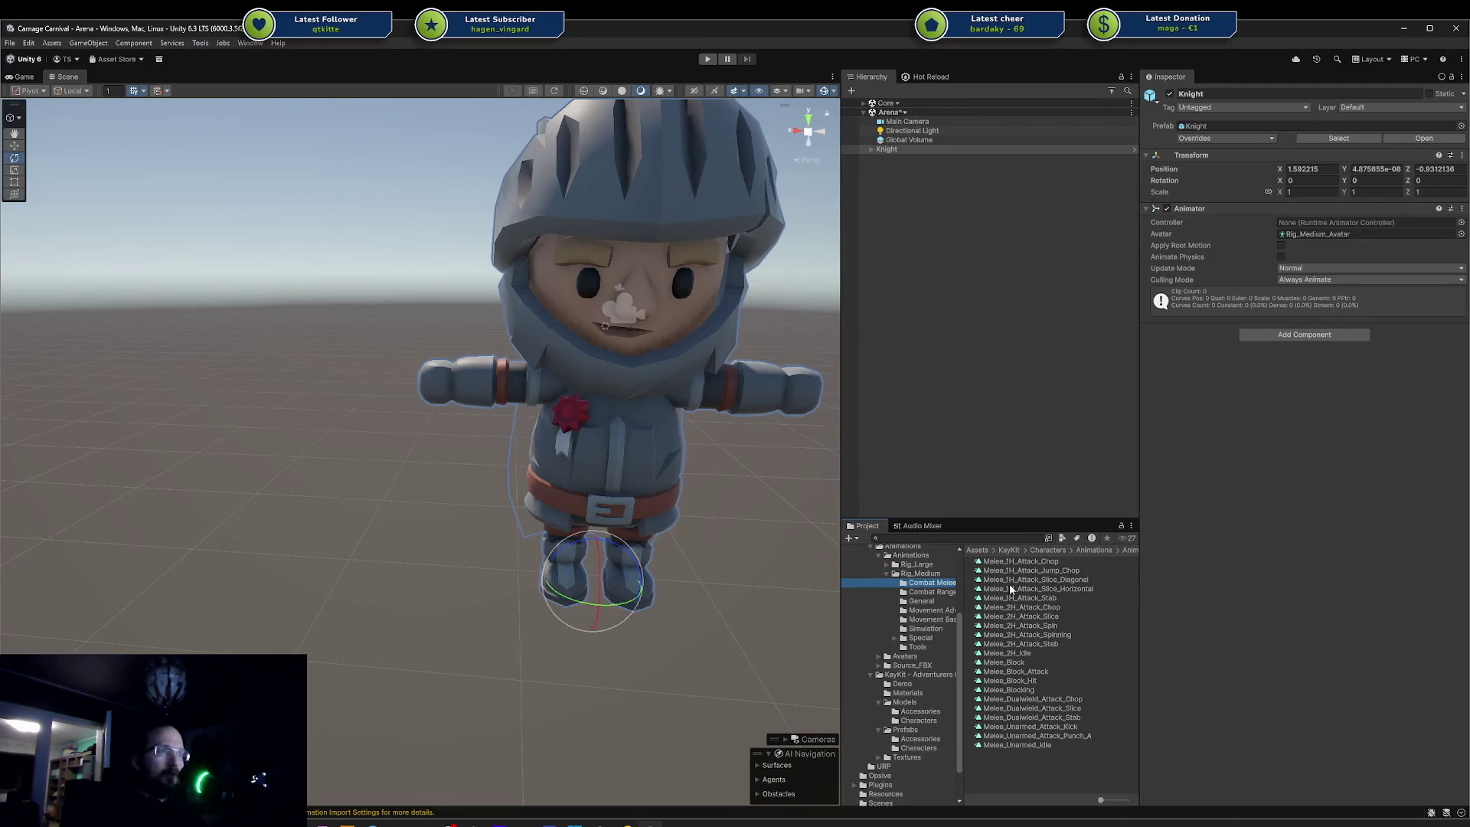
click(892, 150)
key(Delete)
- Try placing the Ranger and Rogue_Hooded, undoing each, then place the Engineer prefab
click(922, 749)
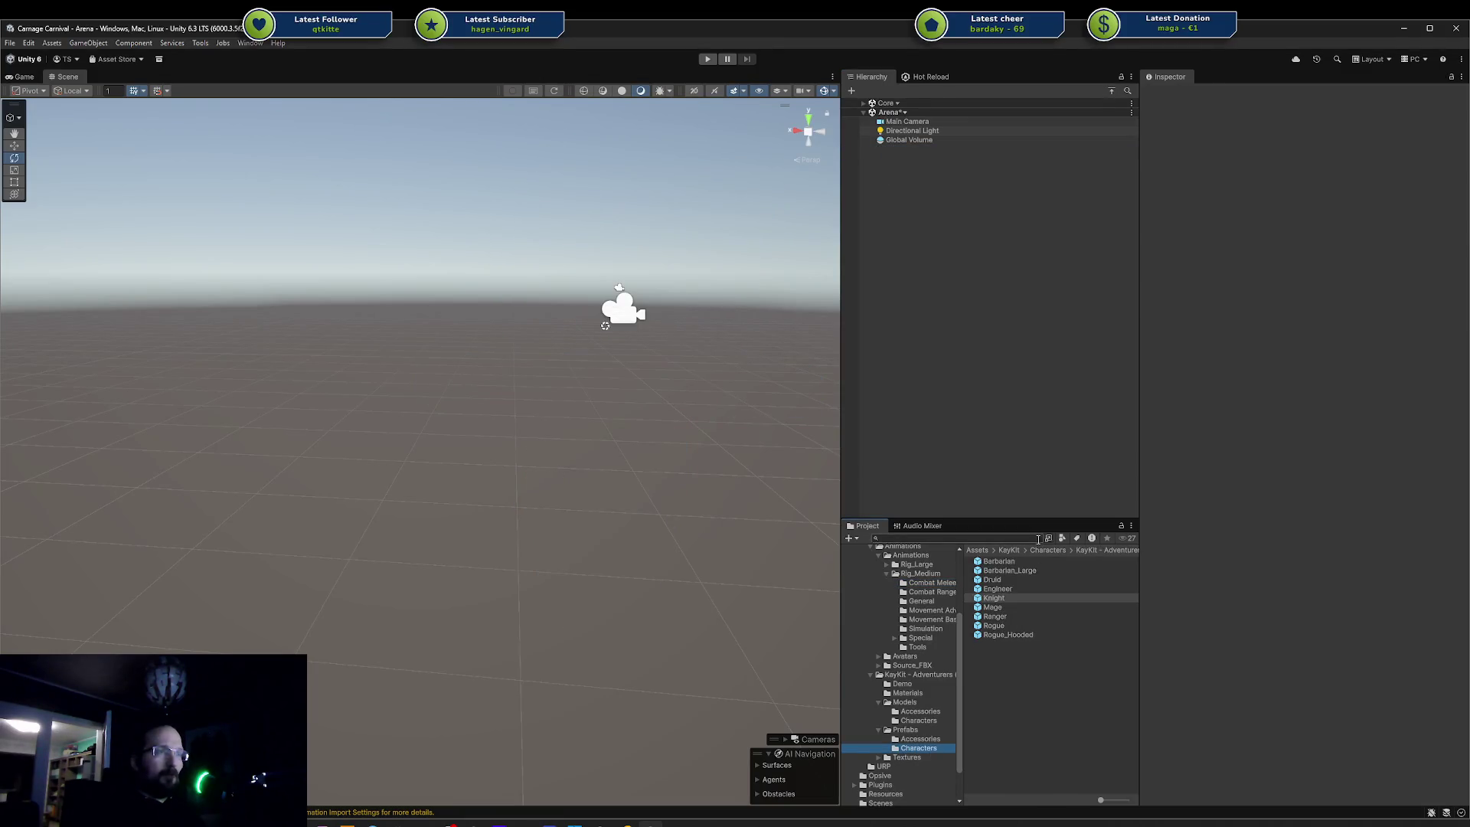
drag(1003, 618, 476, 587)
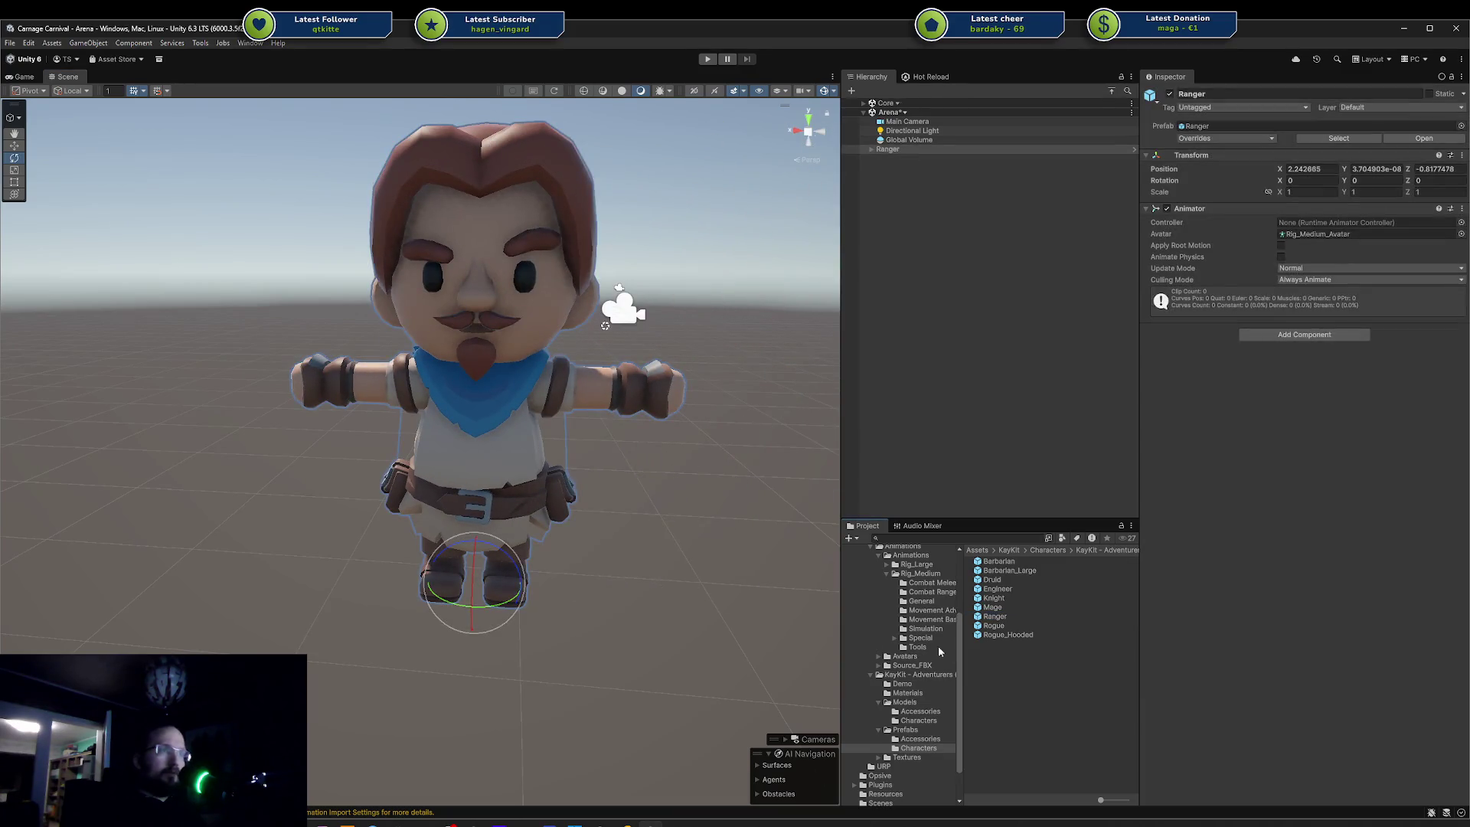
key(ctrl+z)
drag(1007, 634, 563, 579)
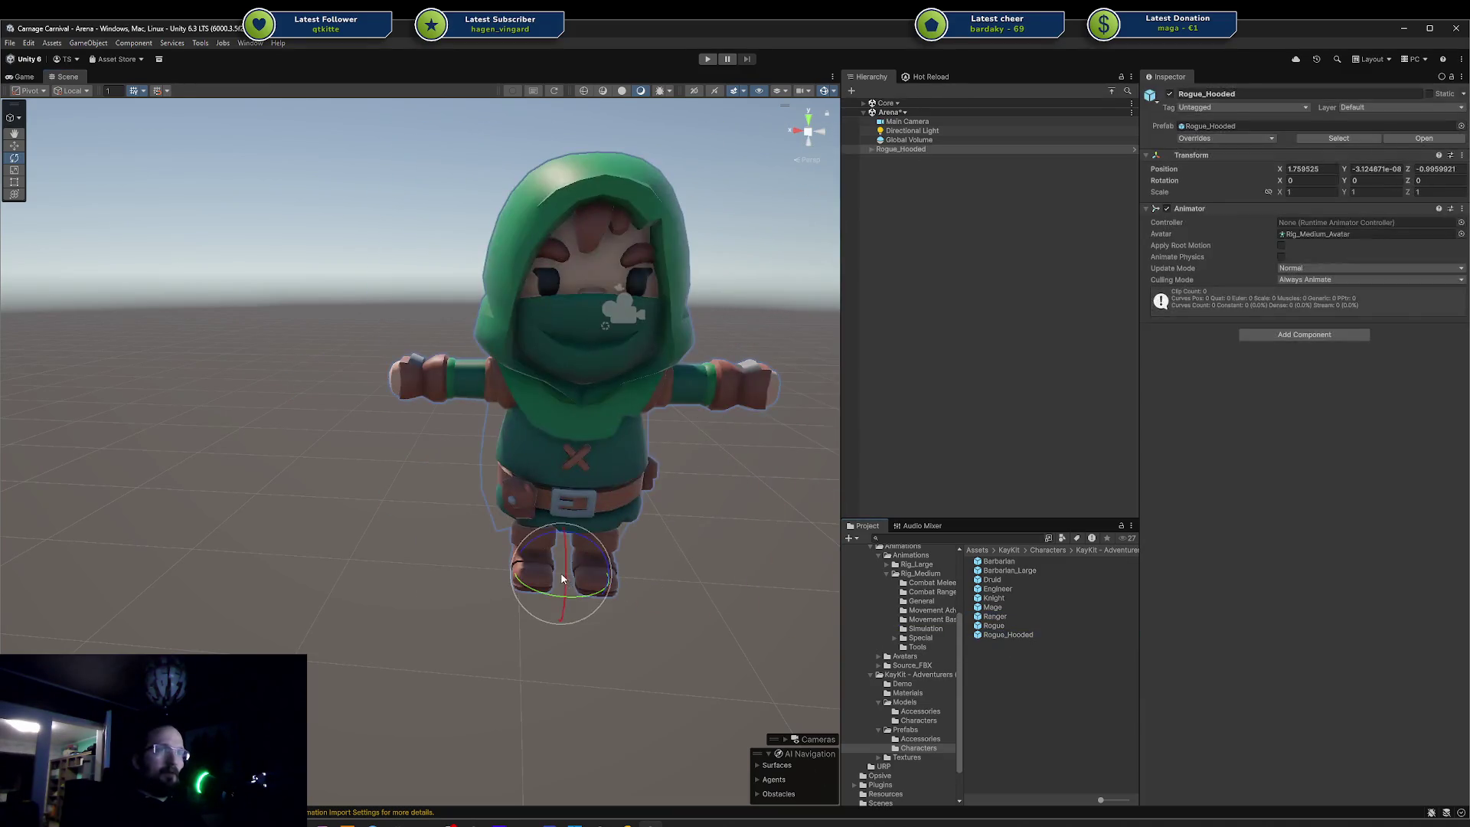
key(ctrl+z)
mouse_move(980, 629)
mouse_down()
mouse_move(701, 563)
mouse_move(548, 545)
mouse_move(951, 642)
mouse_up()
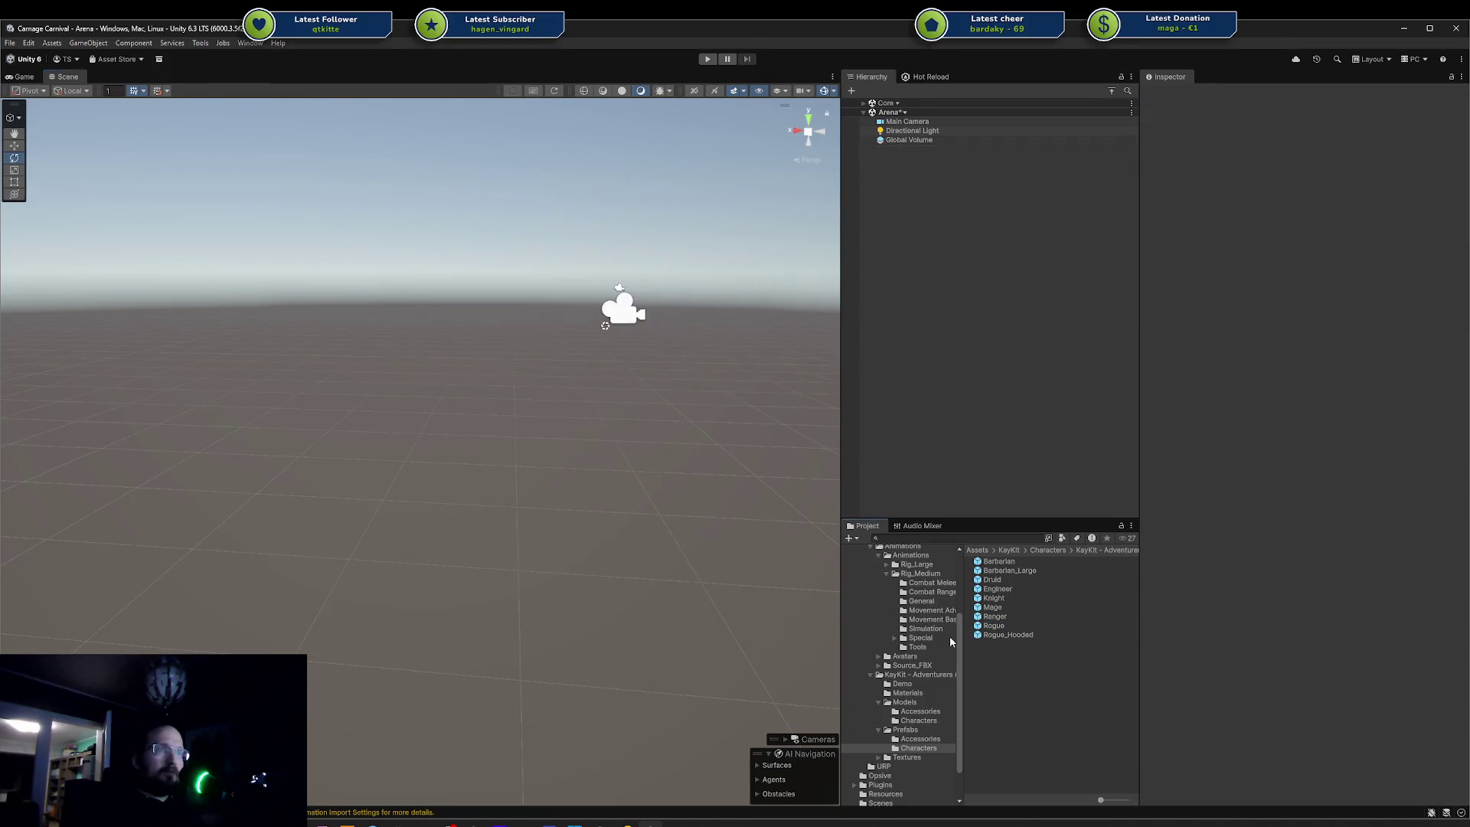
drag(998, 590, 624, 559)
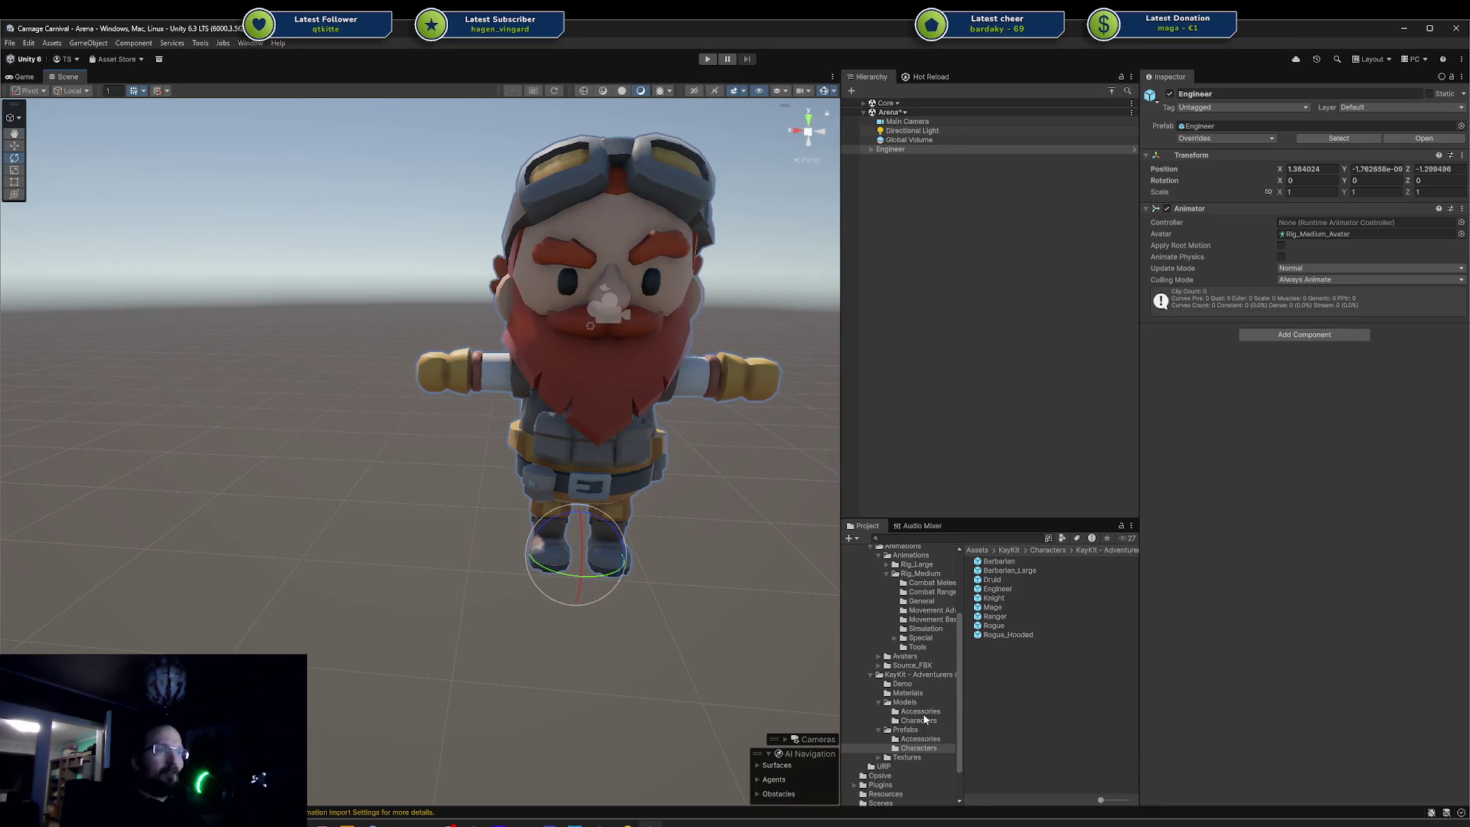
- Open Combat Ranged and play the Ranged_1H_Aiming clip in the preview, turned to a back view
click(923, 714)
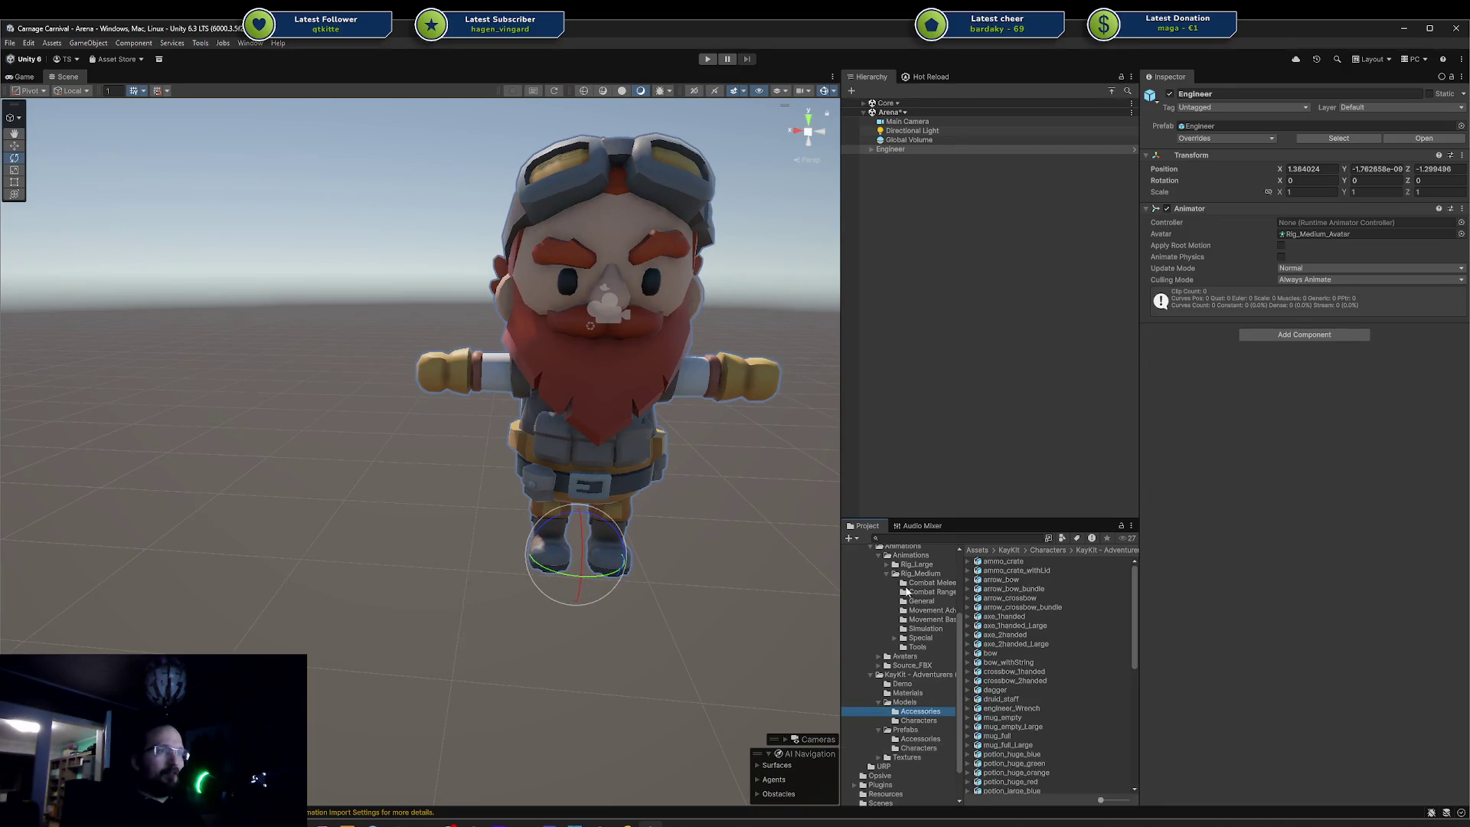
click(933, 590)
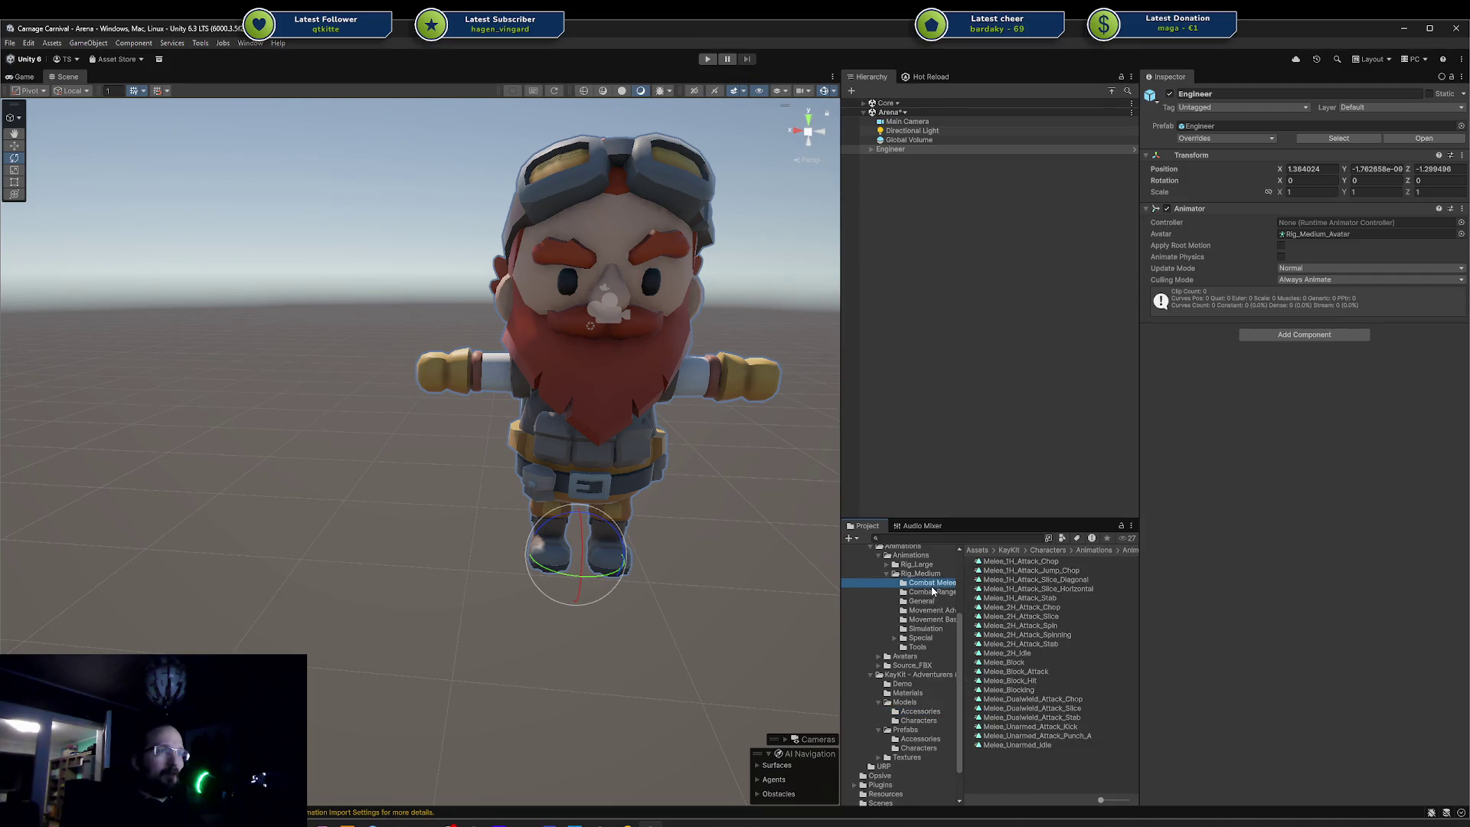
click(1005, 562)
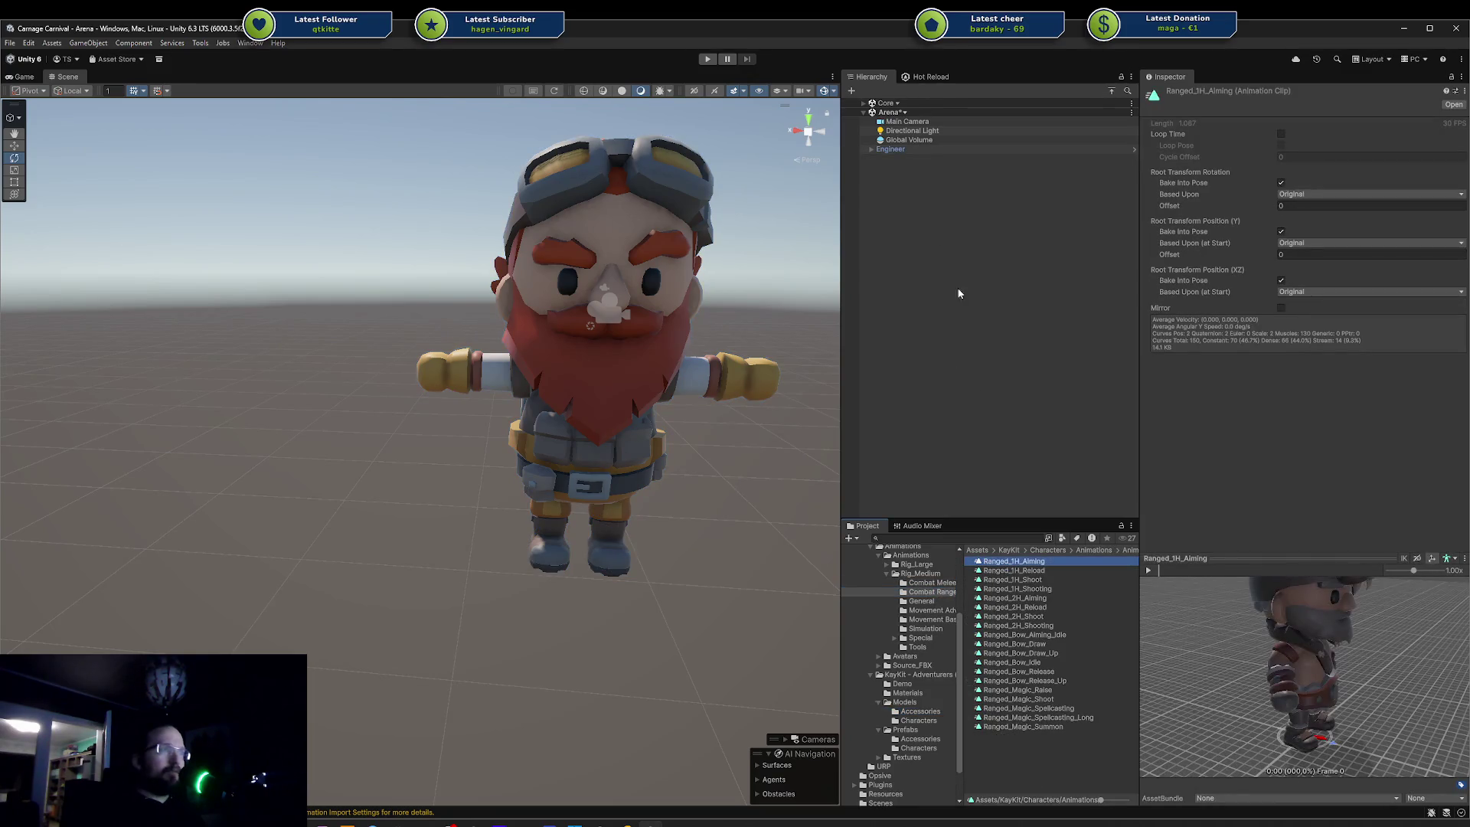
mouse_move(1225, 643)
mouse_down()
mouse_move(1355, 640)
mouse_move(1298, 651)
mouse_move(1199, 633)
mouse_move(1178, 669)
mouse_move(1396, 696)
mouse_move(1381, 747)
mouse_up()
click(1147, 571)
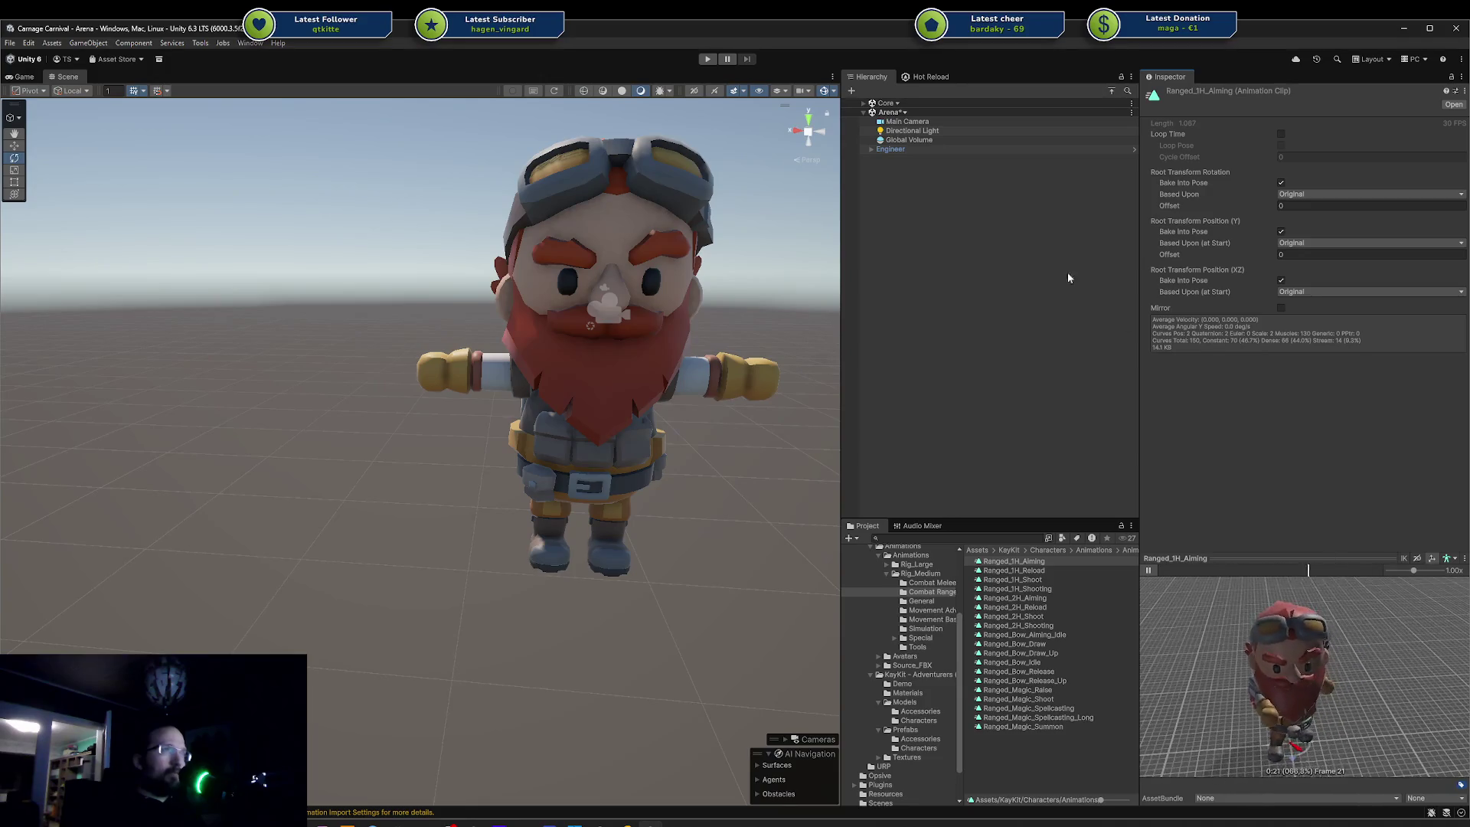
- Expand the Engineer's Rig_Medium hierarchy through root, hips, spine and chest to upperarm.l
click(870, 149)
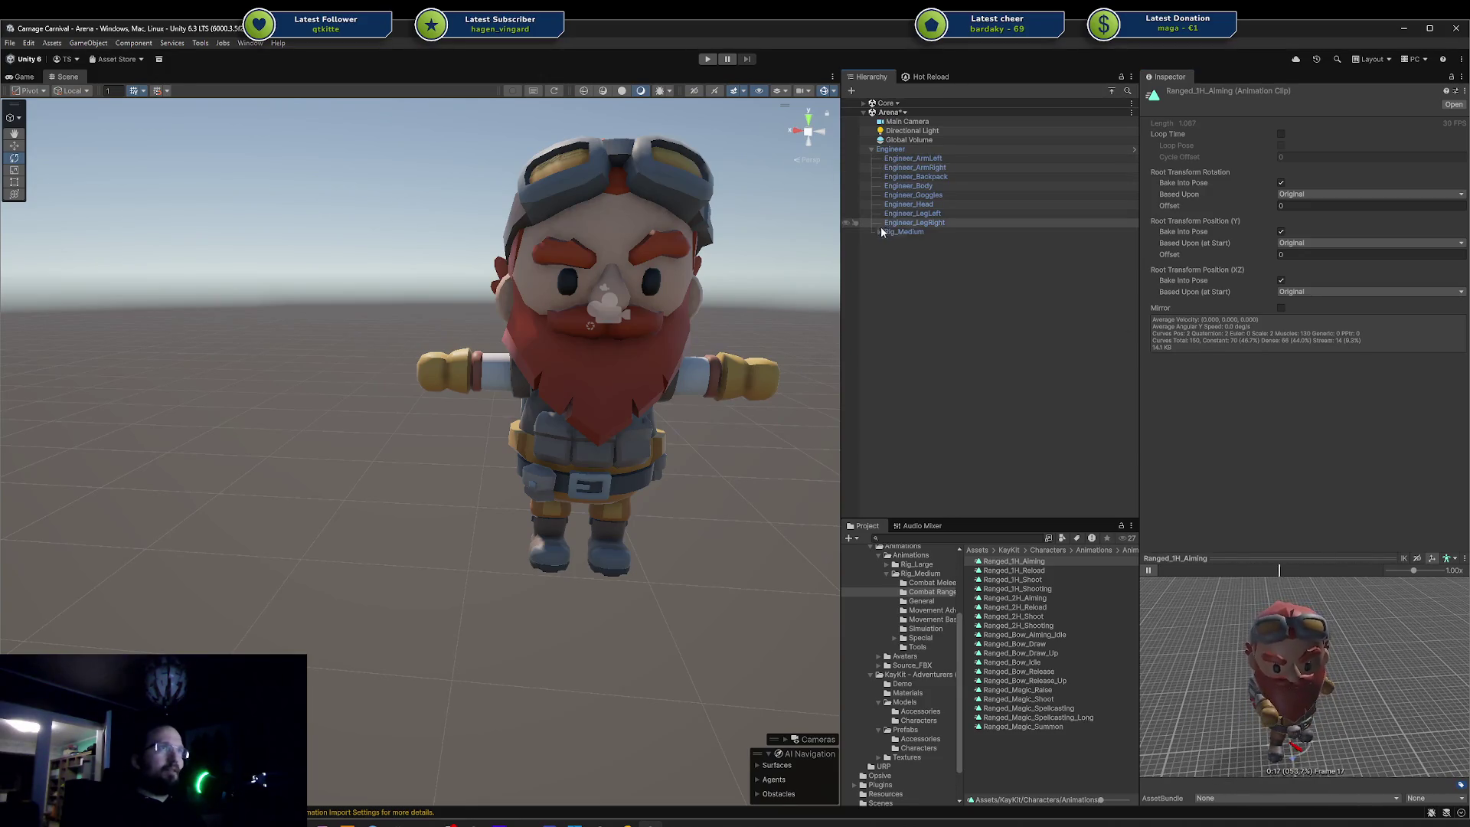
click(879, 232)
double_click(888, 241)
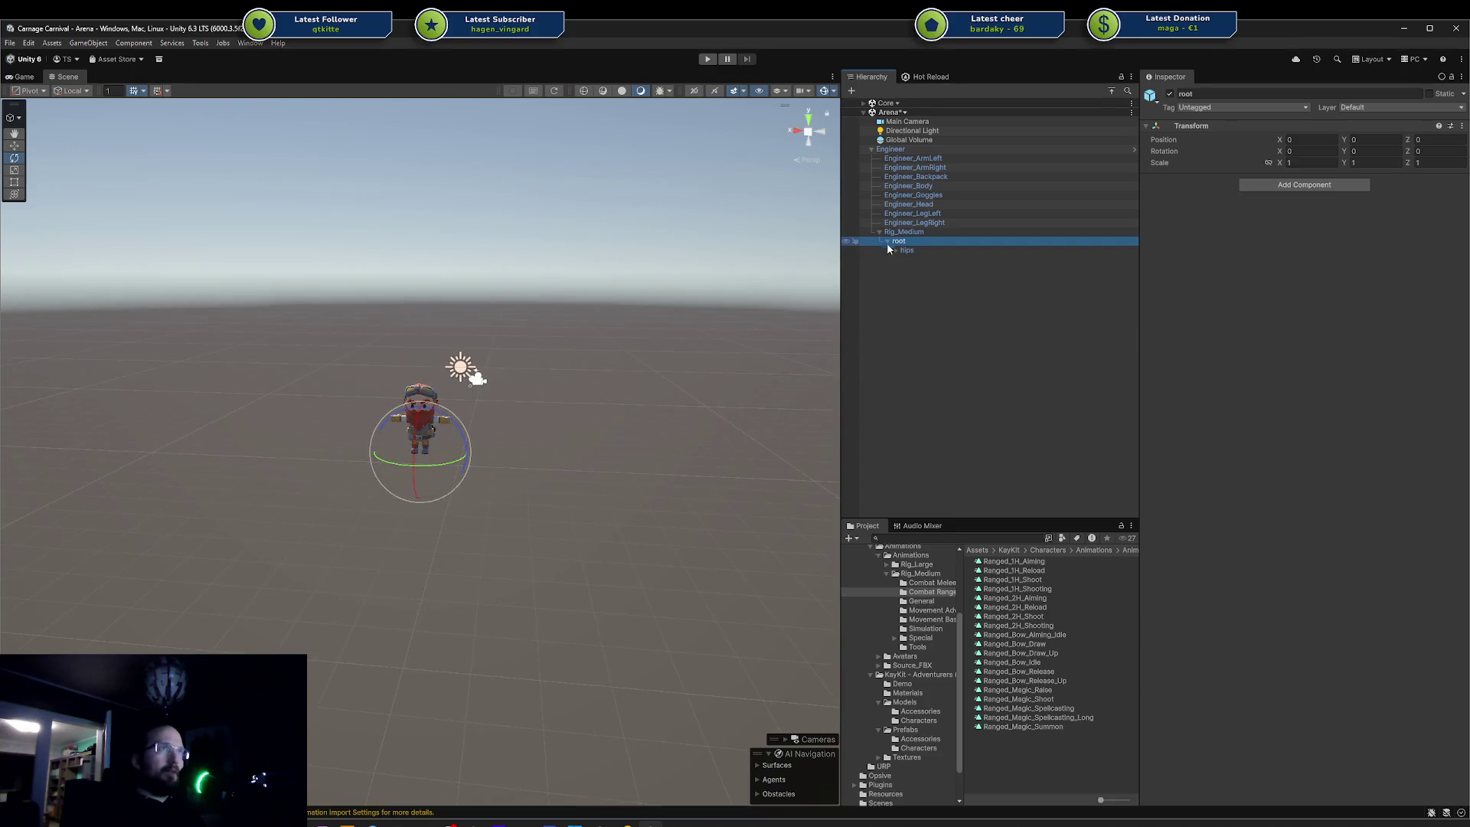
click(890, 249)
click(894, 251)
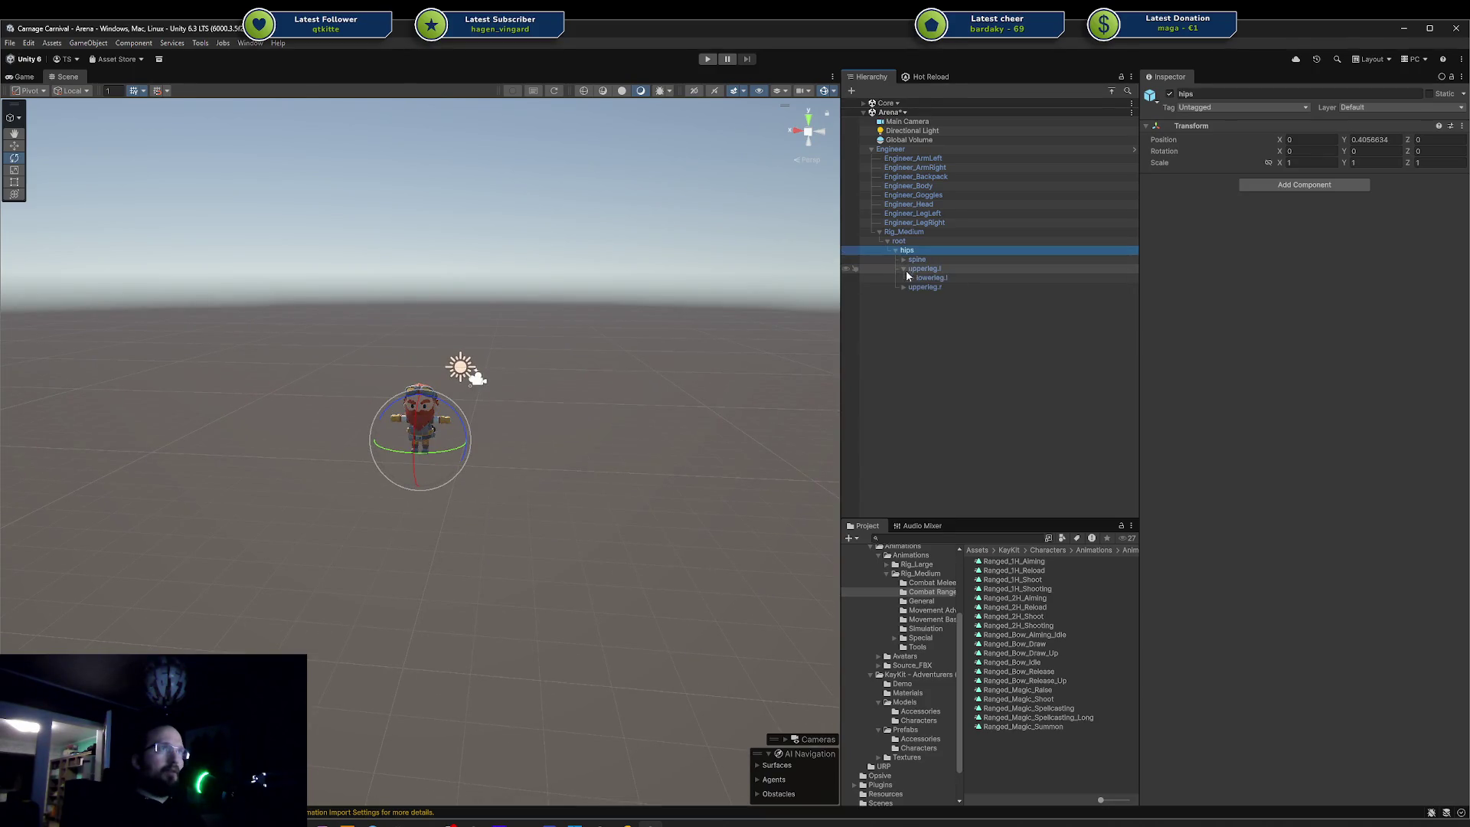
click(903, 268)
click(903, 259)
click(911, 268)
click(919, 287)
- Bend the left forearm downward and rotate the left upper arm straight out
click(936, 296)
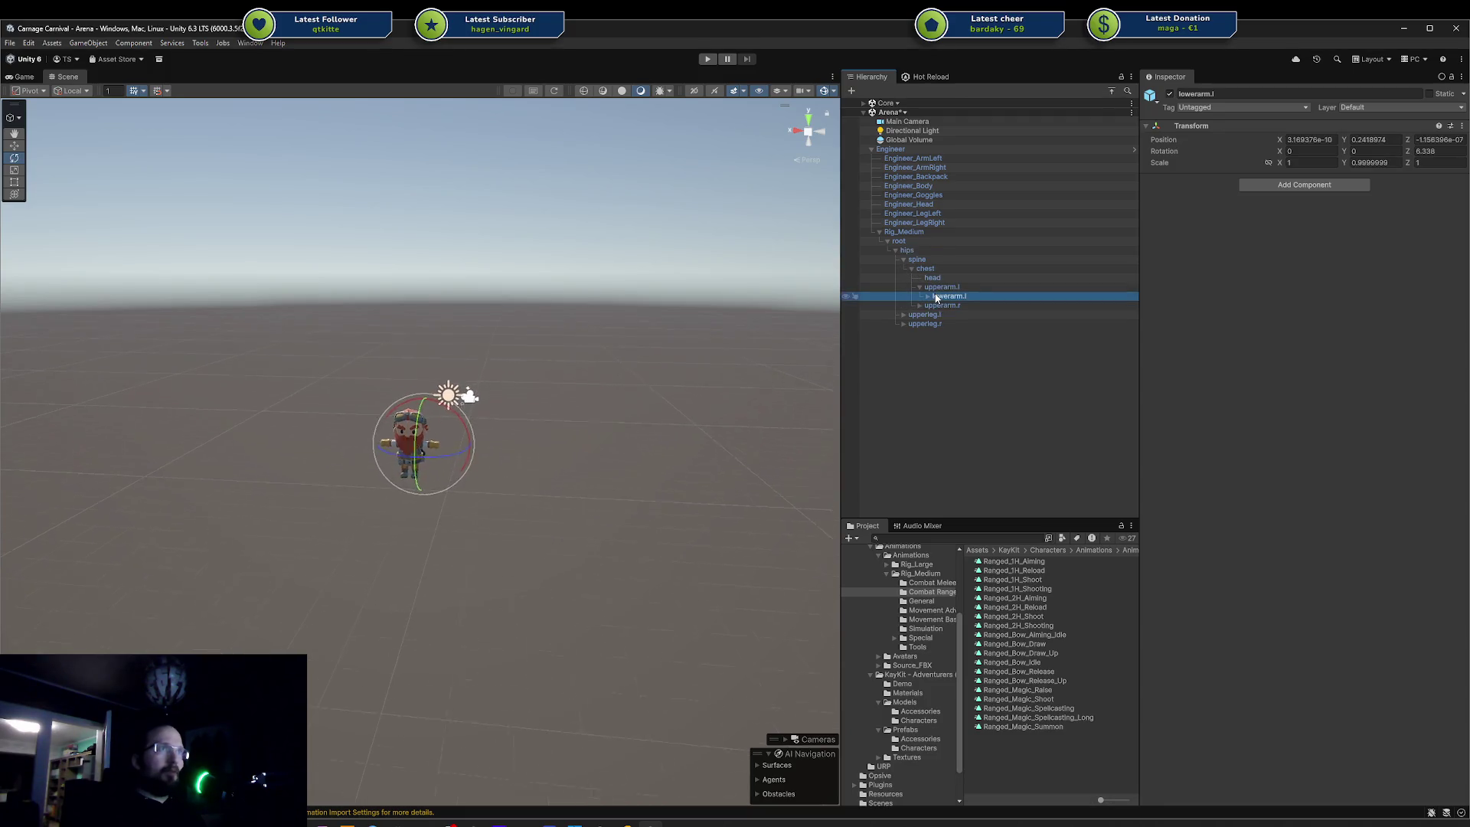
key(f)
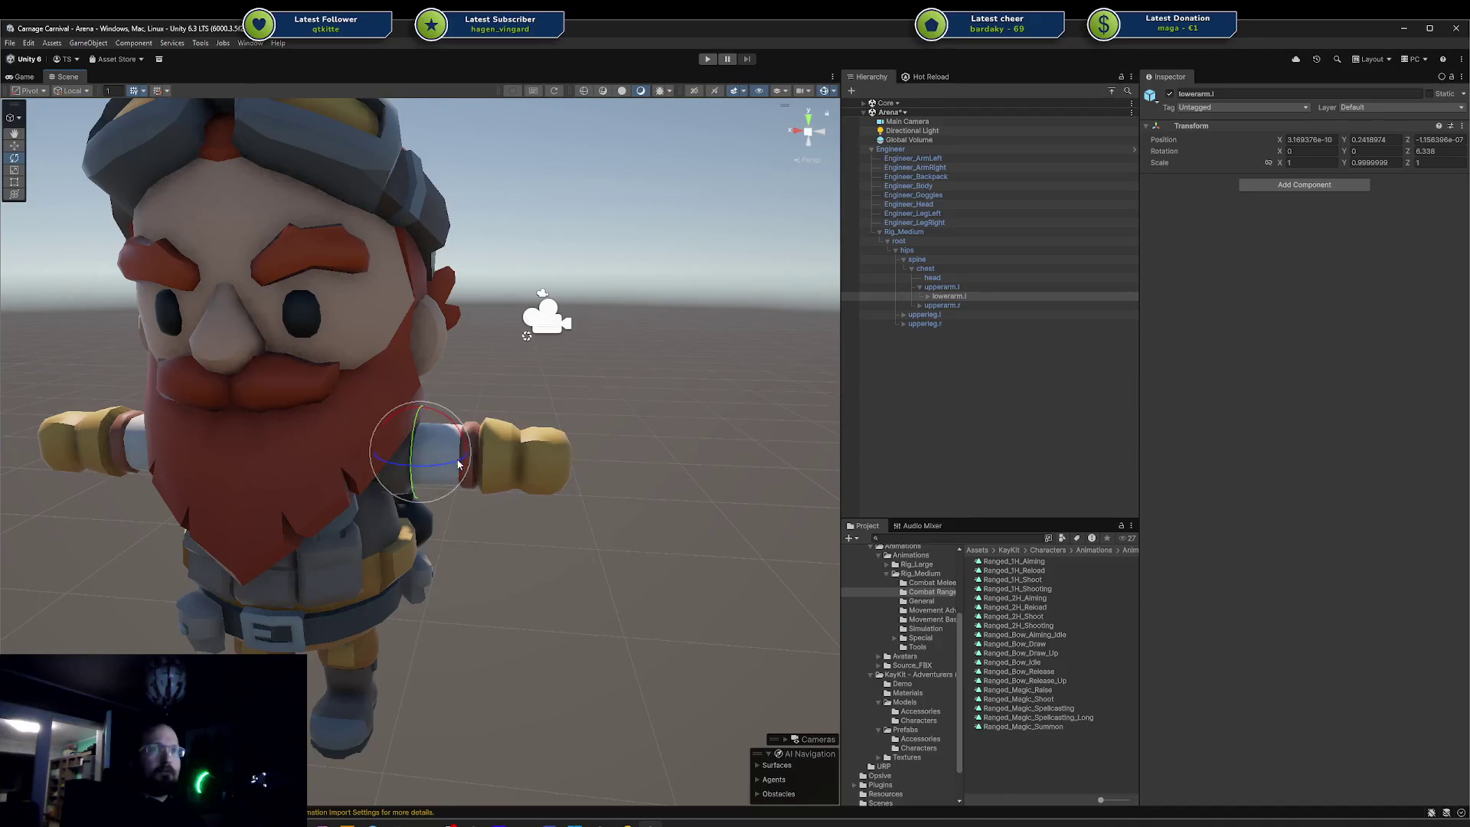
mouse_move(460, 463)
mouse_down()
mouse_move(417, 490)
mouse_move(459, 513)
mouse_up()
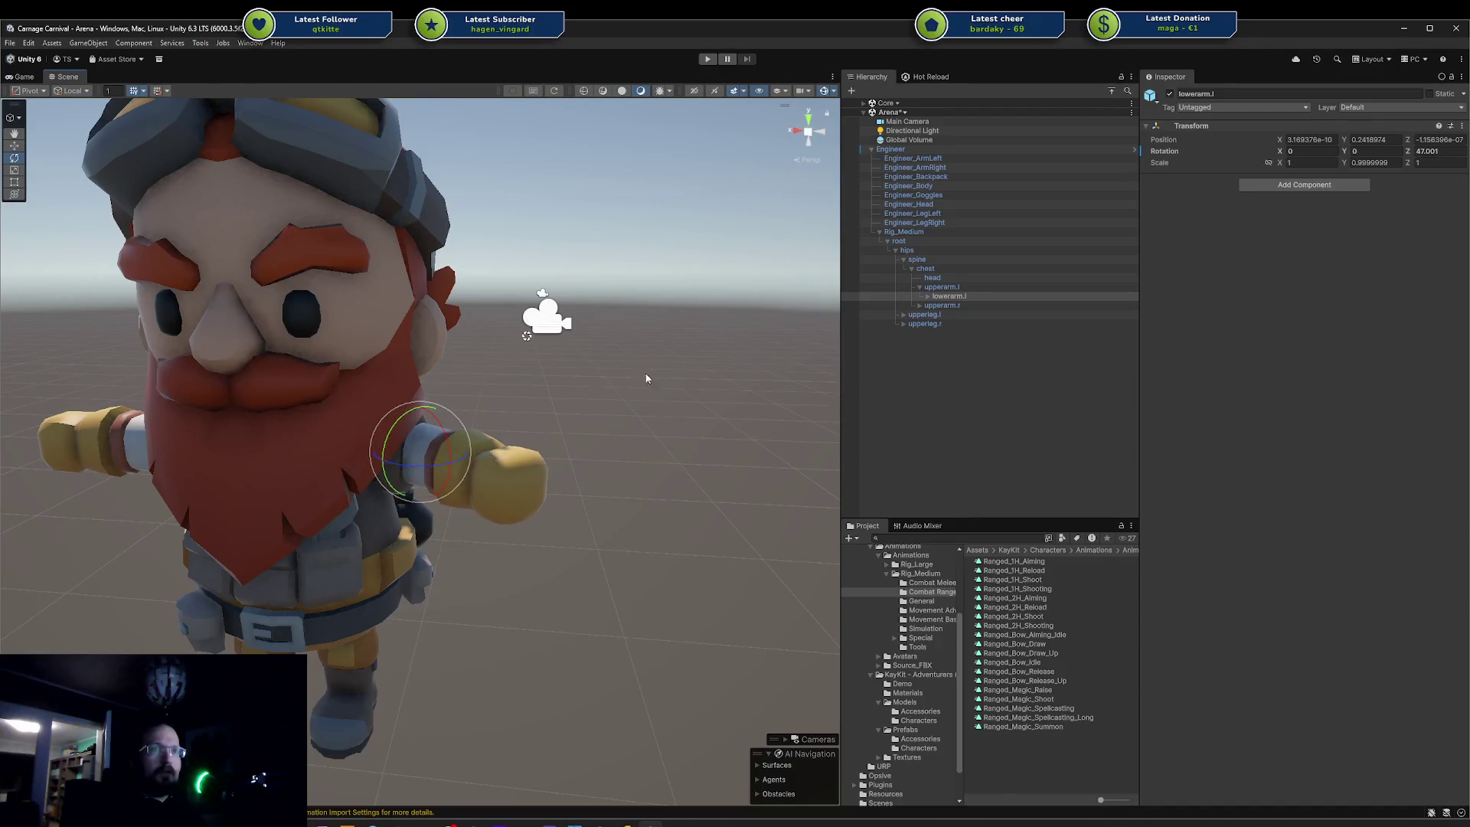
click(926, 286)
drag(368, 468, 460, 436)
- Twist the left wrist bone to Z -24.656 and view the pose side-on
click(953, 296)
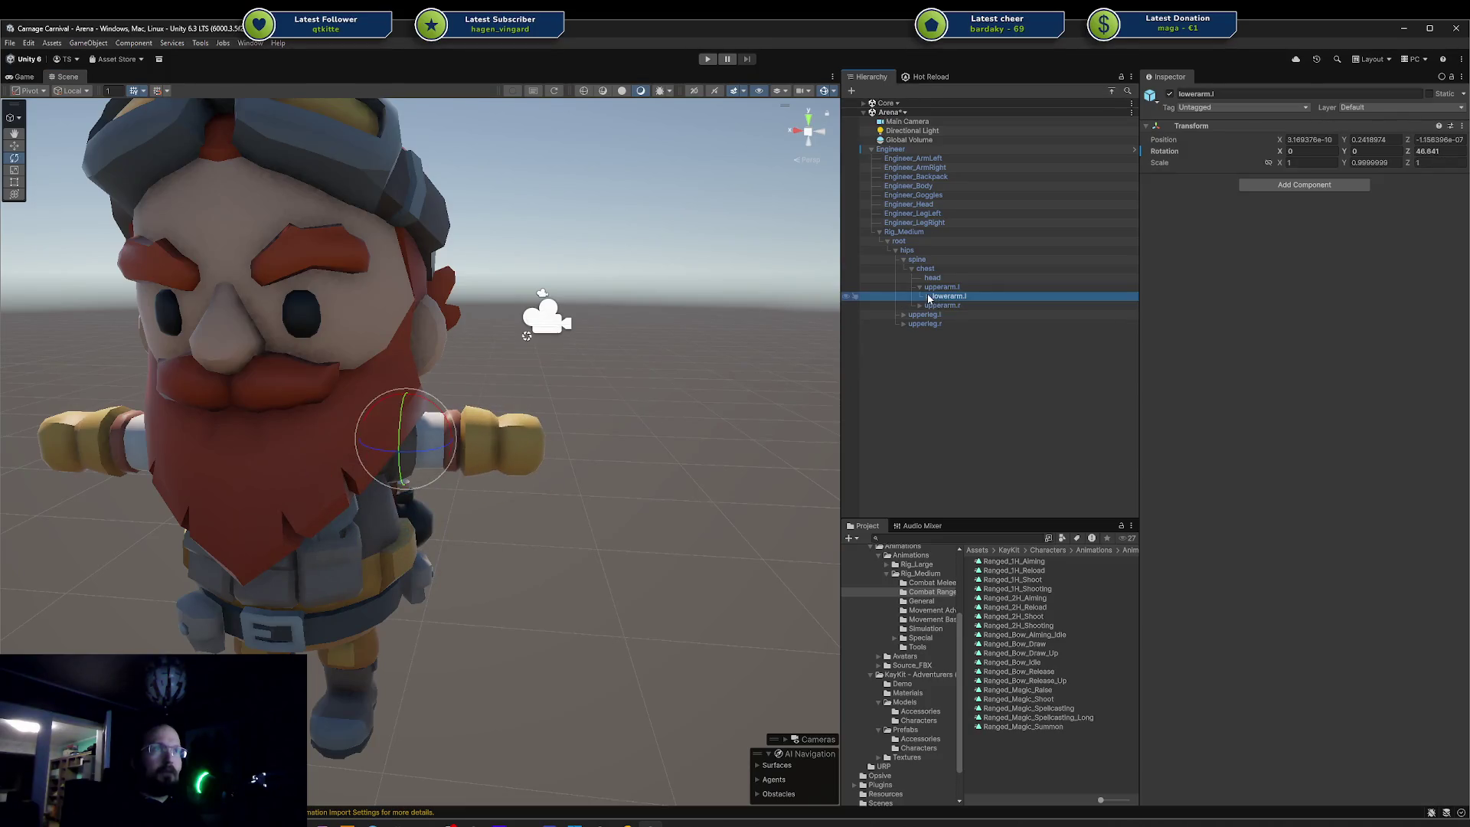
click(928, 296)
click(950, 305)
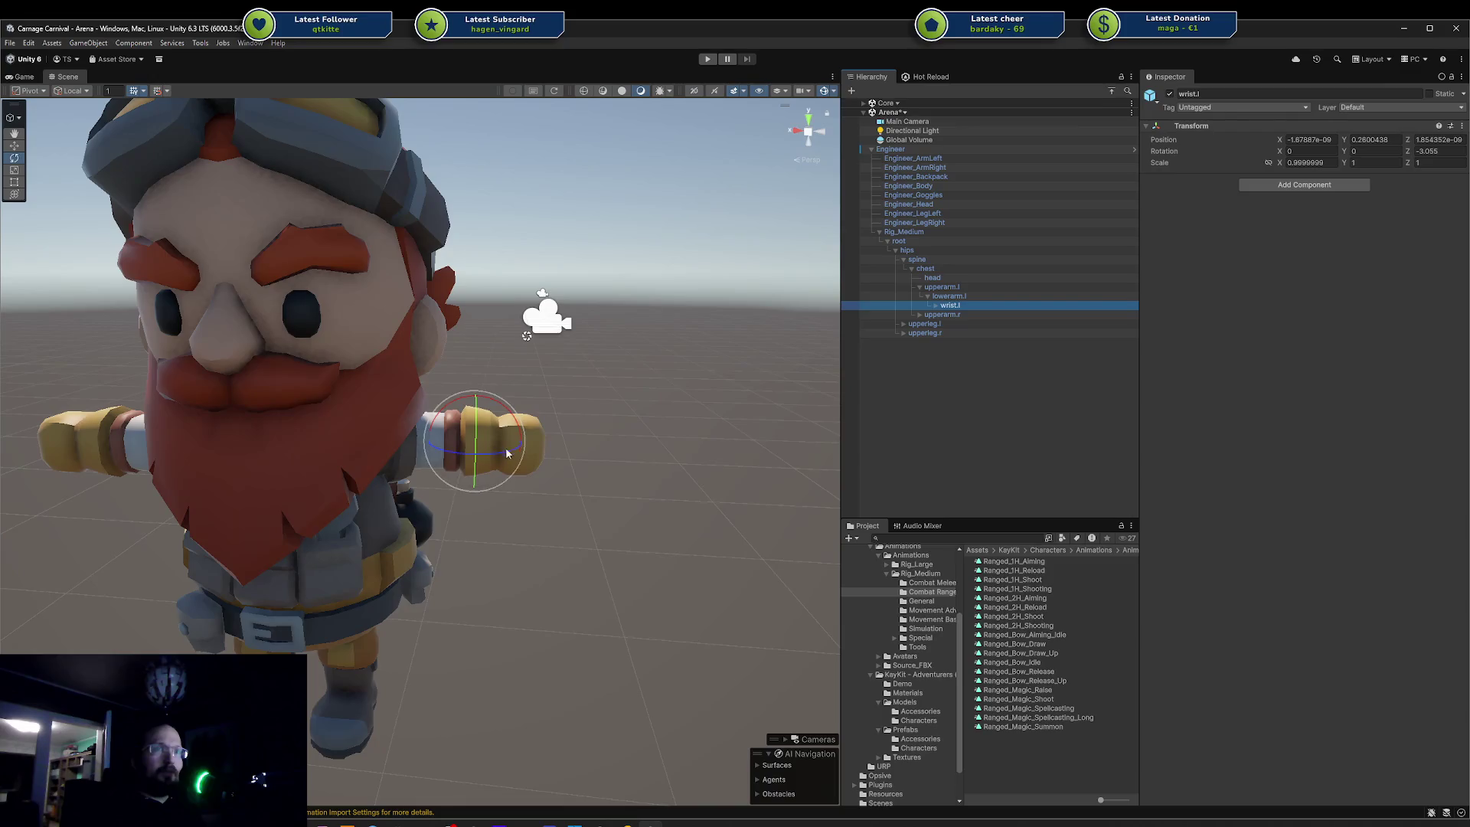
mouse_move(506, 452)
mouse_down()
mouse_move(558, 450)
mouse_move(485, 482)
mouse_move(531, 487)
mouse_up()
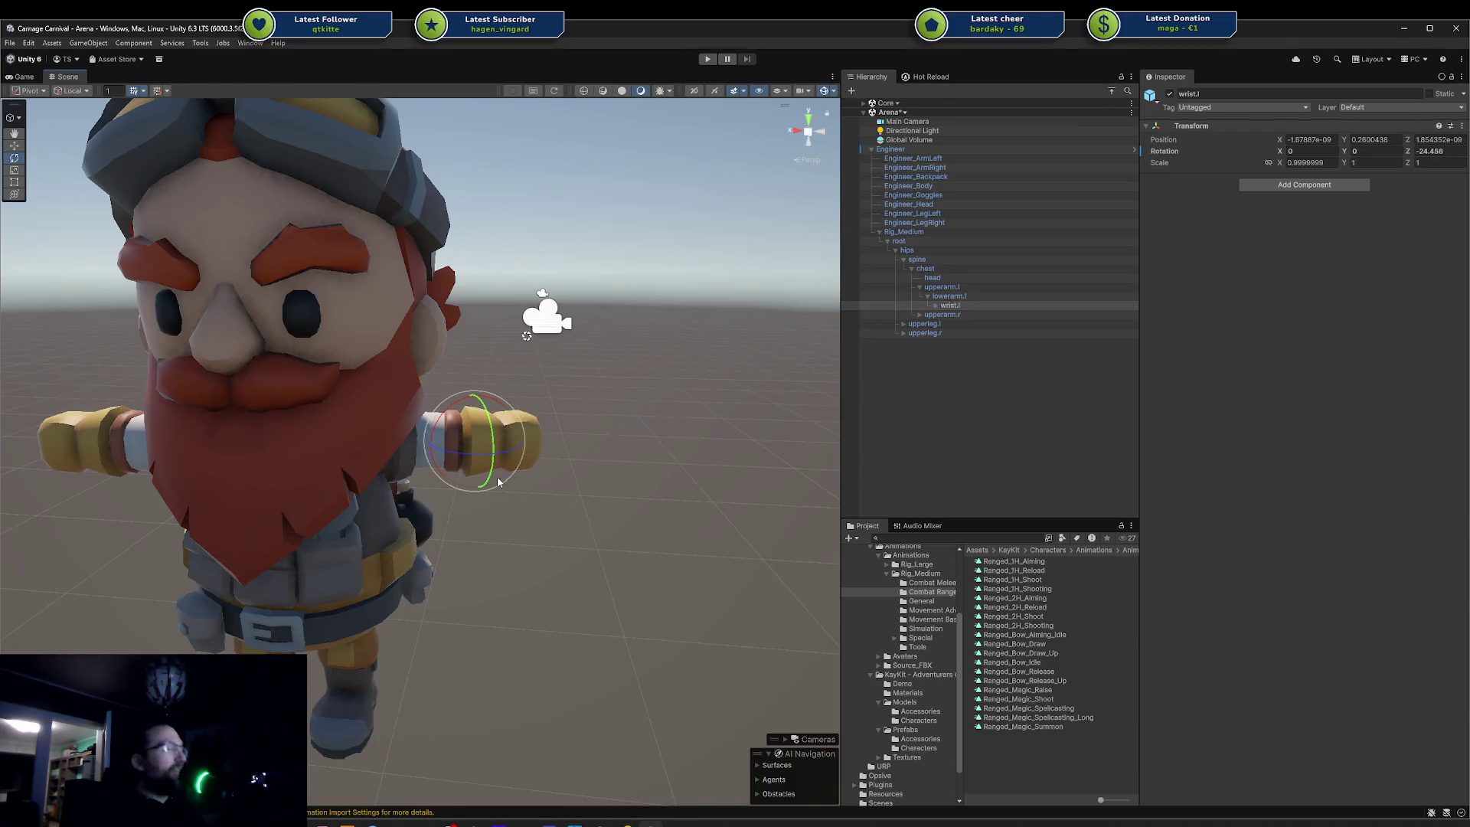
drag(555, 389, 882, 490)
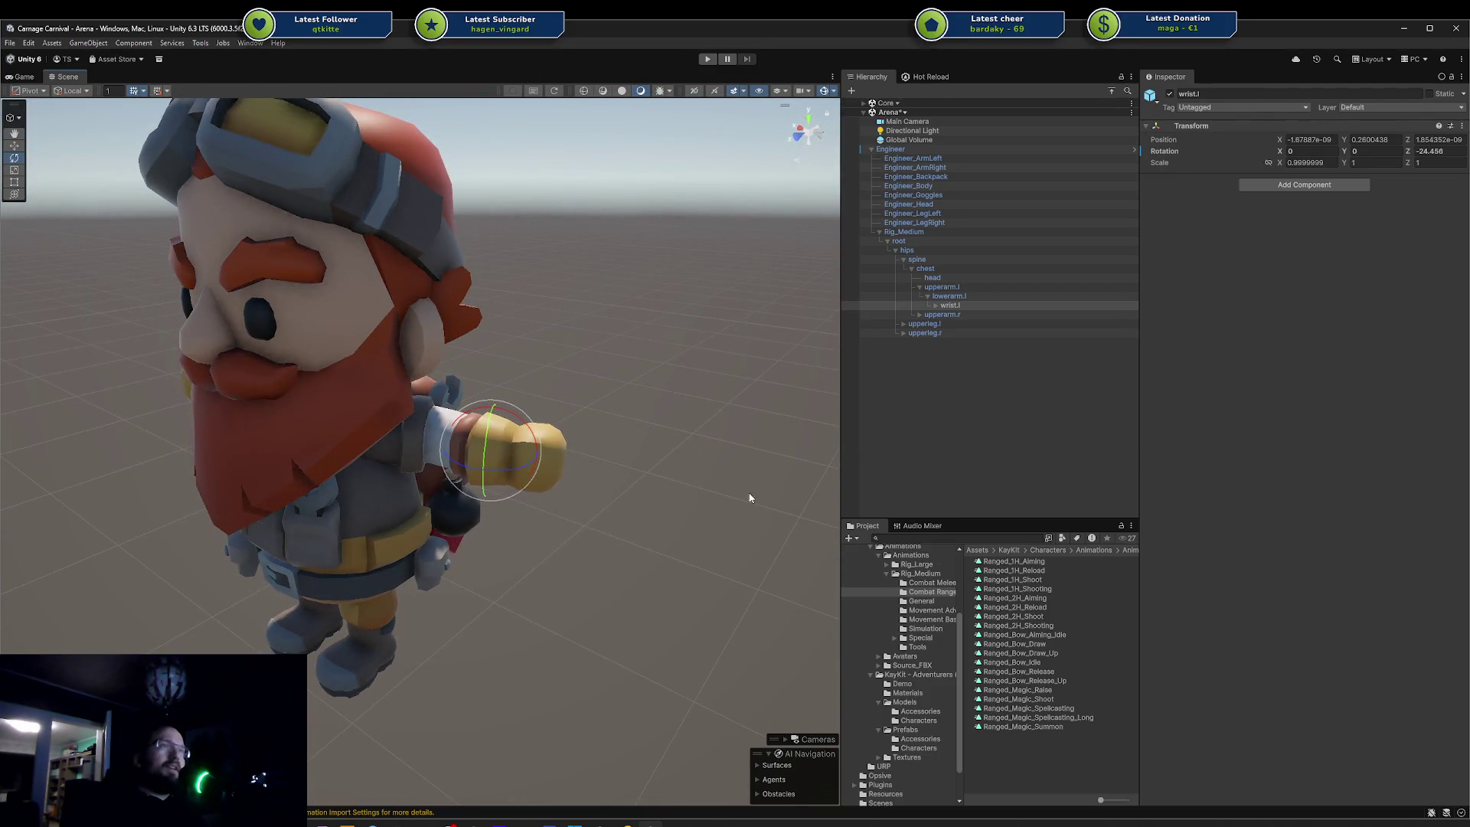
key(Up)
key(Up)
key(Up)
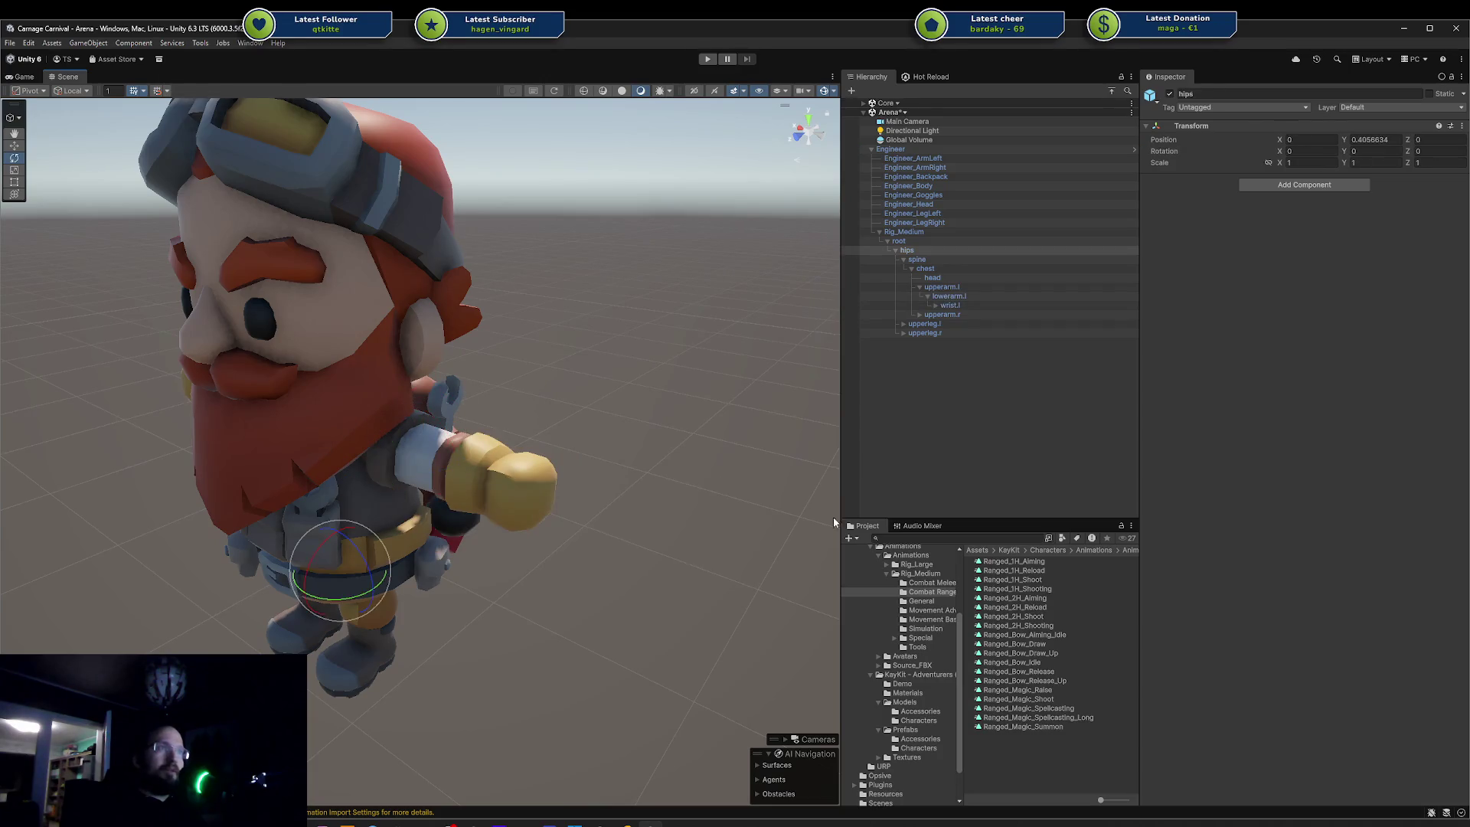
- Inspect the Ranged_1H_Shoot clip and play Walking_A in the preview
click(1055, 581)
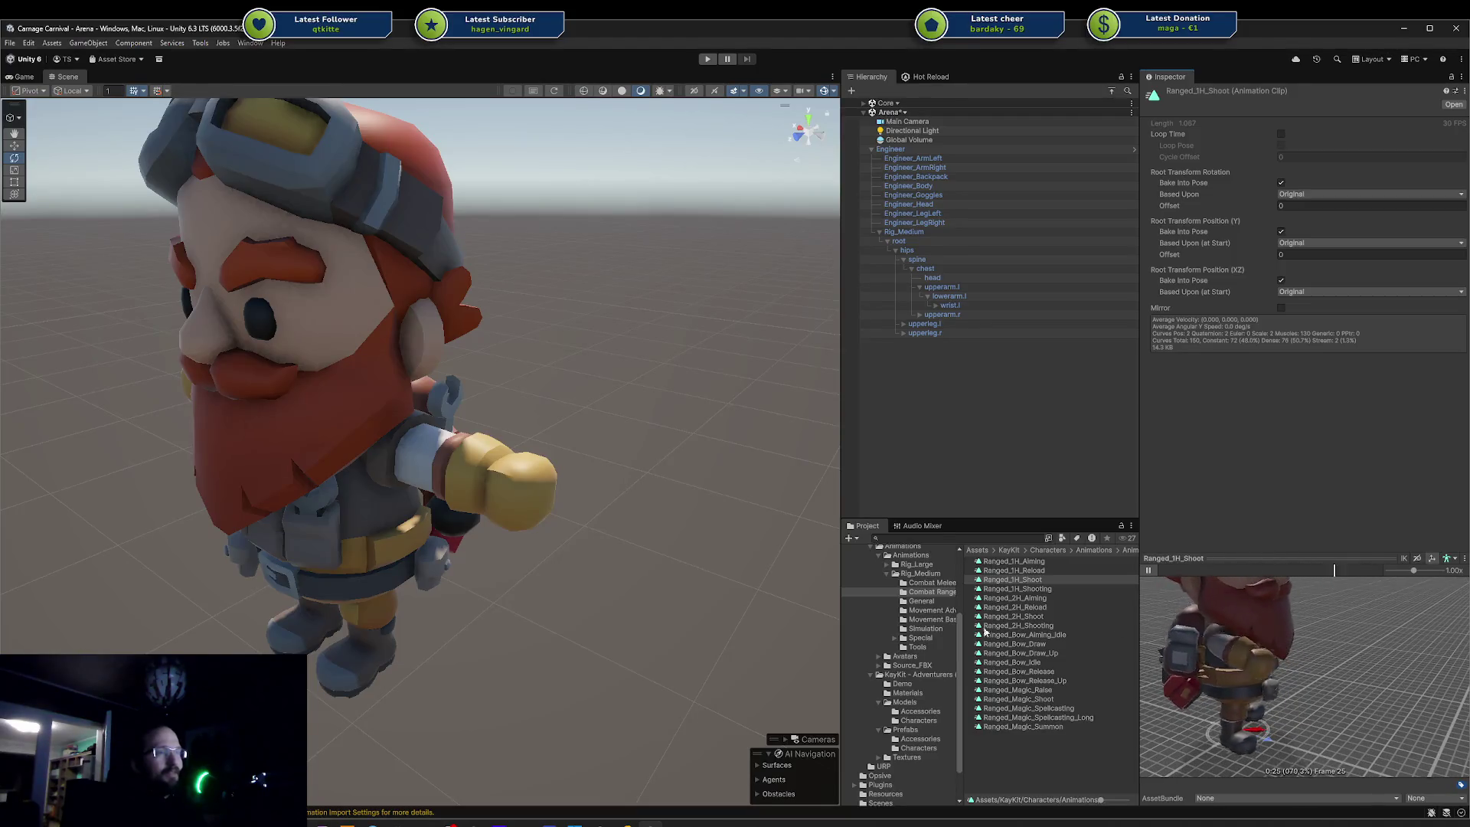
click(931, 619)
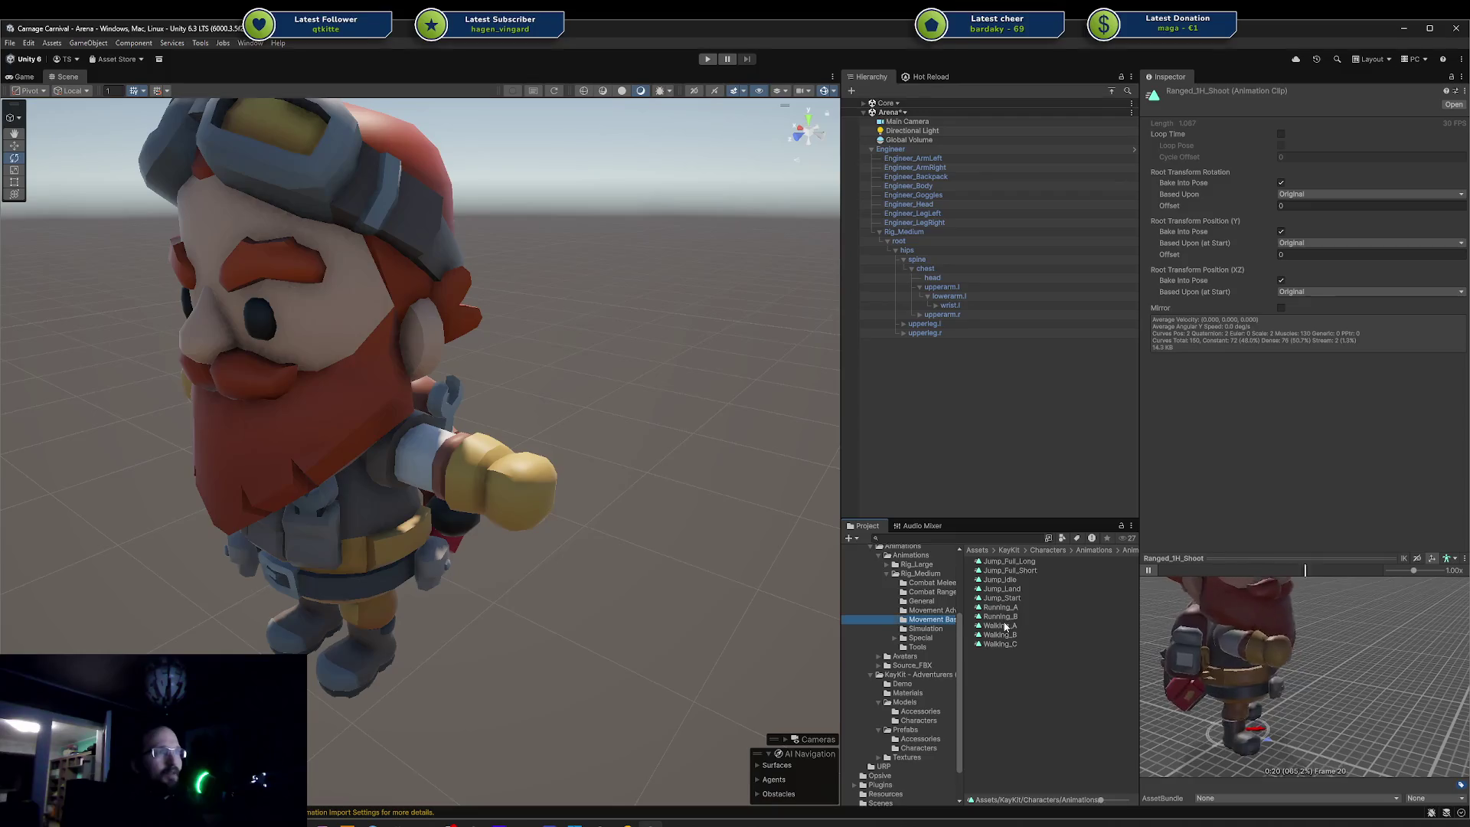
click(1005, 626)
click(1148, 571)
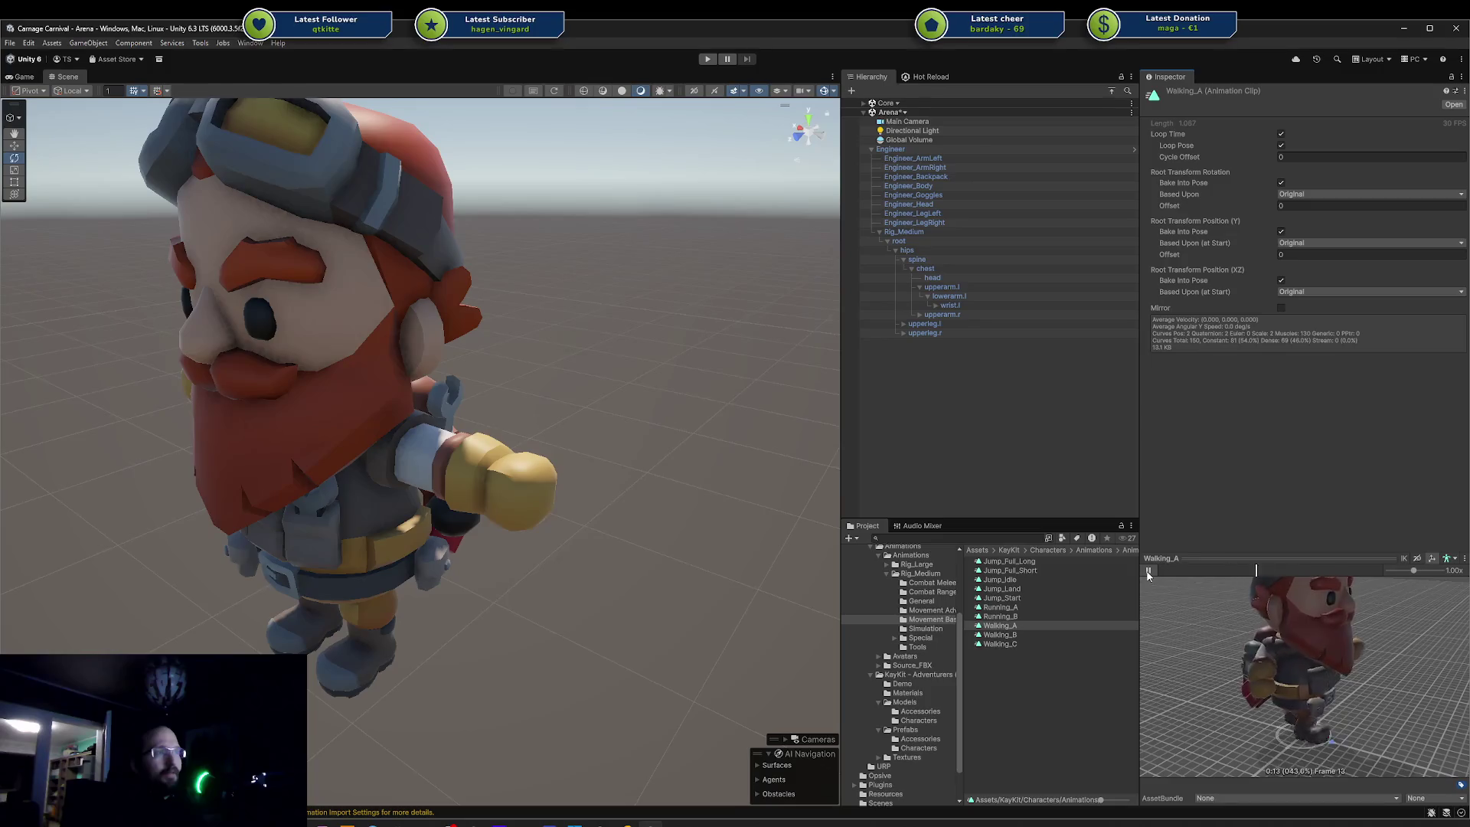
- Browse Source_FBX's Avatars folder, inspecting Character_Material, Mannequin_Large and mannequin_texture
click(925, 628)
click(881, 666)
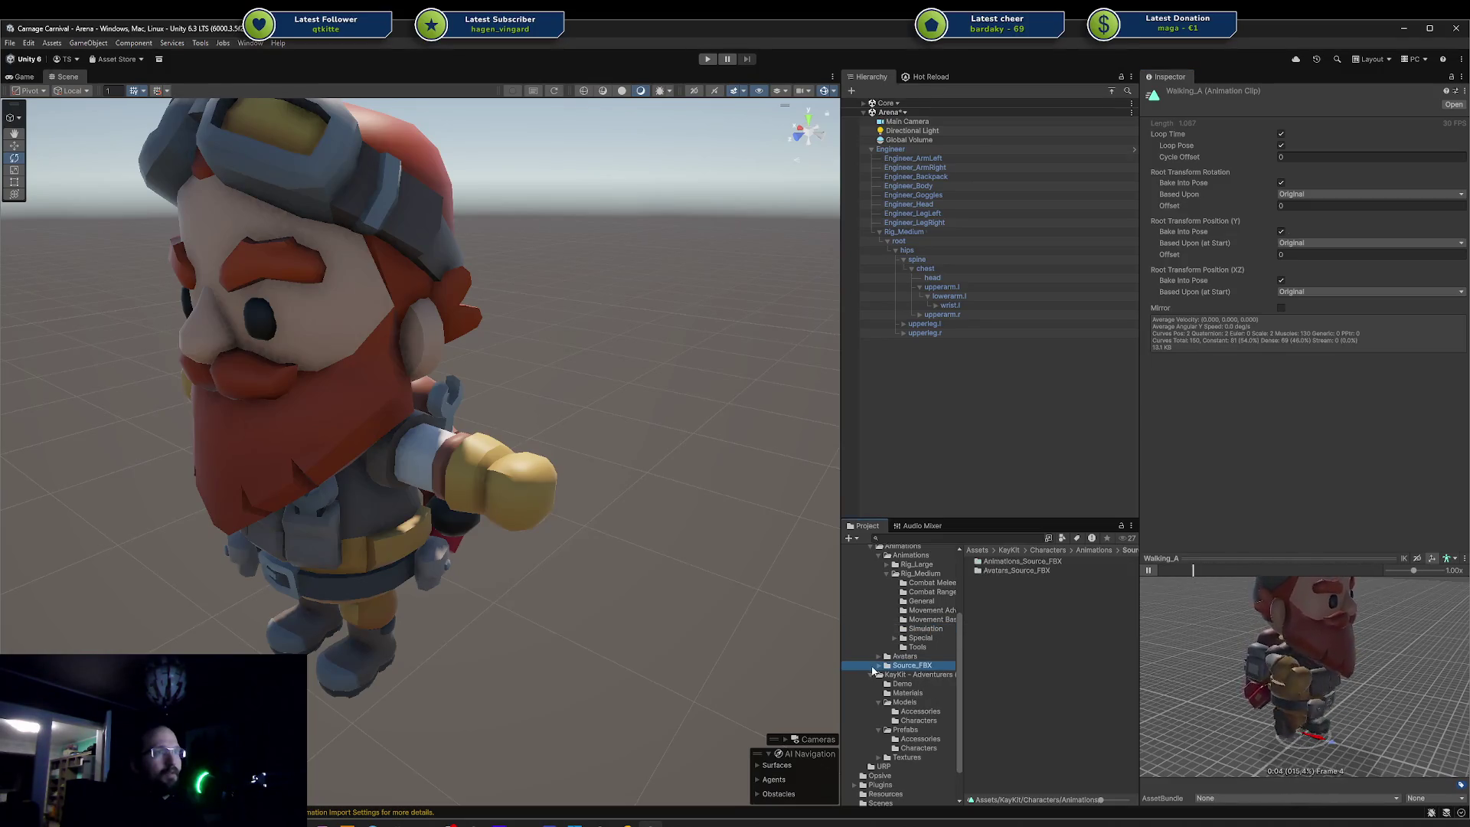
click(879, 665)
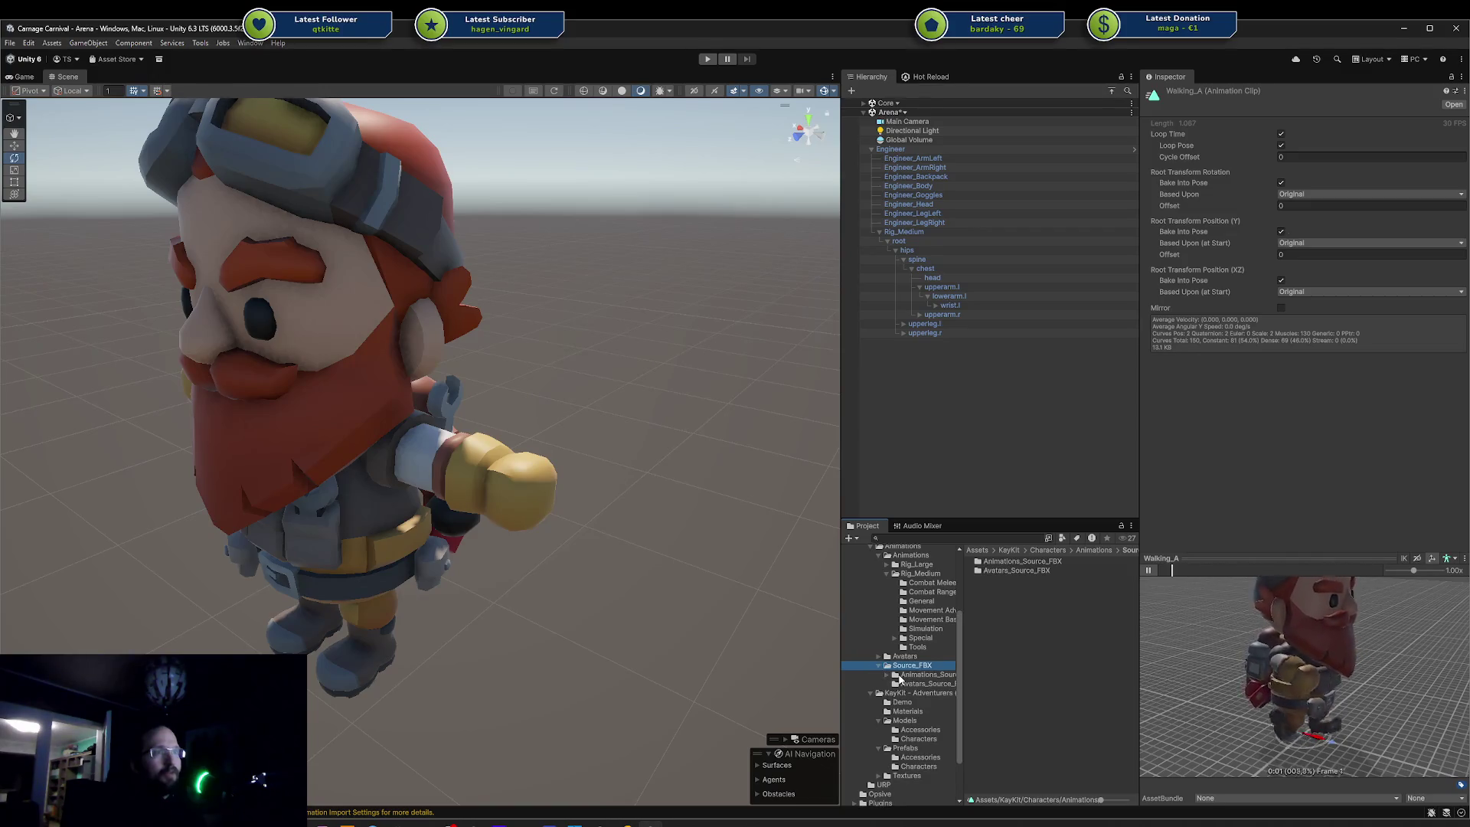
click(894, 675)
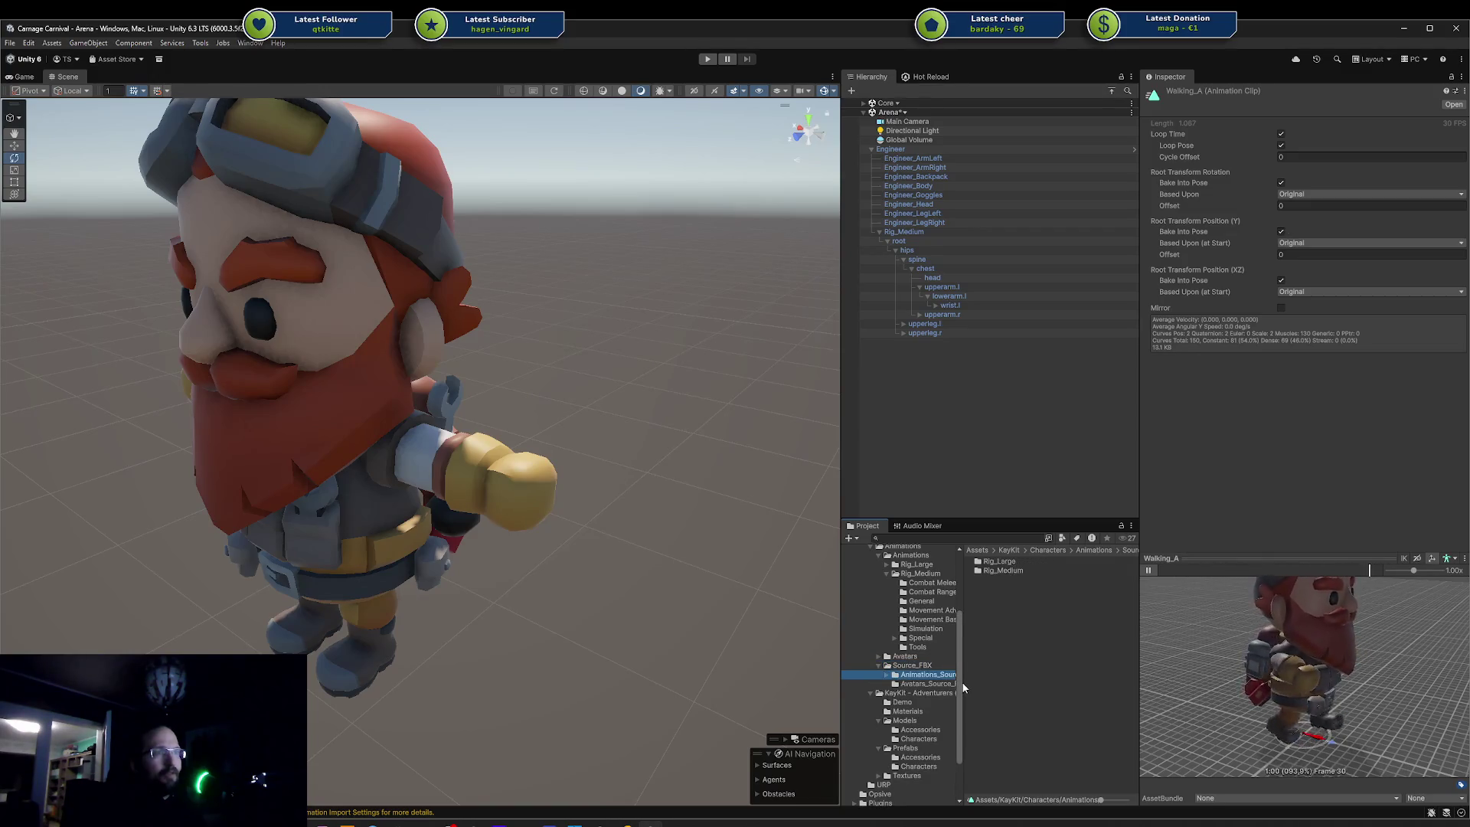
drag(964, 682, 1015, 682)
click(916, 684)
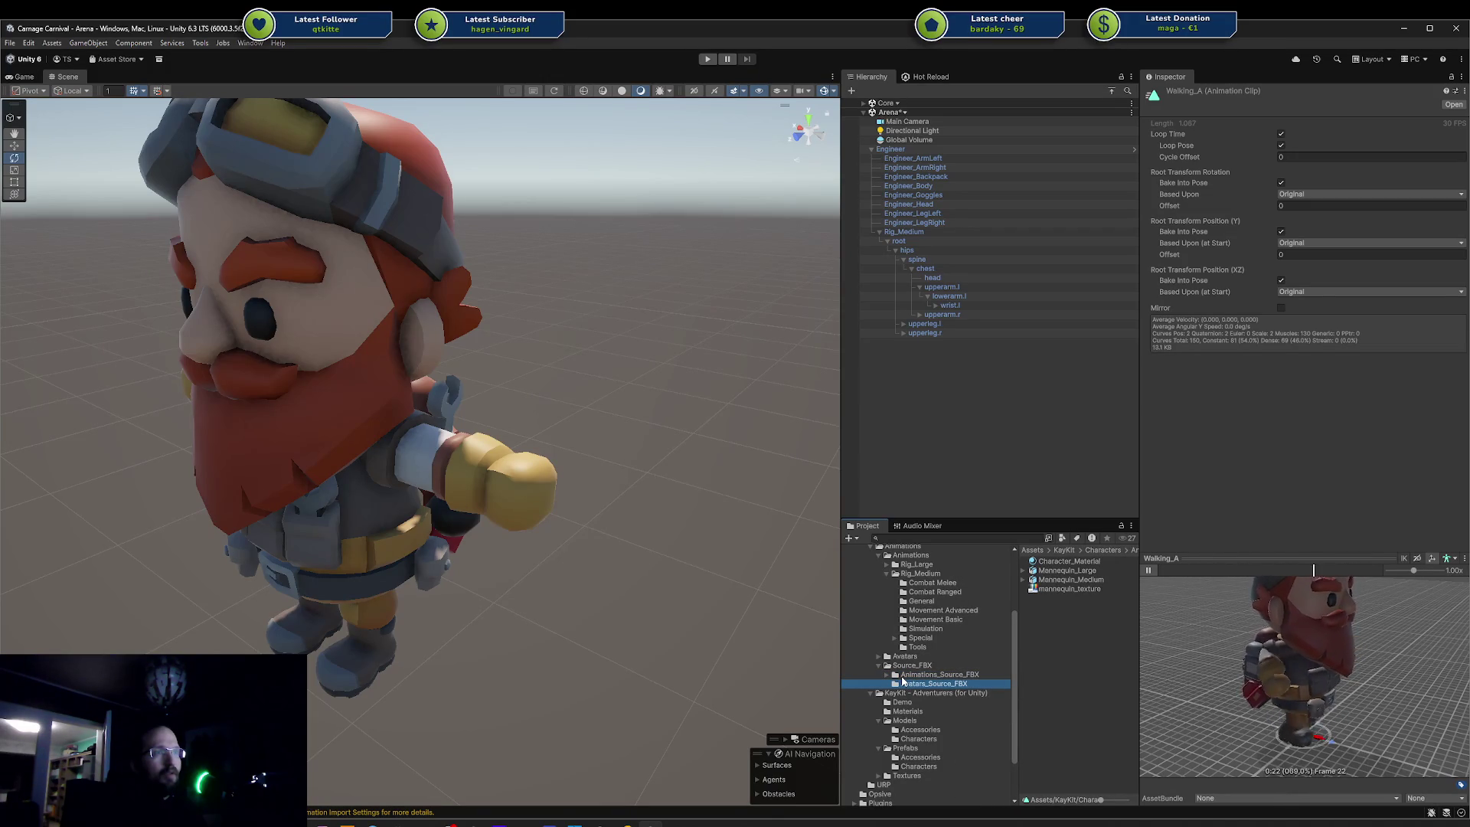
click(1056, 563)
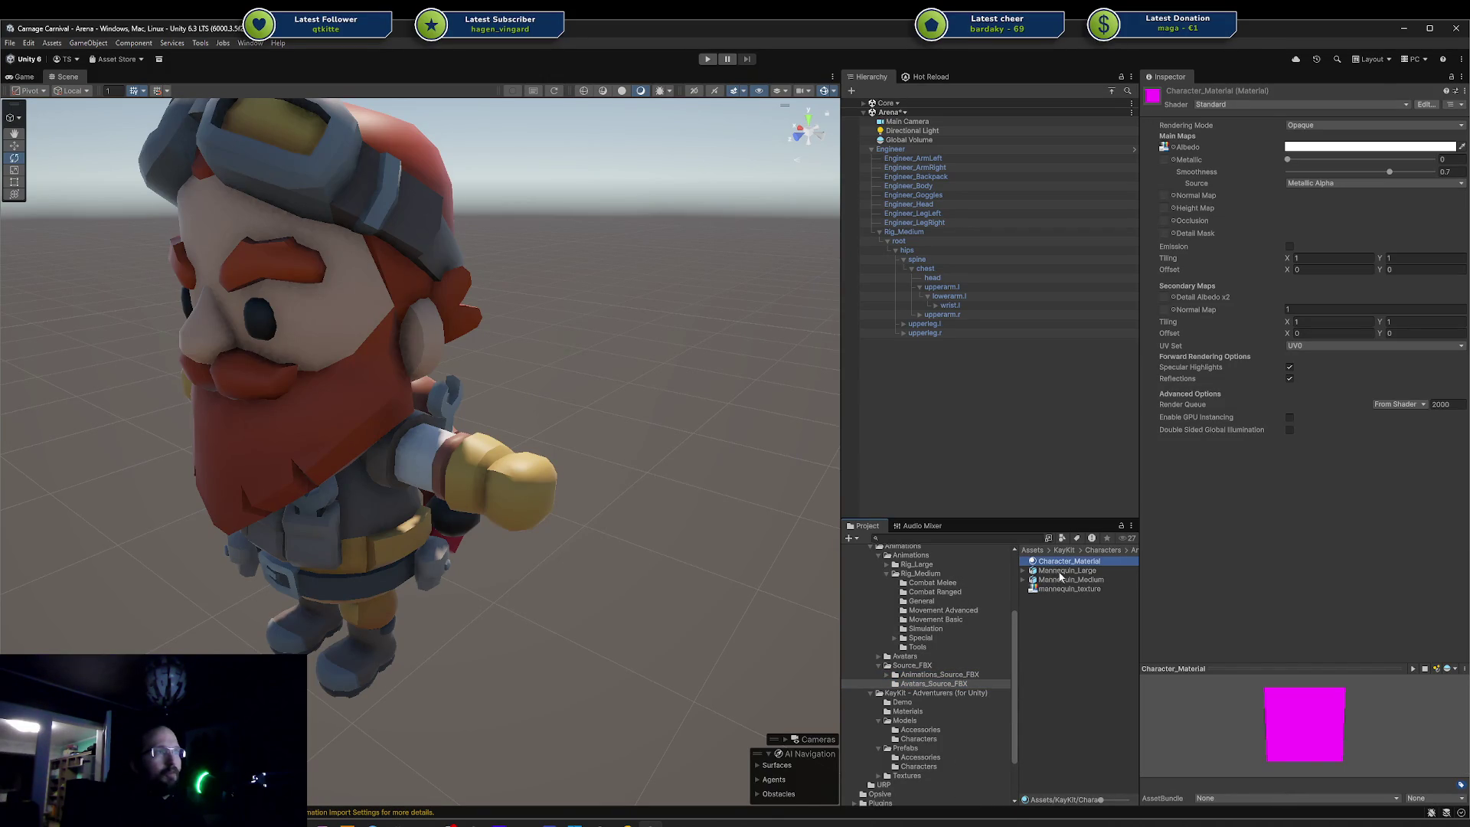
click(1060, 572)
click(1068, 589)
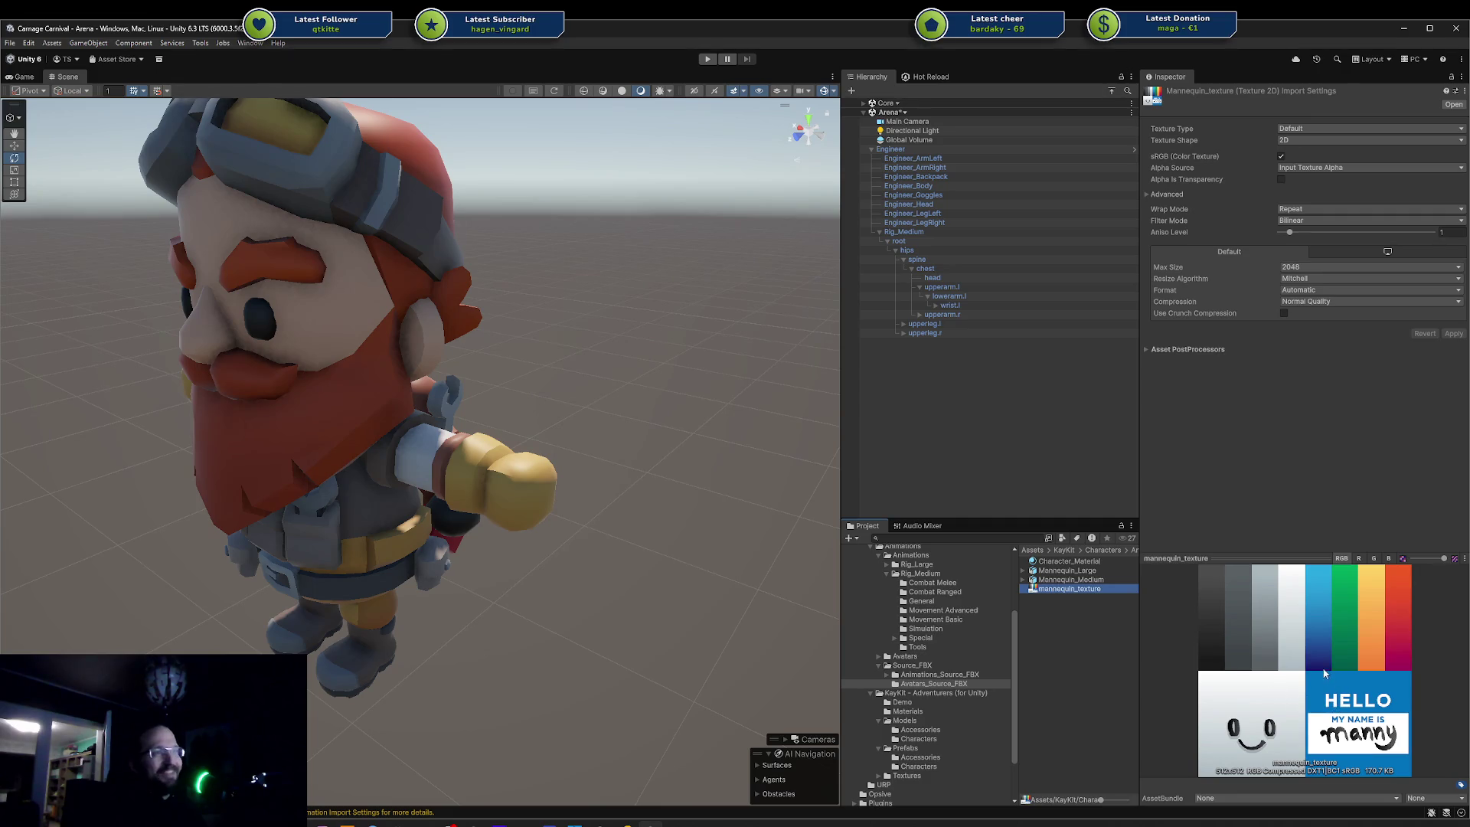
- Open the Rig_Medium animation sources and inspect Rig_Medium_General and Rig_Medium_MovementAdvanced
click(888, 675)
click(928, 693)
click(1076, 579)
click(1080, 589)
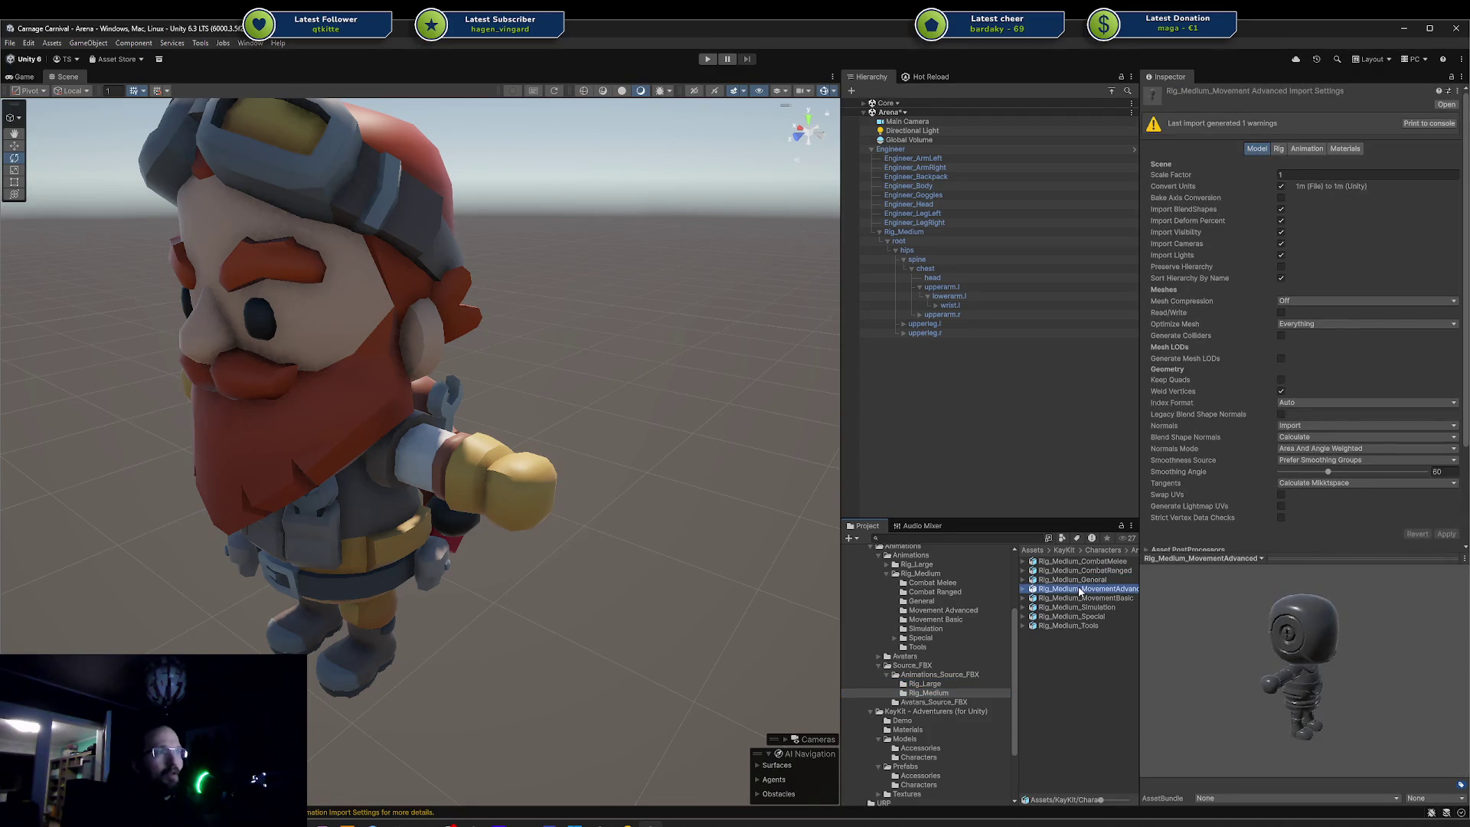
drag(1319, 660, 1201, 634)
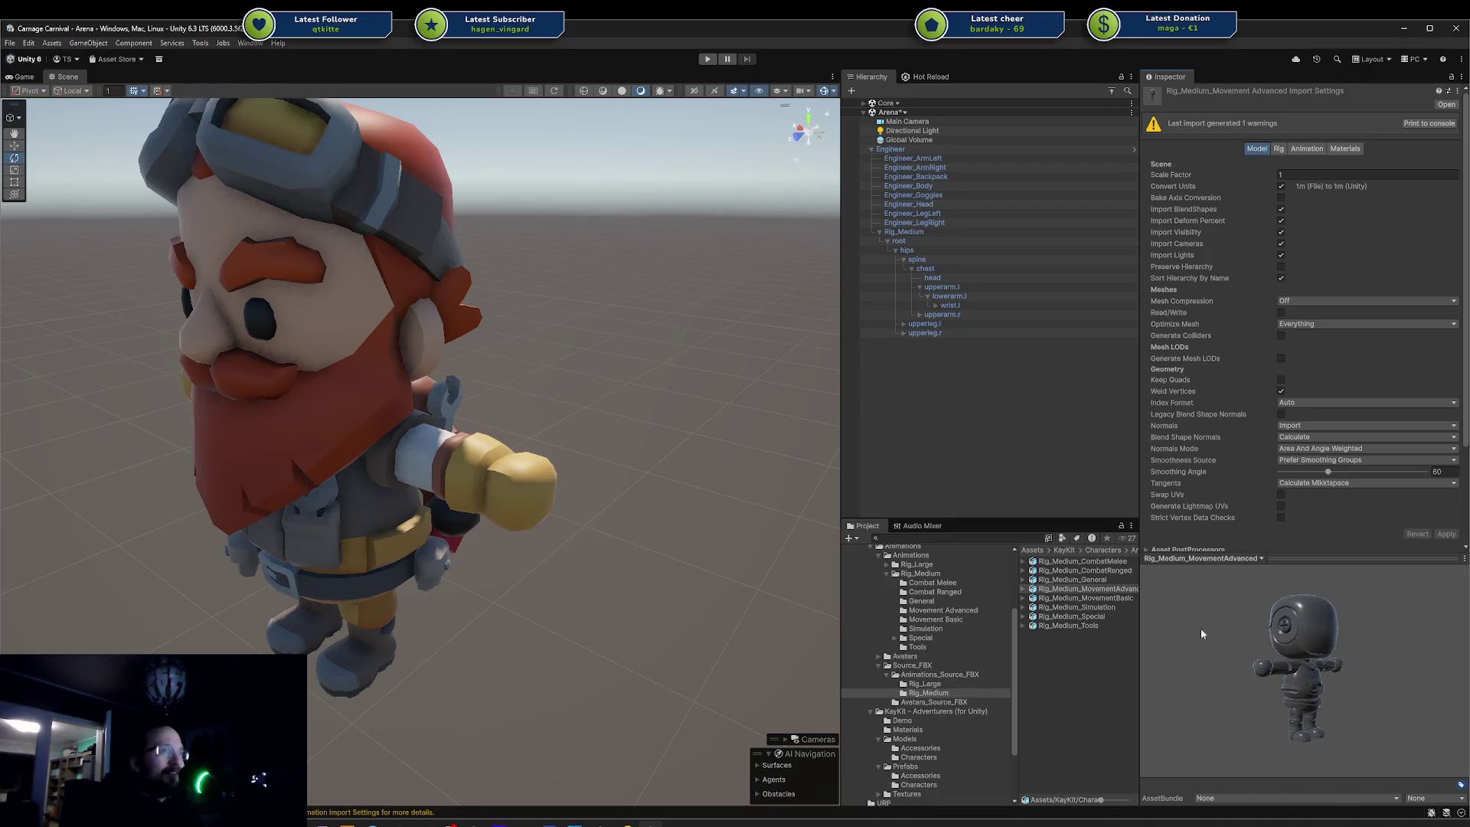
click(1086, 625)
click(1025, 626)
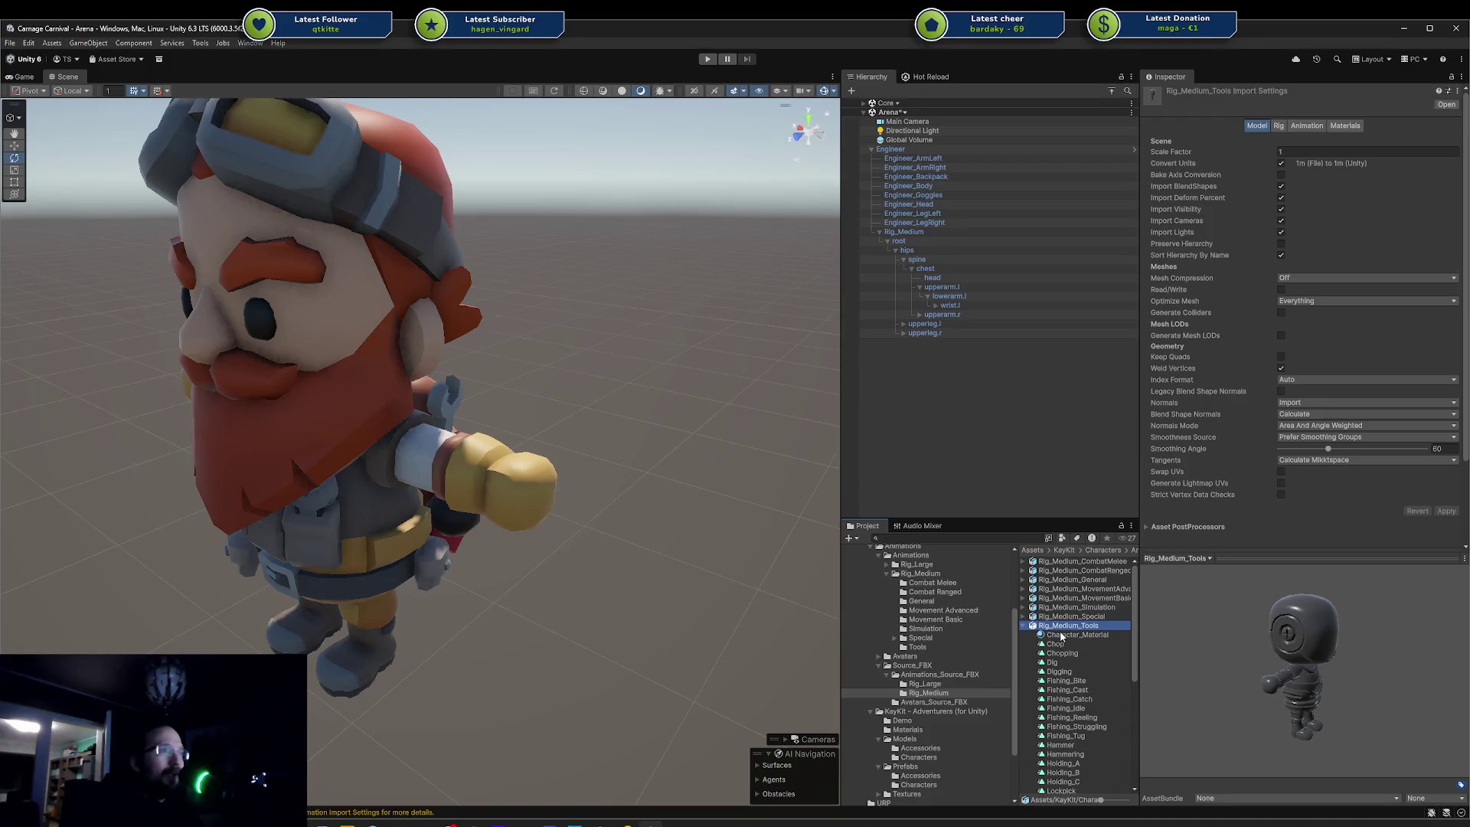
click(1066, 645)
click(1067, 690)
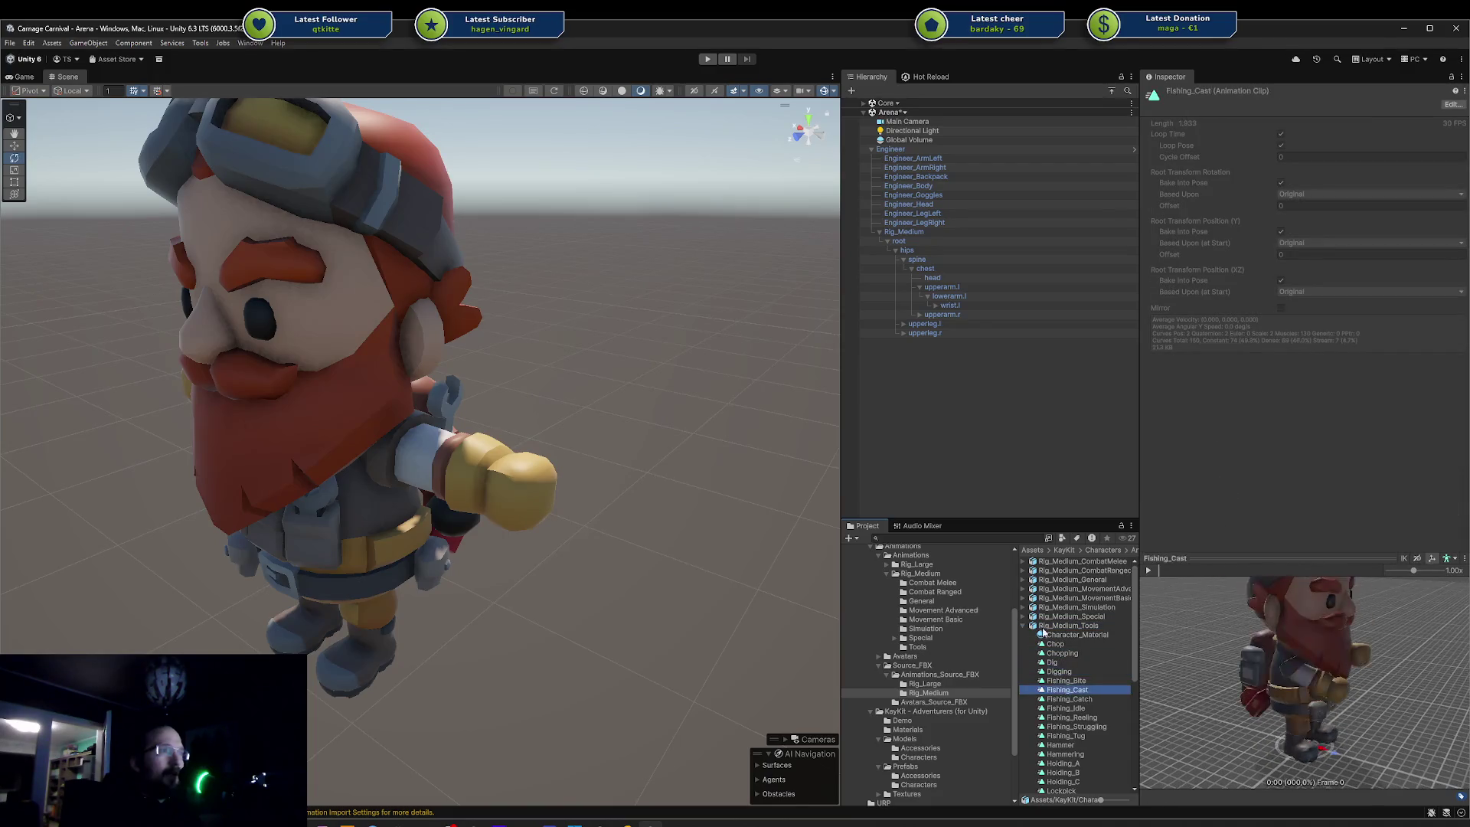
click(1023, 626)
click(1108, 626)
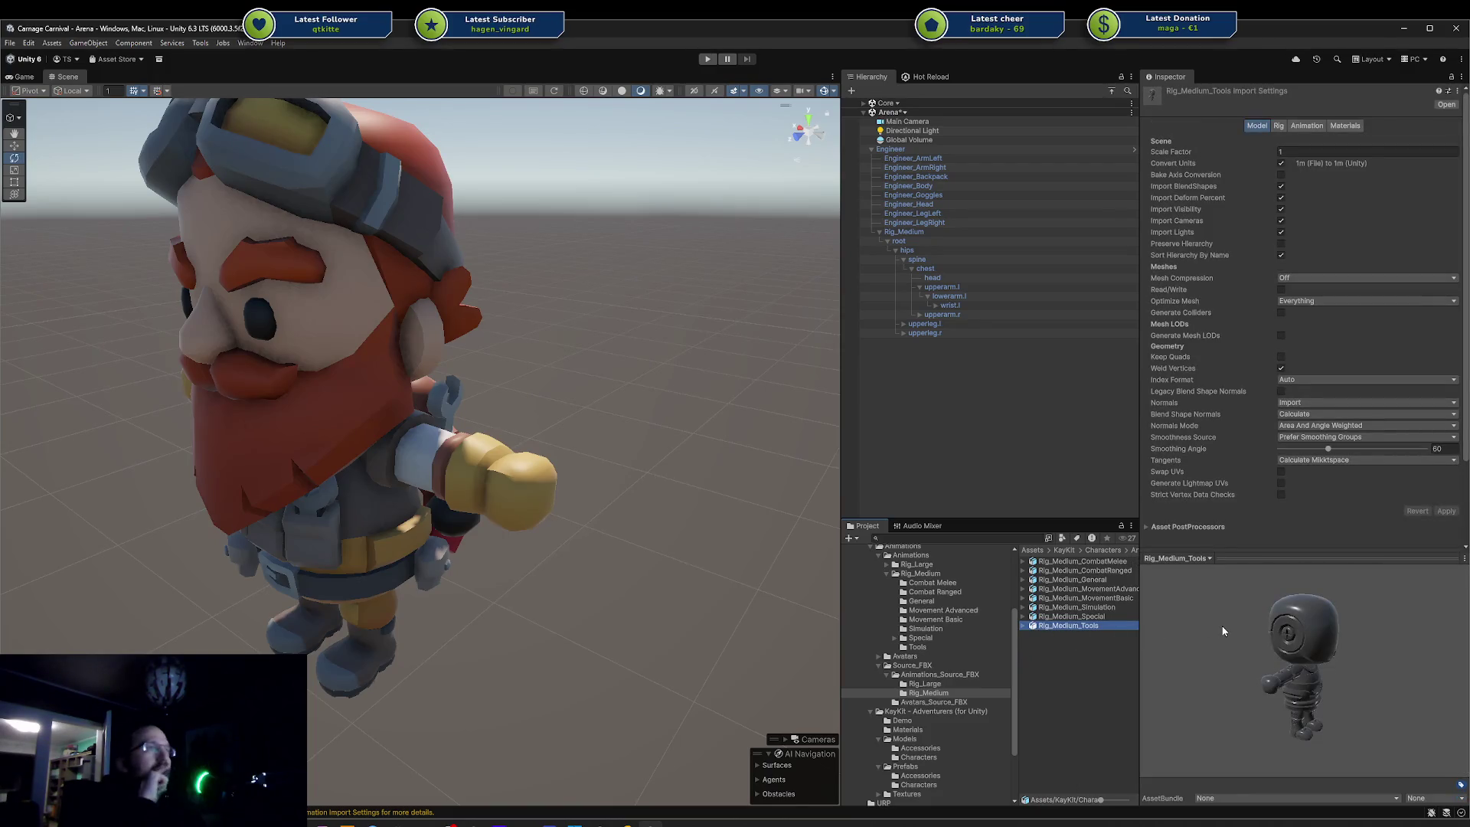
mouse_move(1342, 628)
mouse_down()
mouse_move(1262, 614)
mouse_move(1332, 613)
mouse_move(1325, 645)
mouse_move(1307, 613)
mouse_move(1310, 668)
mouse_move(1220, 664)
mouse_move(1279, 655)
mouse_up()
mouse_move(1066, 629)
mouse_down()
mouse_move(667, 600)
mouse_move(677, 578)
mouse_up()
key(f)
mouse_move(758, 520)
mouse_down()
mouse_move(577, 541)
mouse_move(689, 429)
mouse_up()
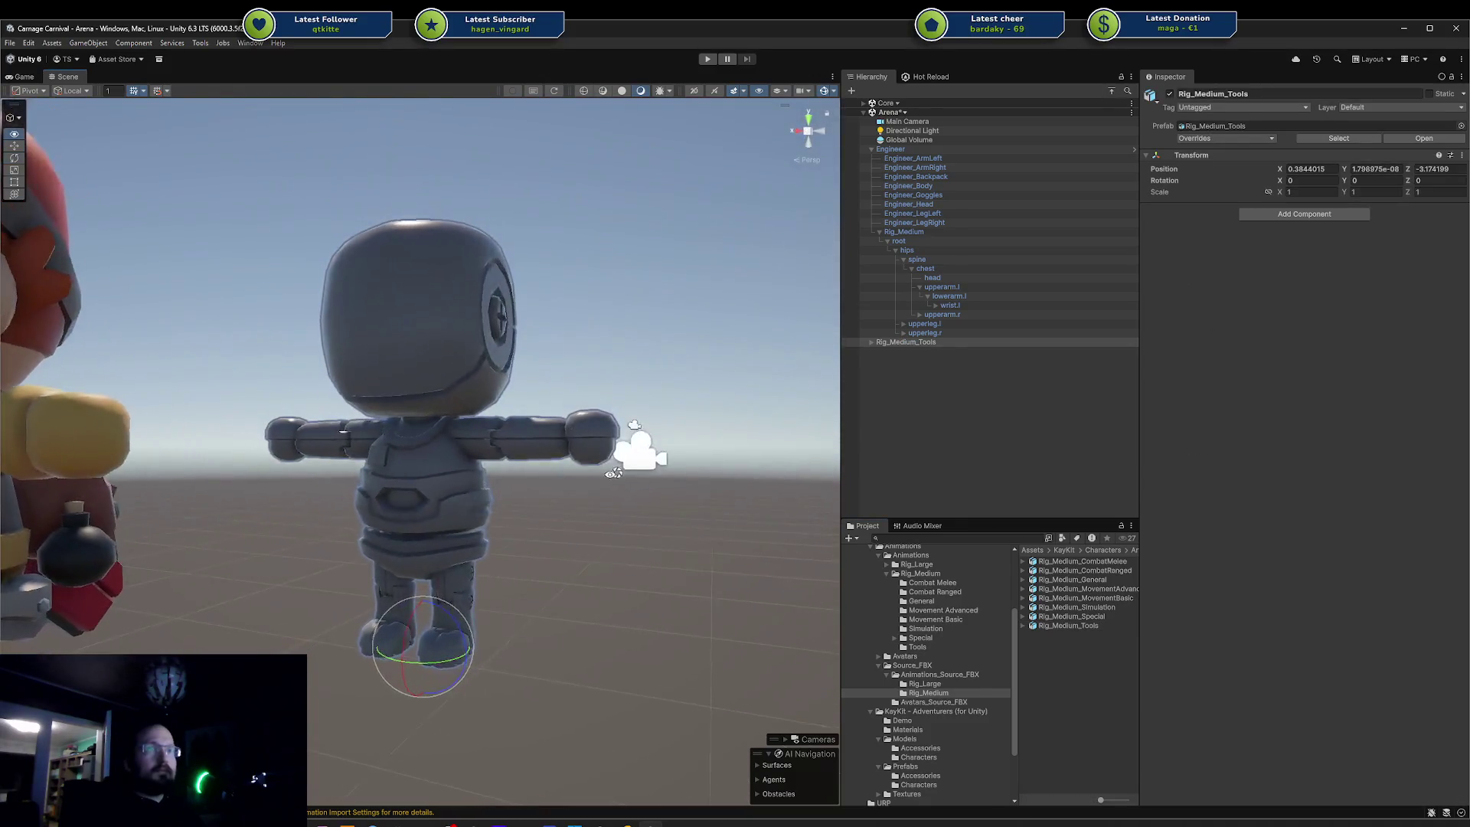
click(871, 341)
mouse_move(597, 382)
mouse_down()
mouse_move(281, 384)
mouse_move(765, 360)
mouse_up()
key(Delete)
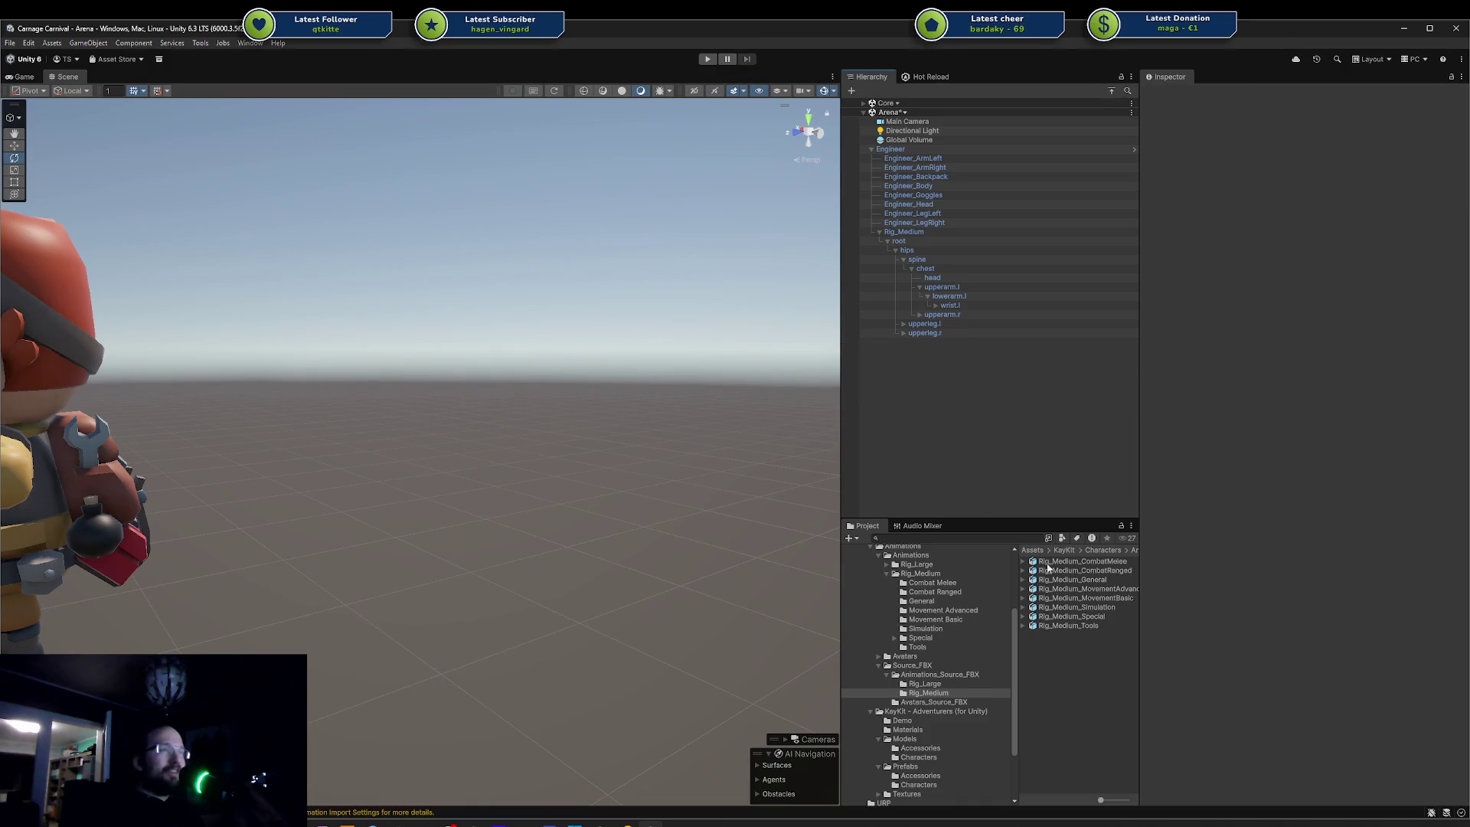
- Inspect the Rig_Medium_General, Rig_Medium_Simulation and Rig_Medium_MovementBasic import settings
click(1060, 579)
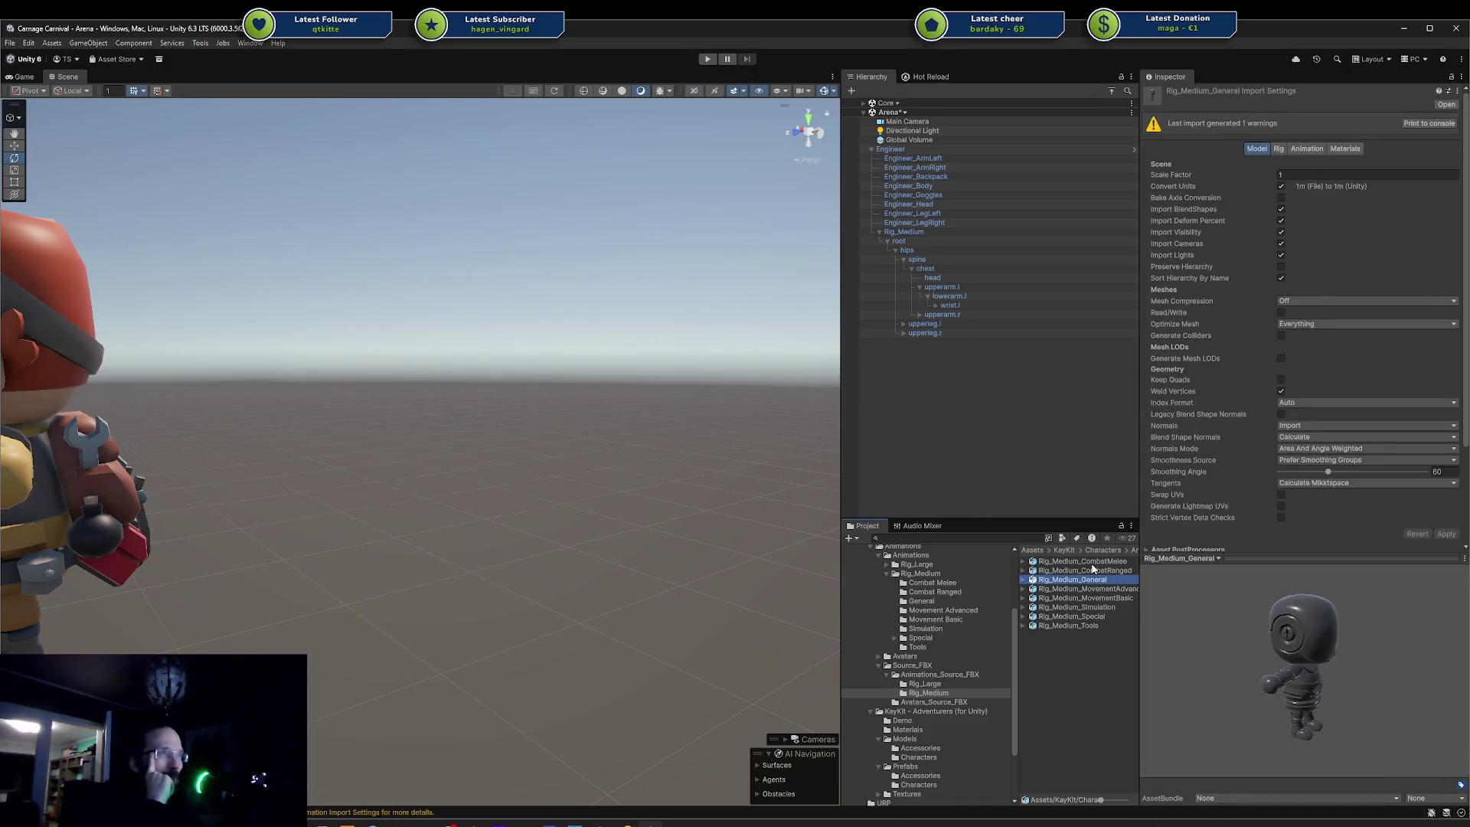
click(1065, 607)
key(Down)
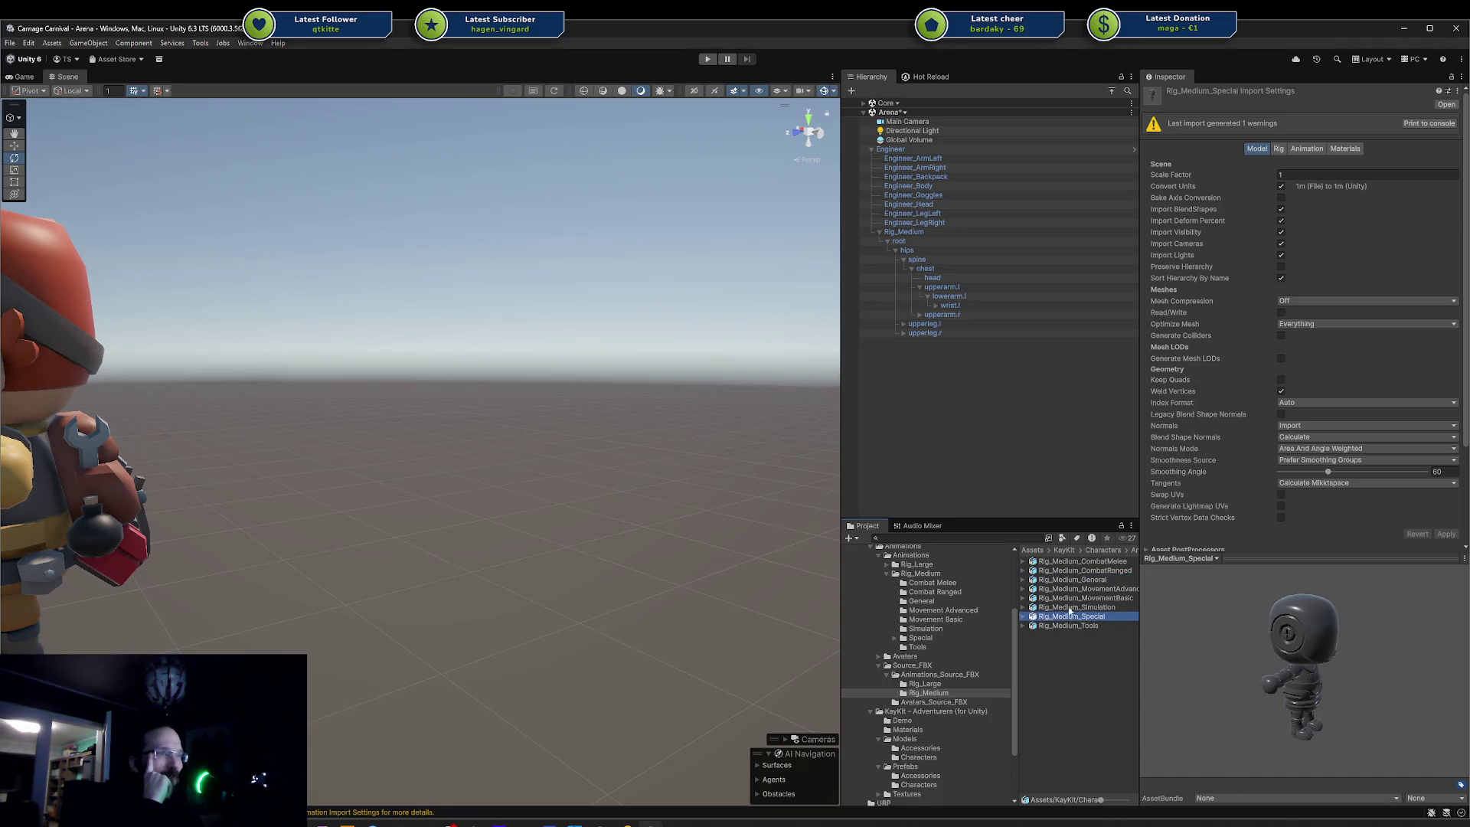
key(Up)
key(Up)
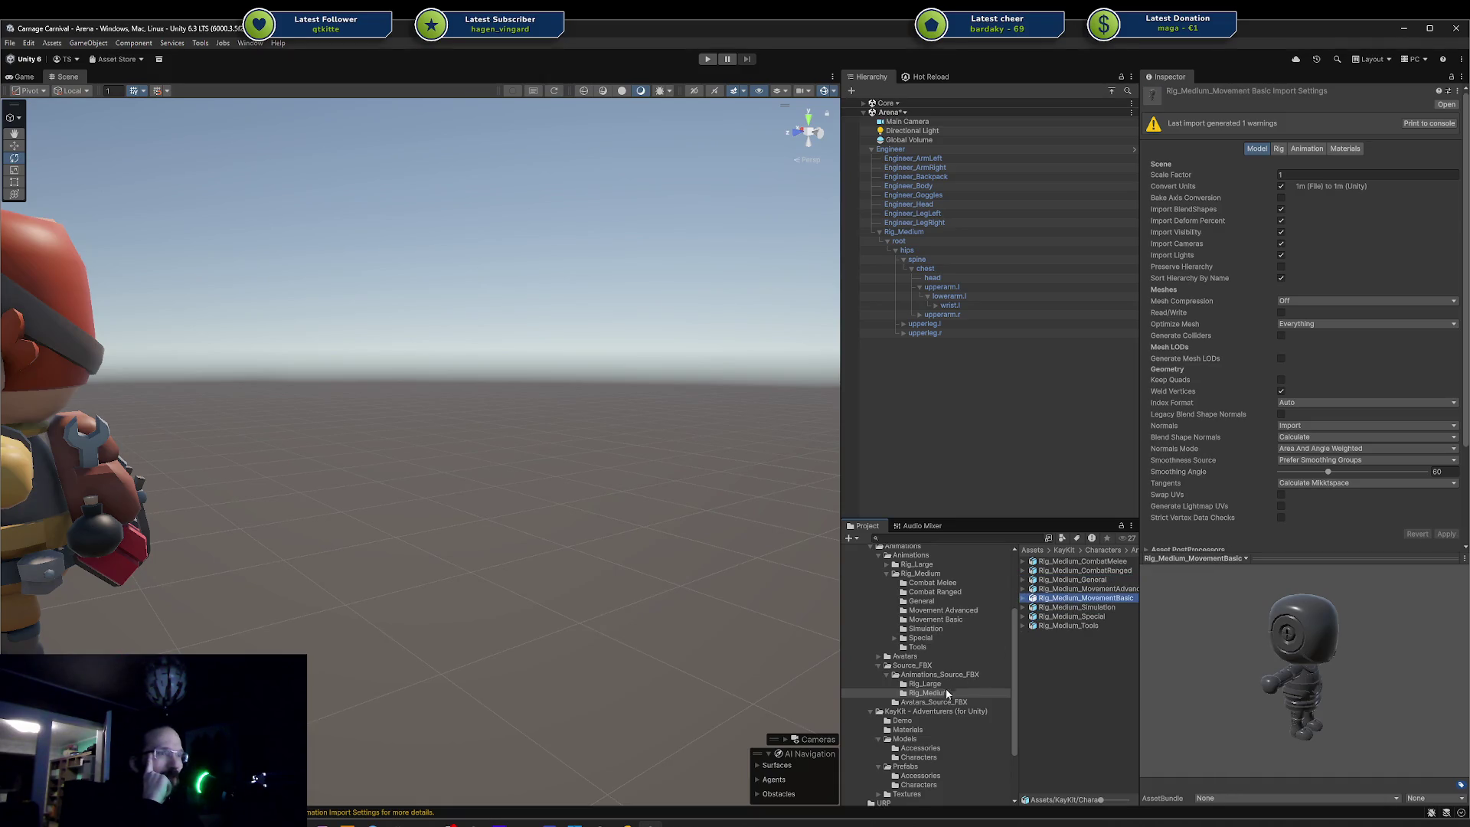
- Open Avatars_Source_FBX and inspect Character_Material, Mannequin_Large and Mannequin_Medium
click(927, 684)
click(887, 675)
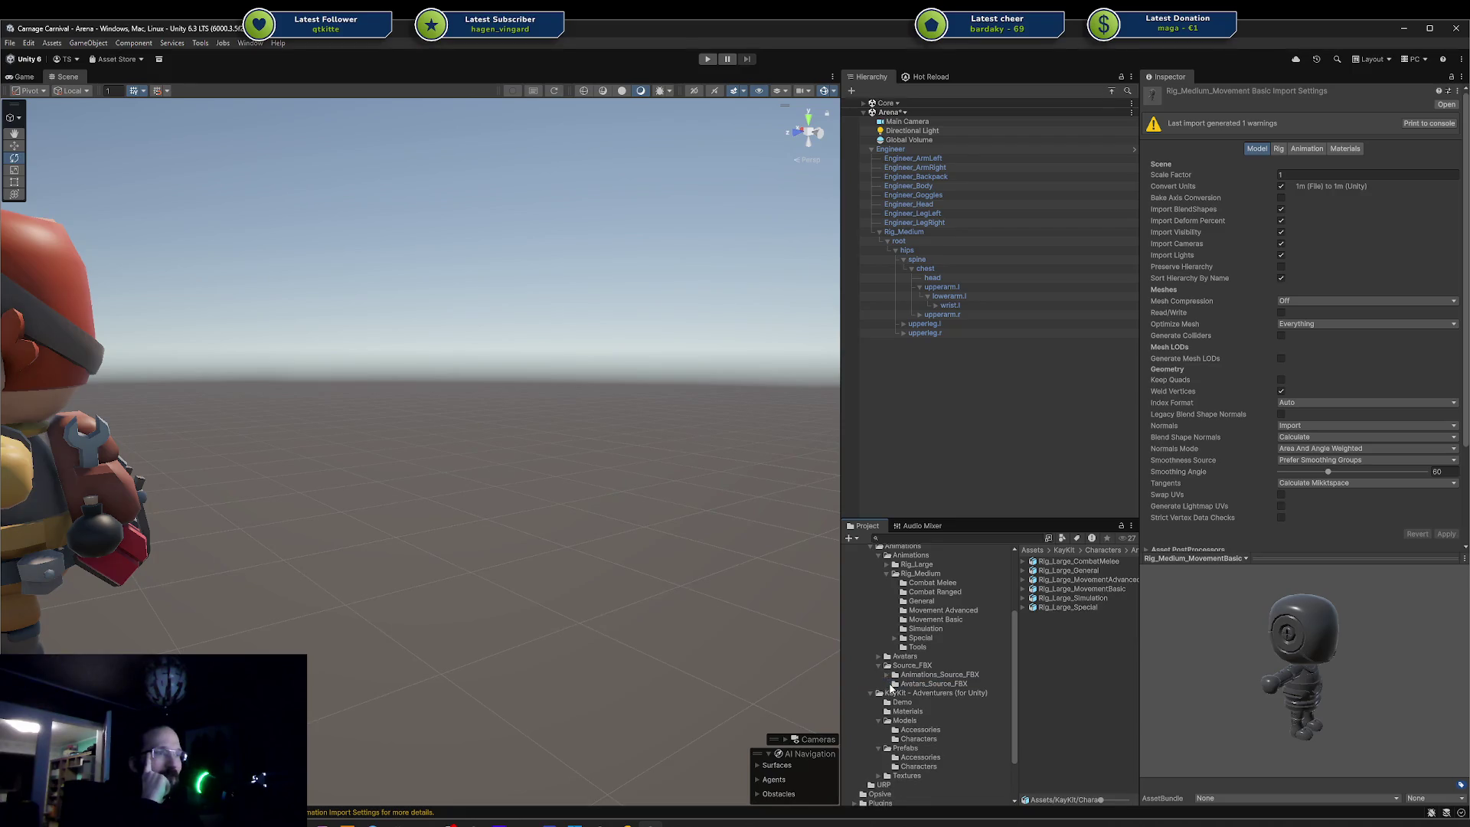
click(895, 684)
click(1056, 561)
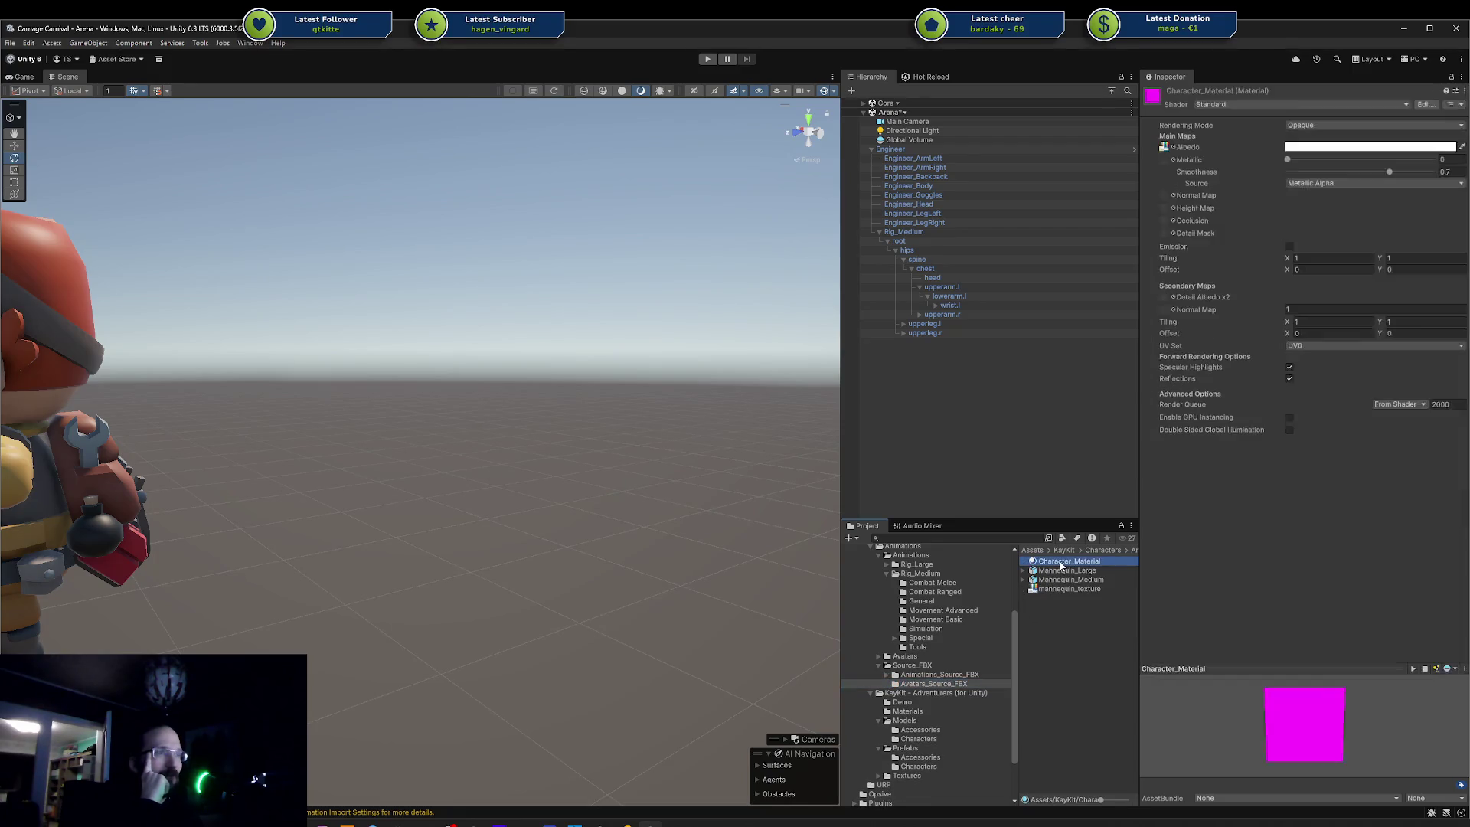
click(1060, 570)
click(1061, 580)
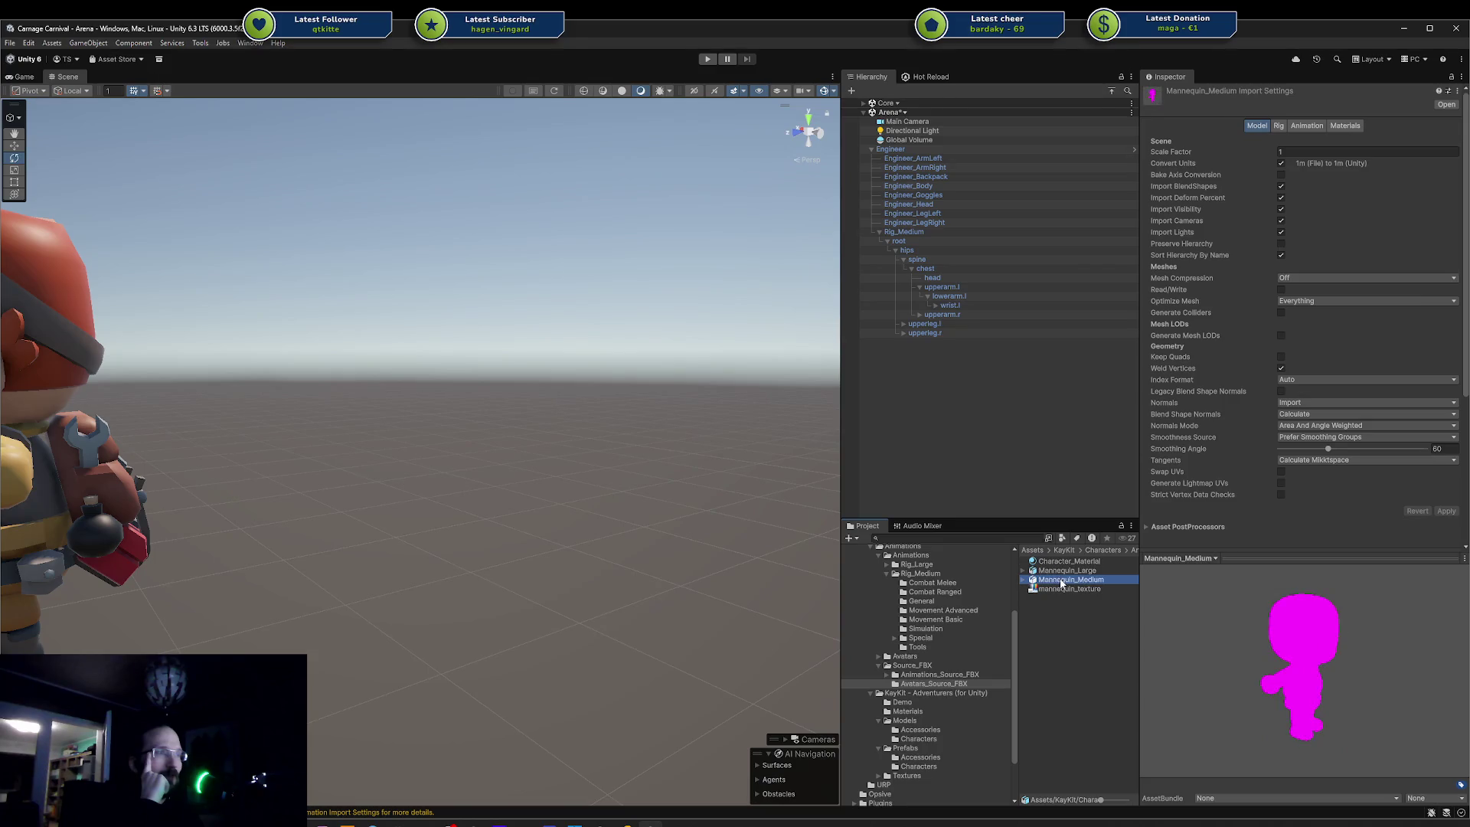
- Place Mannequin_Medium in the scene and frame the magenta mannequin
mouse_move(1036, 586)
mouse_down()
mouse_move(607, 640)
mouse_move(517, 612)
mouse_up()
key(f)
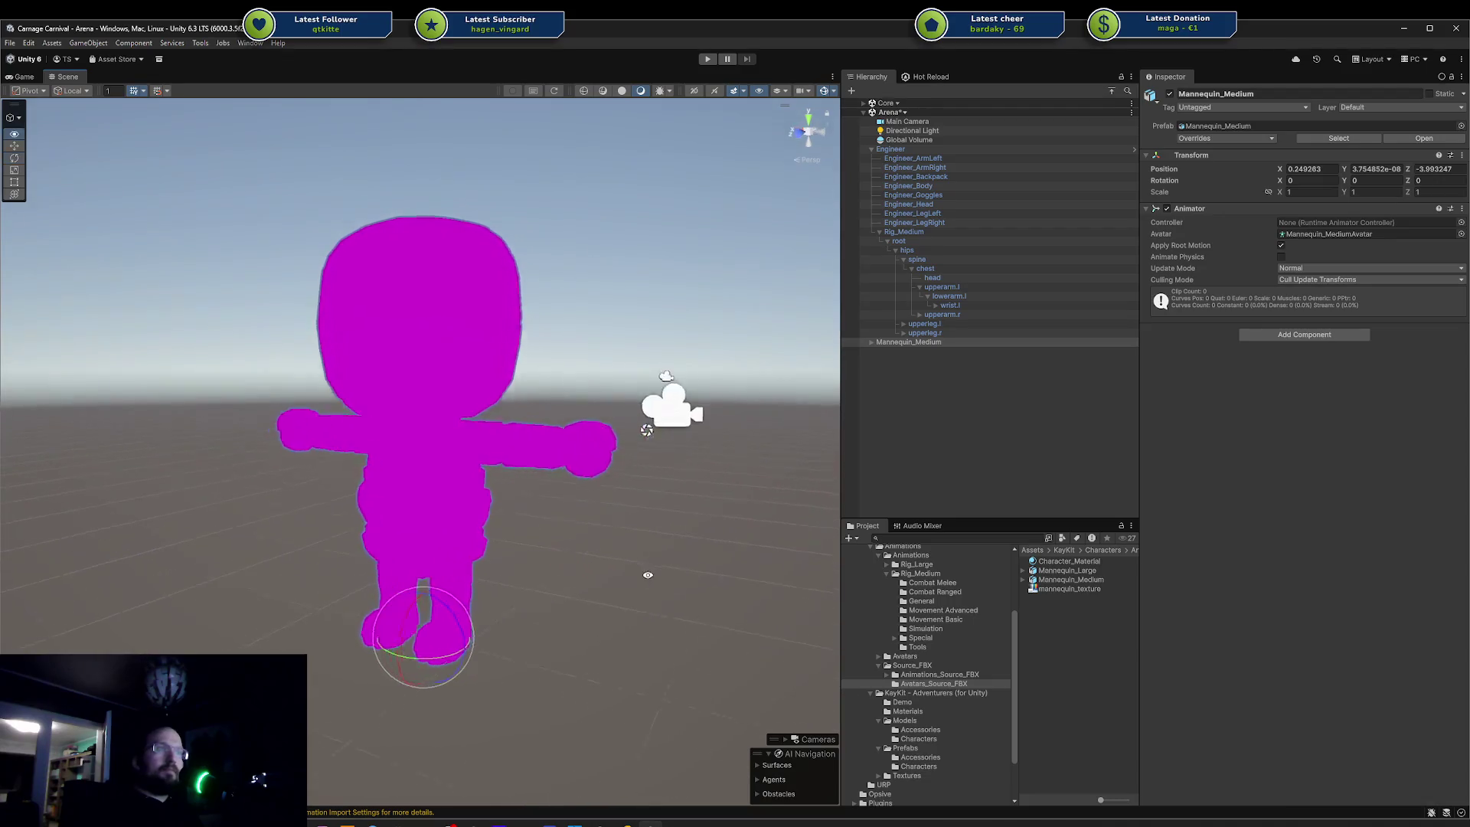
click(1071, 583)
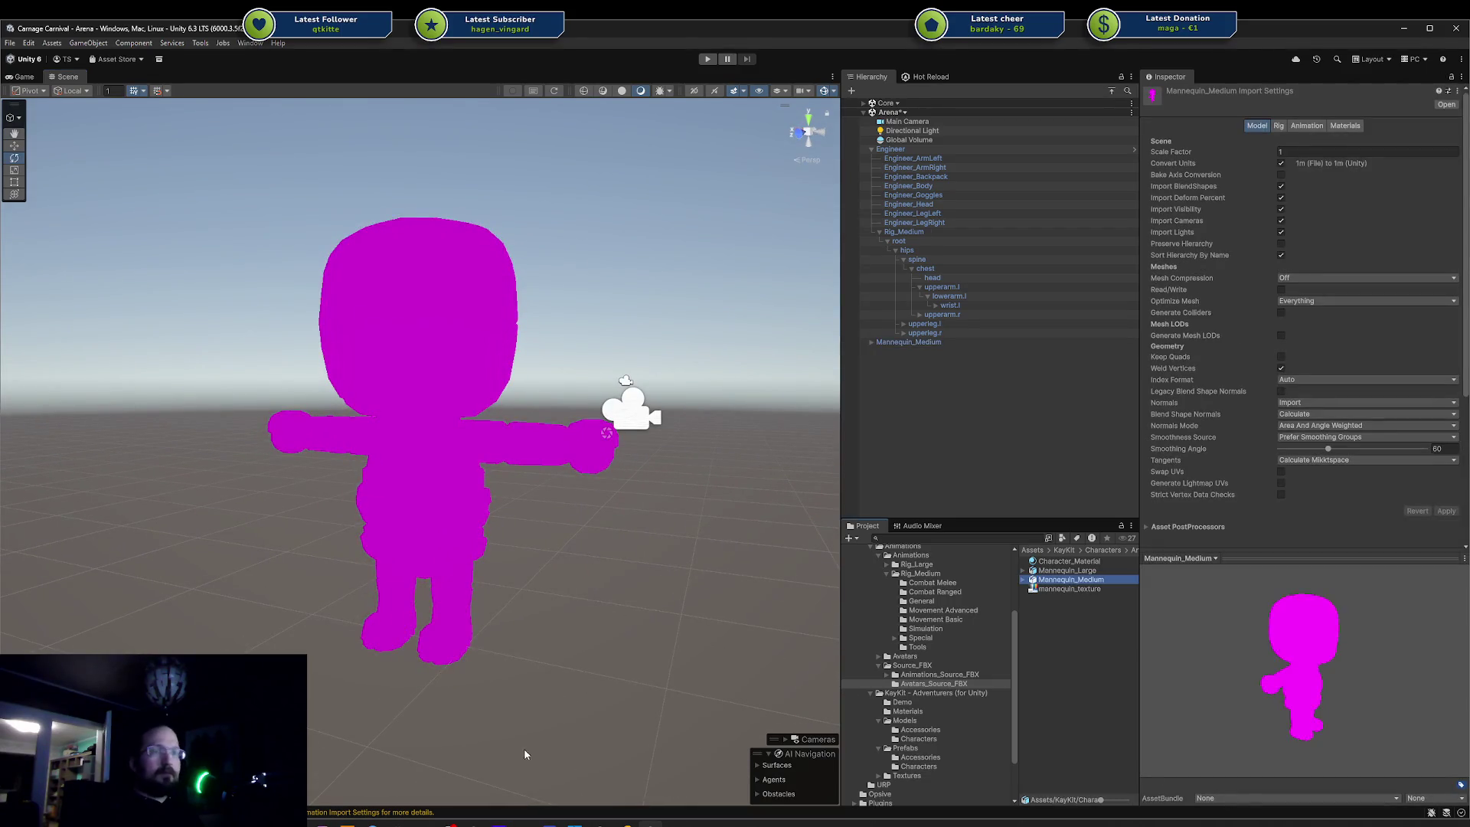
- Switch to Blender and drop Mannequin_Medium.fbx into its scene
click(423, 825)
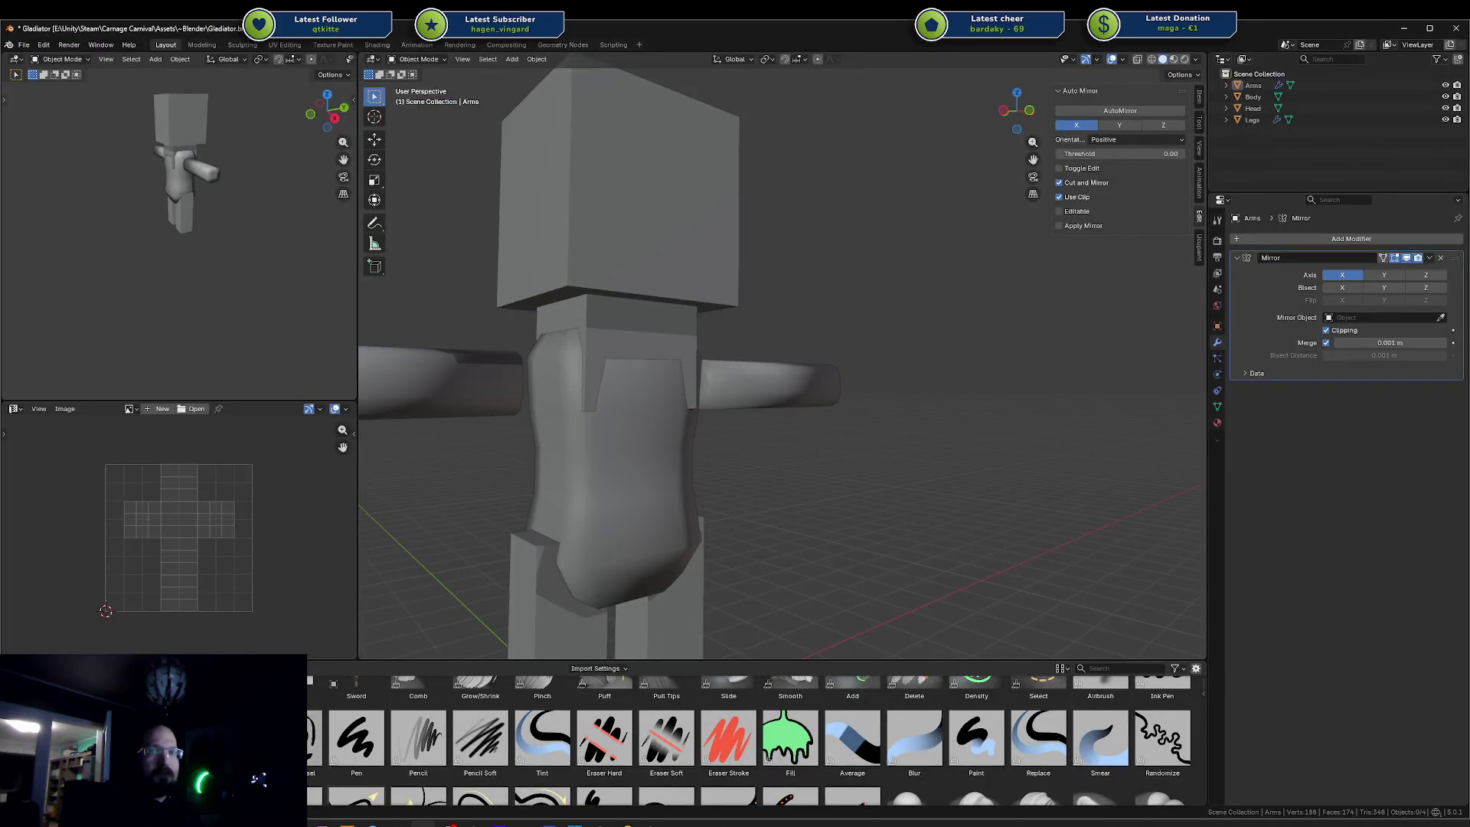
key(alt+Tab)
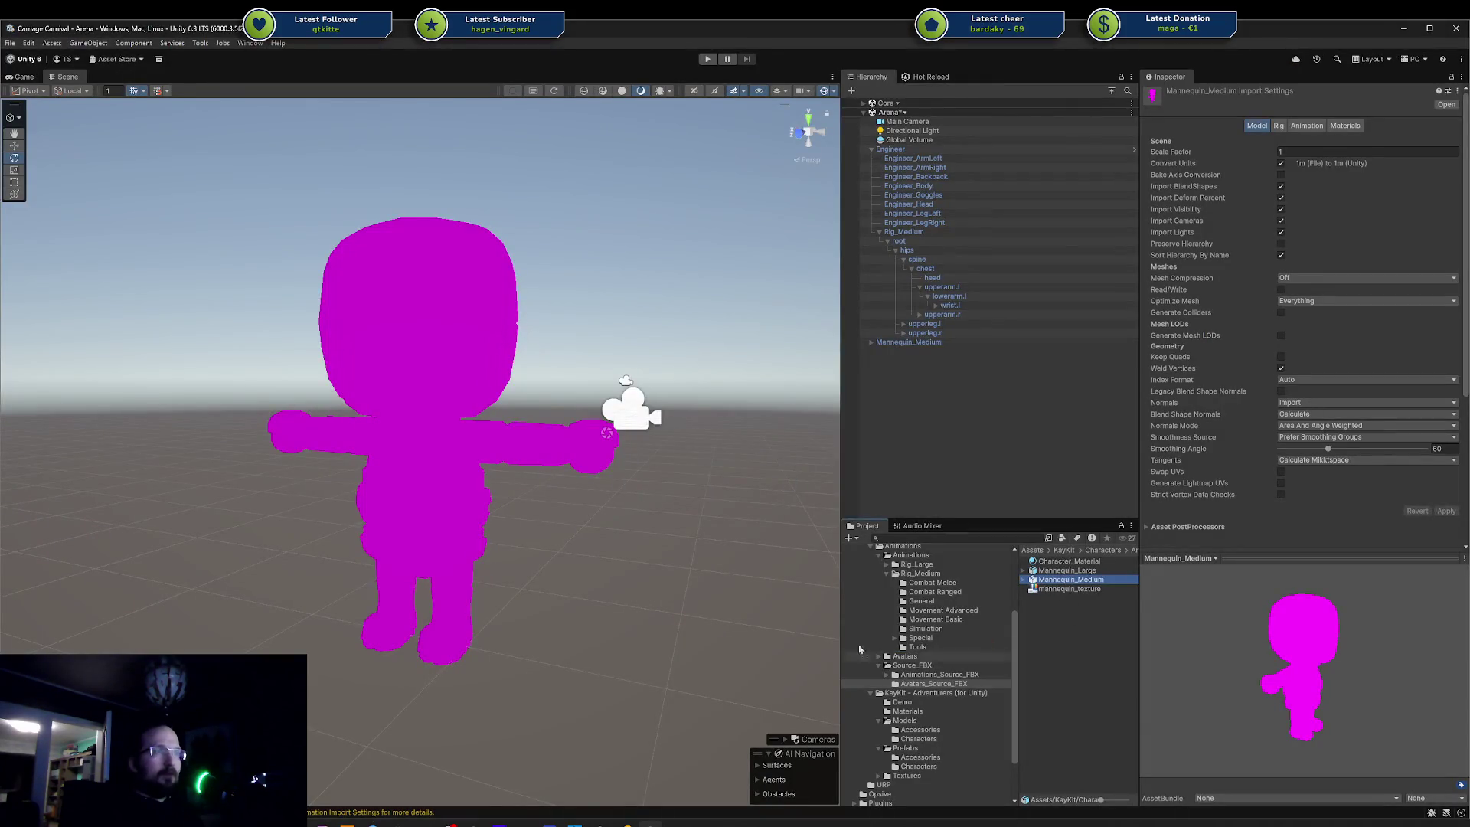
key(alt+Tab)
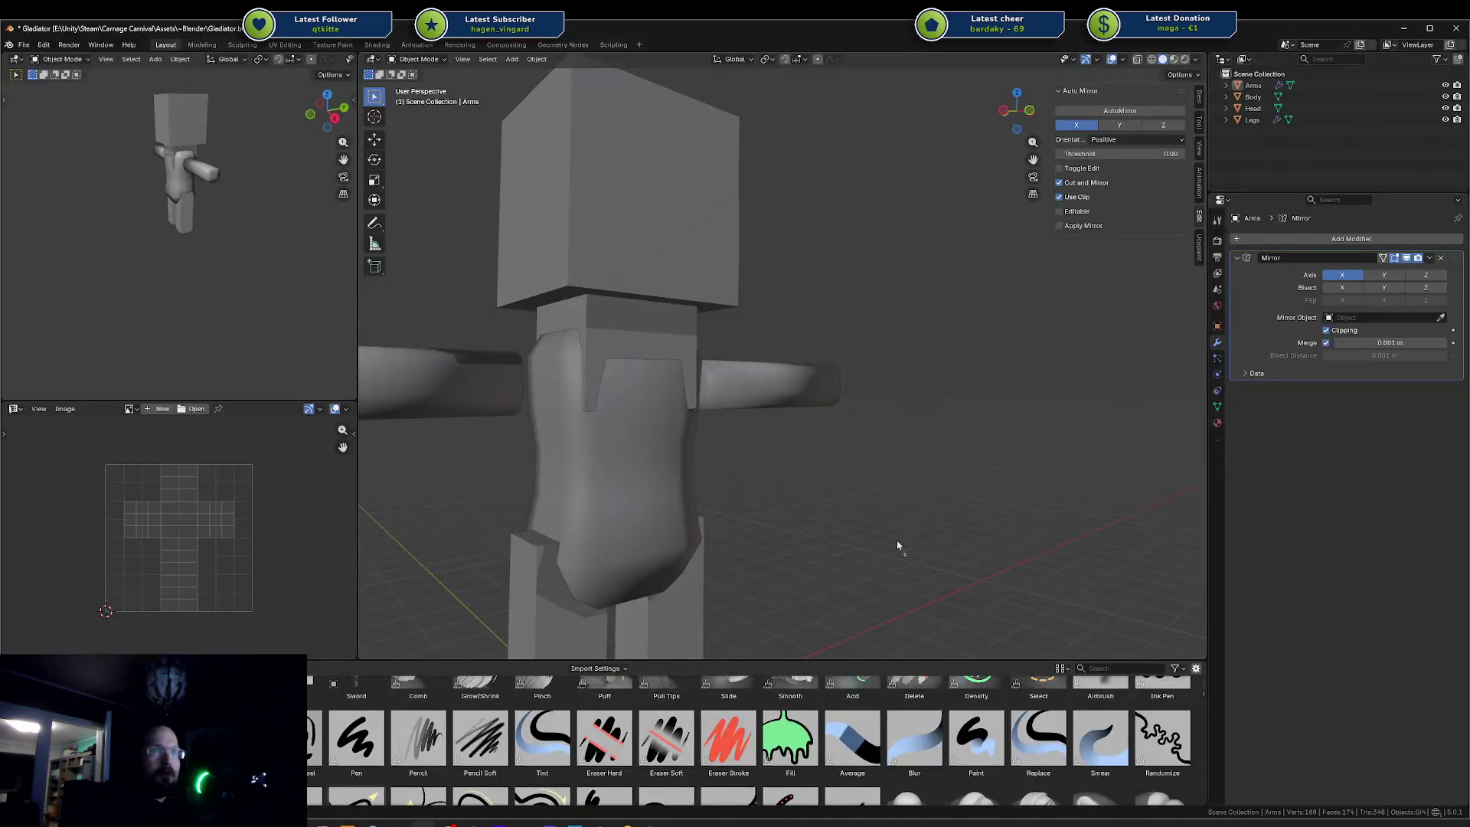
drag(898, 545, 897, 545)
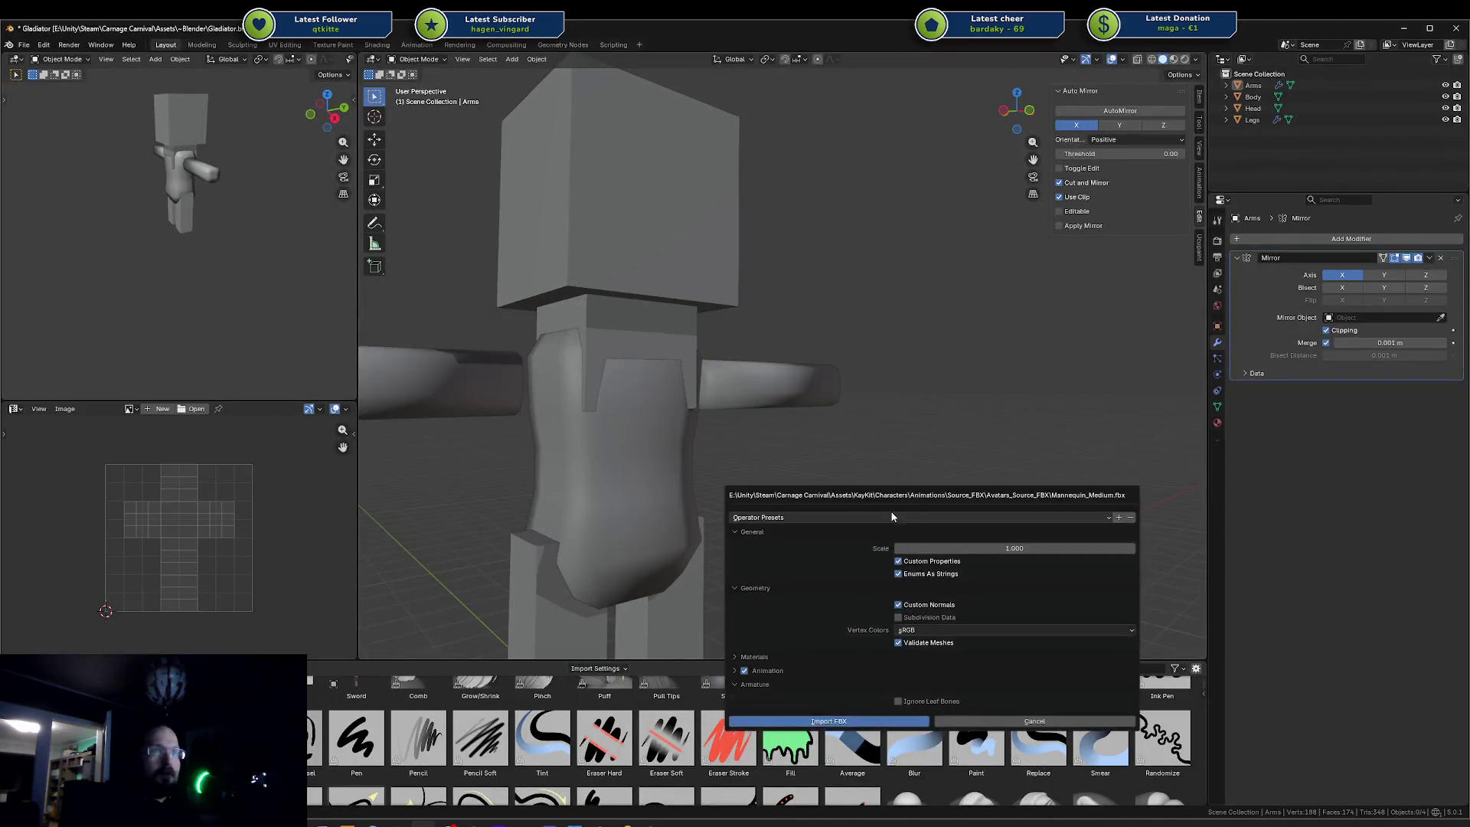
- Confirm the FBX import, hide Arms, Body, Head and Legs, and select Rig_Medium
click(891, 721)
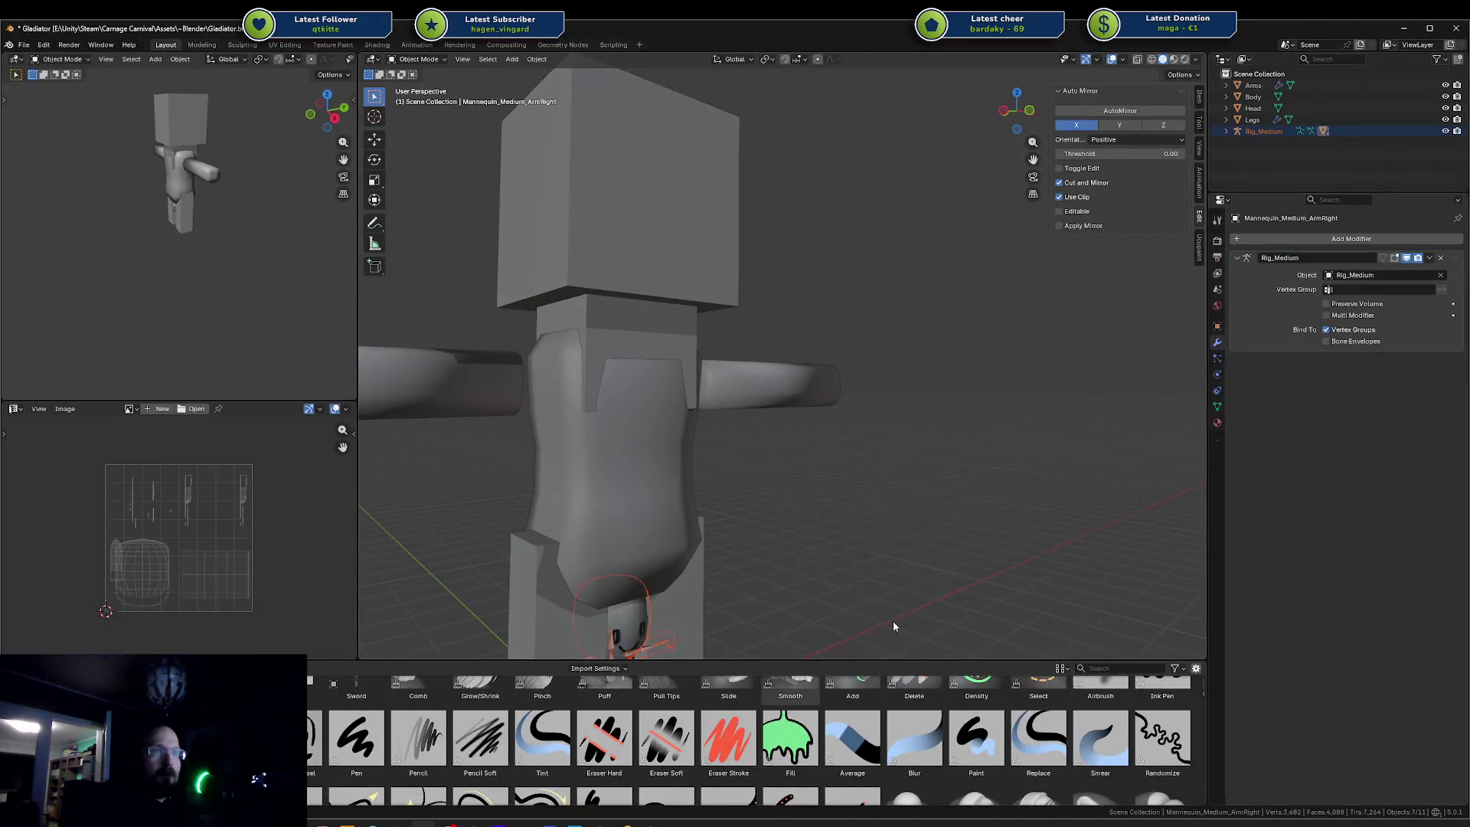
scroll(855, 515, up, 5)
click(705, 432)
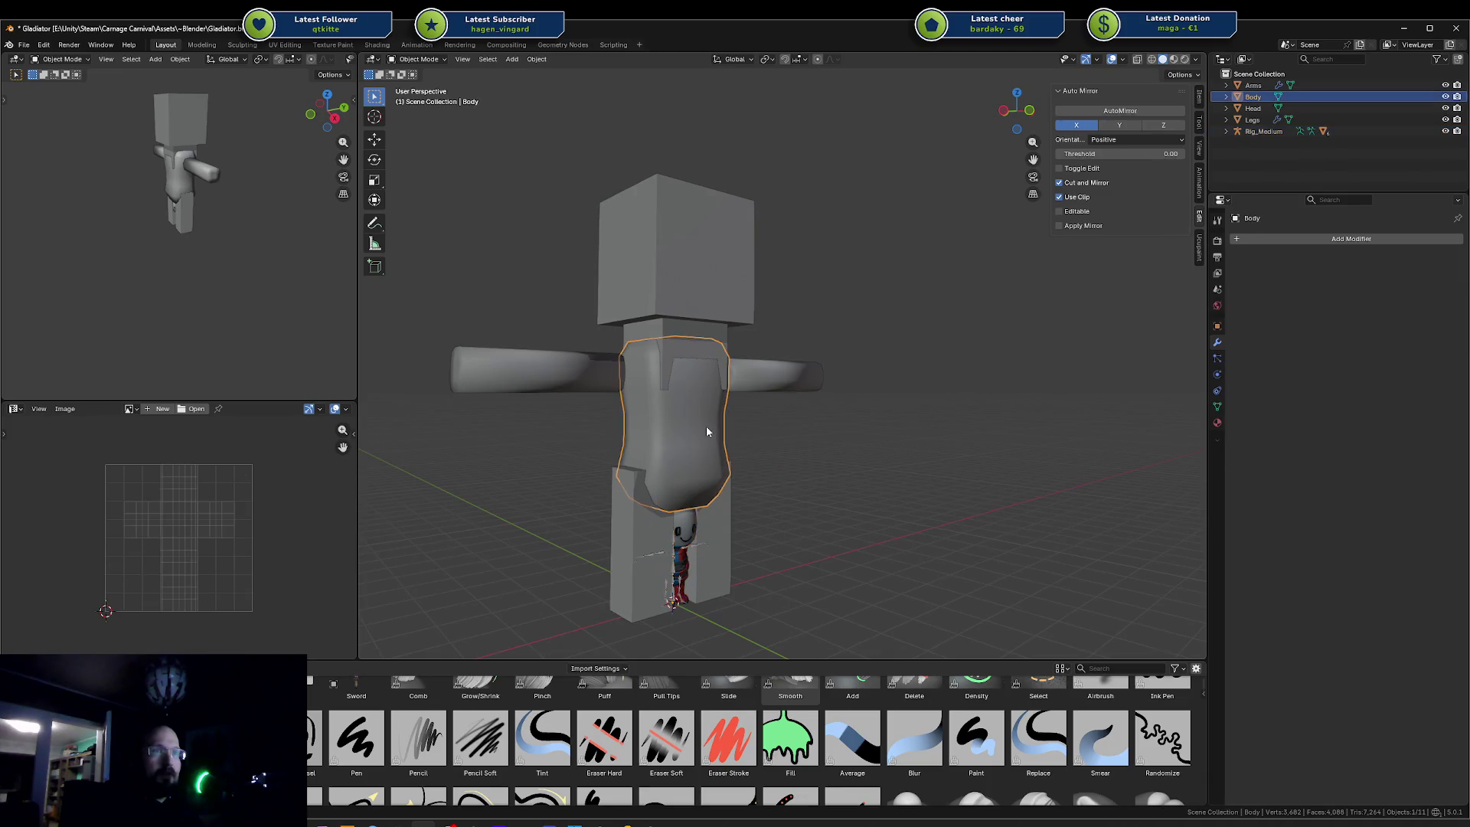
click(1273, 140)
click(1252, 119)
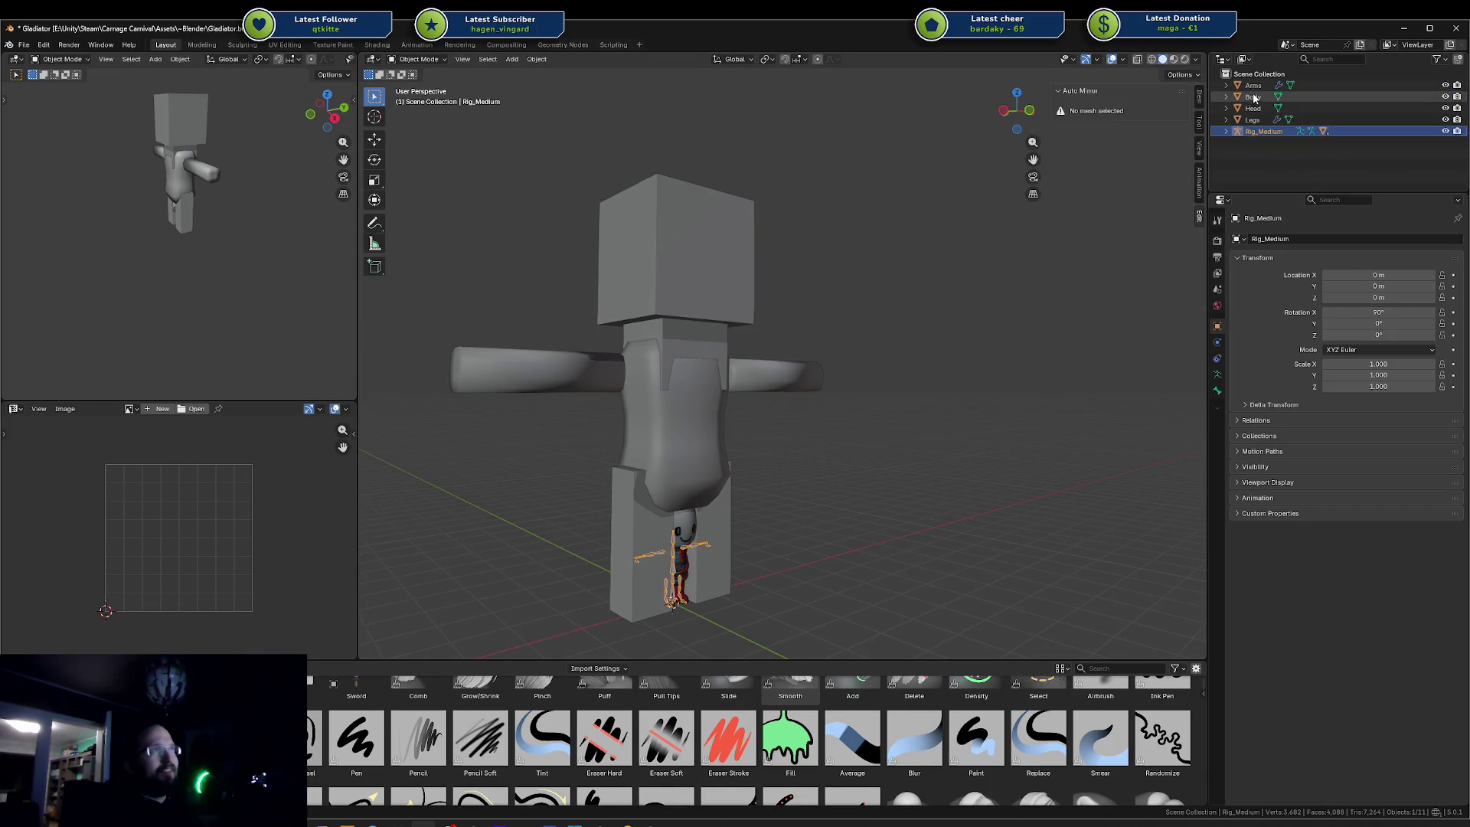
shift+click(1253, 85)
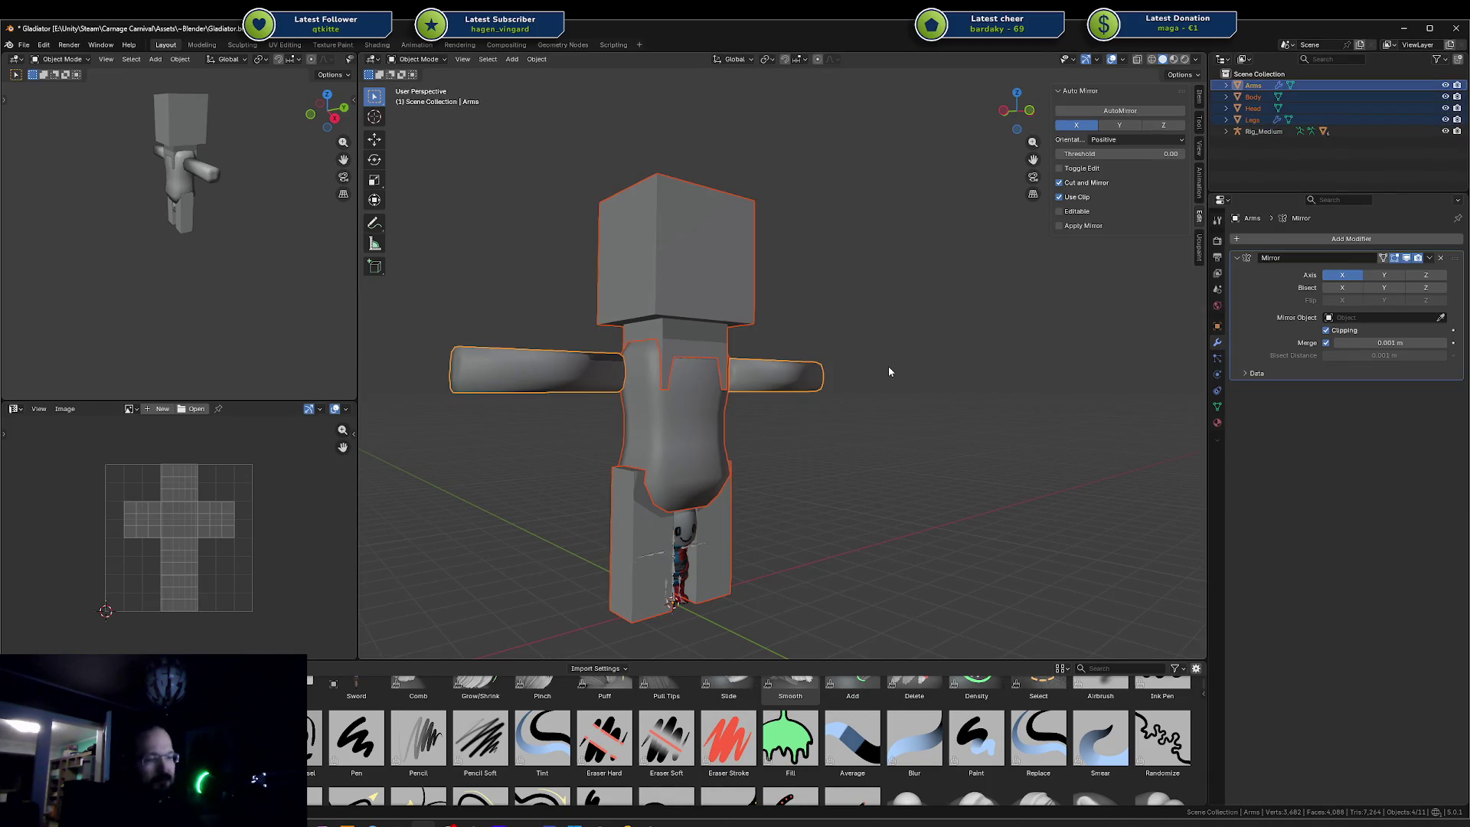
key(h)
click(675, 538)
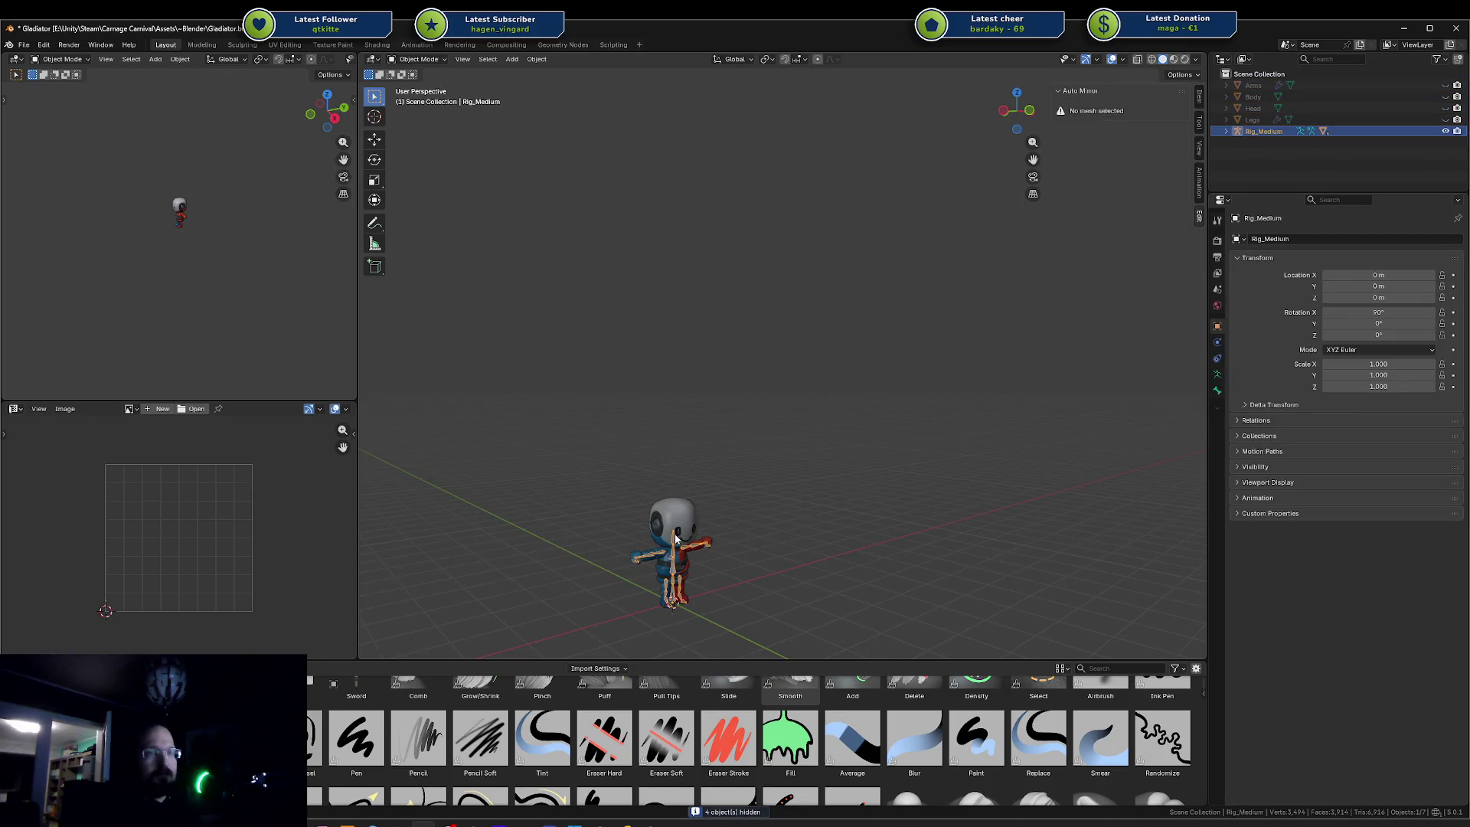
- Frame the imported mannequin and set both the main and small views to front
key(KP_Decimal)
click(998, 422)
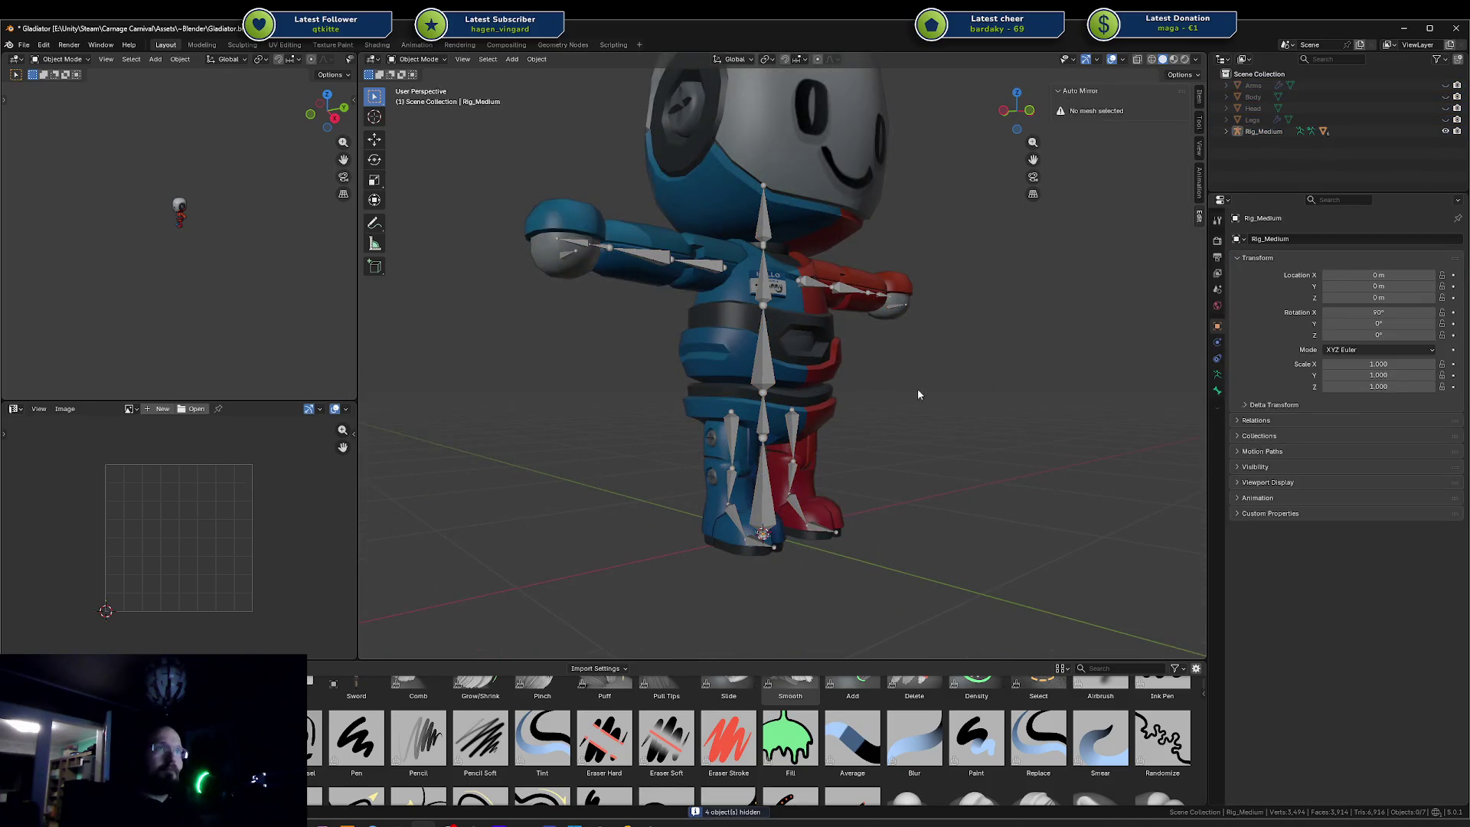
key(KP_1)
scroll(903, 352, up, 10)
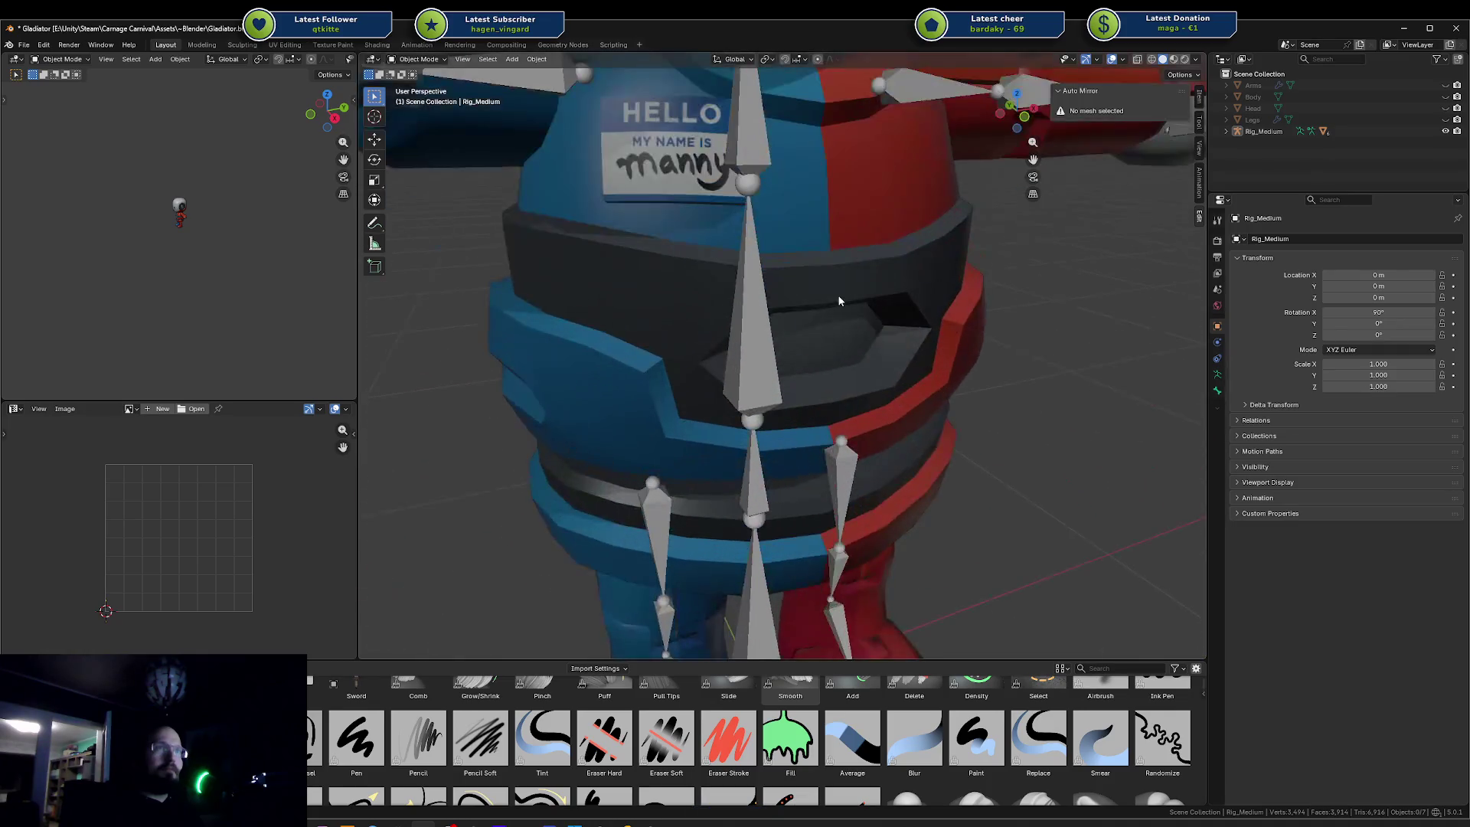
scroll(865, 374, down, 3)
scroll(218, 273, up, 10)
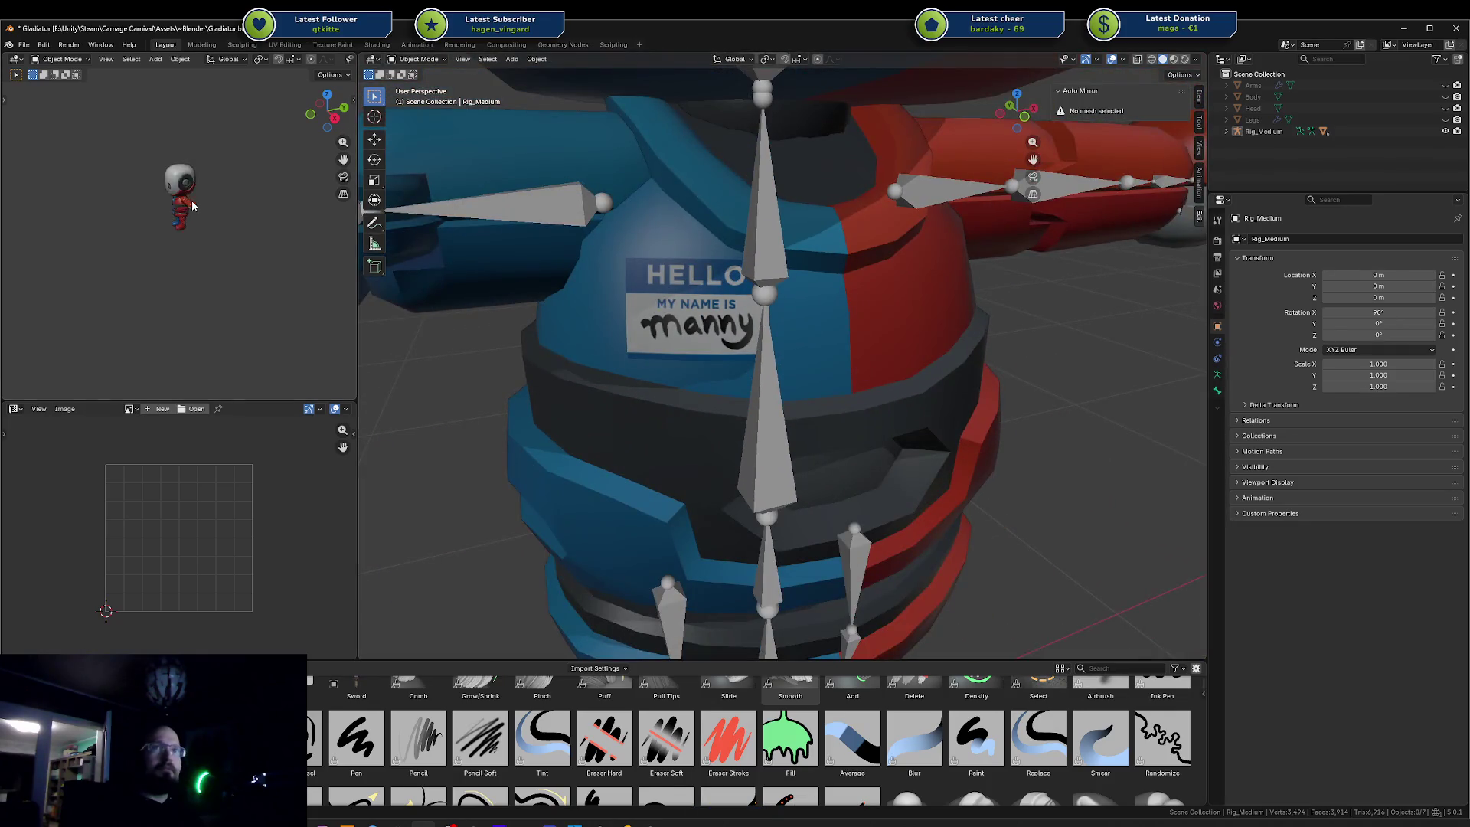
scroll(217, 273, down, 10)
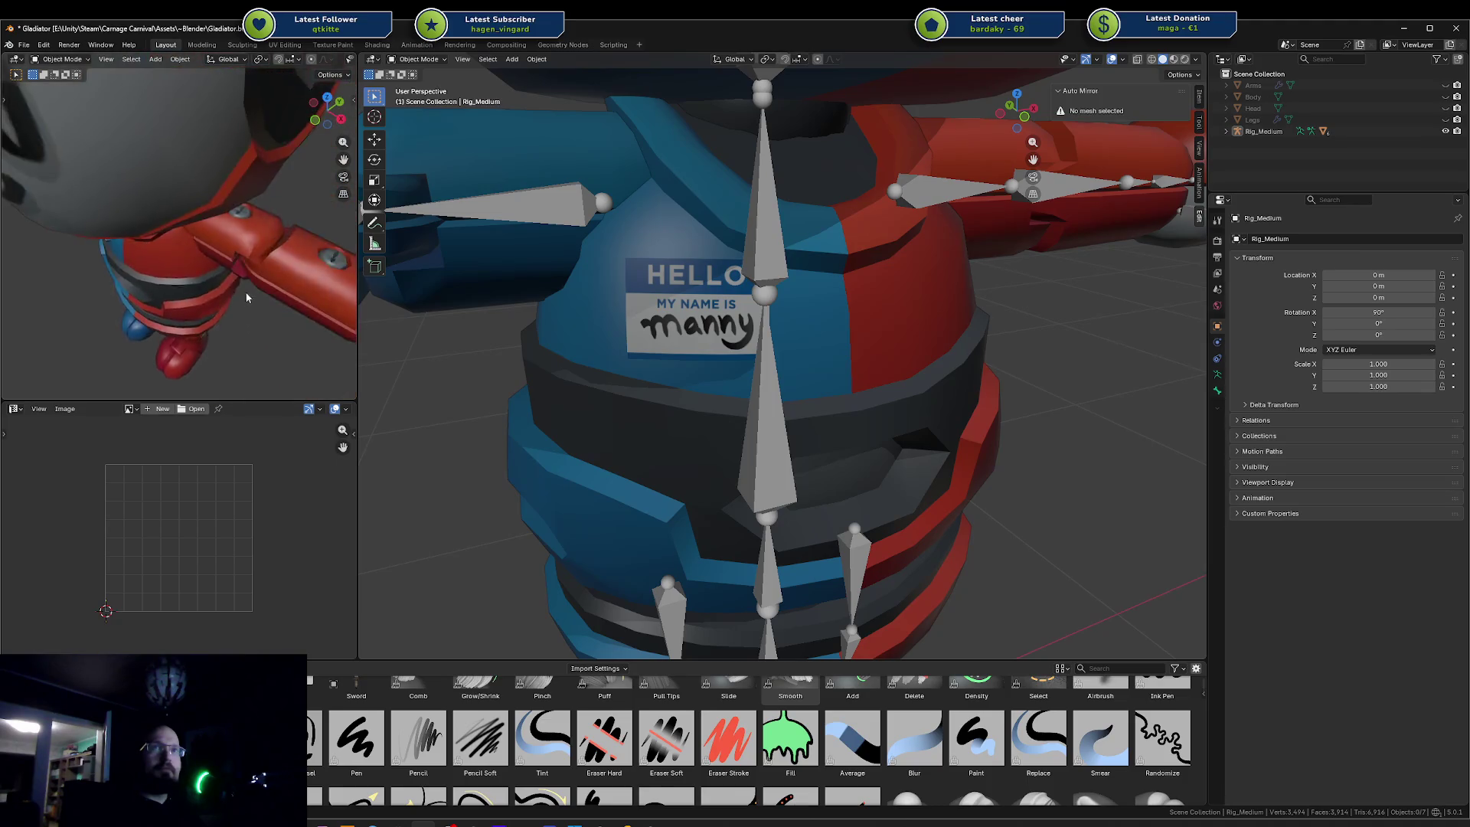
key(KP_1)
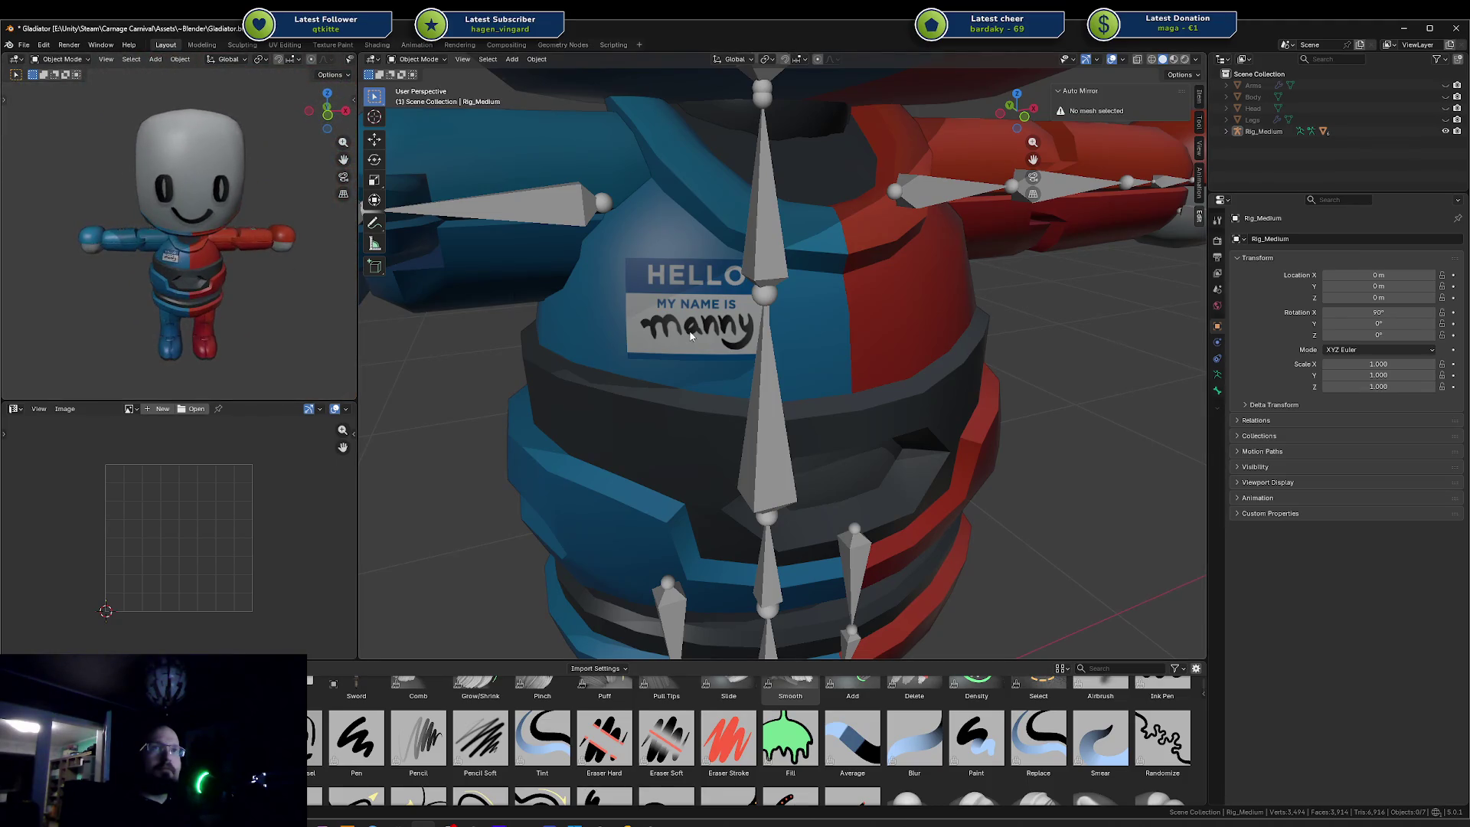
key(KP_1)
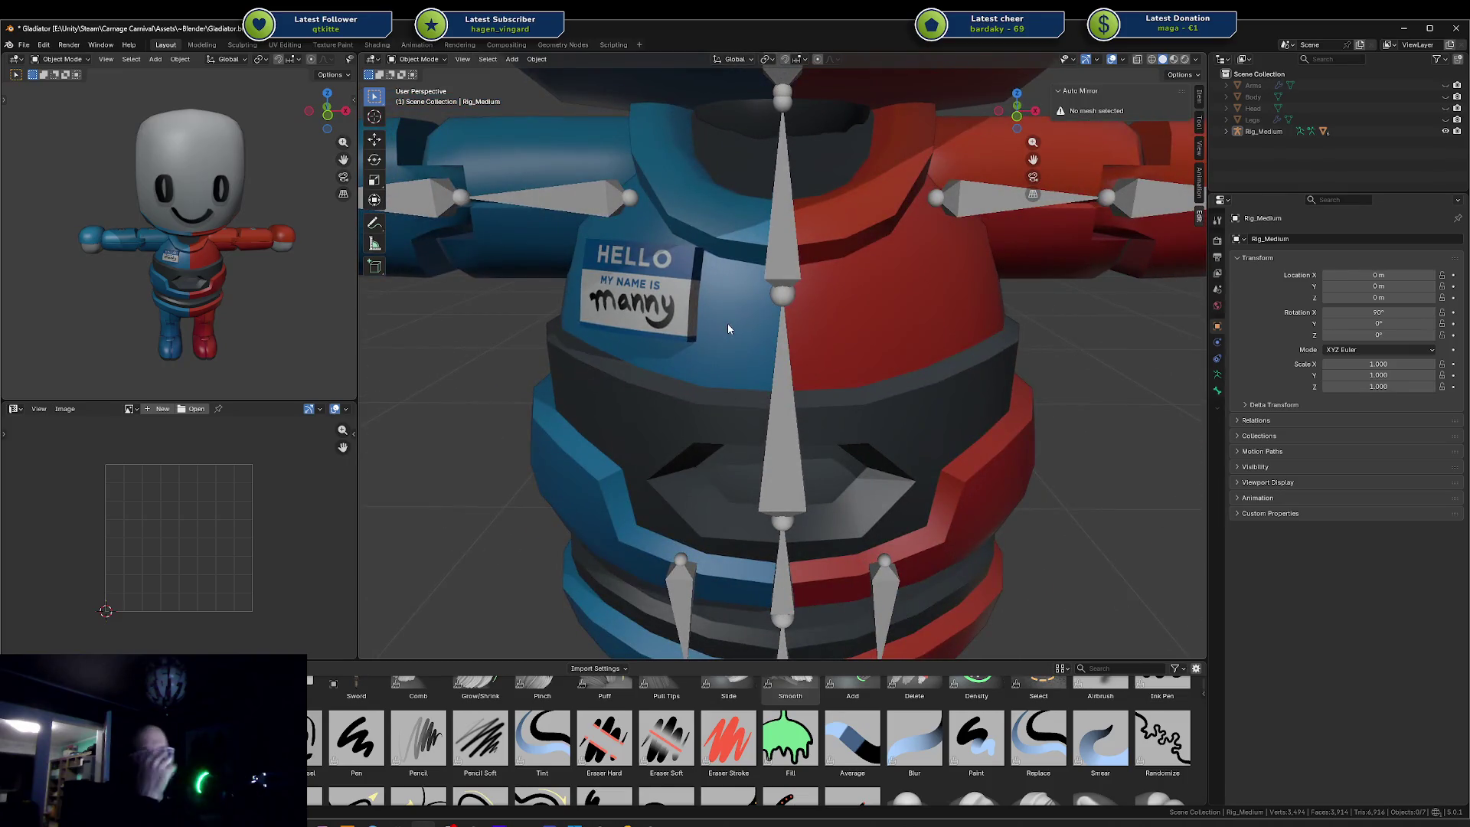
scroll(746, 311, down, 6)
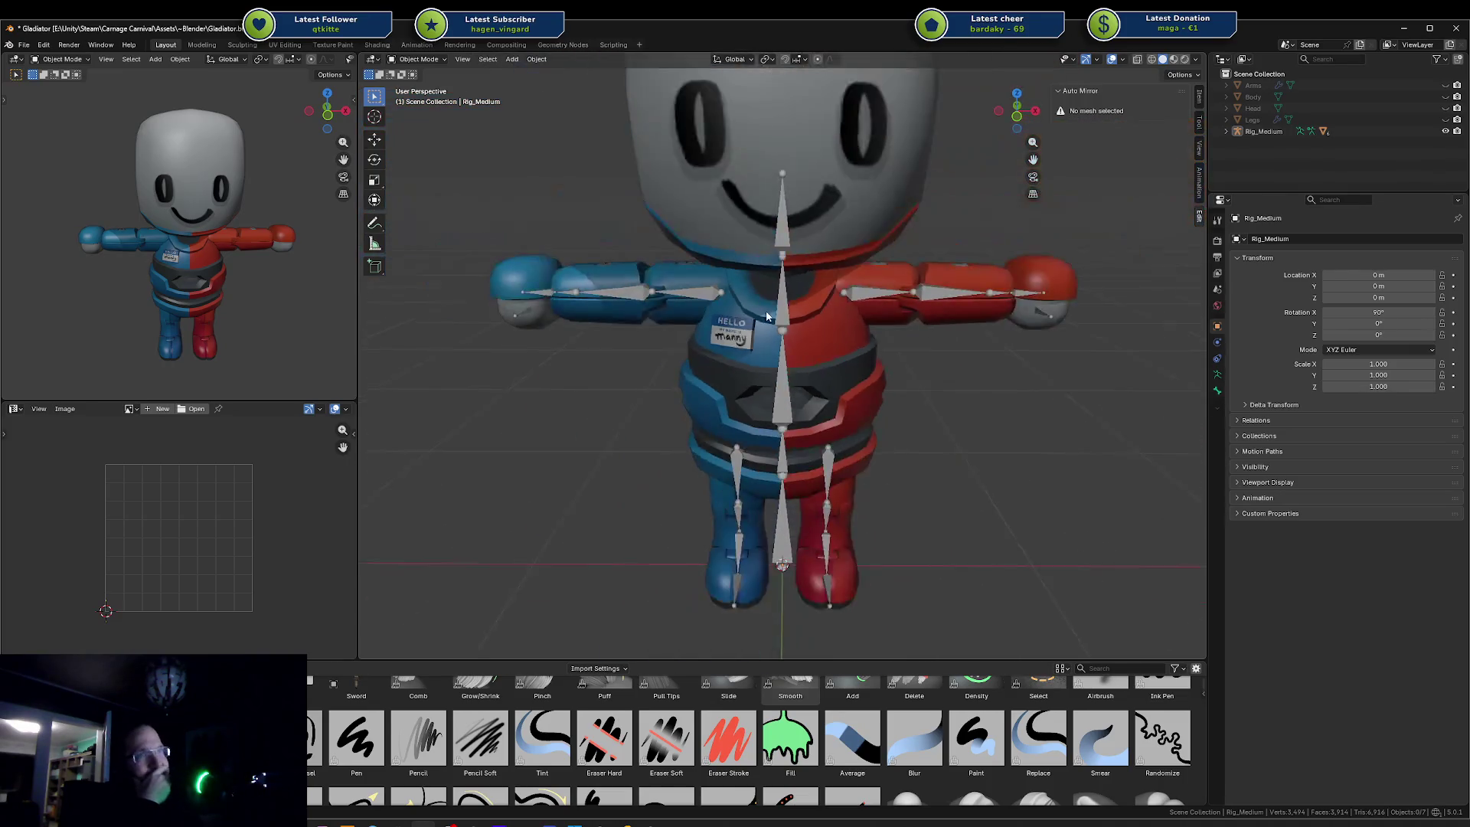
mouse_move(245, 184)
mouse_down()
mouse_move(310, 190)
mouse_move(22, 185)
mouse_move(258, 186)
mouse_move(219, 189)
mouse_move(195, 134)
mouse_move(207, 112)
mouse_move(256, 123)
mouse_up()
key(KP_1)
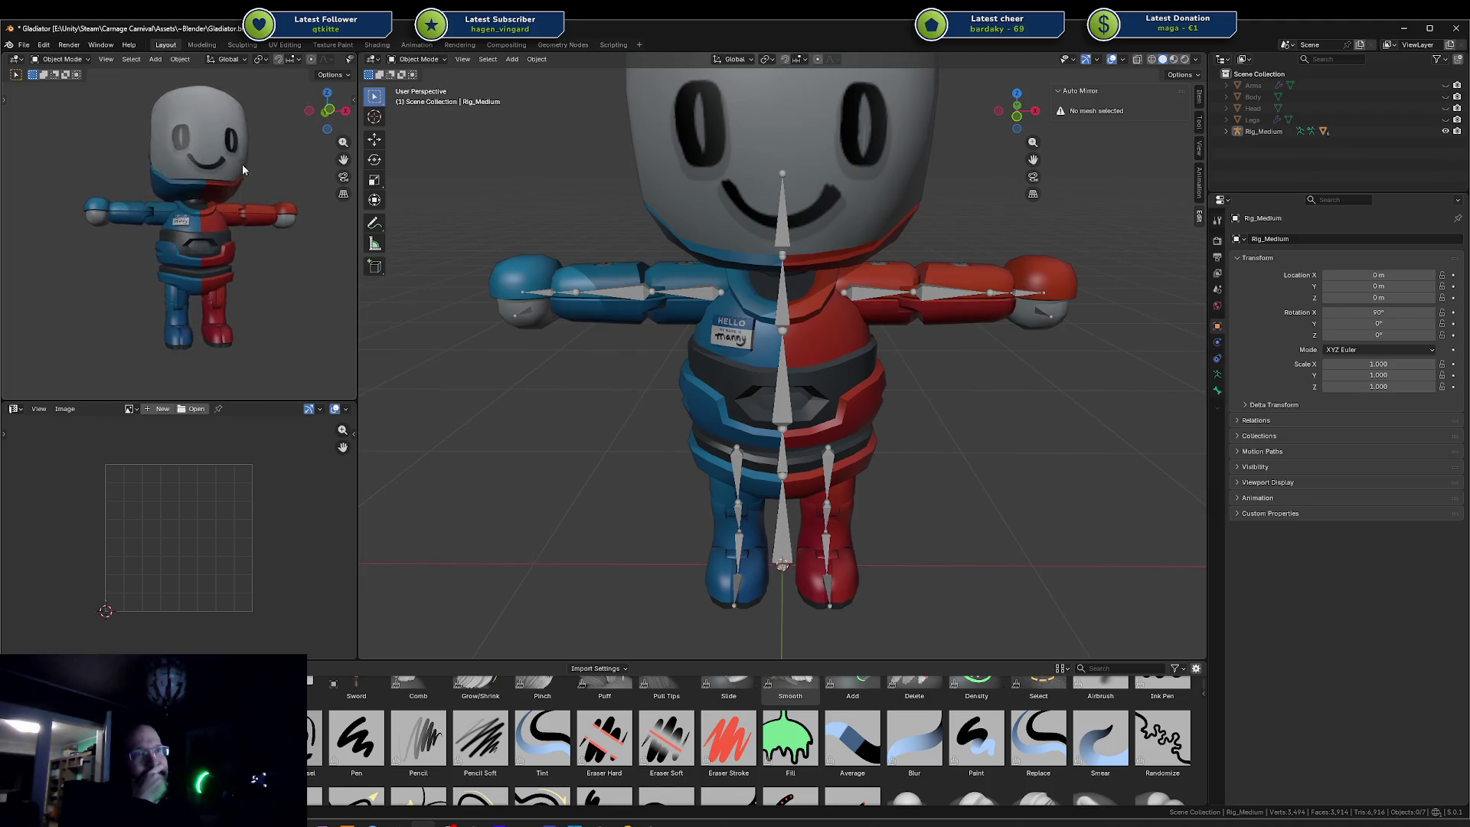
- Look over the Body mesh and Rig_Medium armature from side and front, then return to Unity
click(833, 361)
mouse_move(834, 362)
mouse_down()
mouse_move(911, 384)
mouse_move(842, 375)
mouse_move(865, 370)
mouse_up()
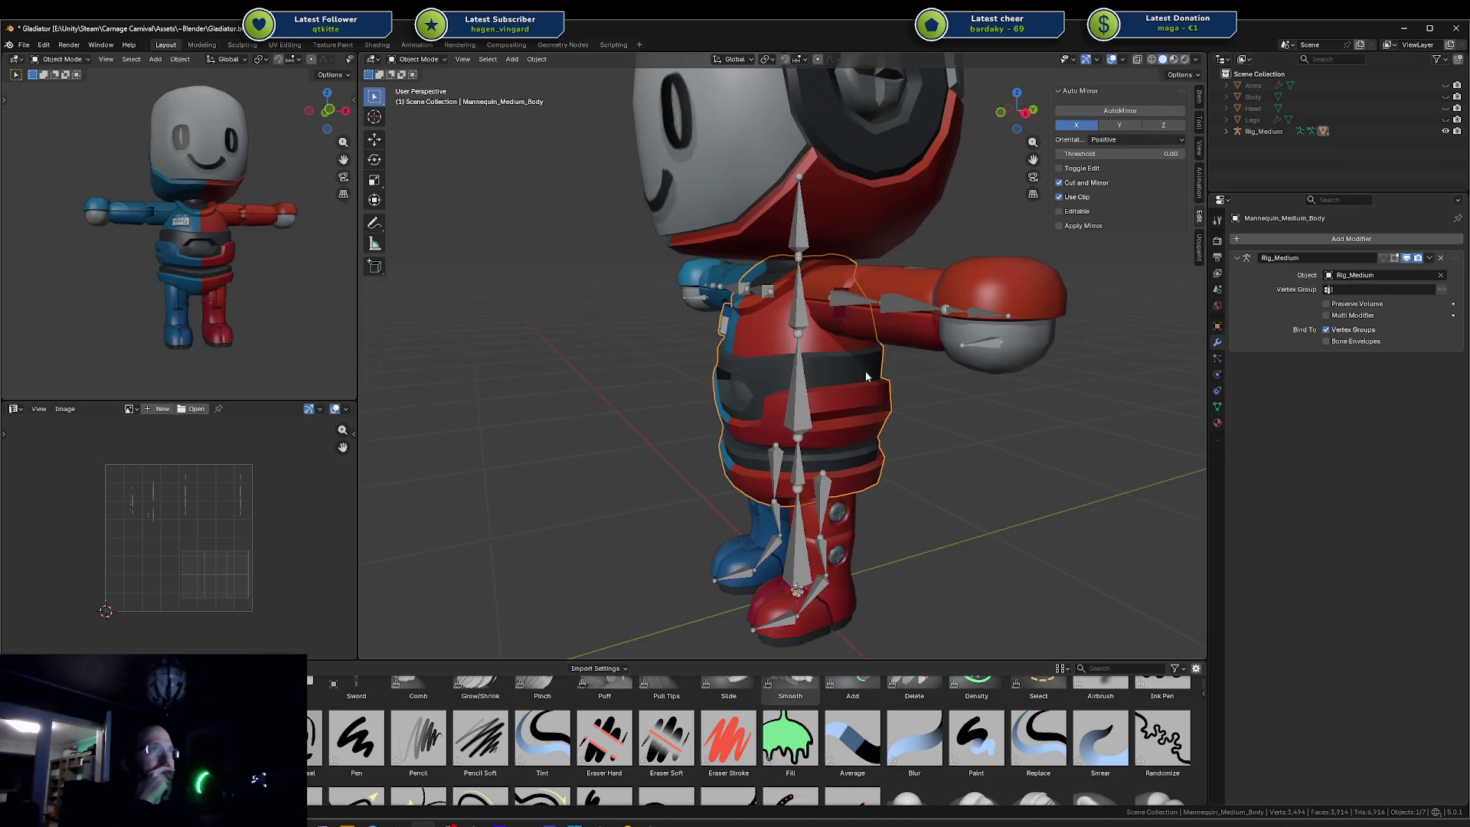
click(989, 350)
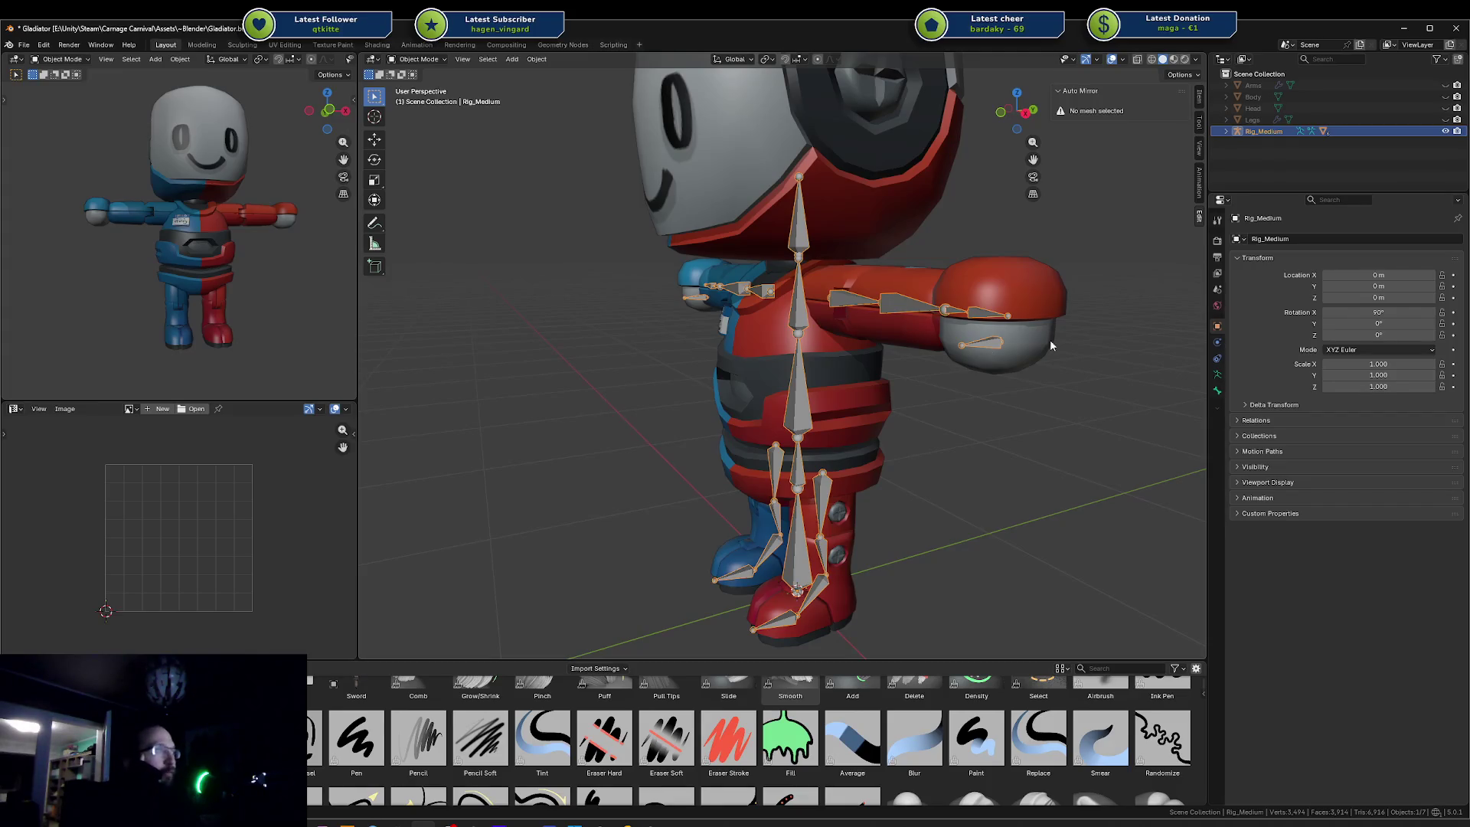
click(871, 347)
mouse_move(891, 359)
mouse_down()
mouse_move(961, 384)
mouse_move(1015, 379)
mouse_move(990, 379)
mouse_up()
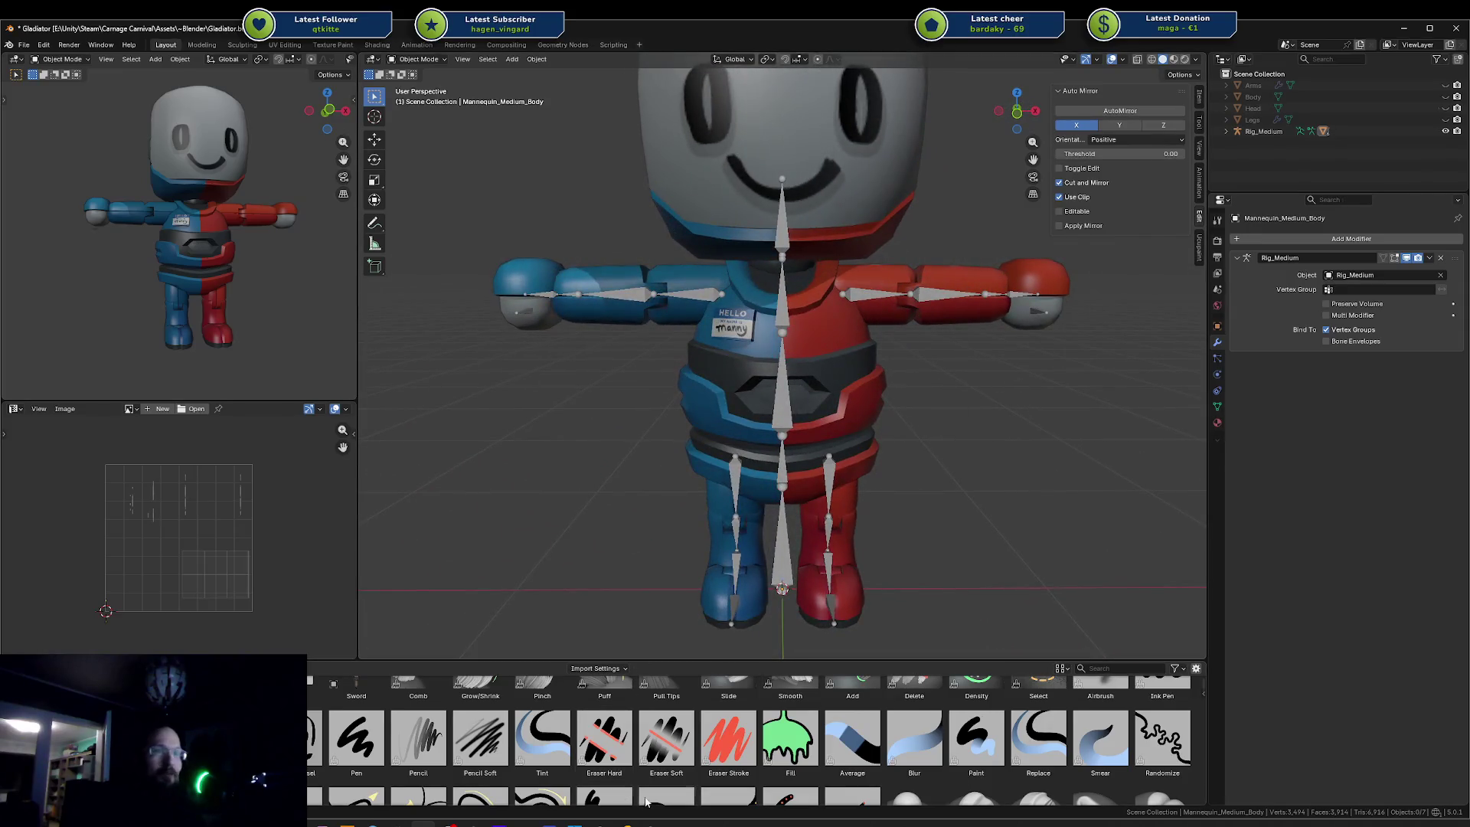
click(429, 814)
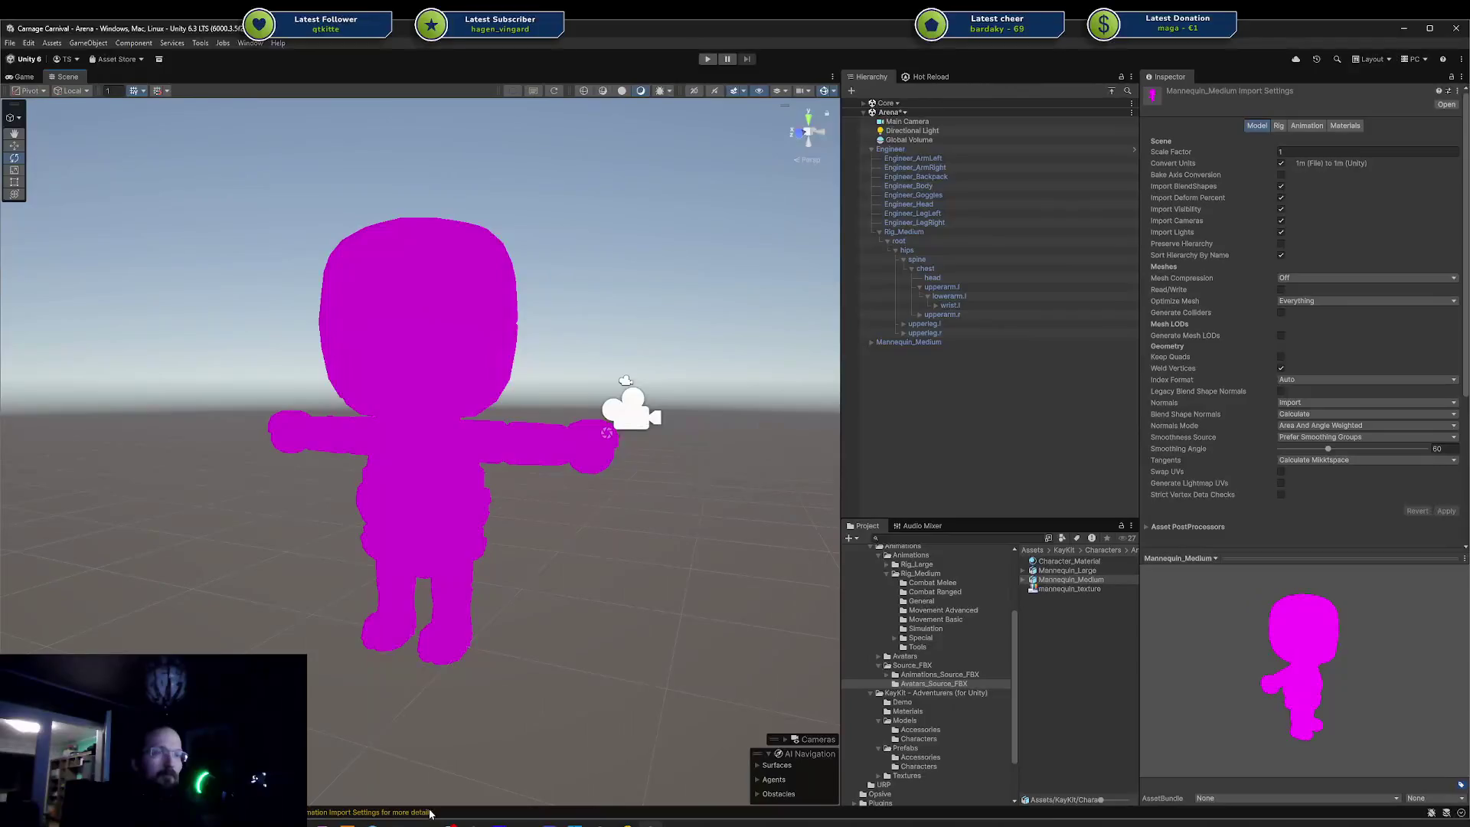
- Show mannequin_texture's import settings (max size 2048, Normal Quality), then switch to the code editor
click(1049, 618)
click(1095, 584)
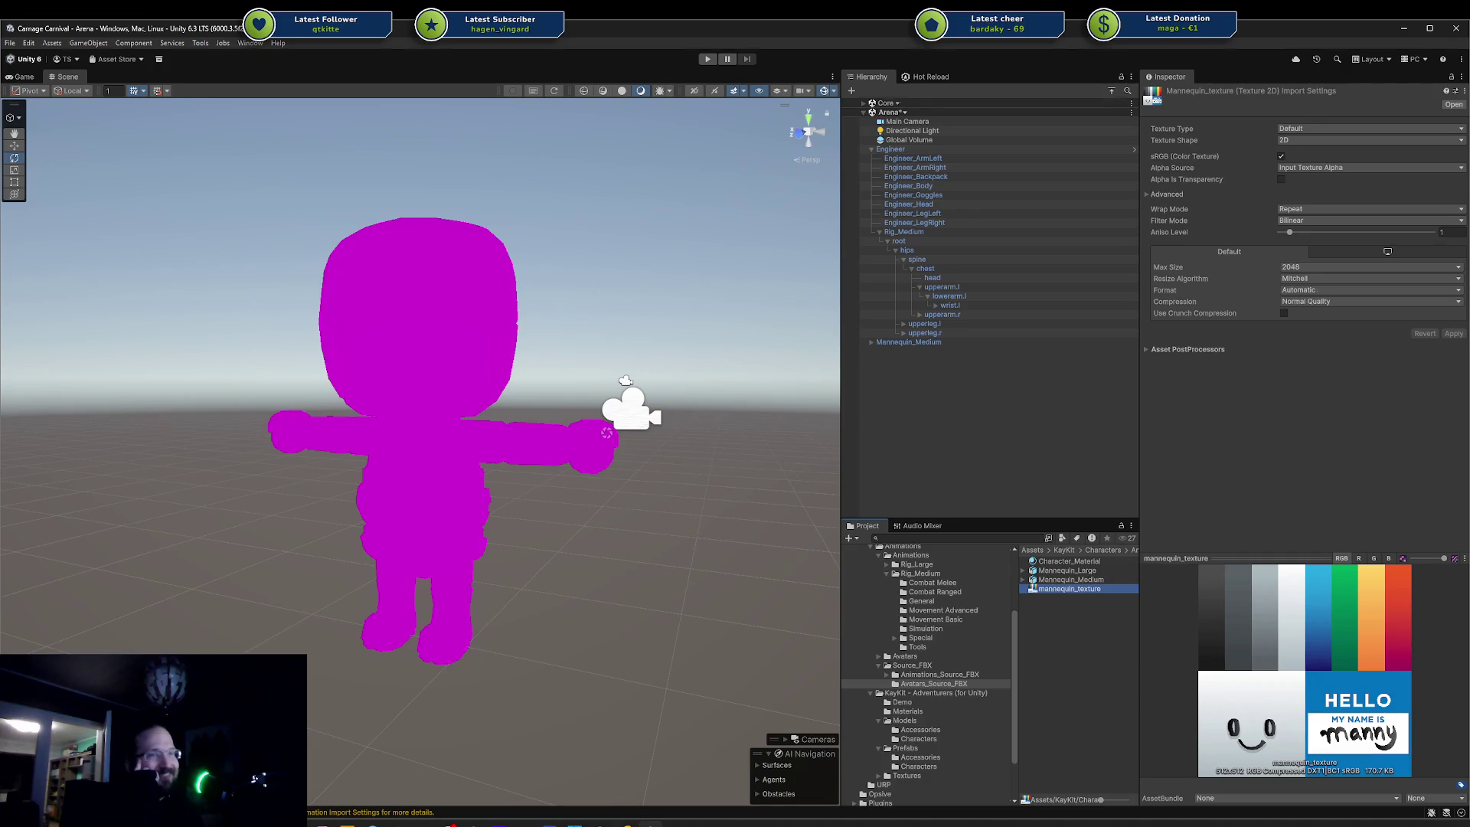
click(626, 824)
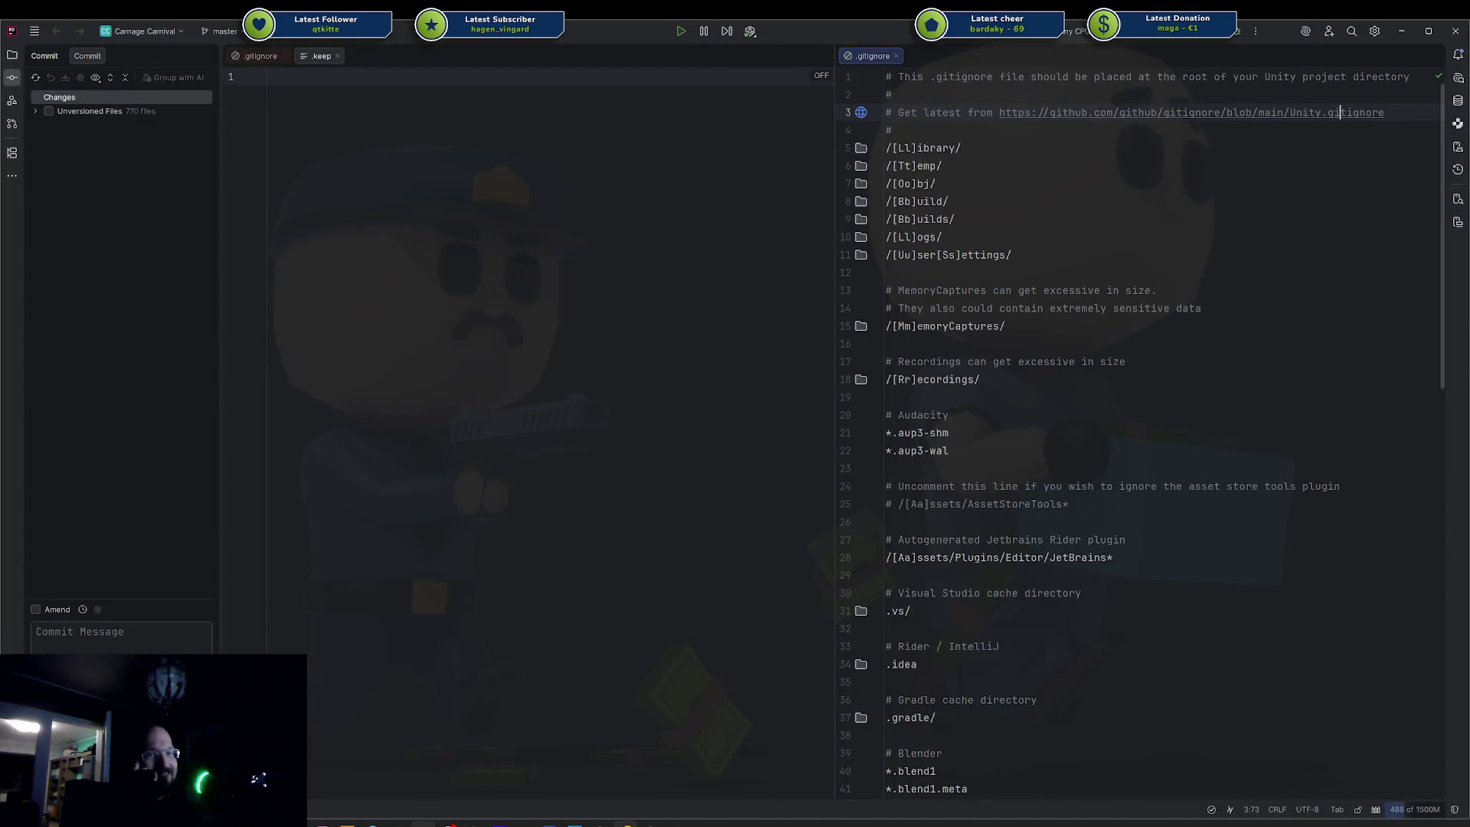
- Back in Blender, select the mannequin's head and frame it with the torso in view
key(alt+Tab)
click(614, 203)
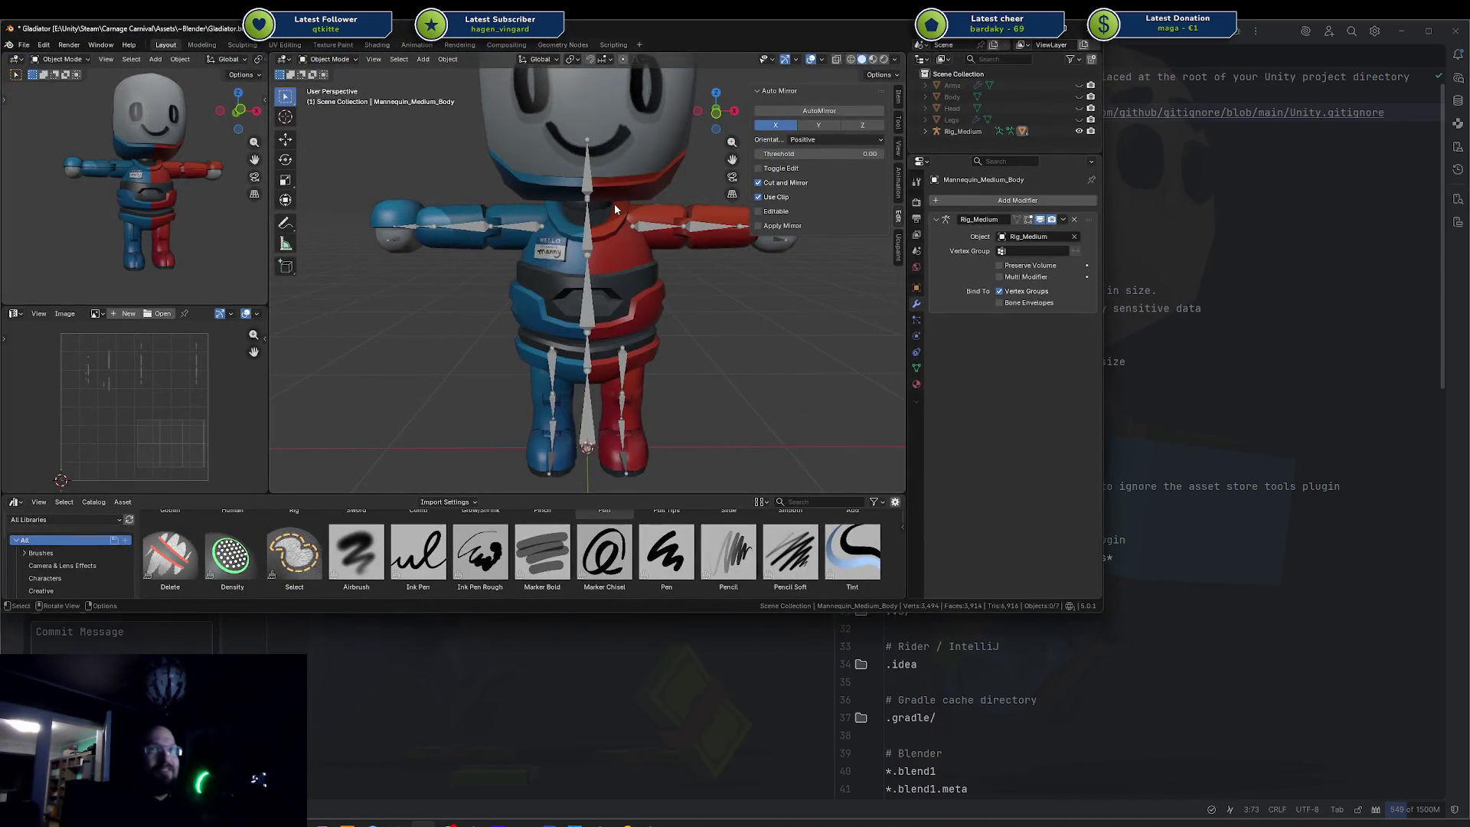
key(KP_Decimal)
scroll(623, 242, down, 3)
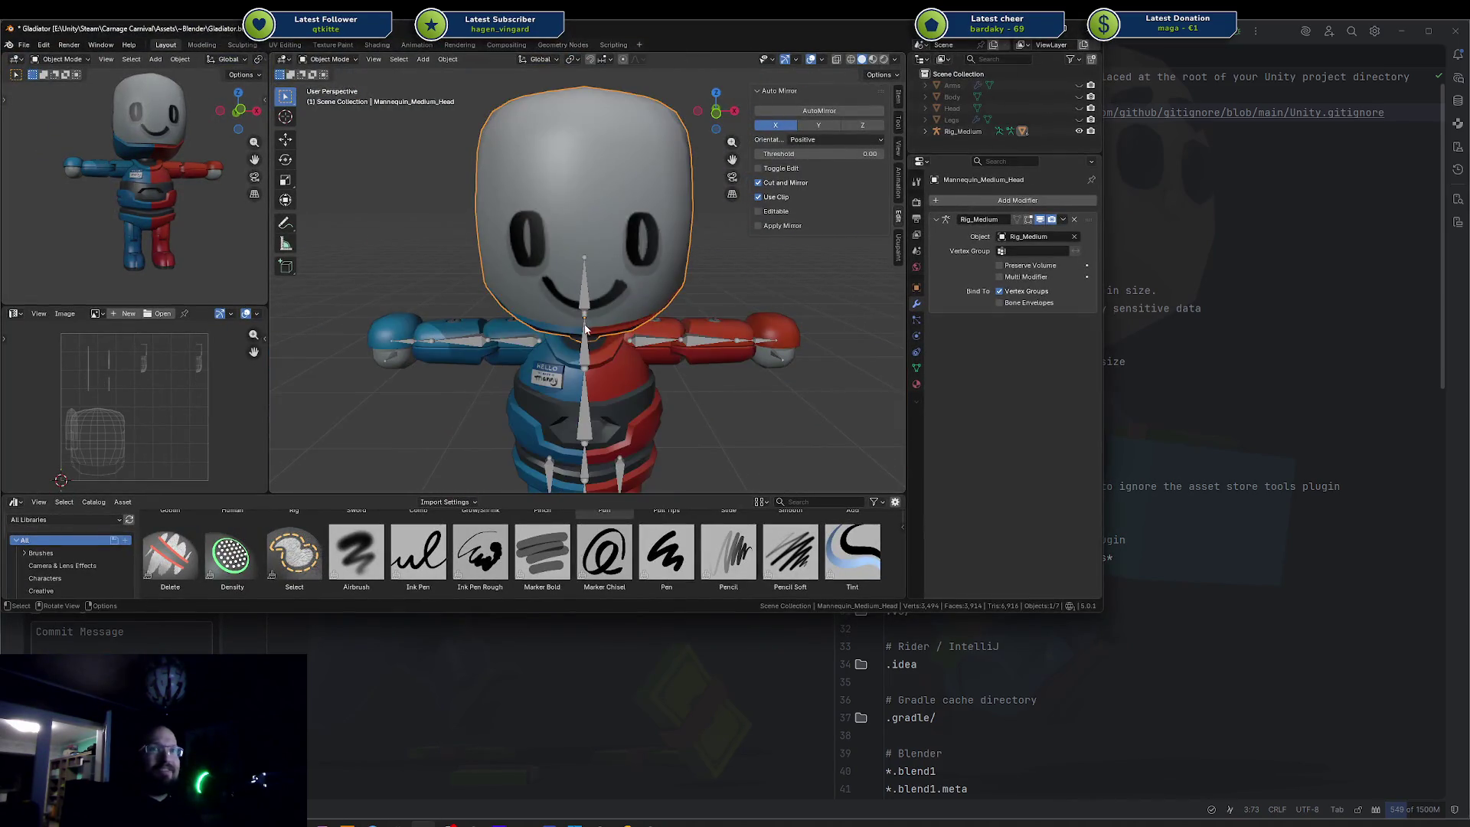
mouse_move(623, 242)
mouse_down()
mouse_move(628, 262)
mouse_move(659, 271)
mouse_move(632, 278)
mouse_up()
- Select the whole head mesh in Edit Mode to check its UVs on mannequin_texture.png
key(Tab)
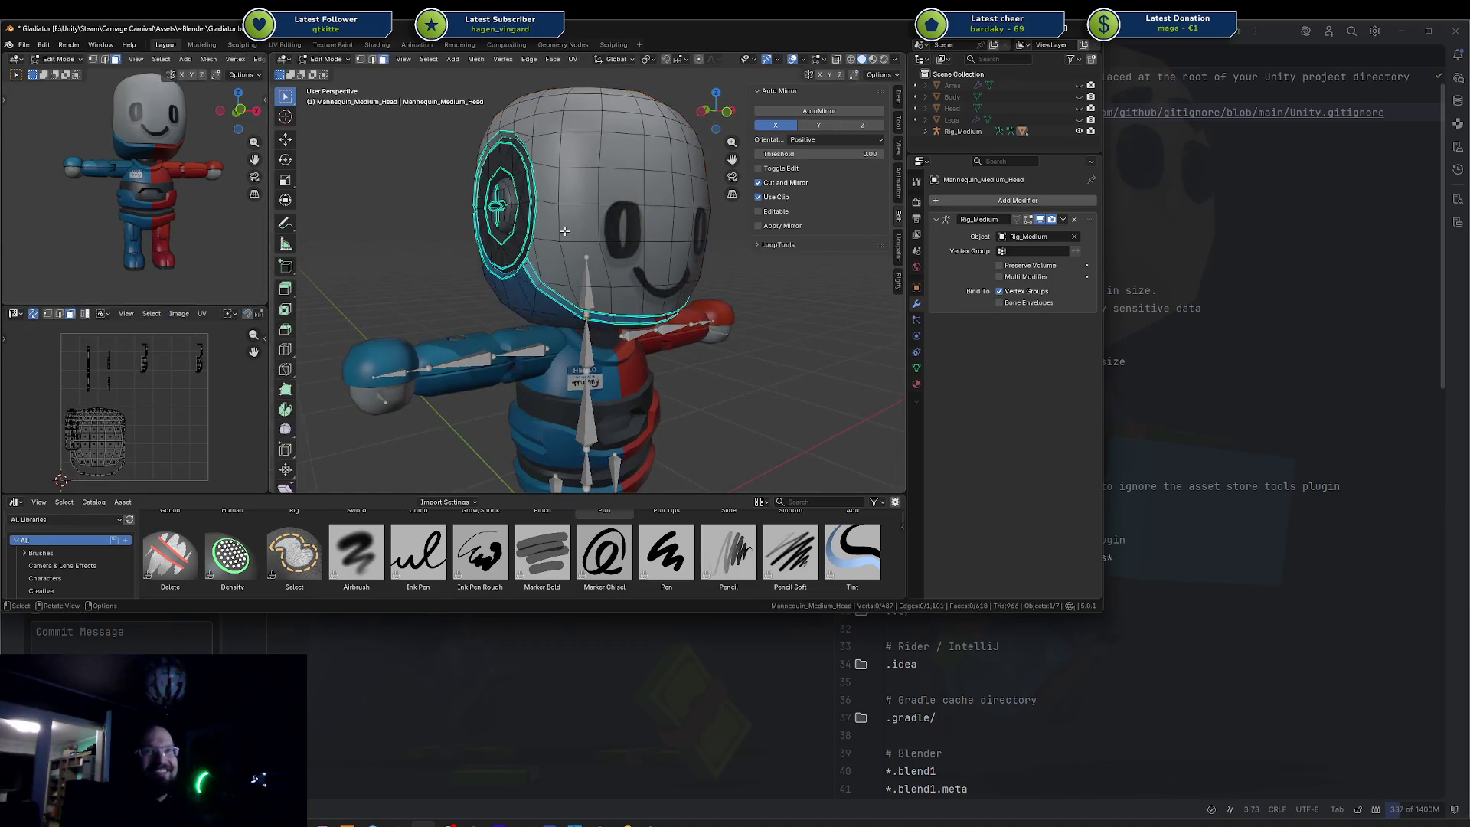
key(a)
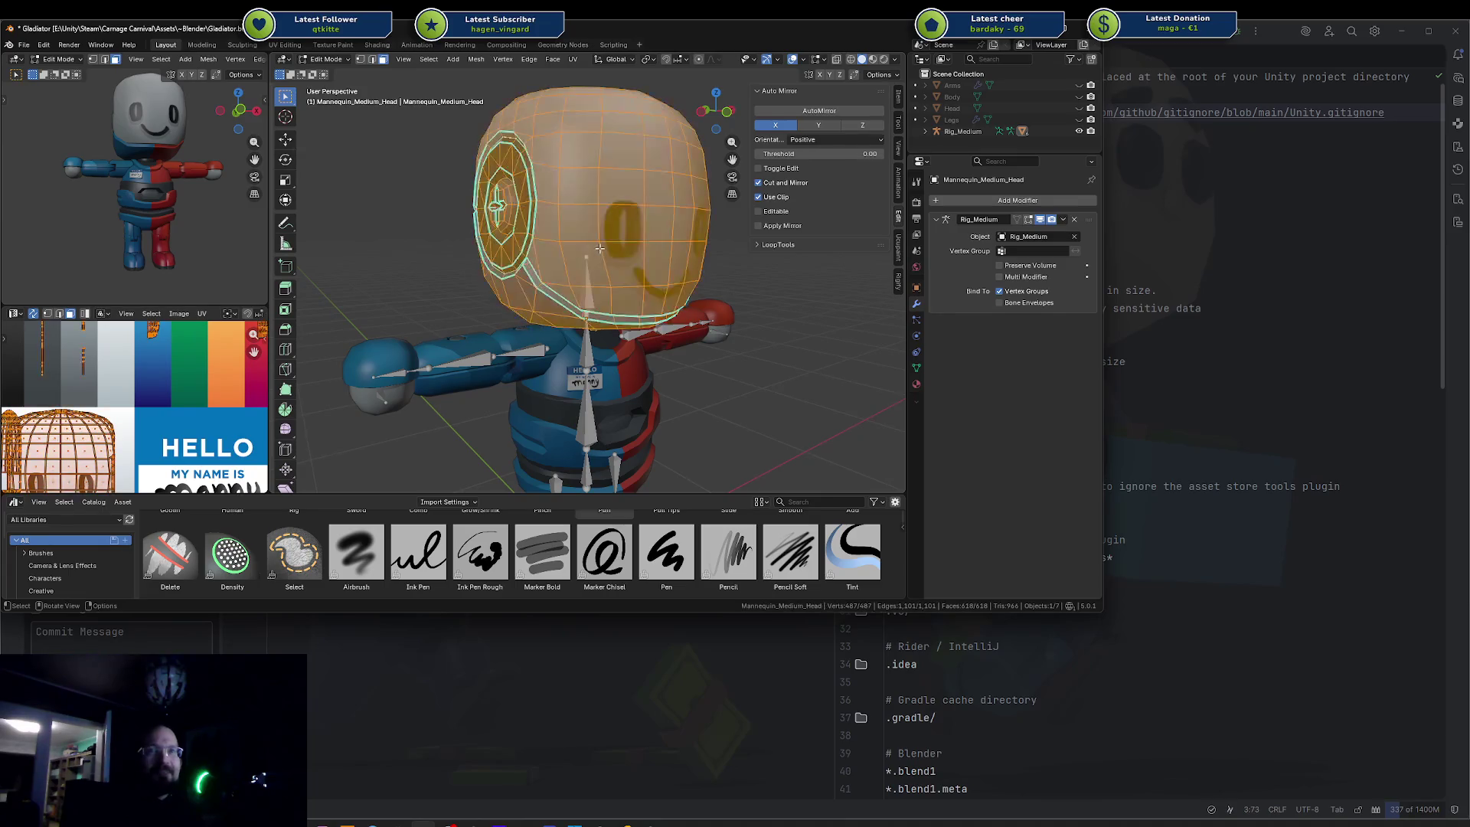
scroll(121, 436, down, 2)
scroll(120, 436, up, 1)
scroll(121, 436, down, 3)
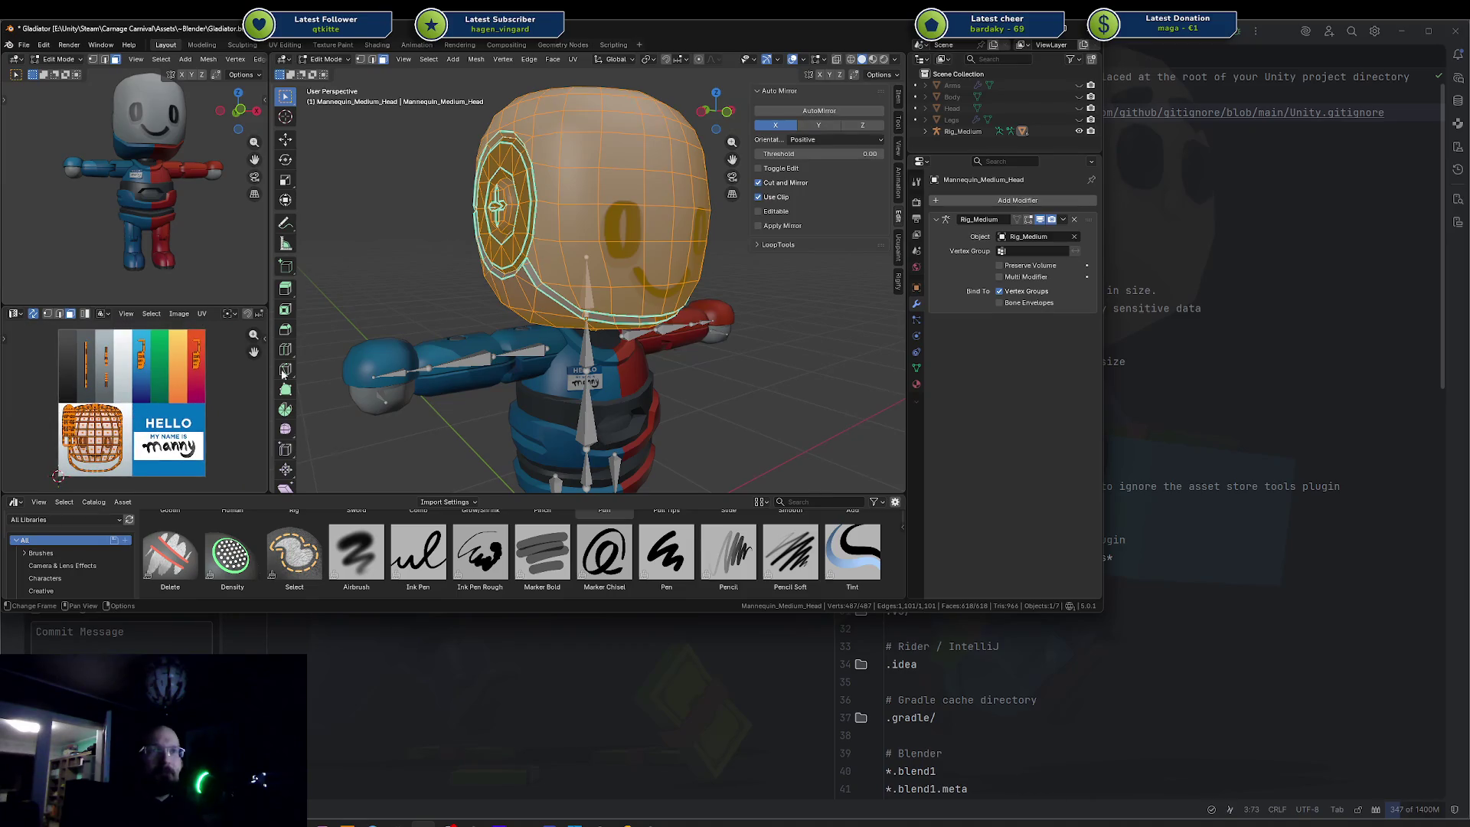
key(Tab)
key(Tab)
key(Tab)
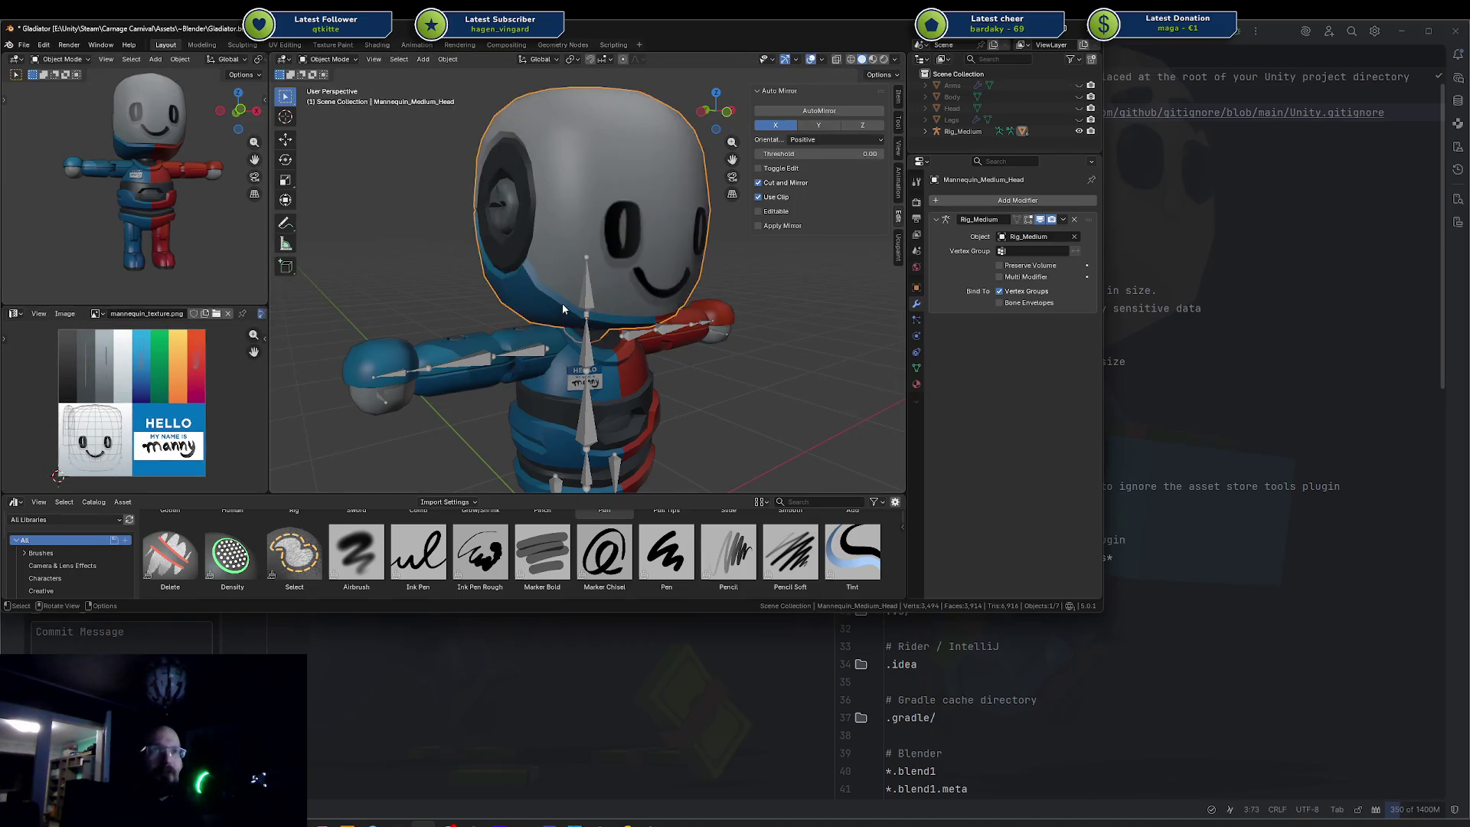
scroll(242, 382, up, 3)
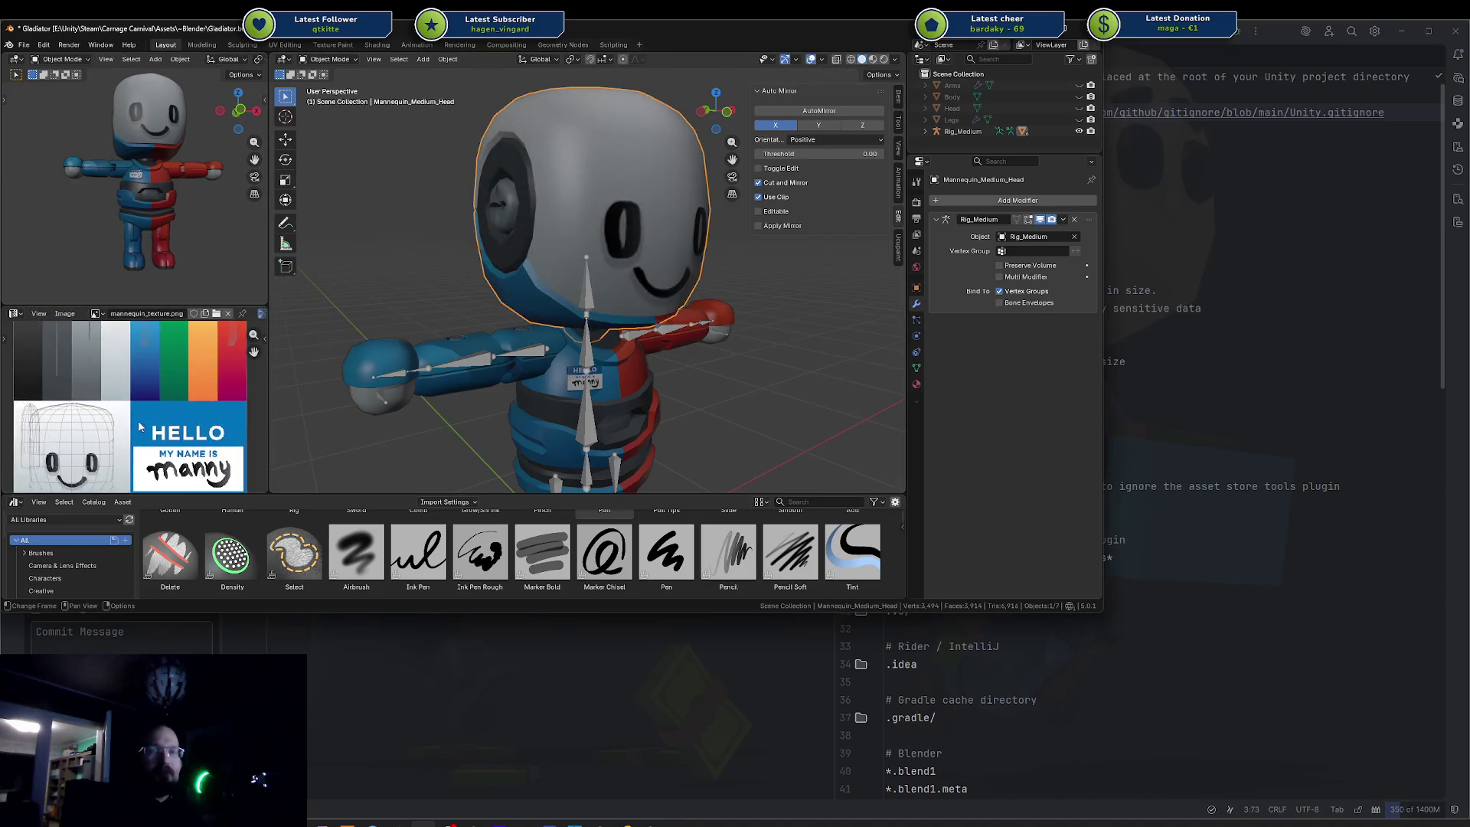
scroll(242, 382, down, 4)
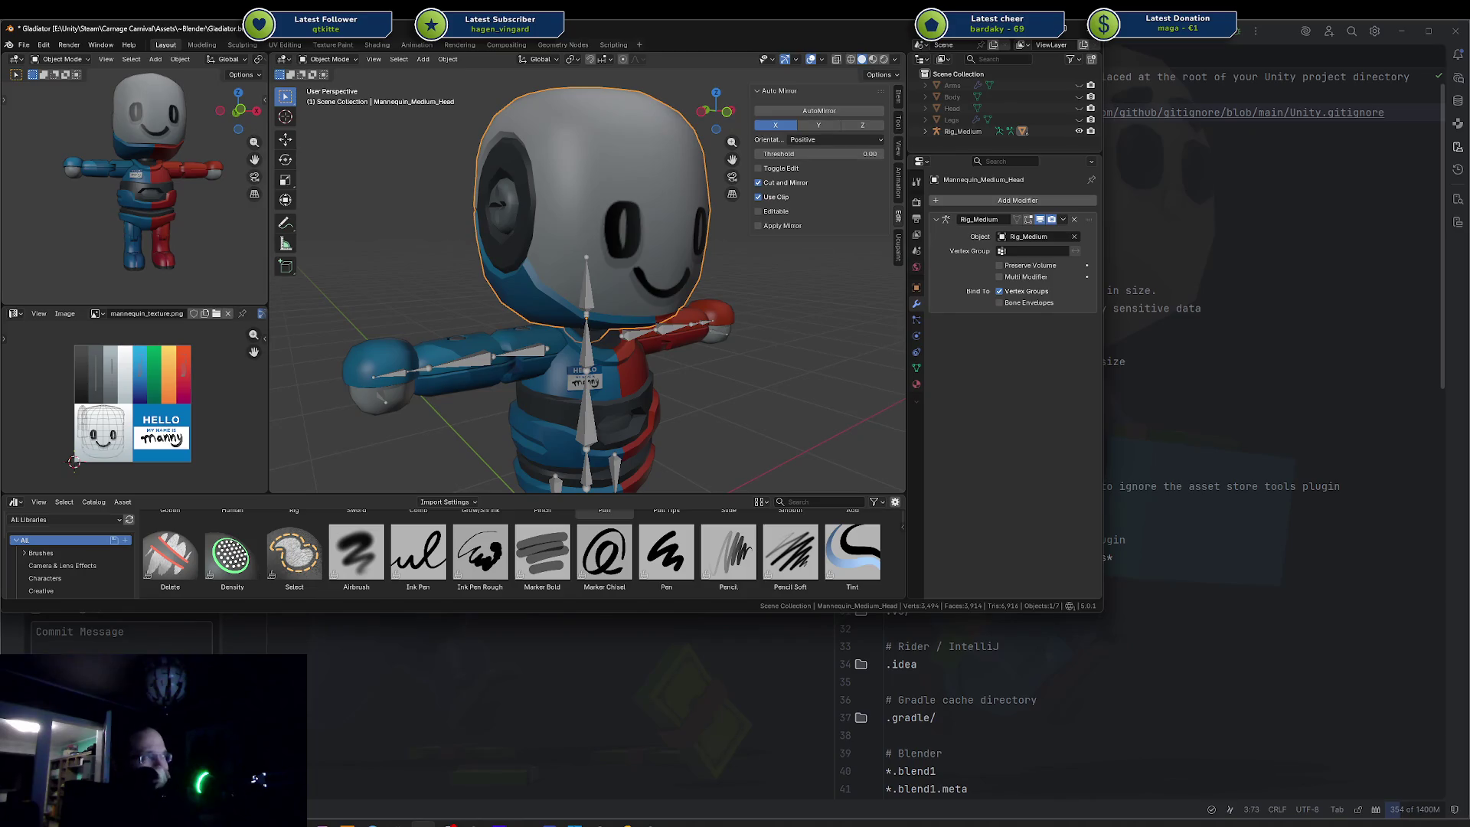
- Deselect the head, zoom out, and return to the Unity editor
click(705, 426)
scroll(715, 417, down, 3)
scroll(727, 406, down, 2)
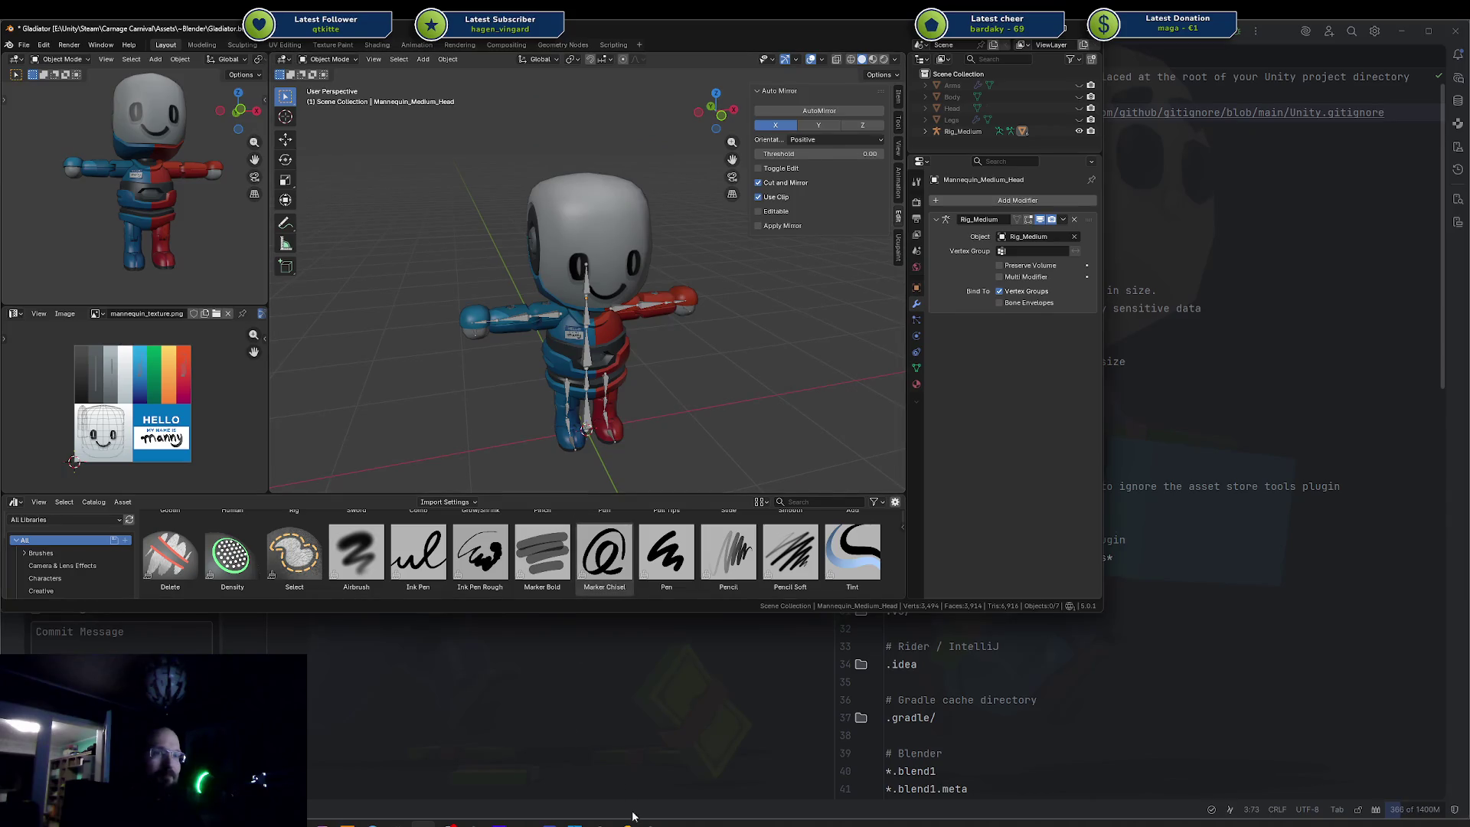
mouse_move(423, 824)
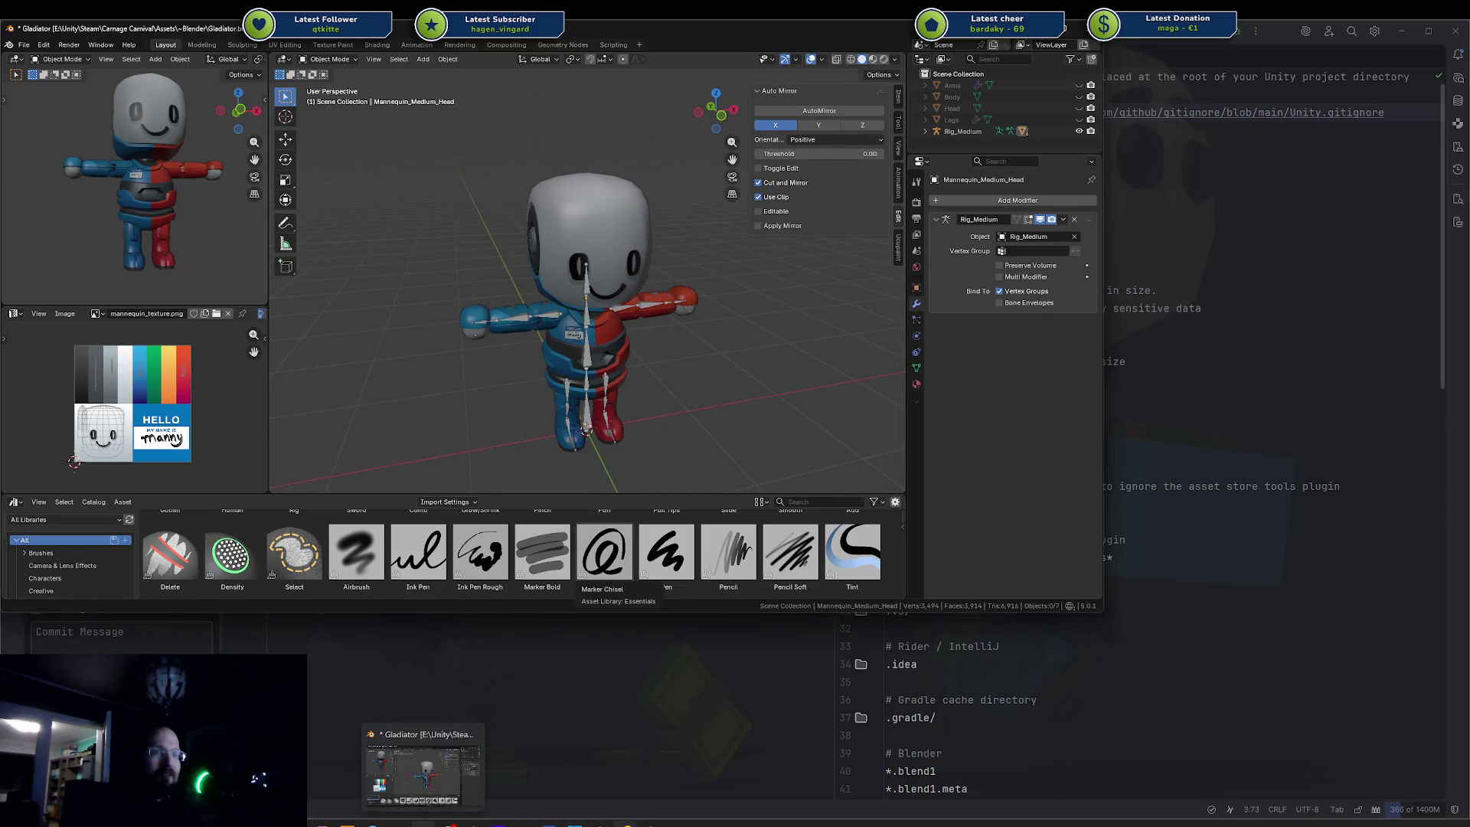
mouse_move(625, 823)
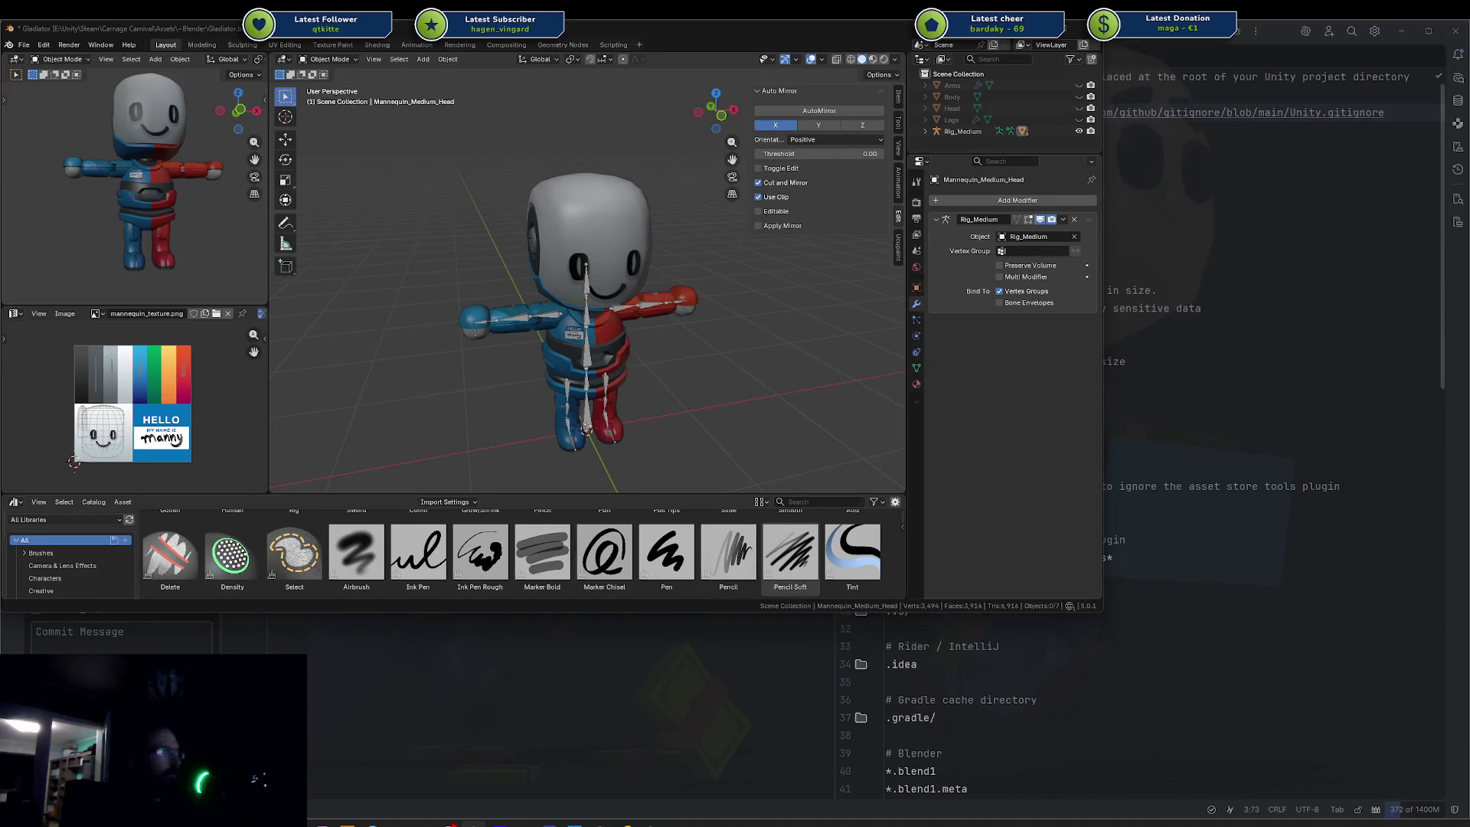
click(651, 824)
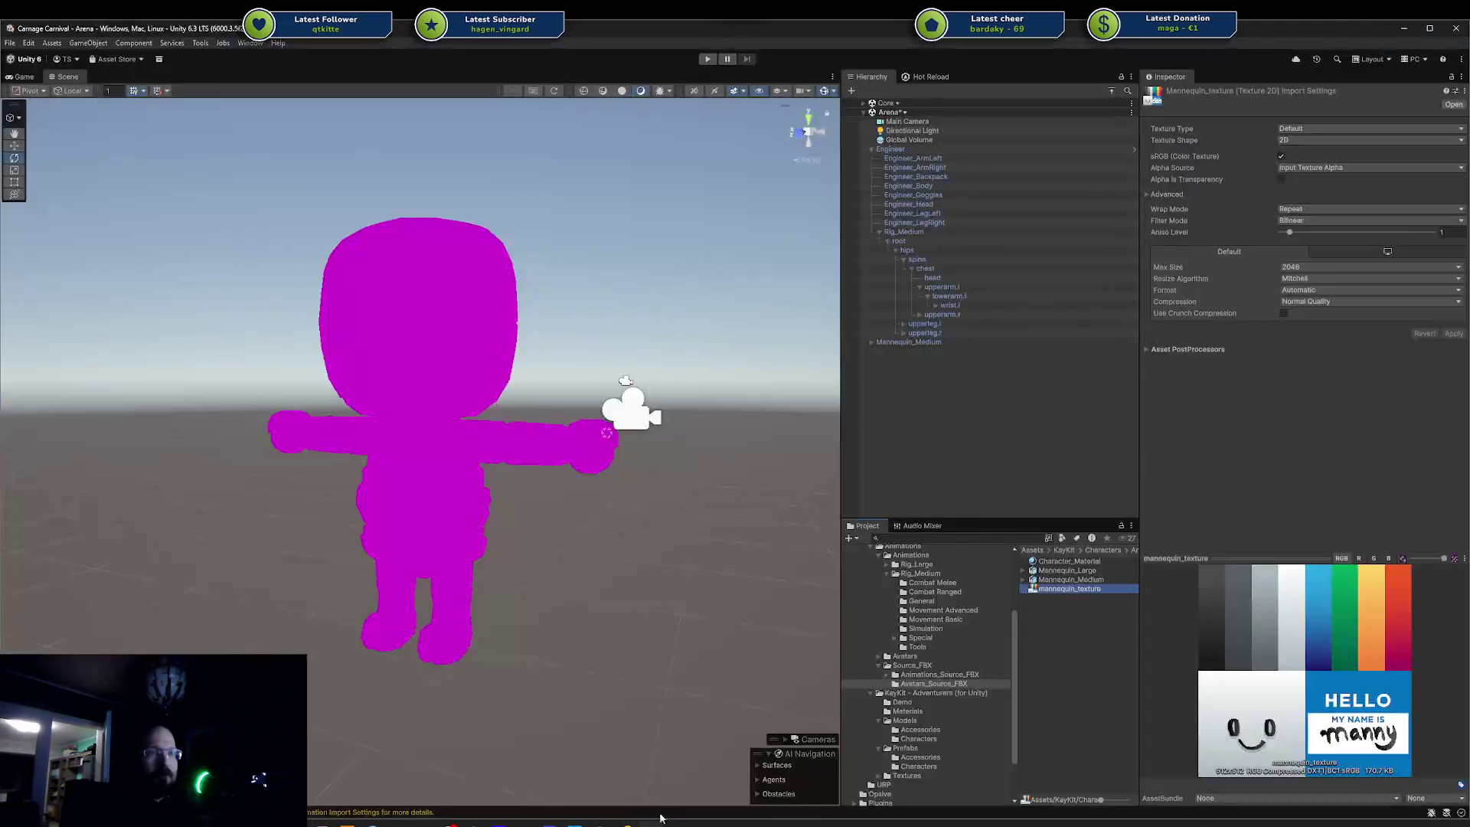
- Clear the texture selection and select Character_Material inside the Avatars_Source_FBX folder
click(589, 544)
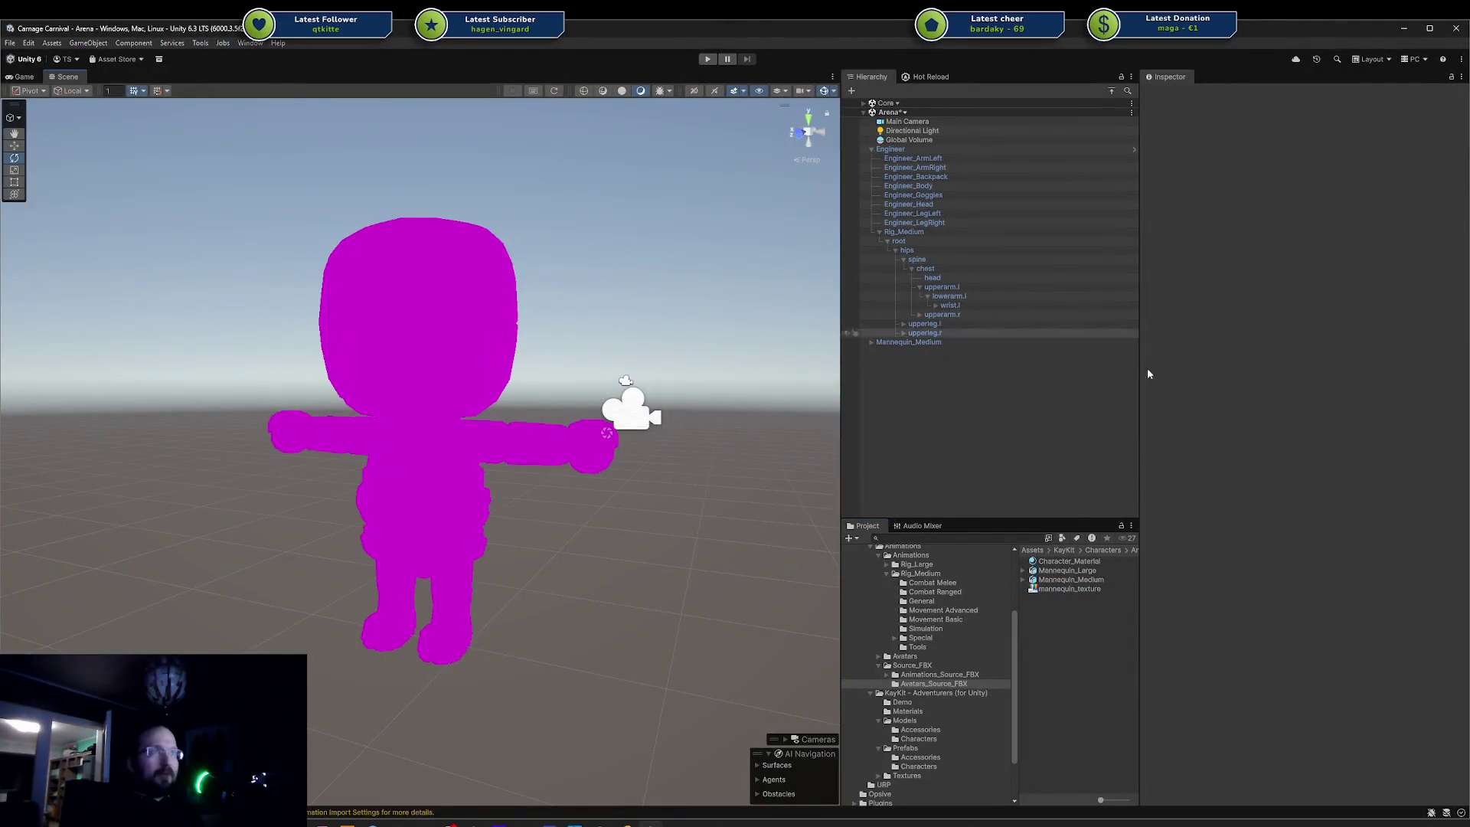
click(933, 676)
click(933, 684)
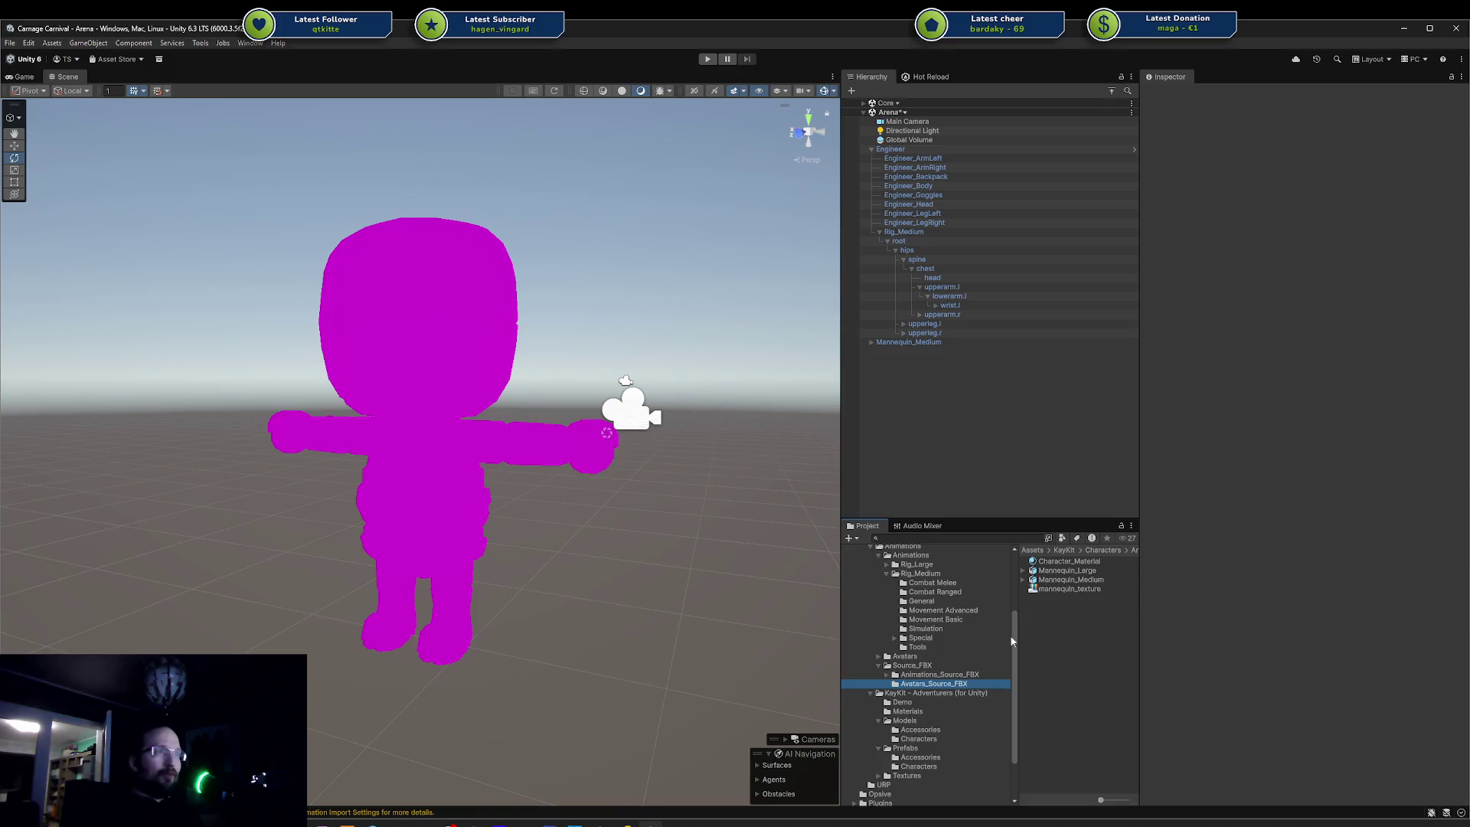
click(1079, 572)
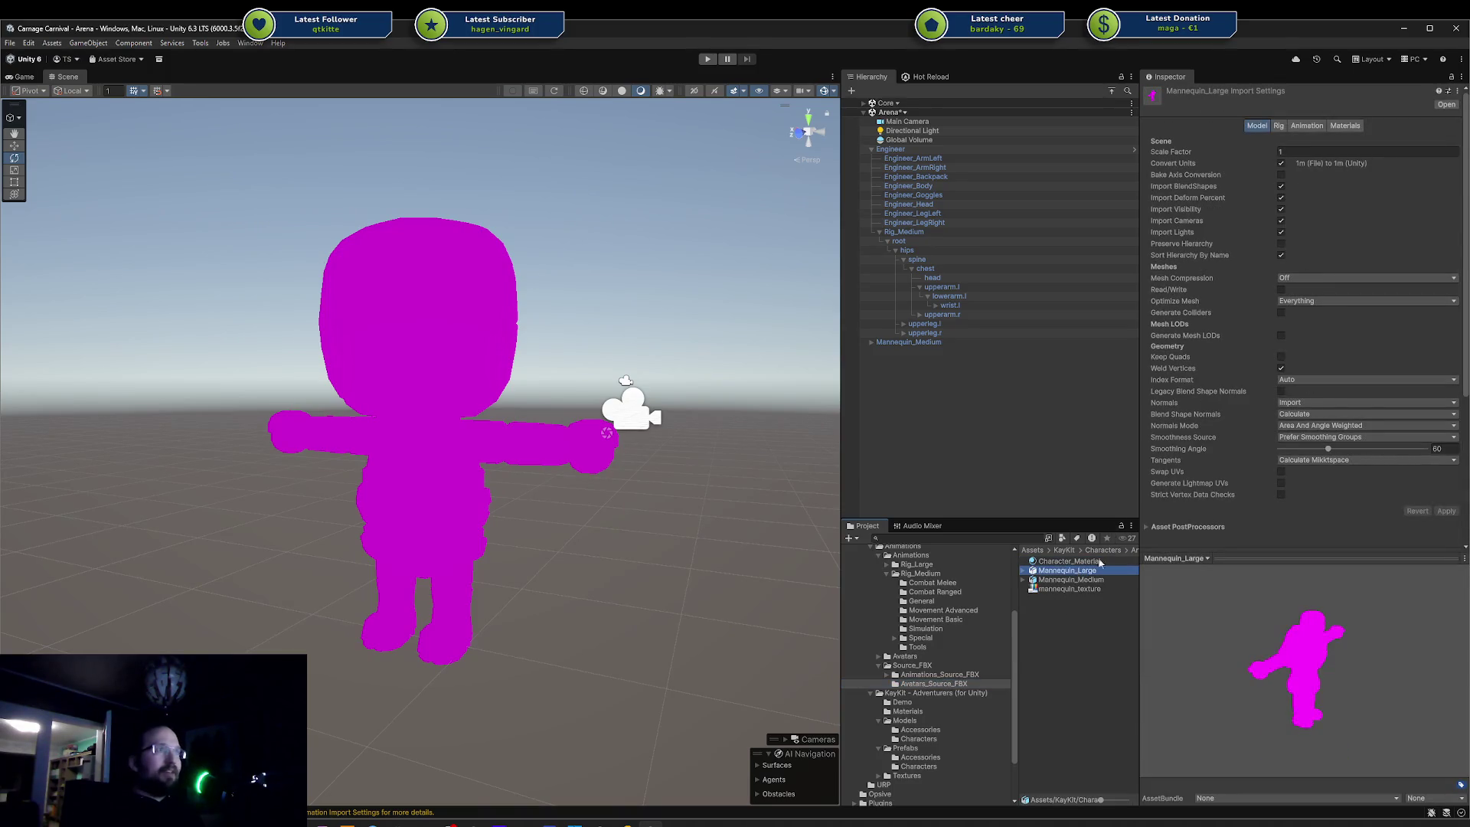
click(1046, 563)
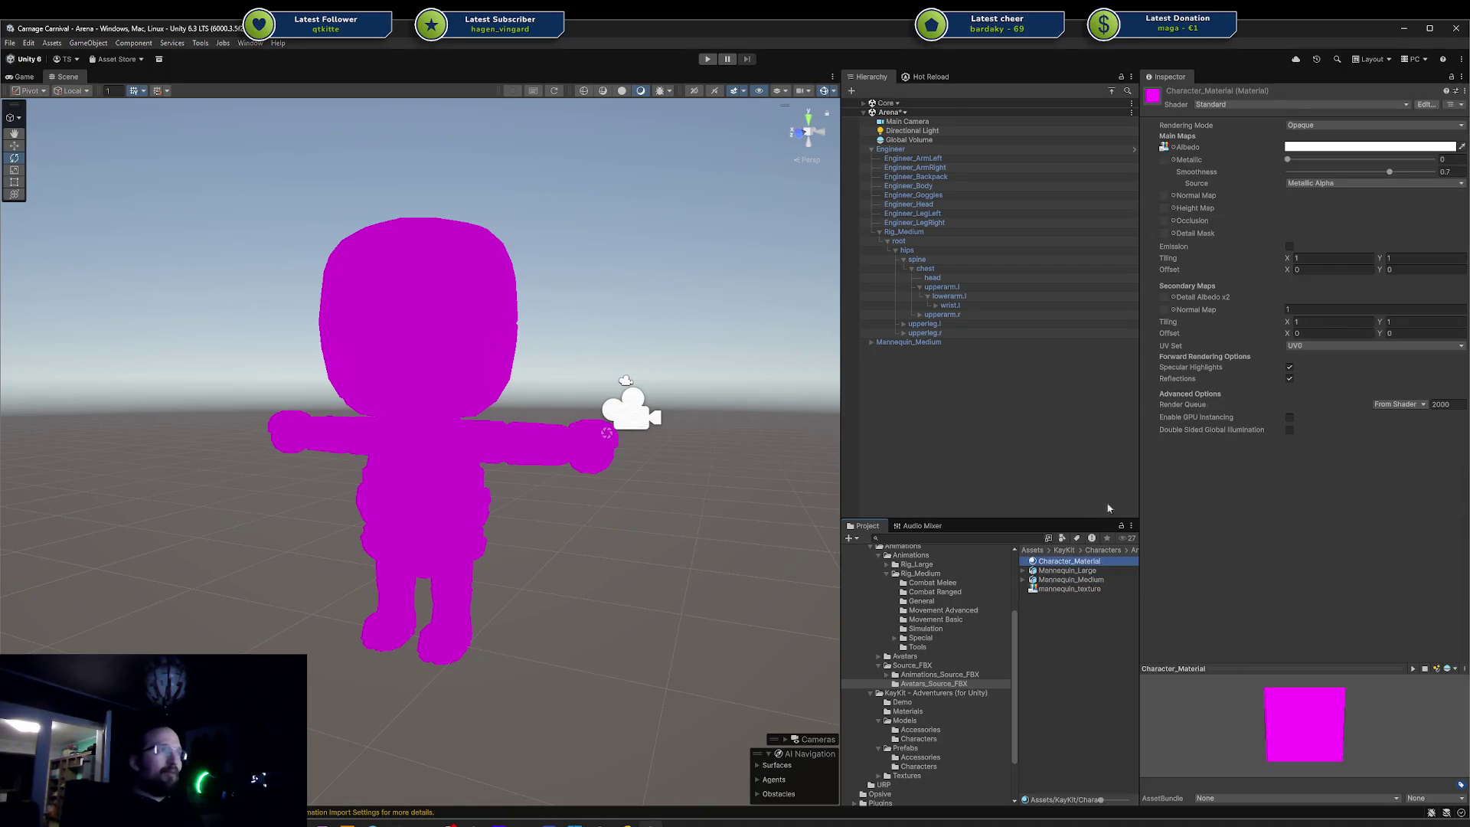
- Check the material's Shader dropdown (Standard, Opaque) and reselect Character_Material
click(1295, 116)
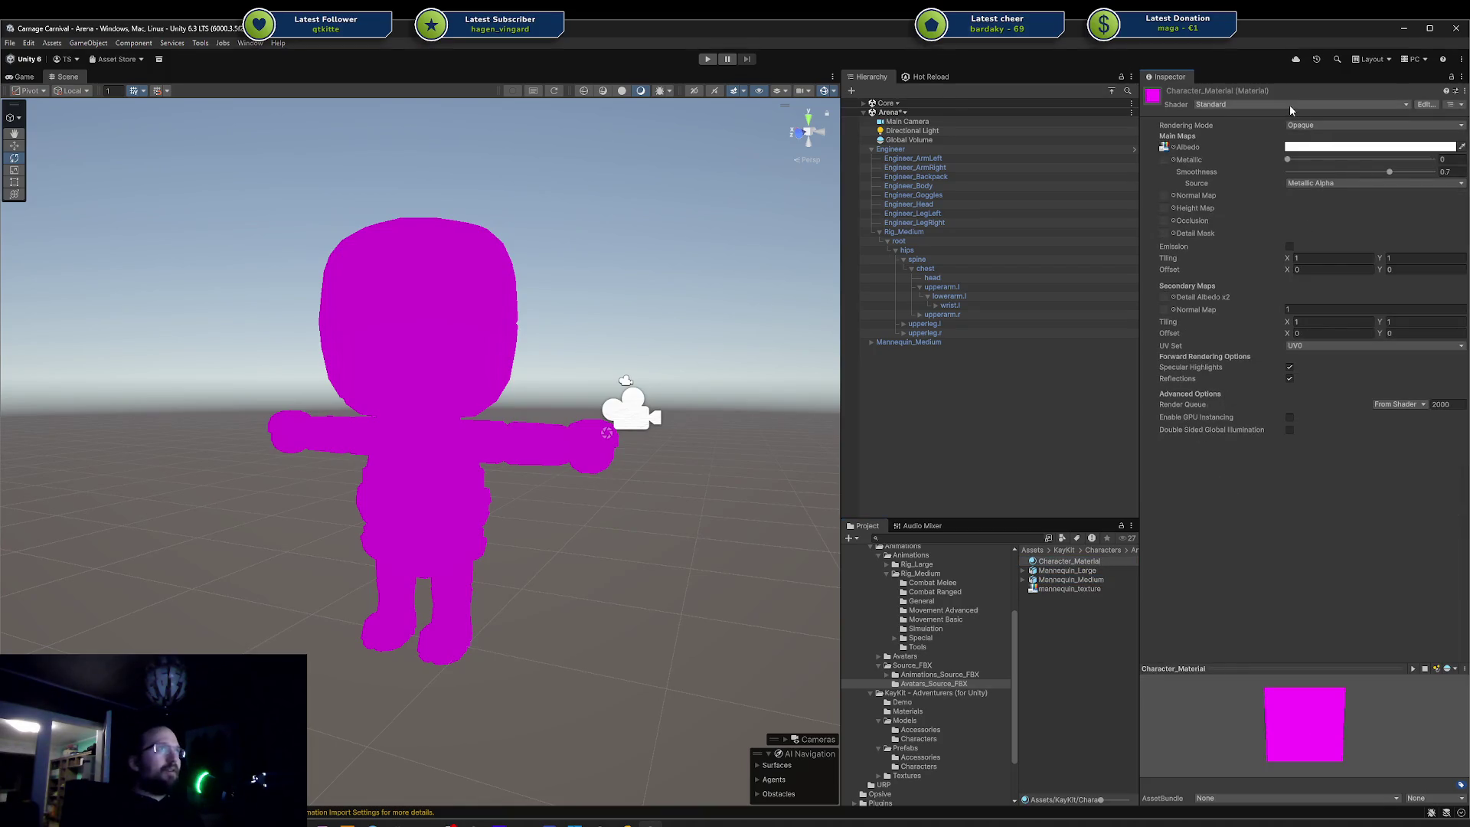
click(1241, 104)
click(1045, 571)
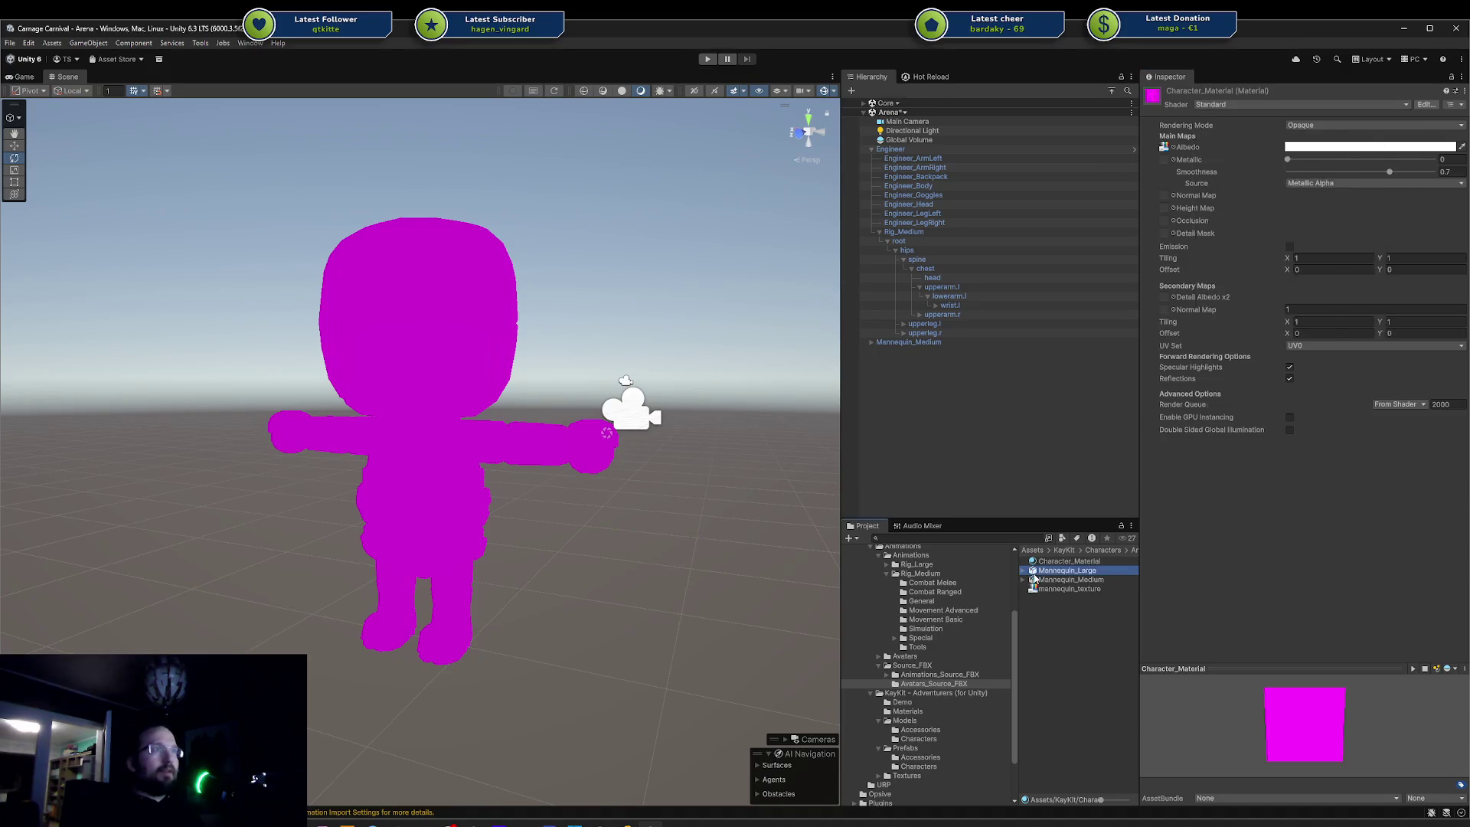
click(1052, 561)
- Browse the GameObject, Edit and Assets menus
click(86, 44)
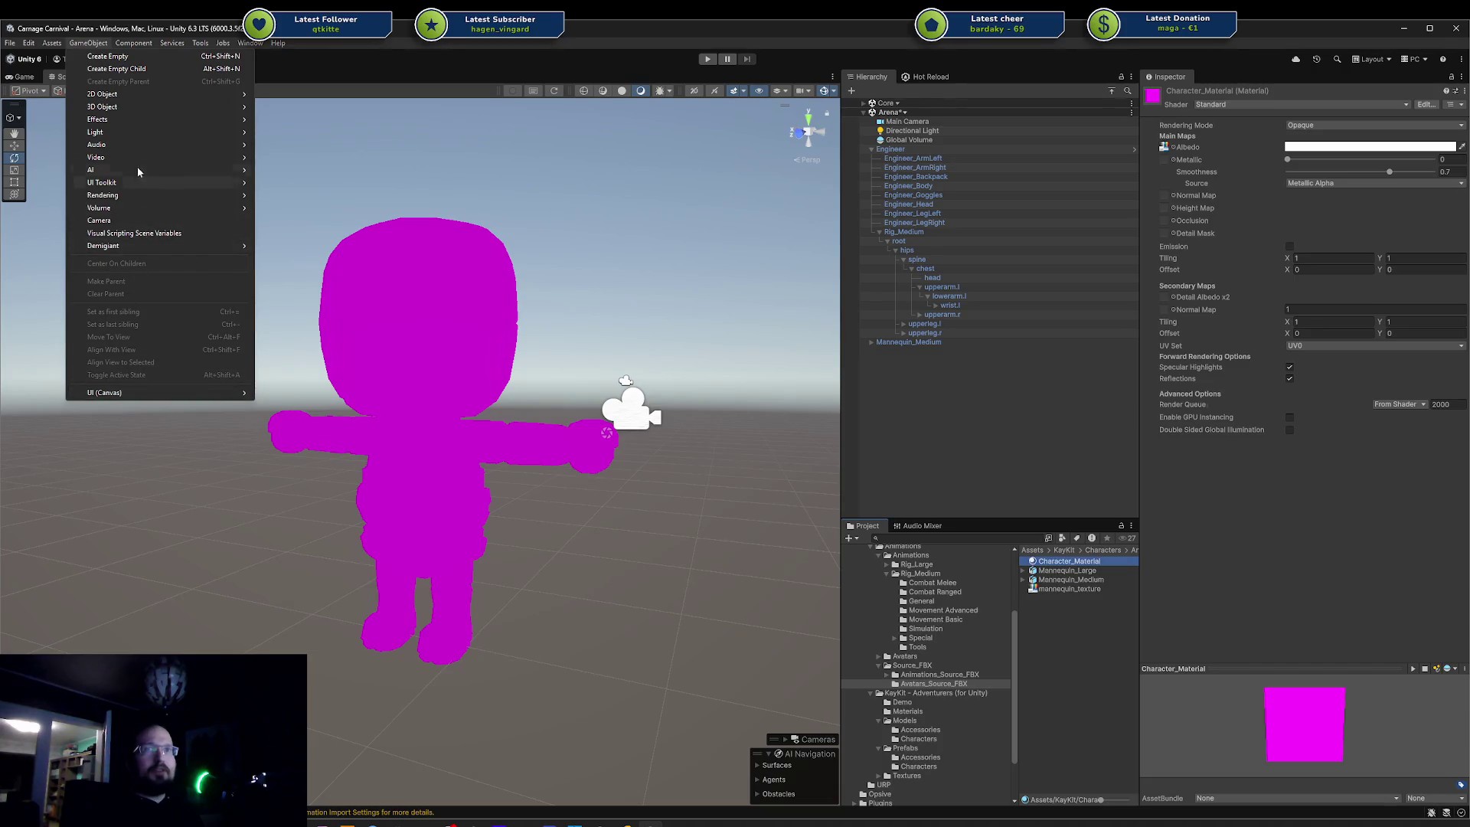
mouse_move(48, 43)
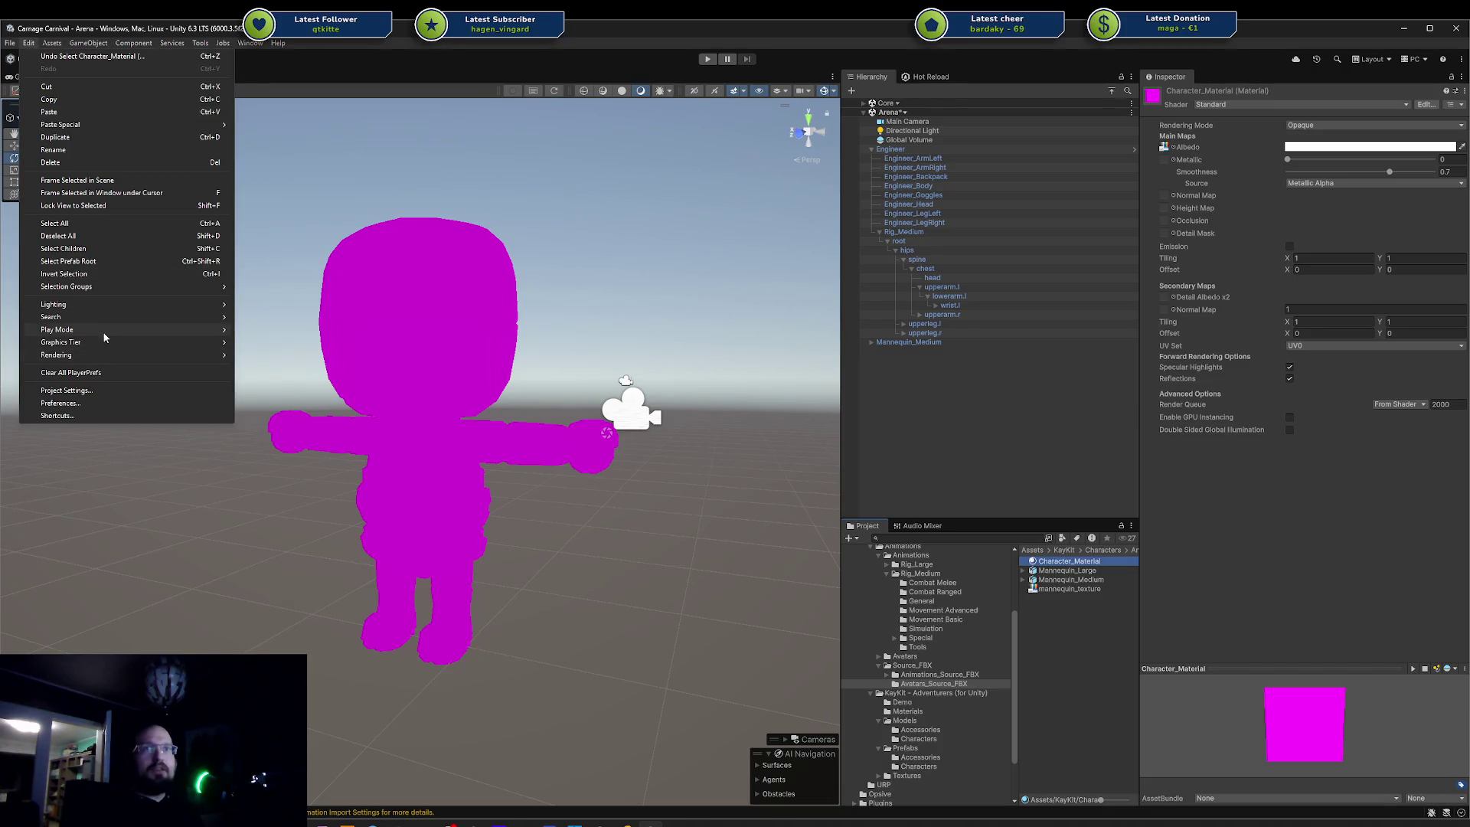
mouse_move(100, 348)
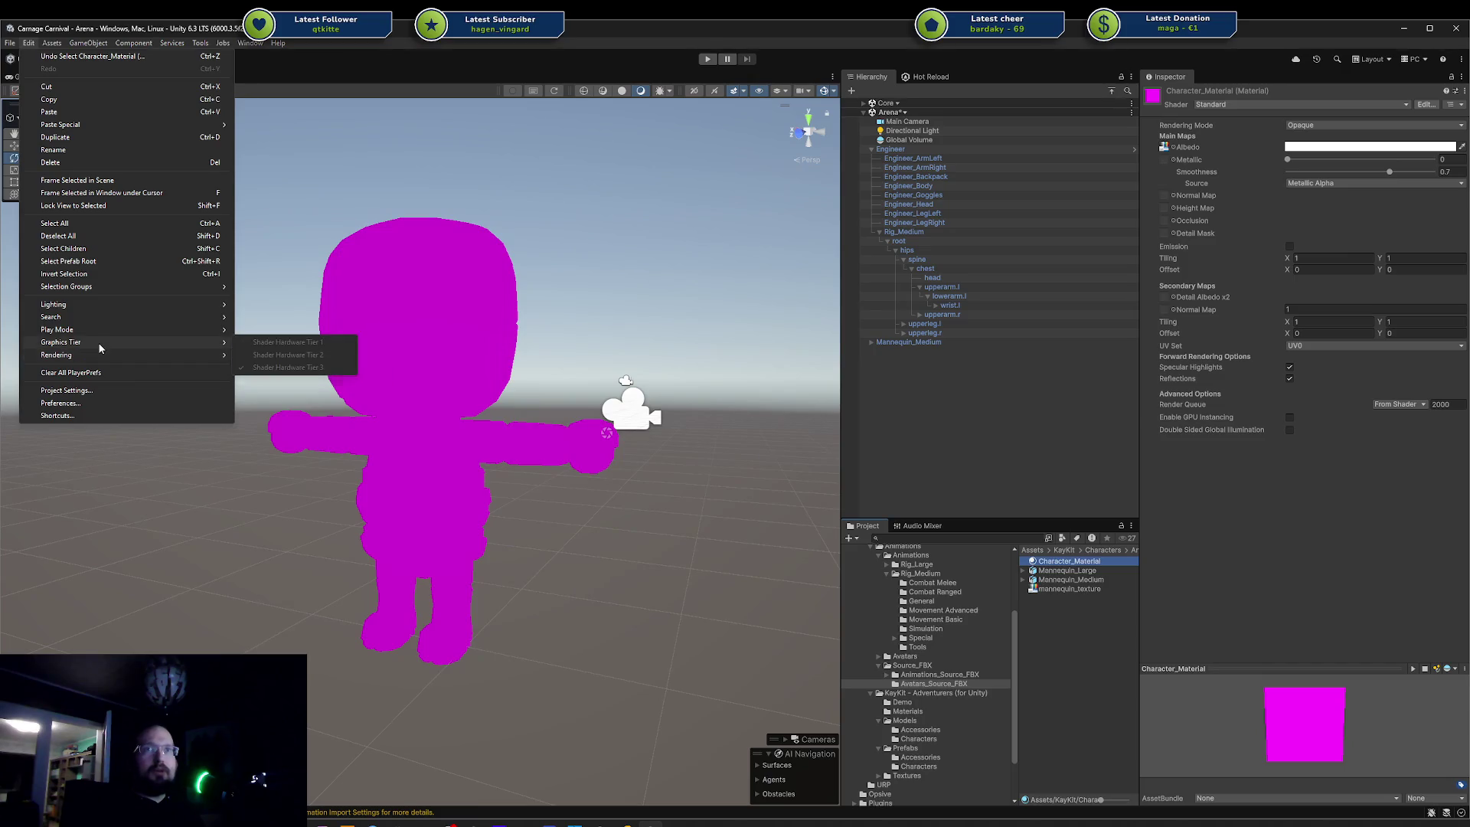
mouse_move(105, 284)
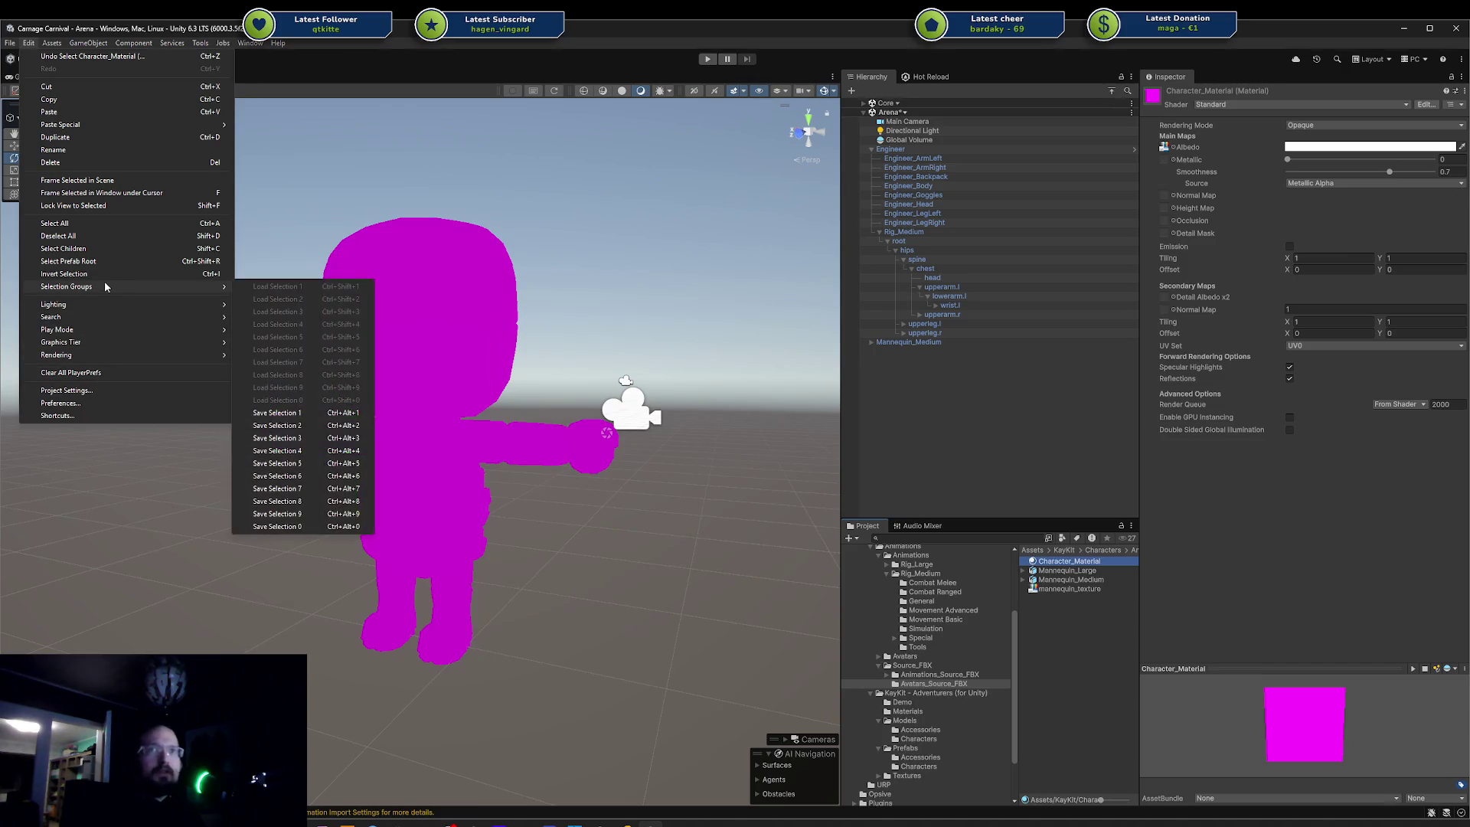
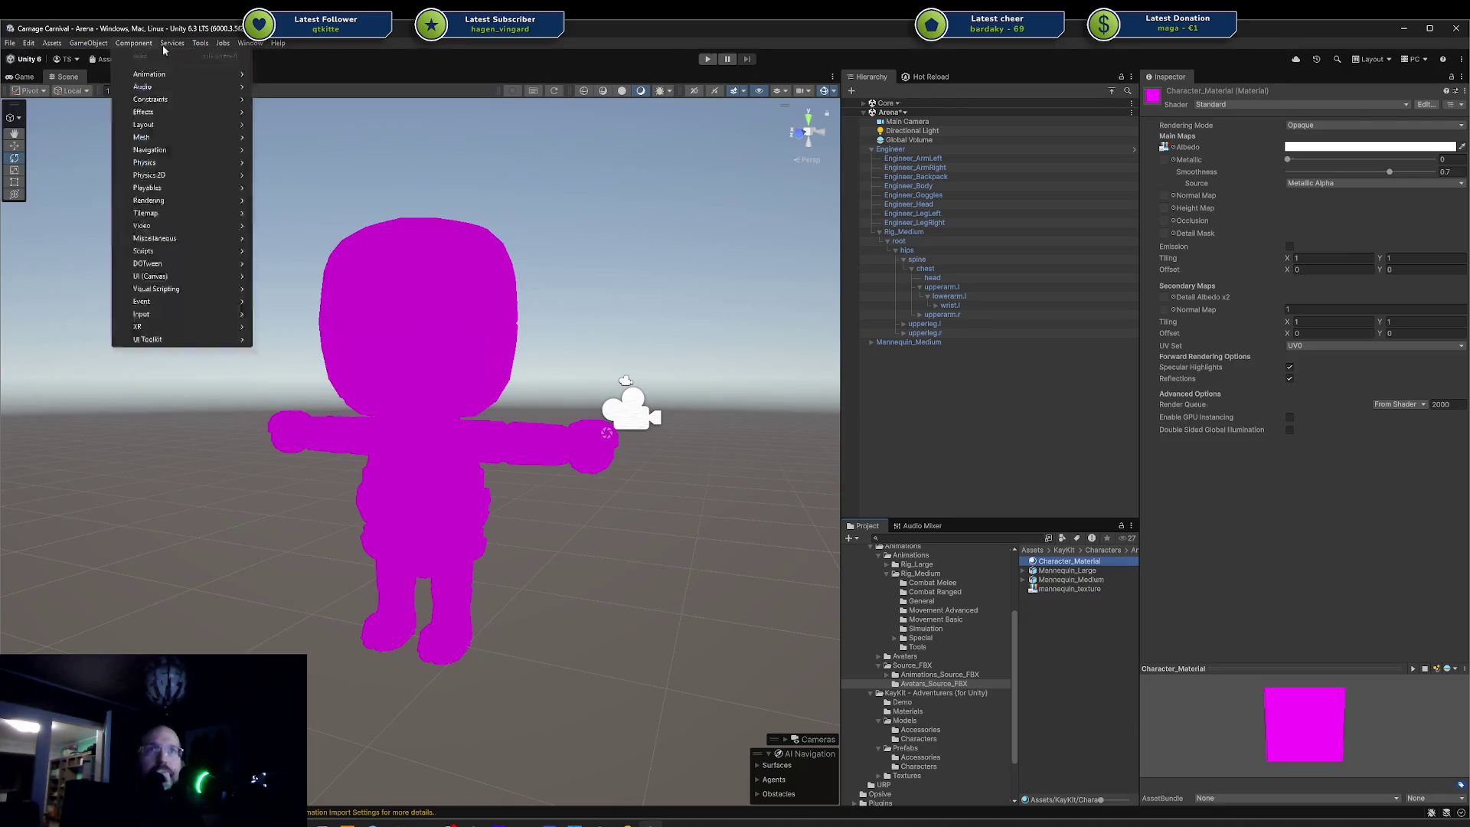
- Inspect Character_Material's options and the Standard shader it currently uses
mouse_move(111, 44)
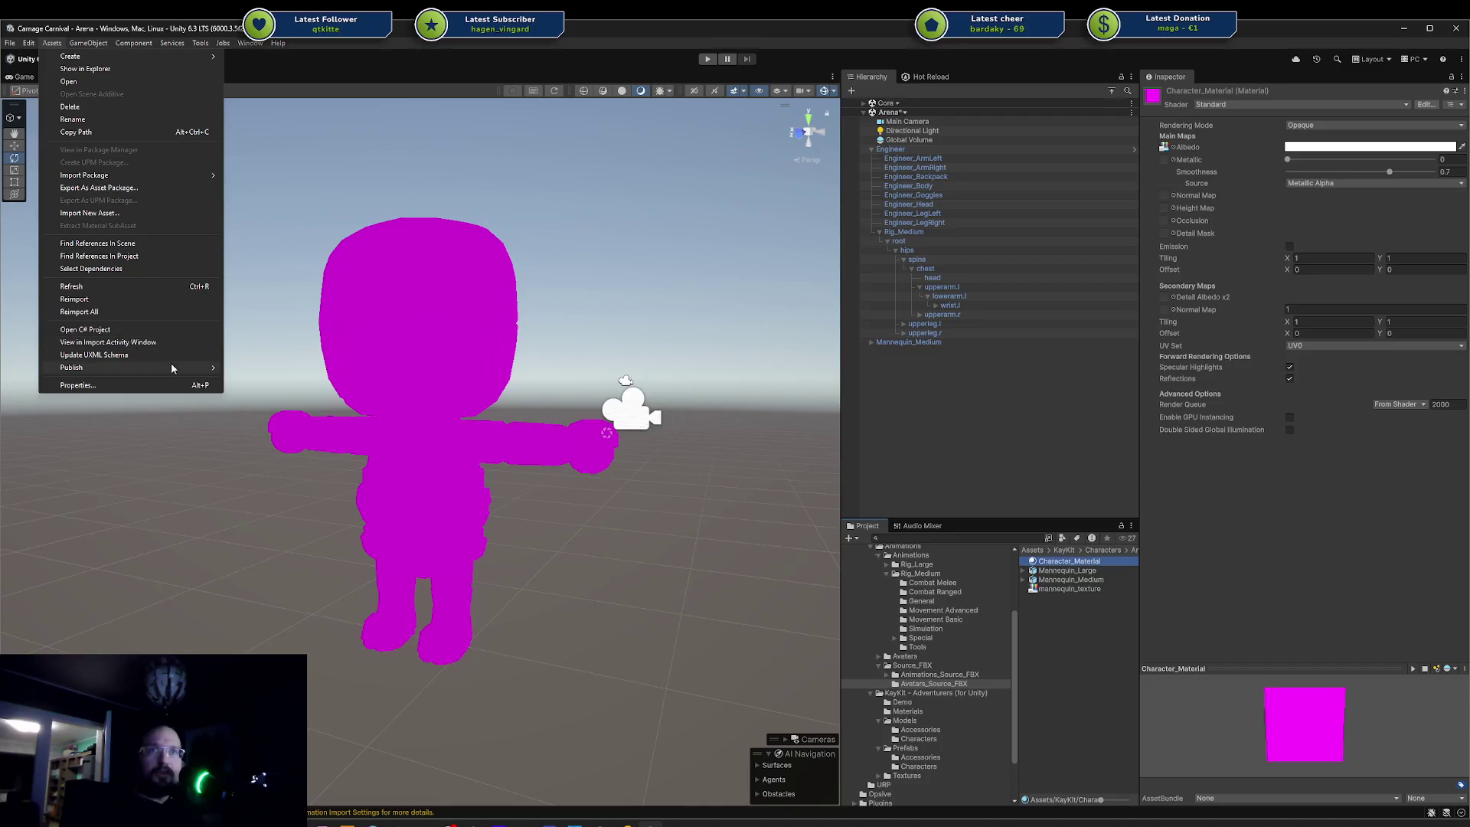
mouse_move(171, 369)
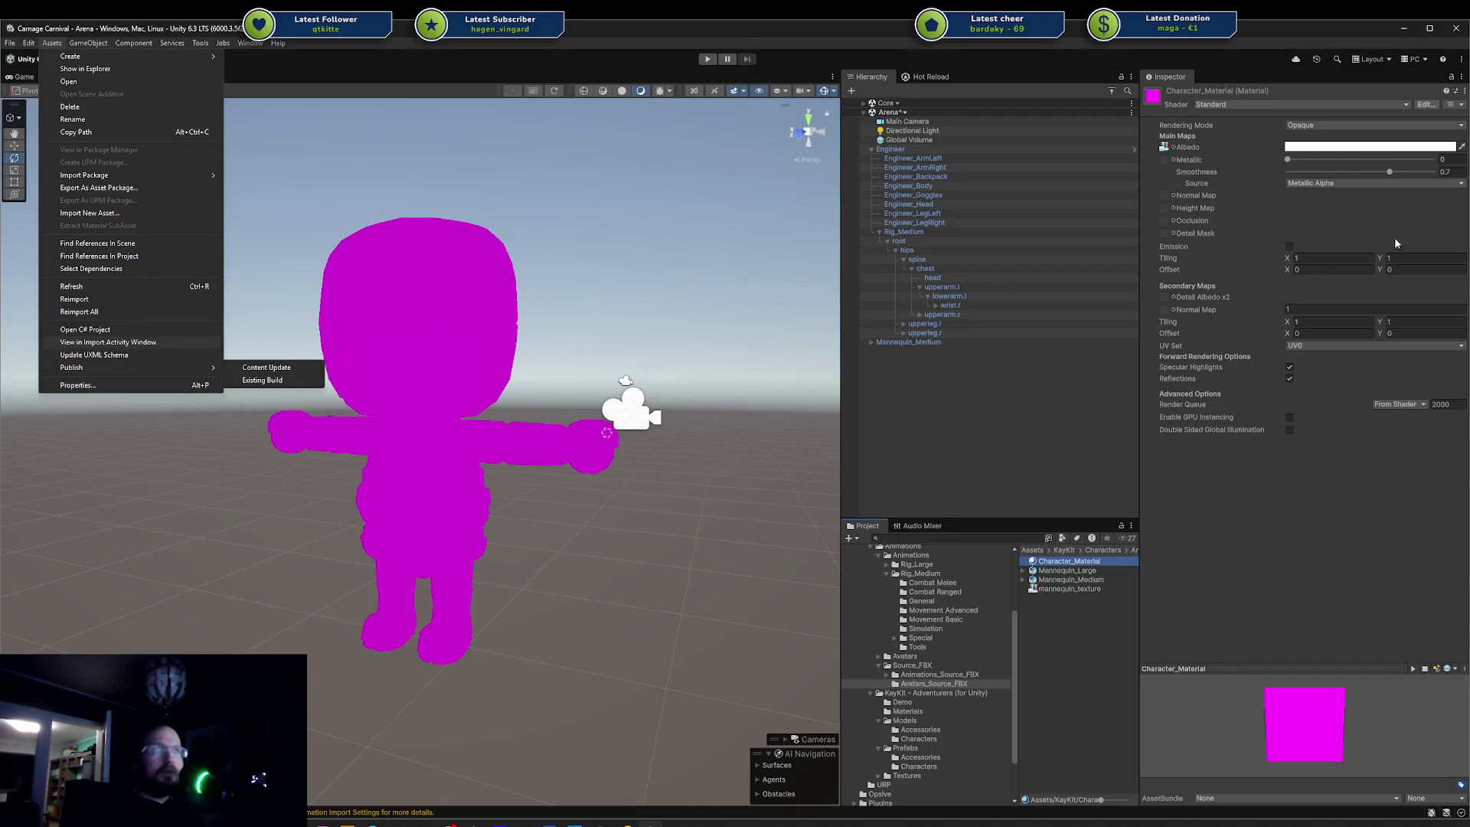
right_click(1067, 568)
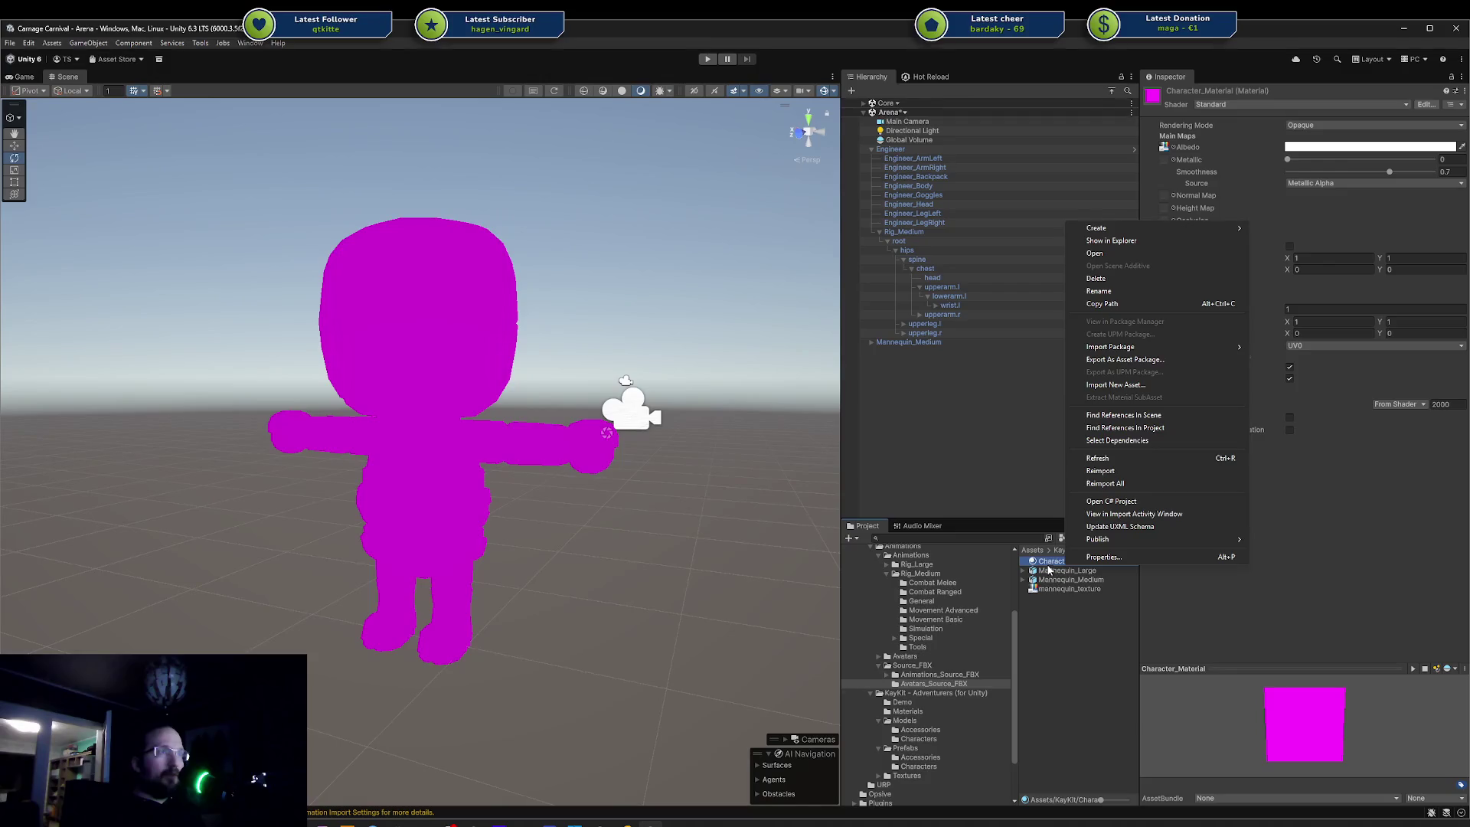
right_click(1044, 561)
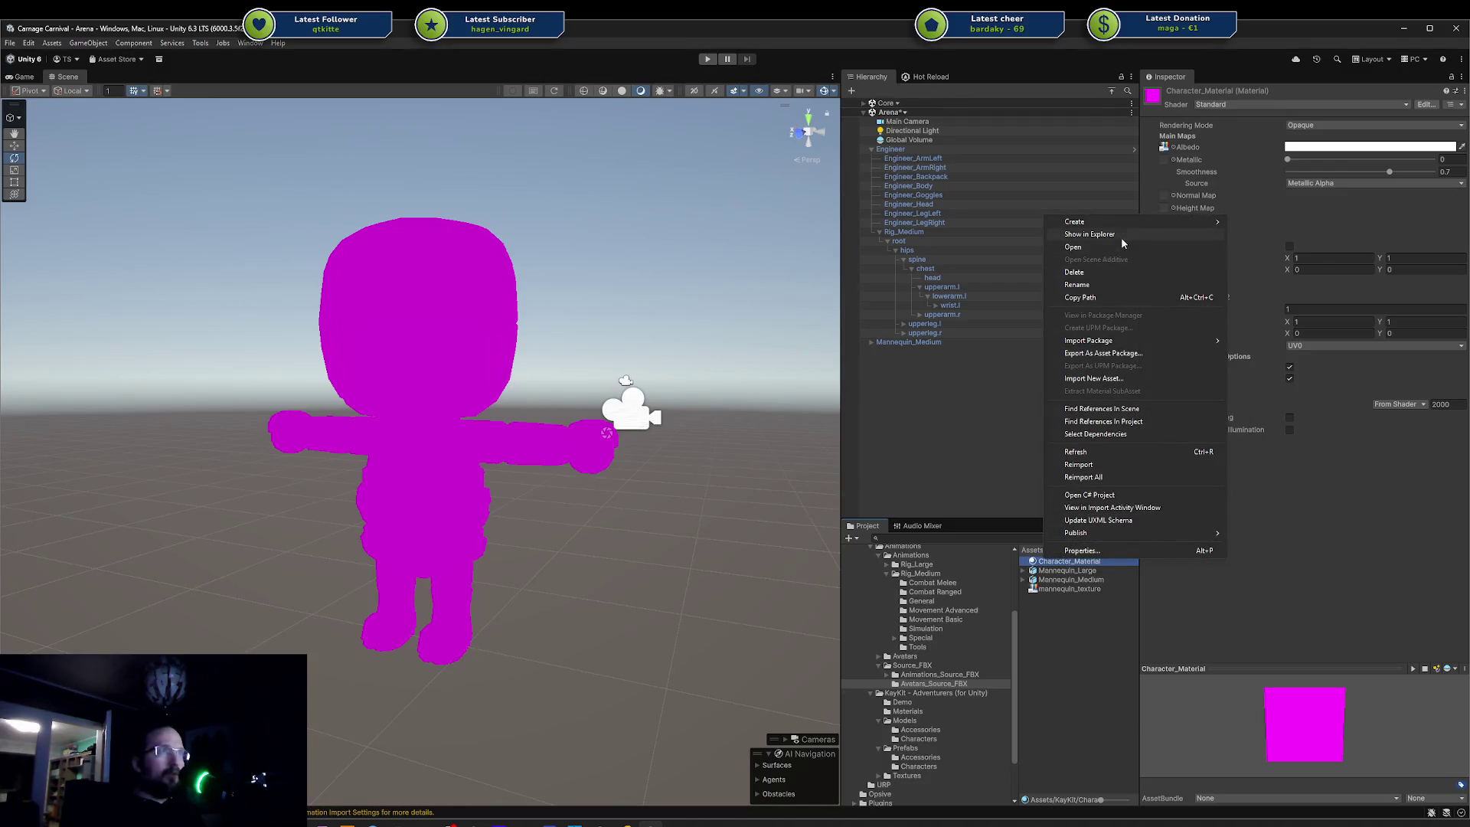
click(1459, 111)
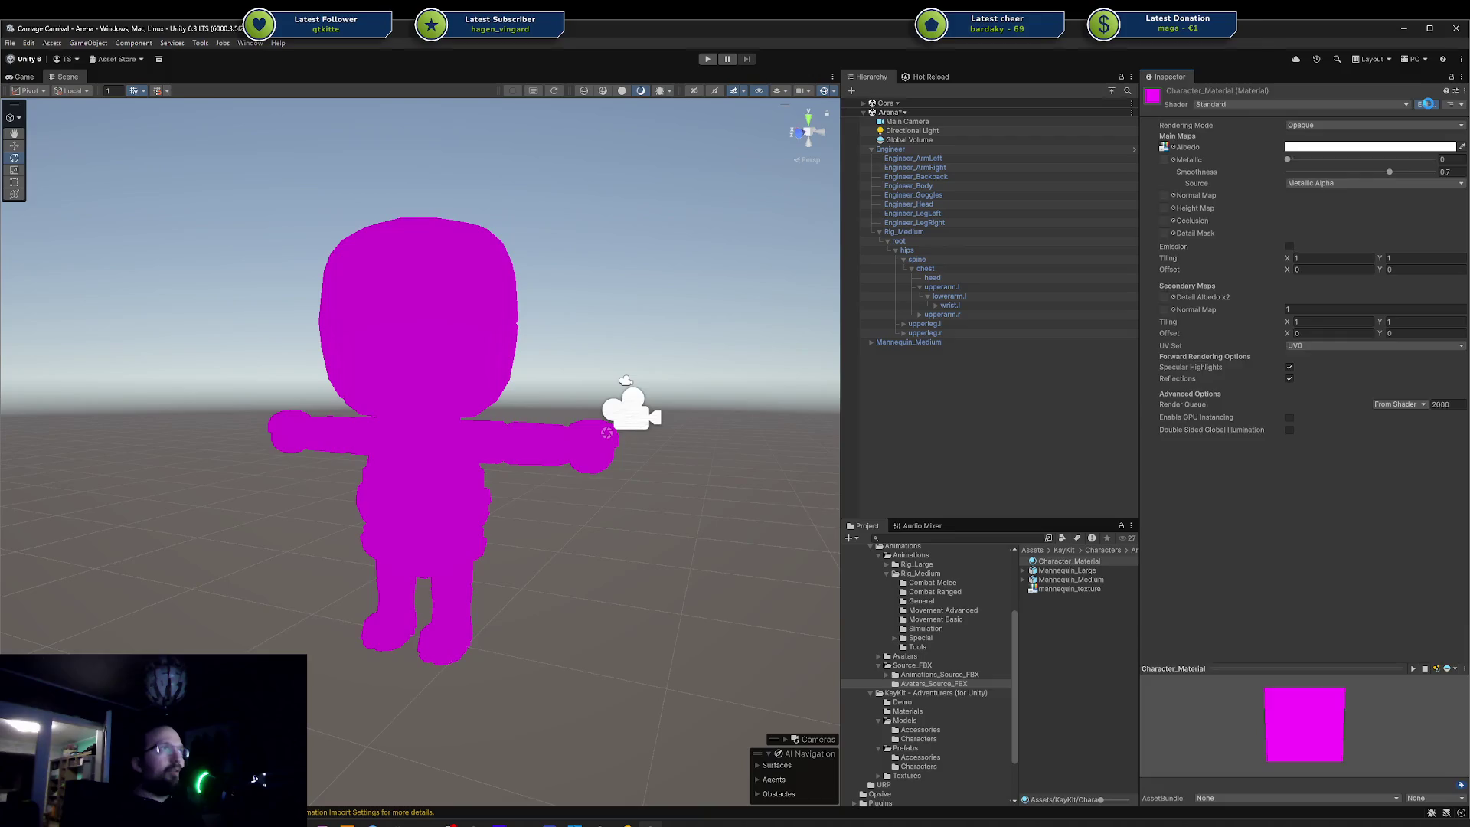
click(1426, 104)
click(1068, 561)
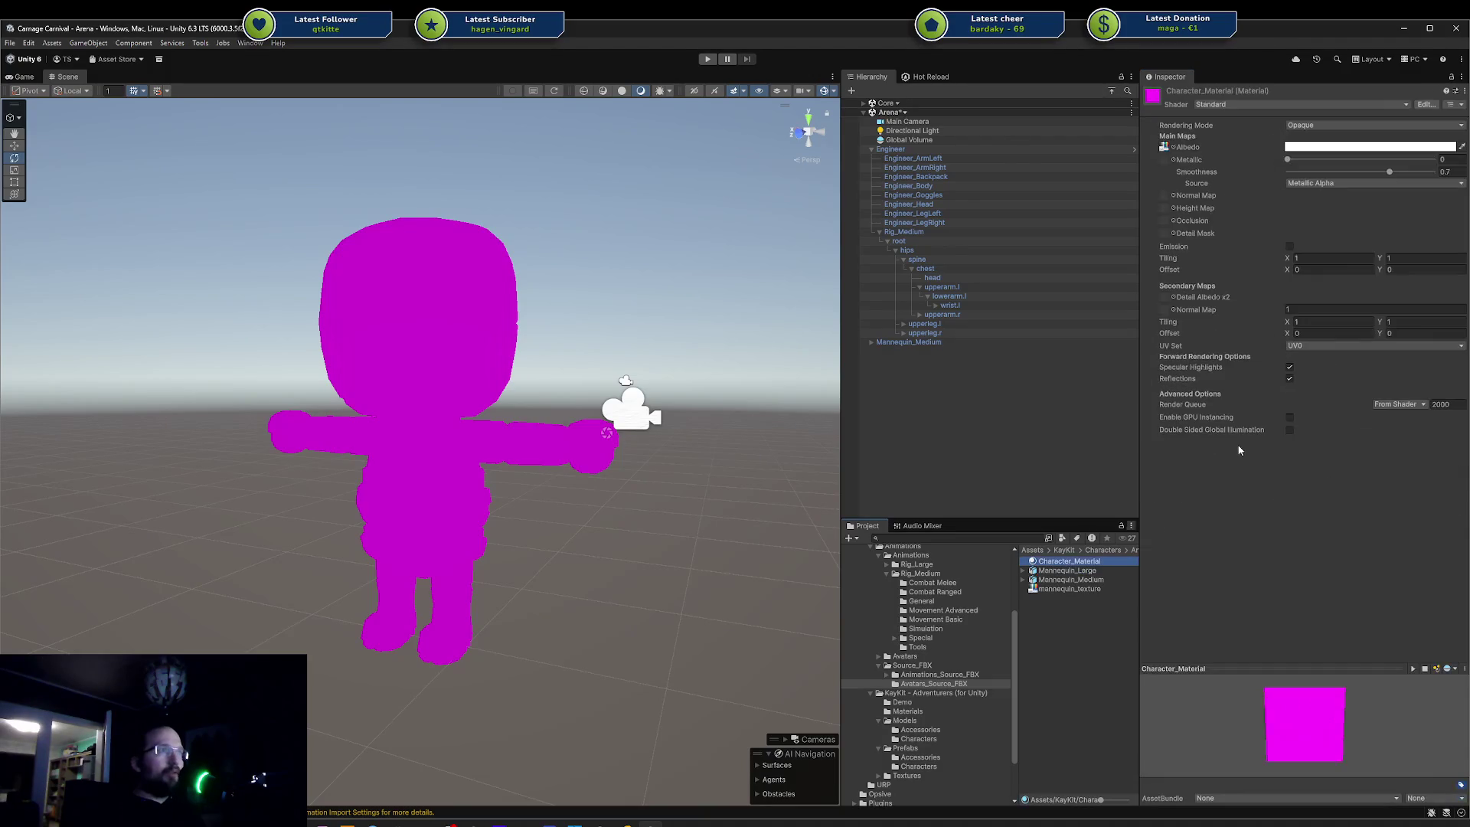
click(1457, 108)
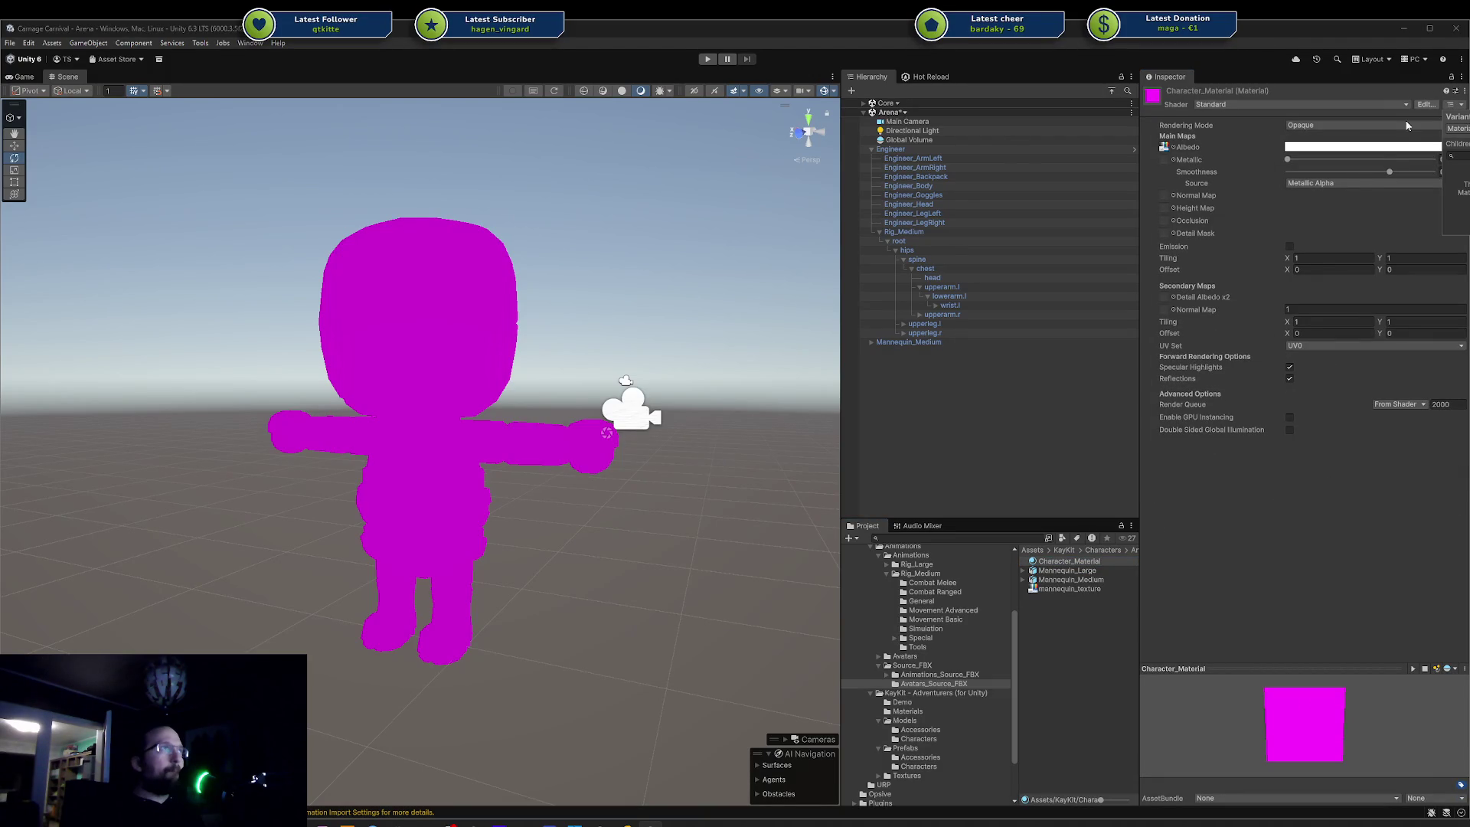
click(1465, 93)
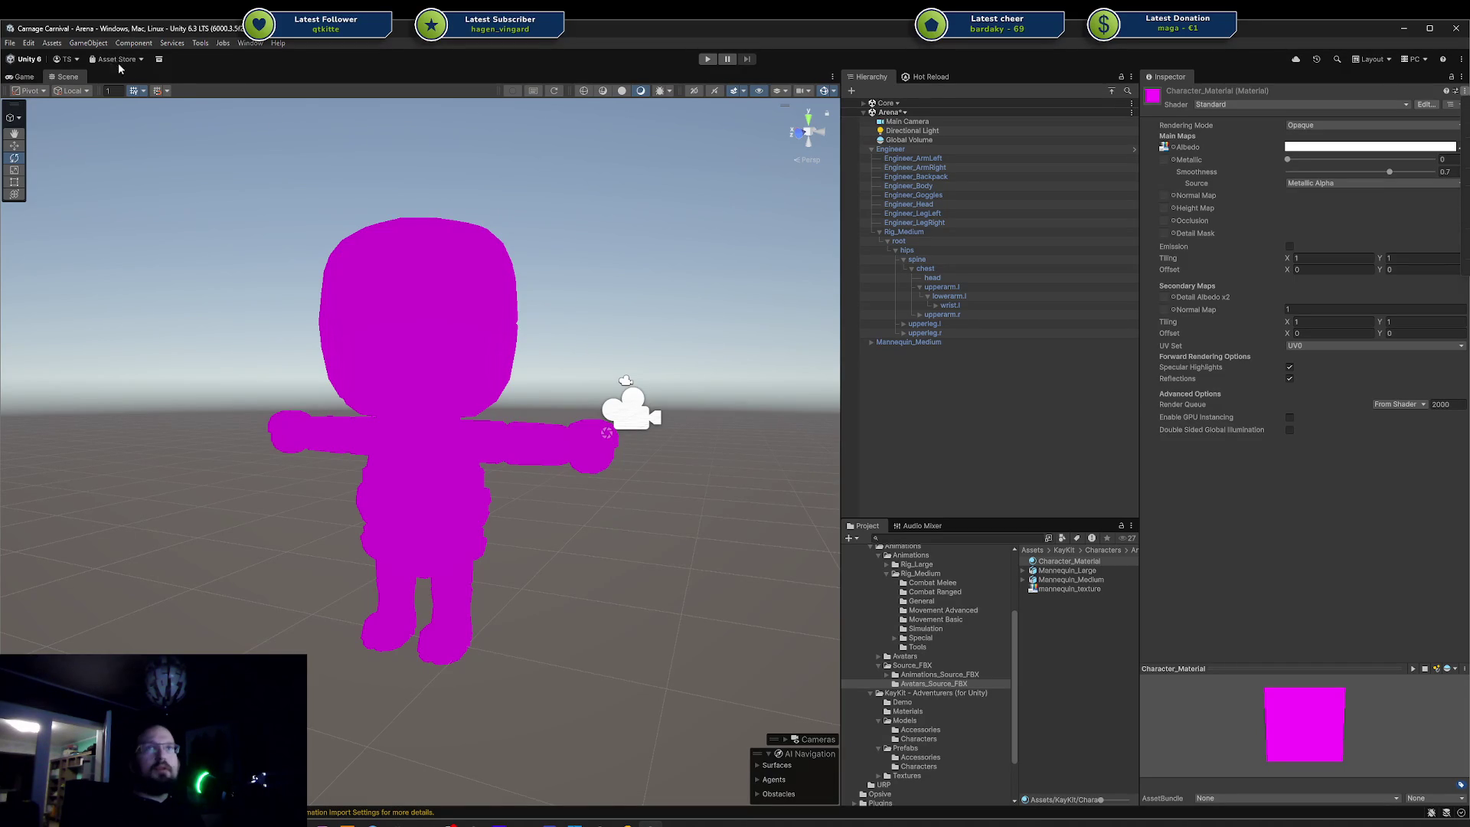
- Open the Render Pipeline Converter on Built-in to URP and enable Material Upgrade
click(51, 43)
mouse_move(84, 44)
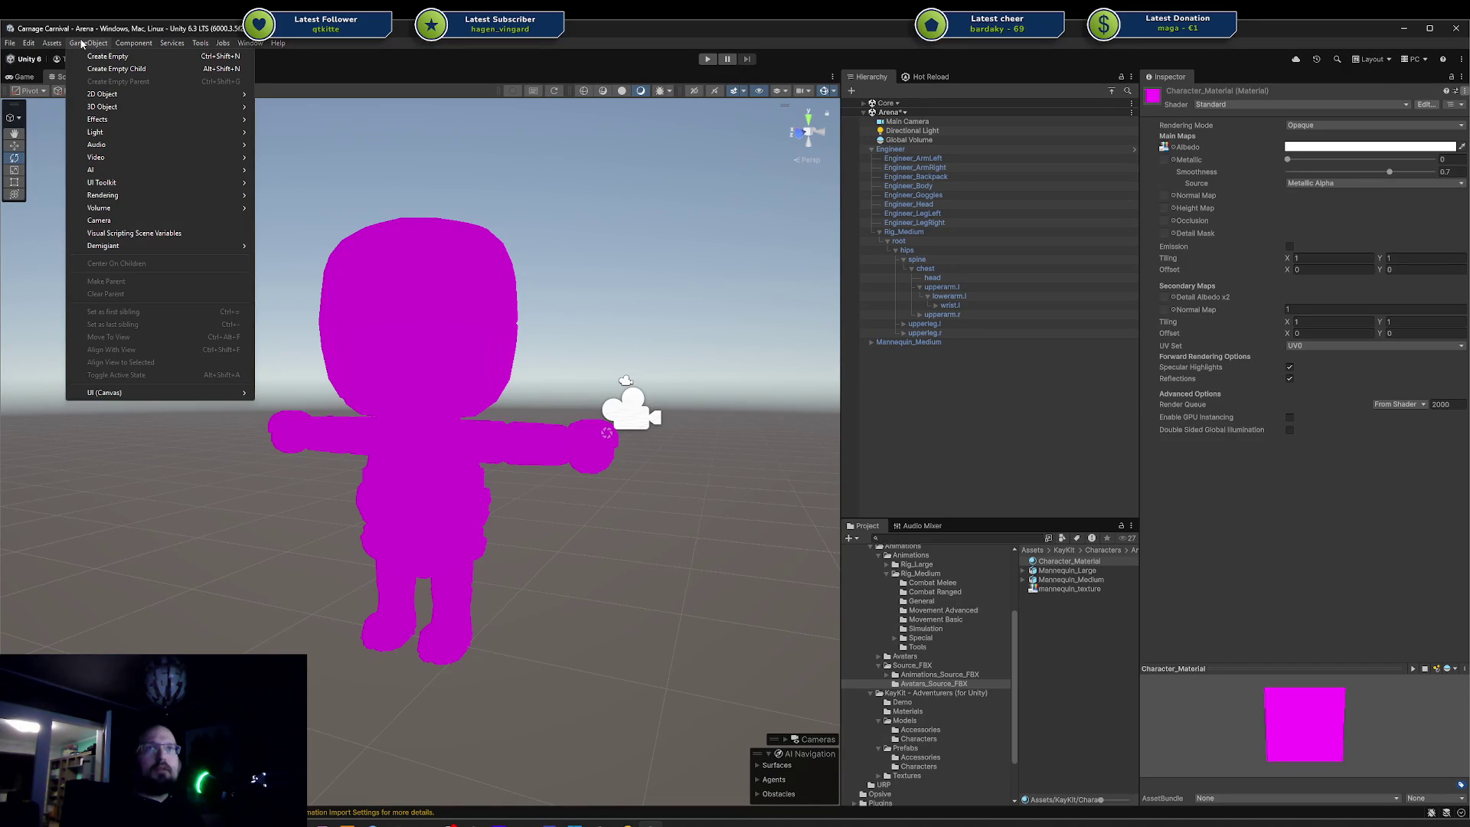
mouse_move(26, 46)
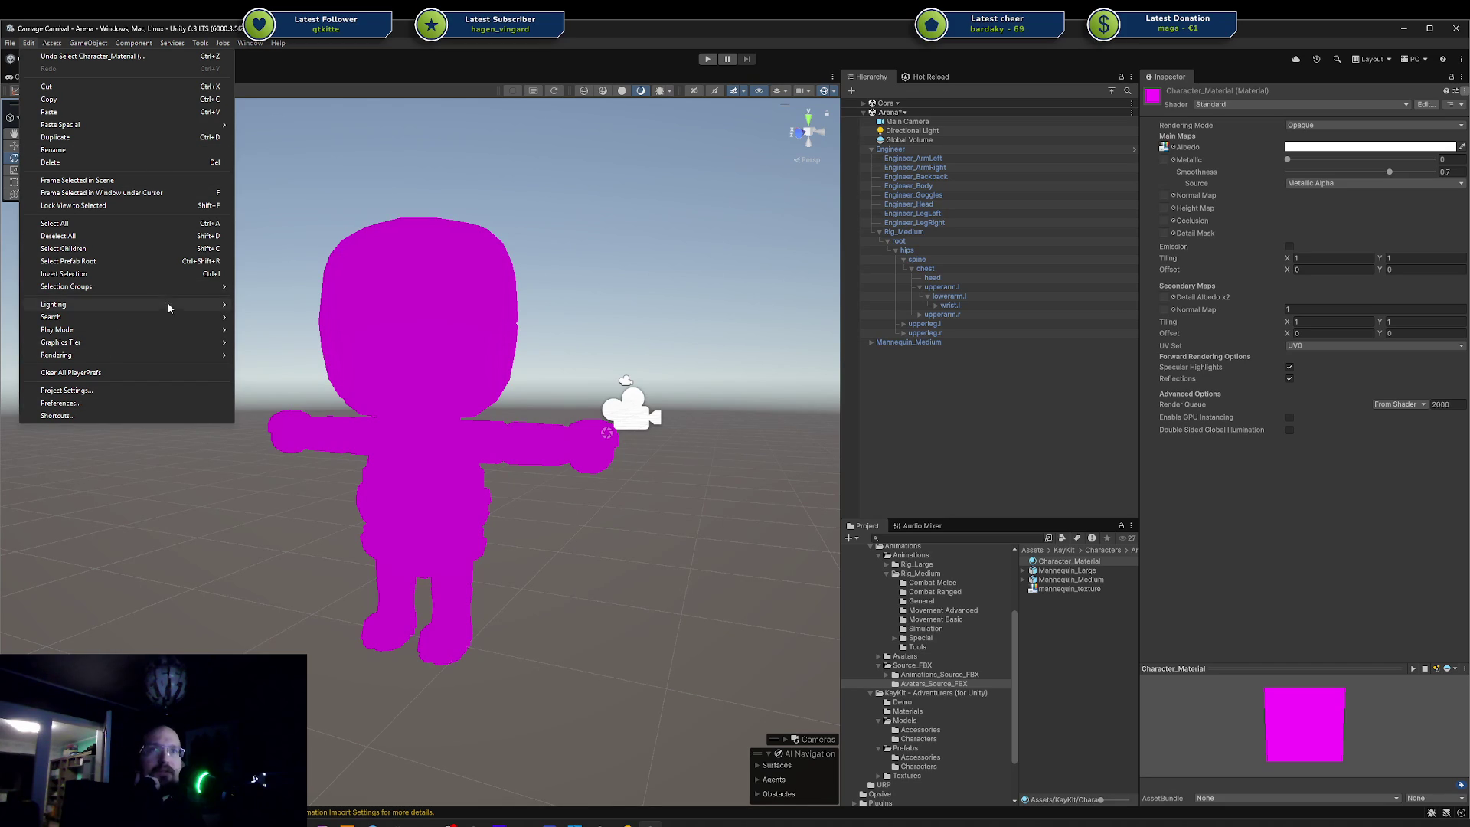
mouse_move(177, 342)
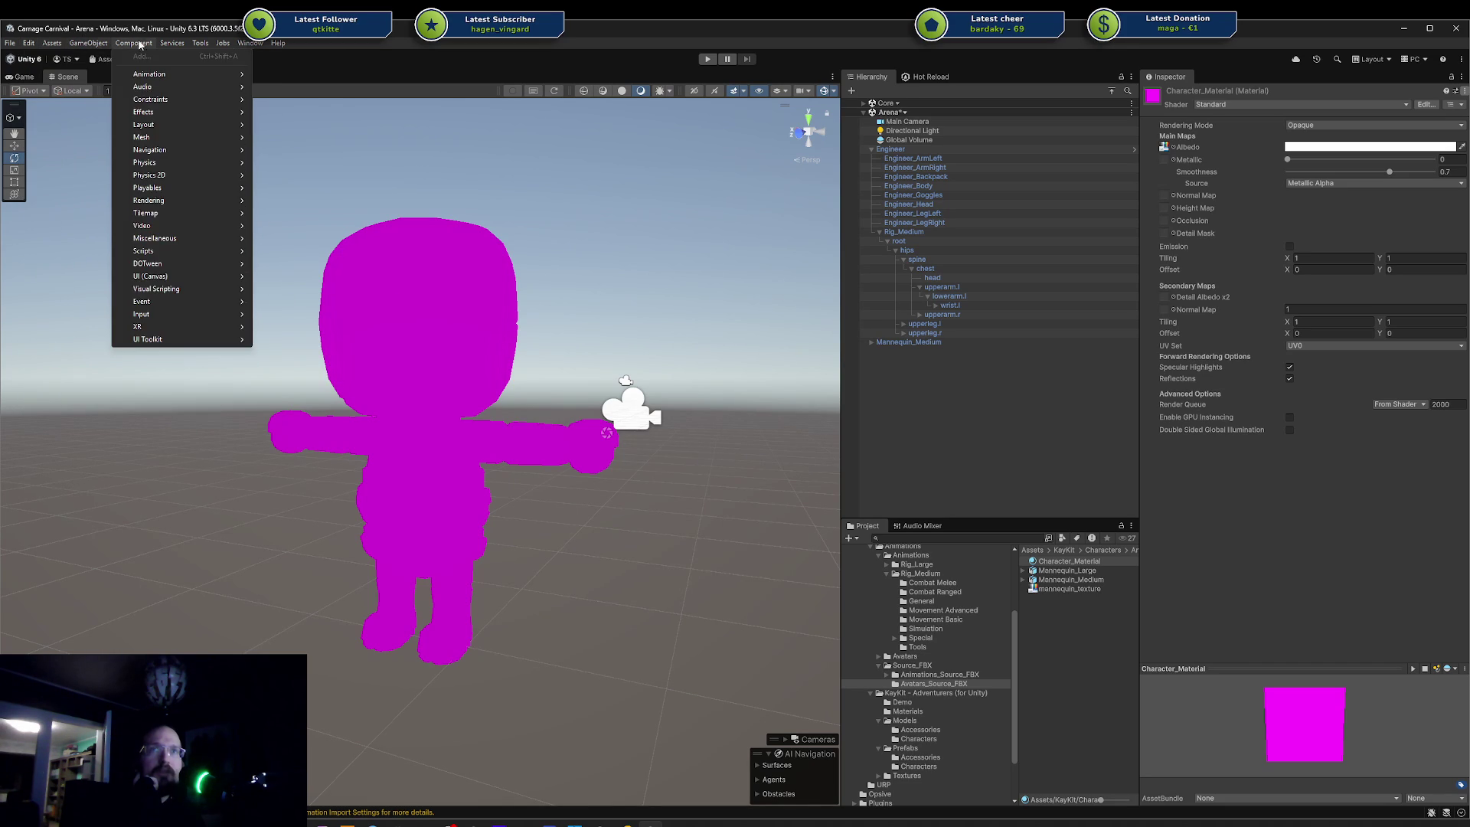
mouse_move(165, 45)
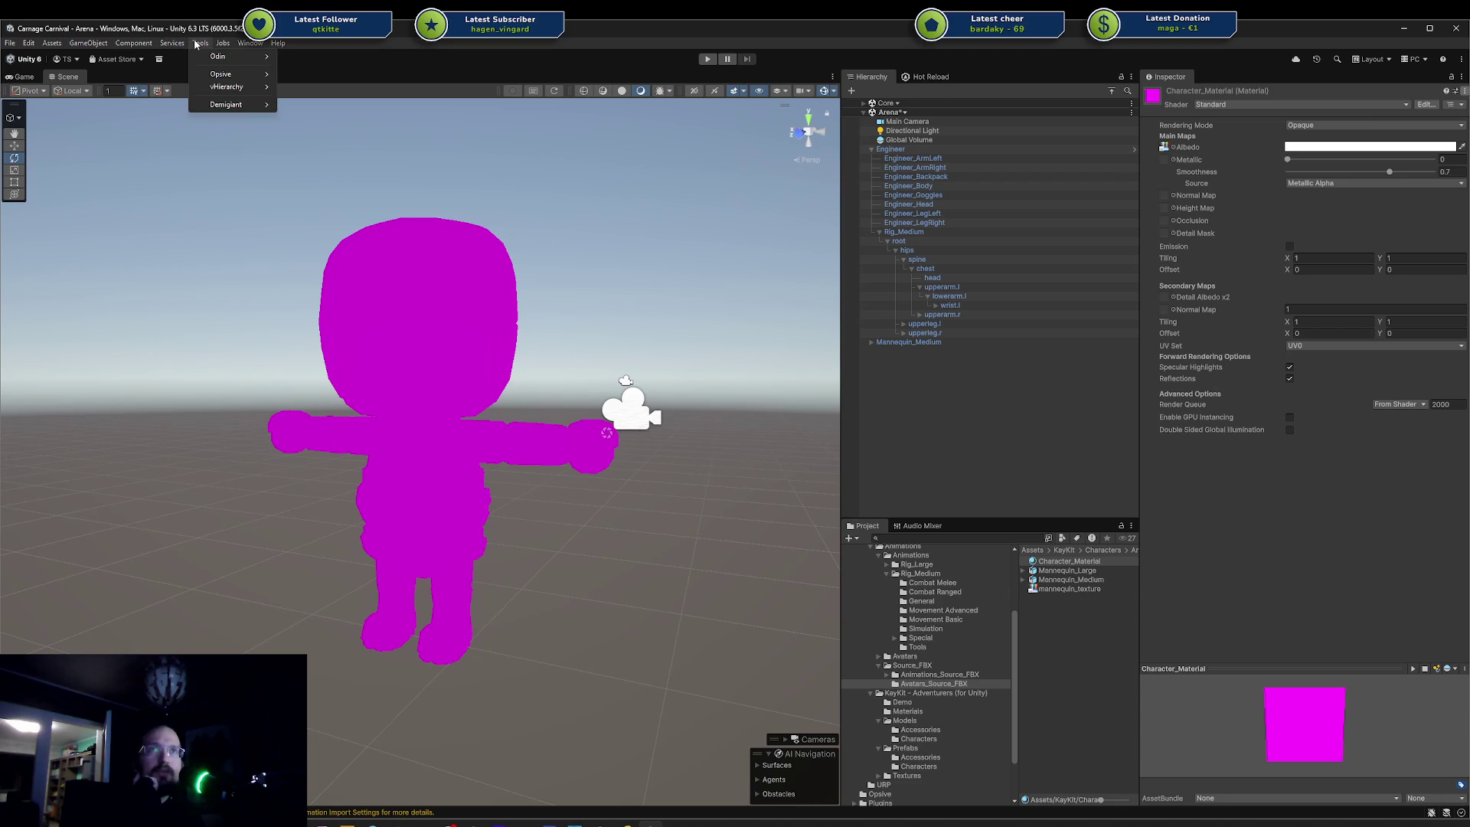
mouse_move(250, 44)
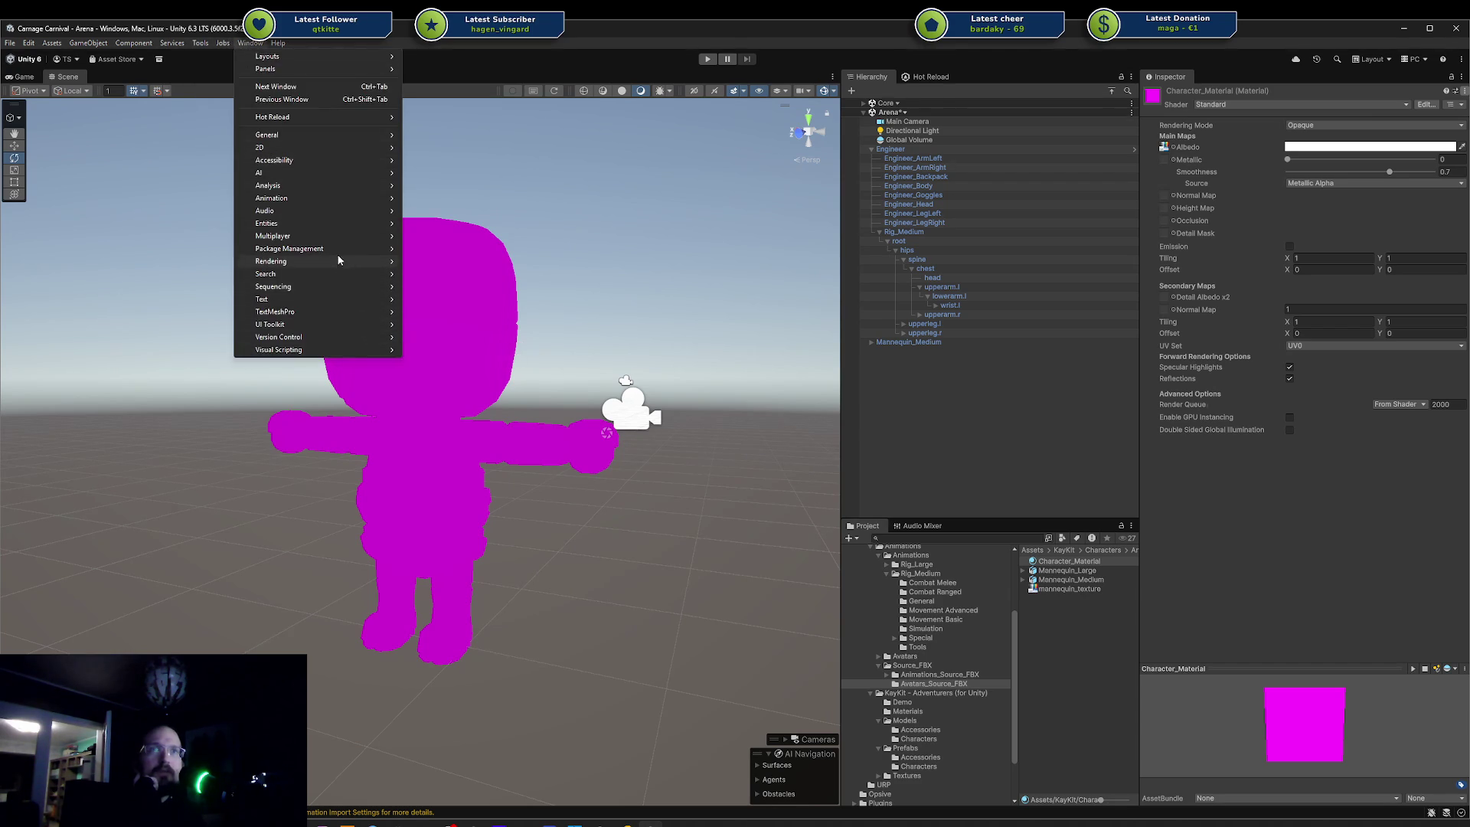
mouse_move(335, 262)
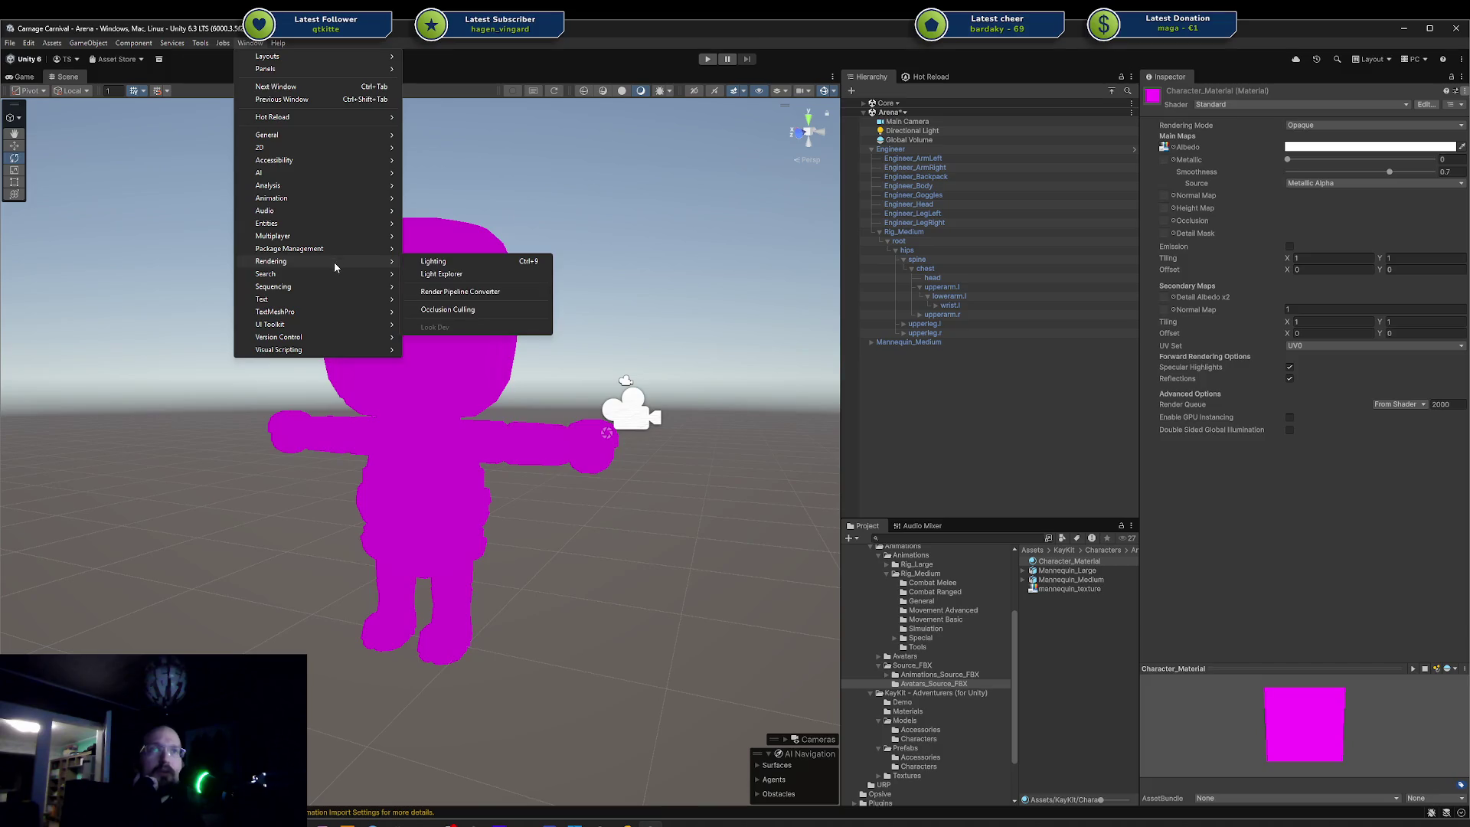
click(501, 295)
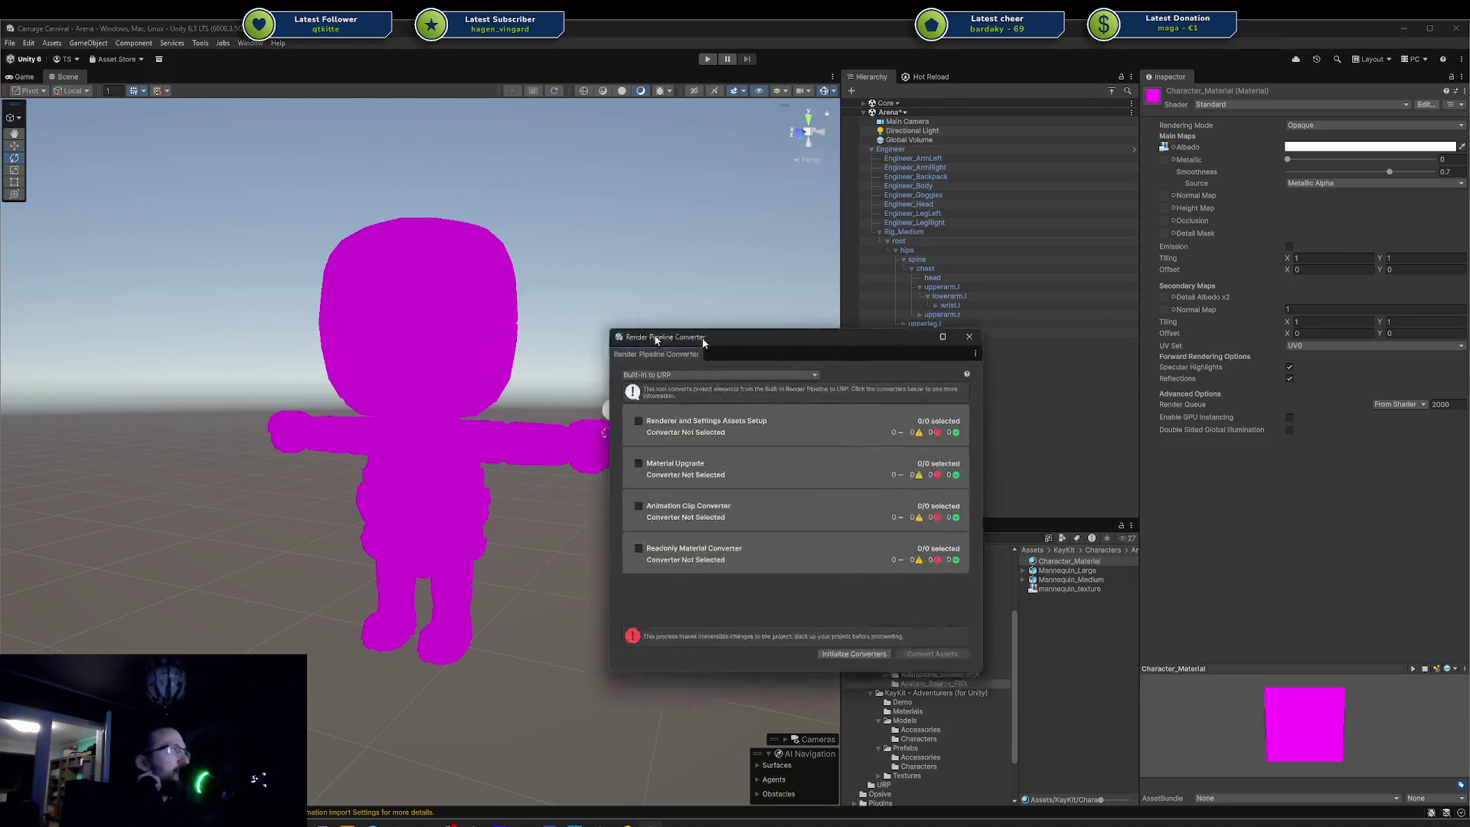
click(539, 370)
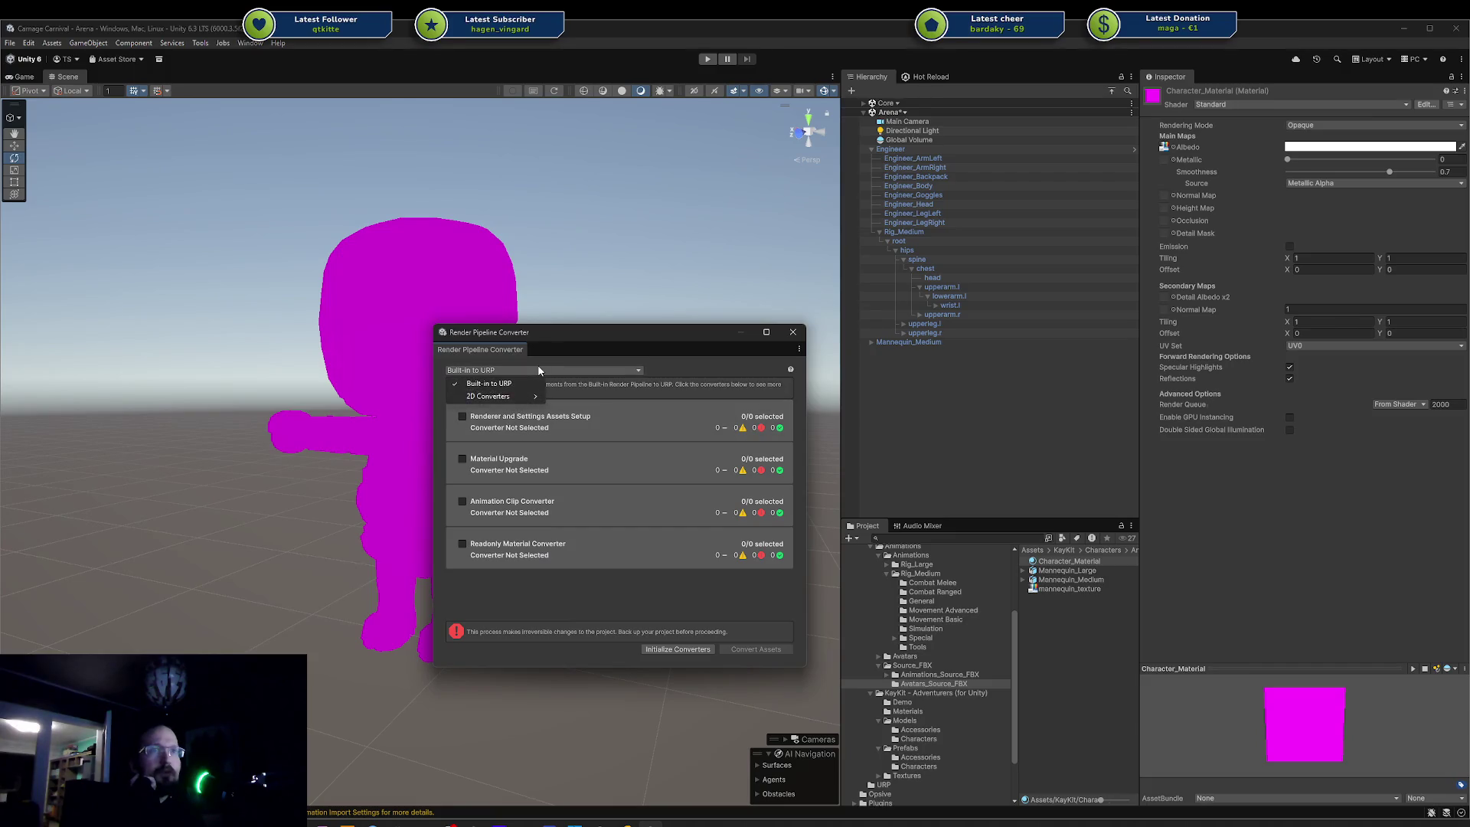
click(547, 597)
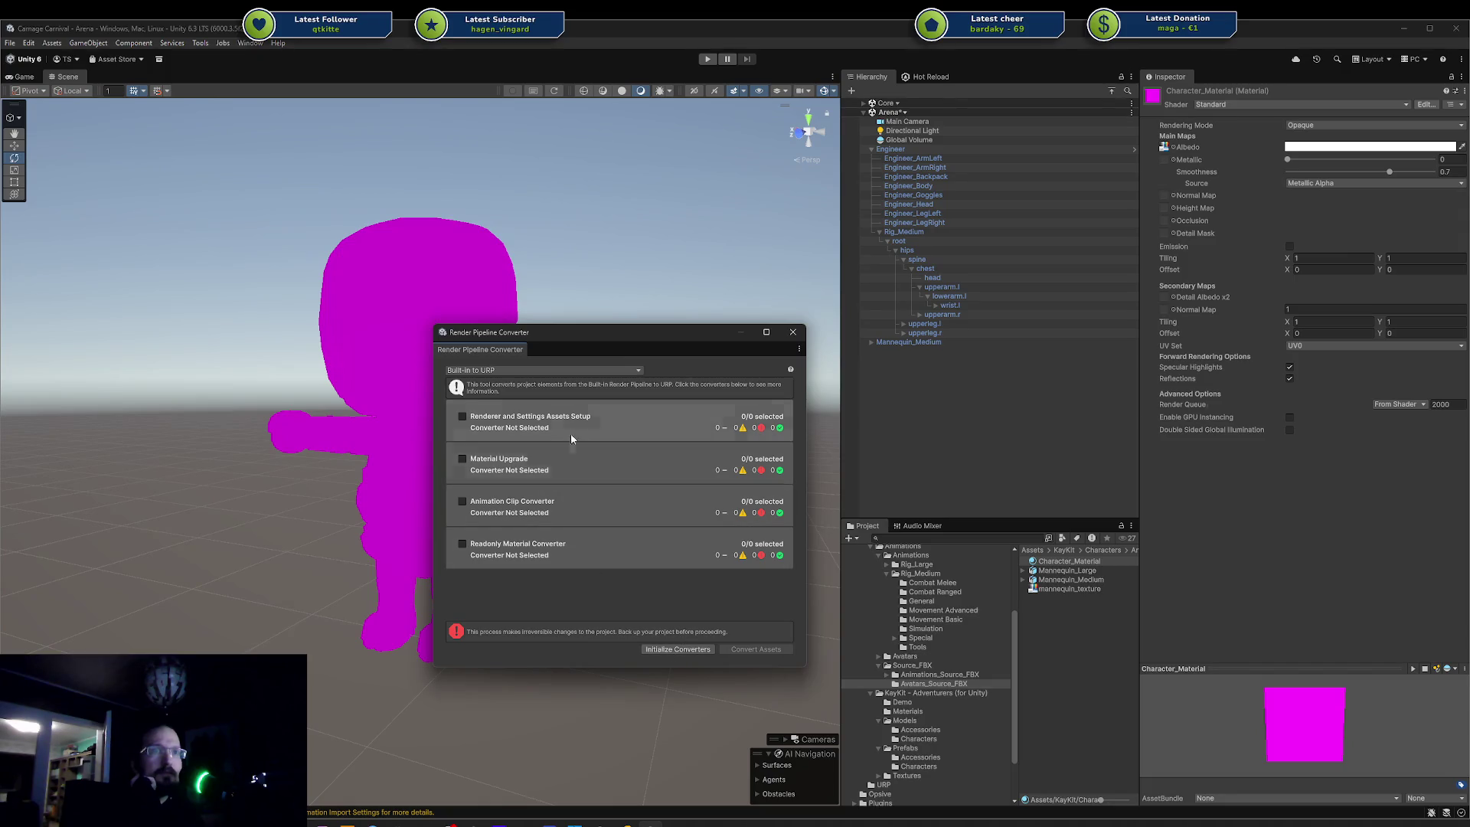
click(473, 464)
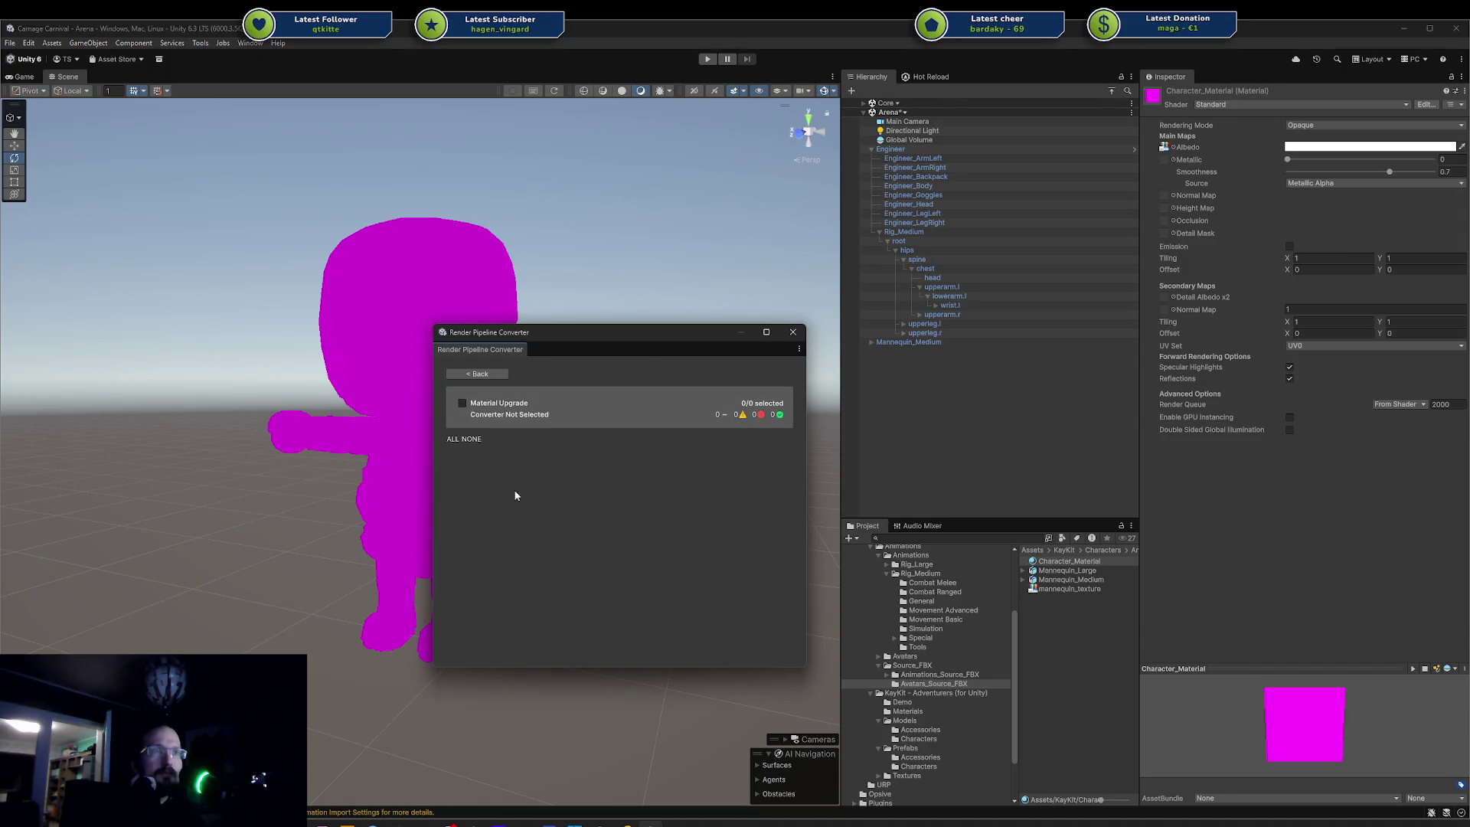
click(462, 403)
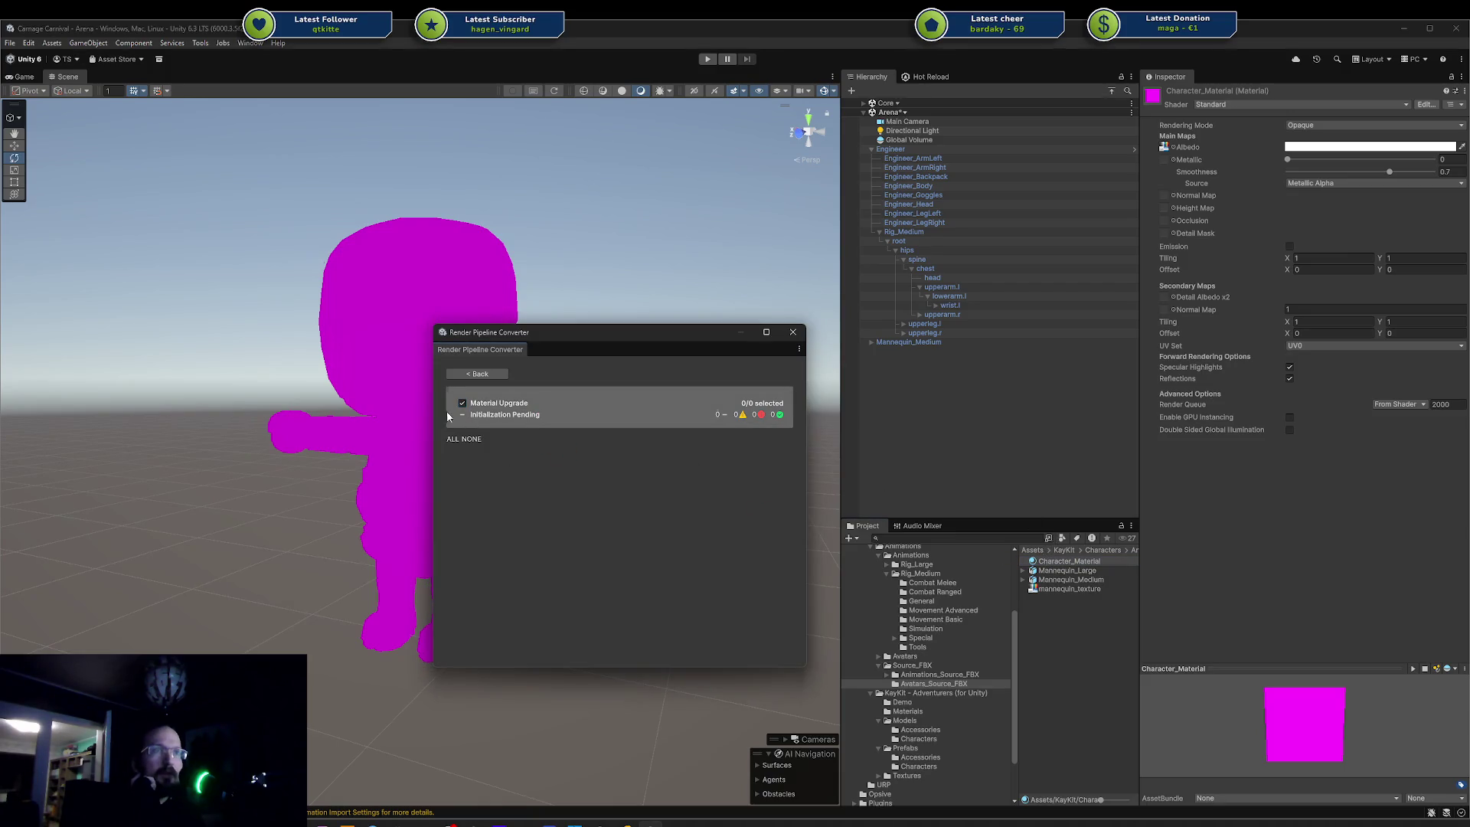
- Reselect Character_Material and re-tick the Material Upgrade converter in the converter list
click(1046, 561)
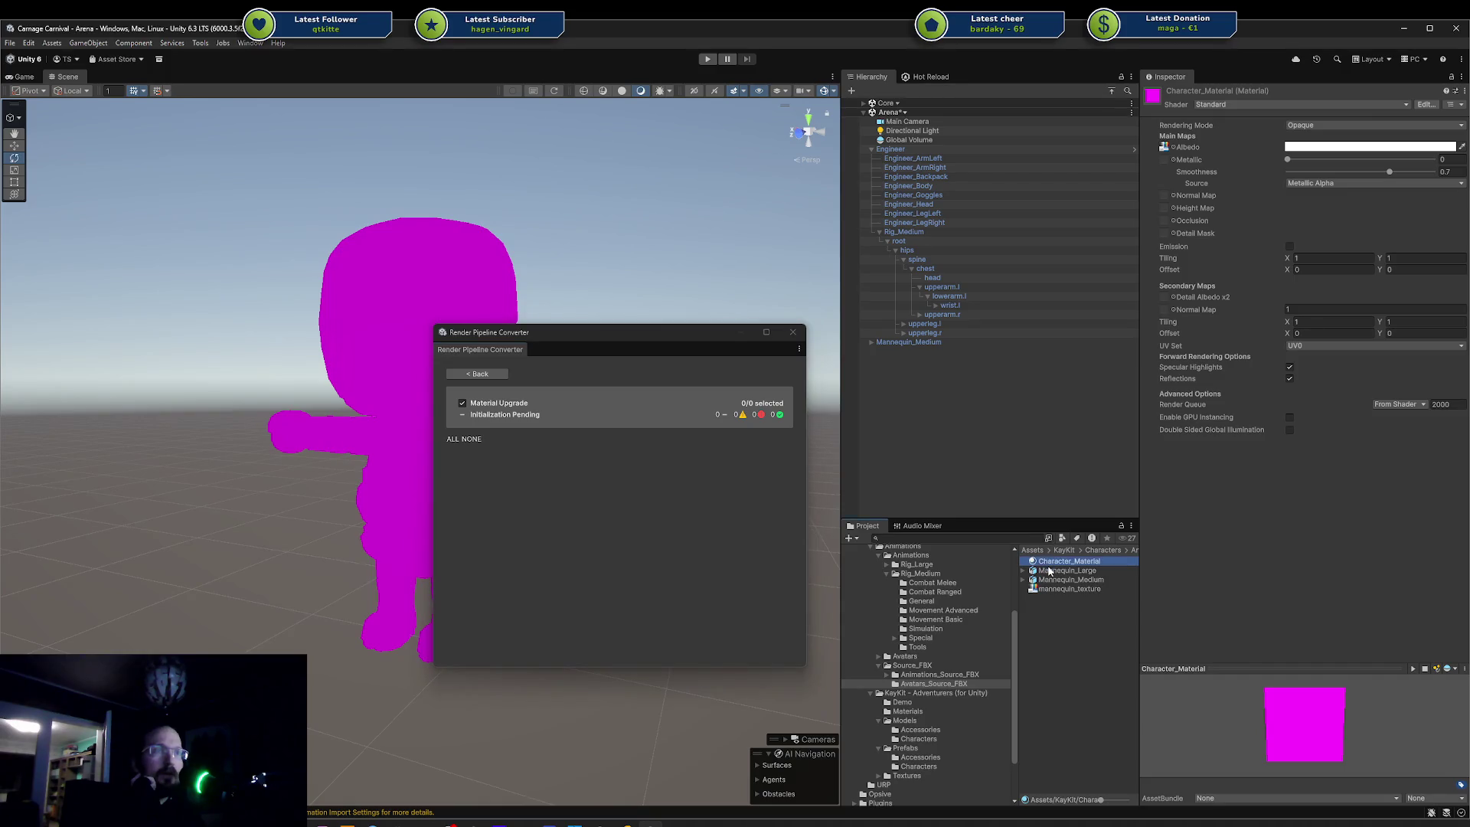
click(1049, 570)
click(1046, 561)
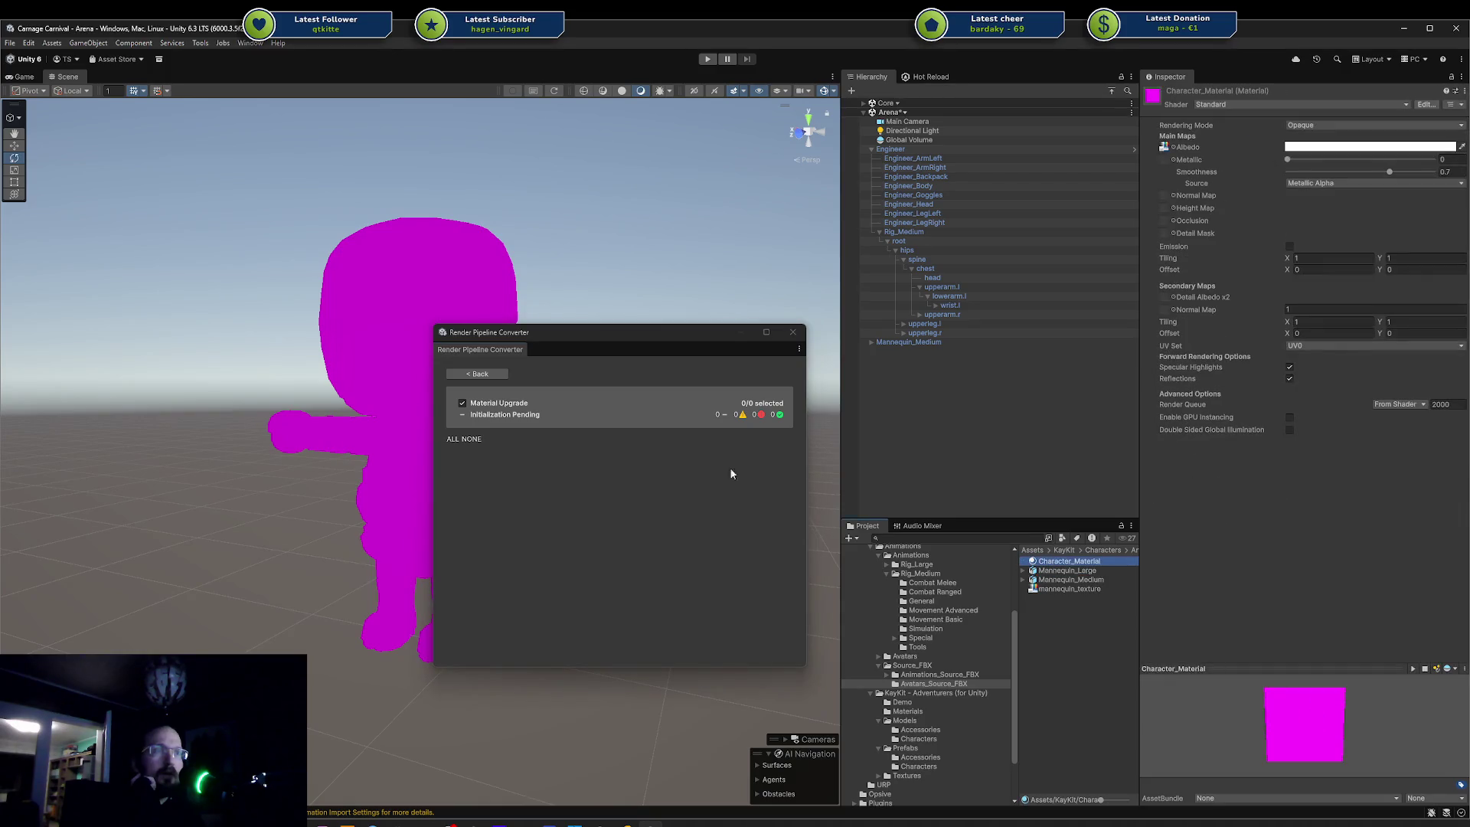
click(481, 374)
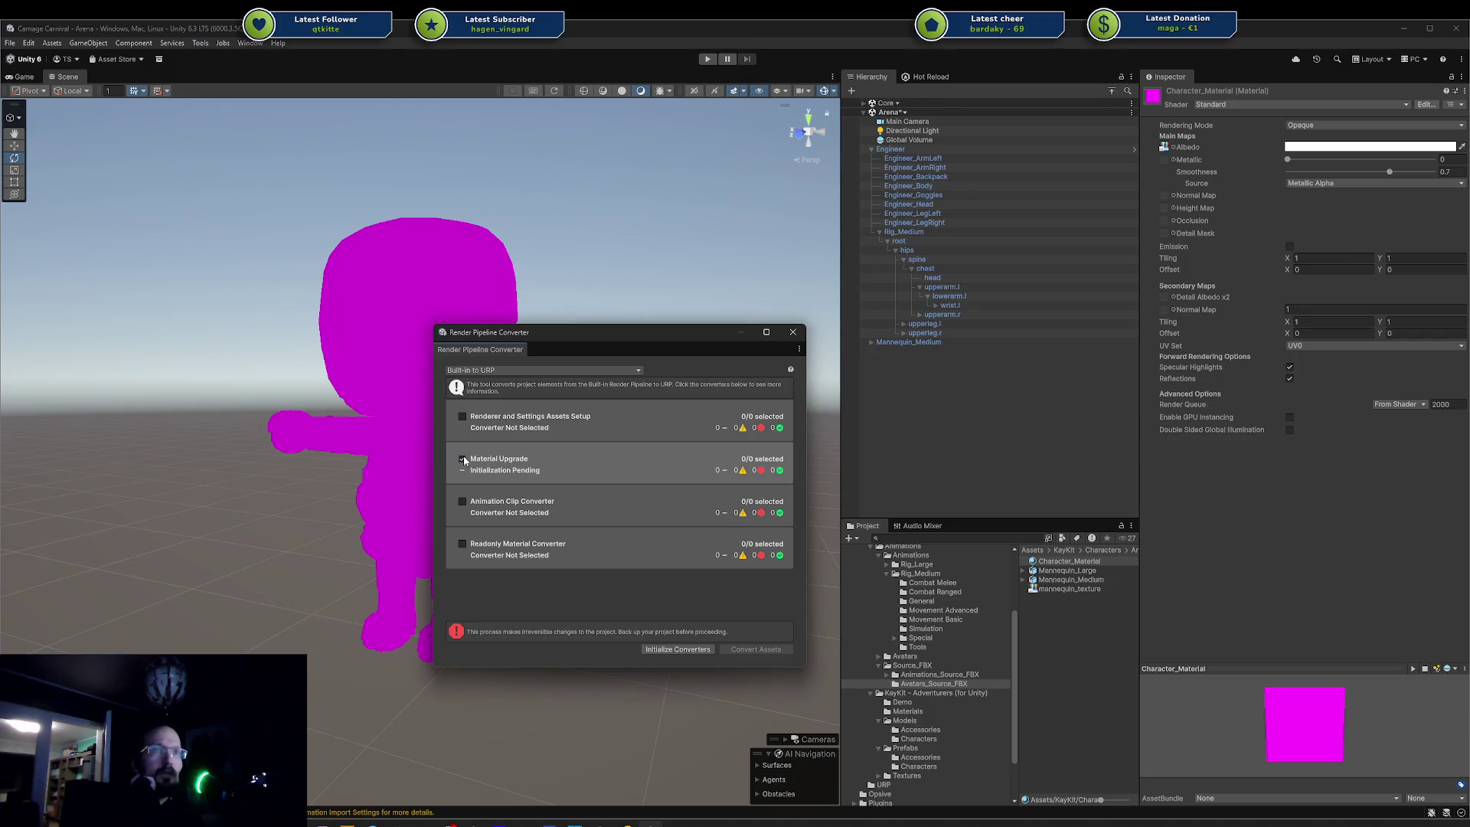
click(678, 649)
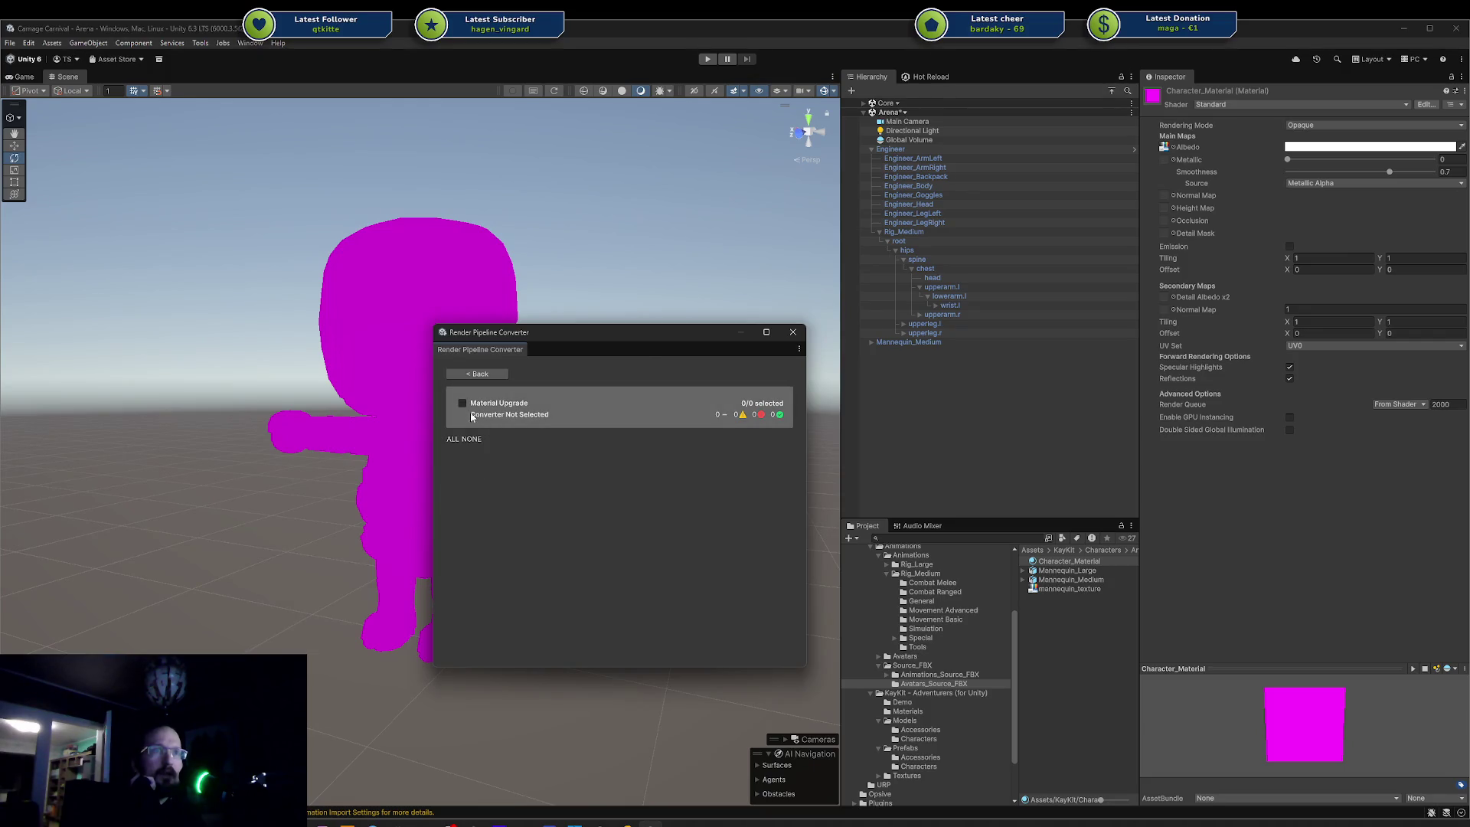
click(463, 404)
click(476, 374)
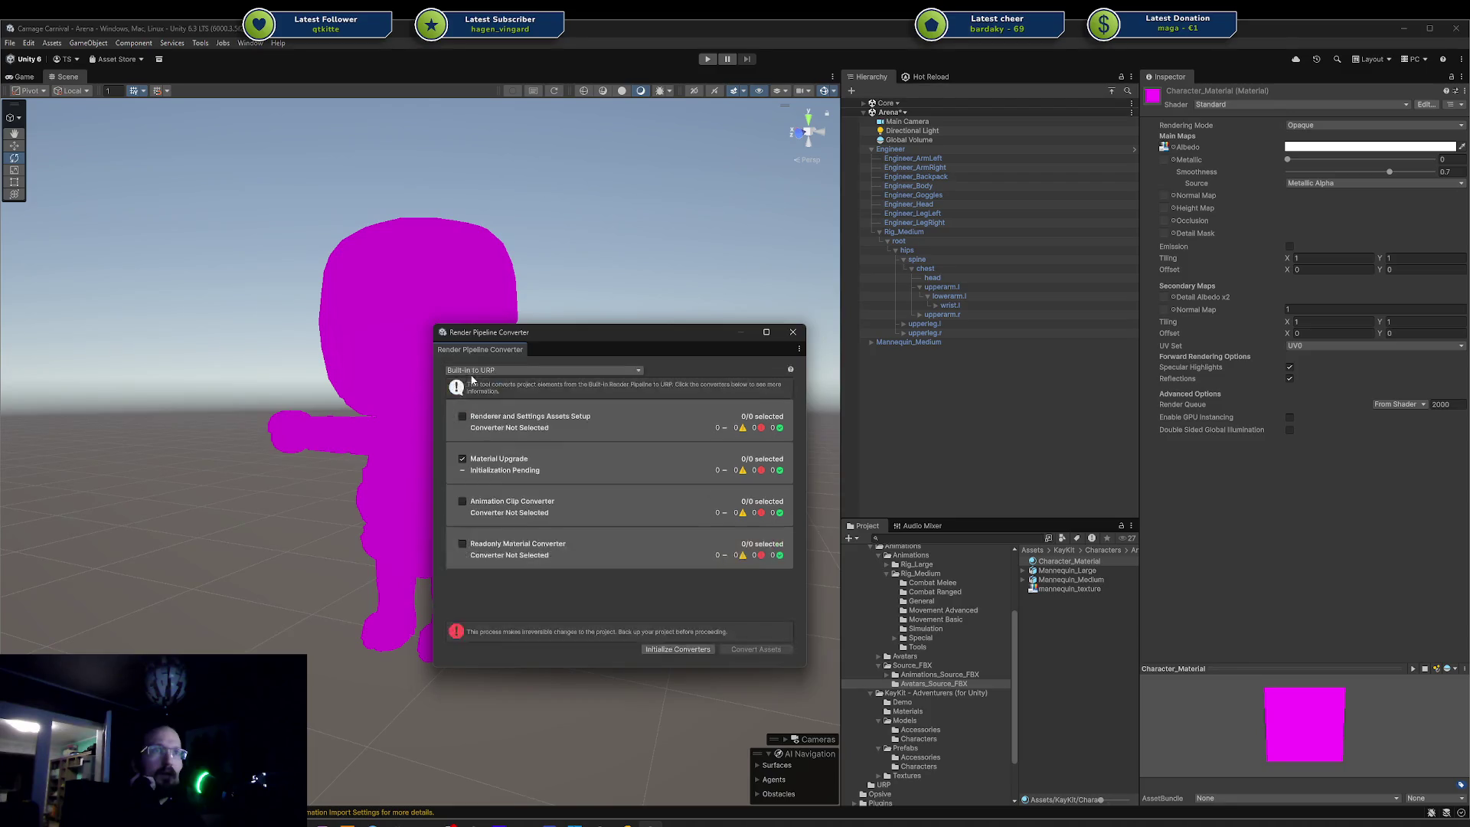
- Initialize the converters, save the scene, and convert Character_Material to URP Lit
click(675, 648)
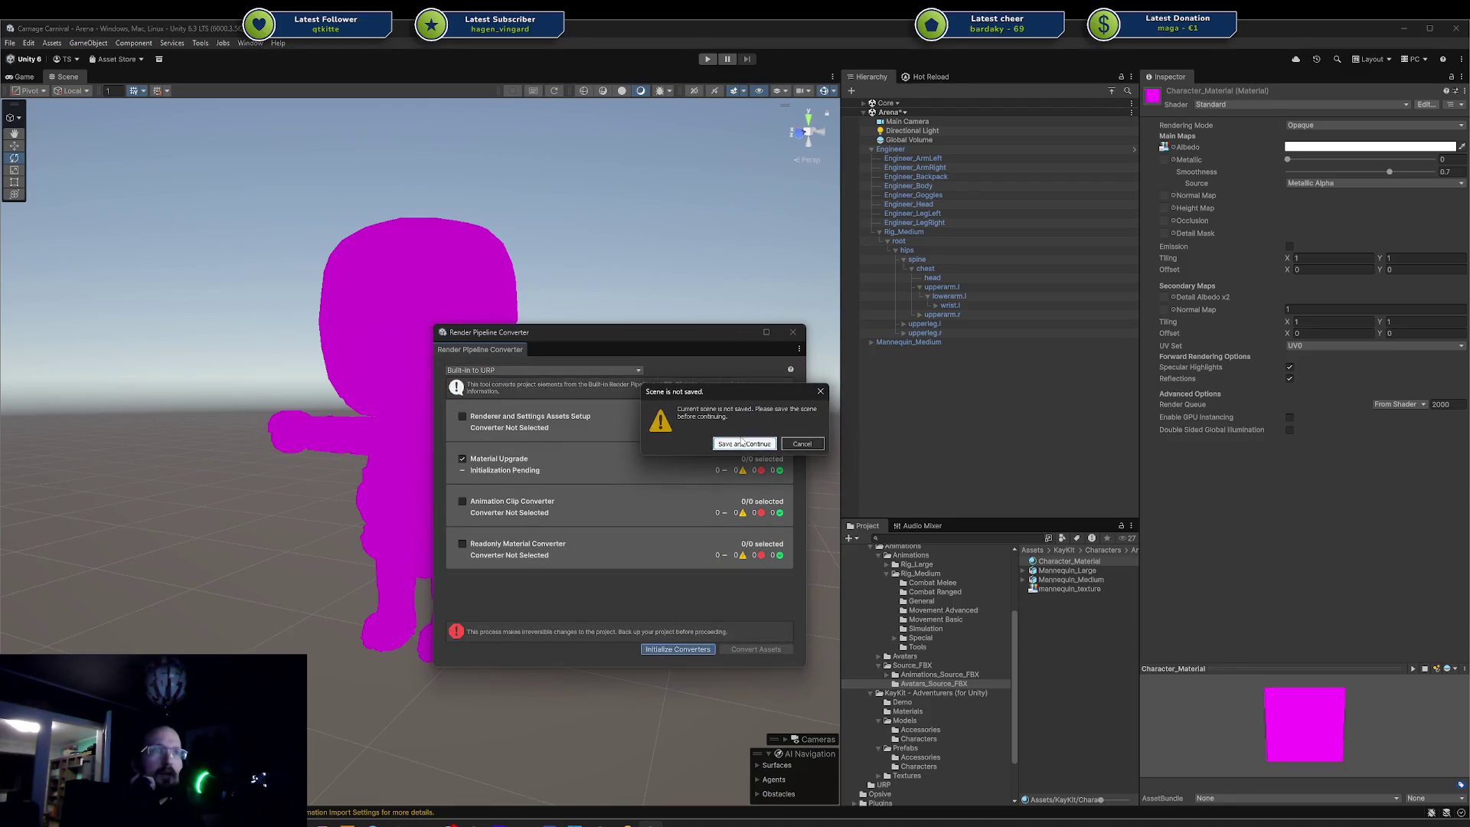
click(740, 443)
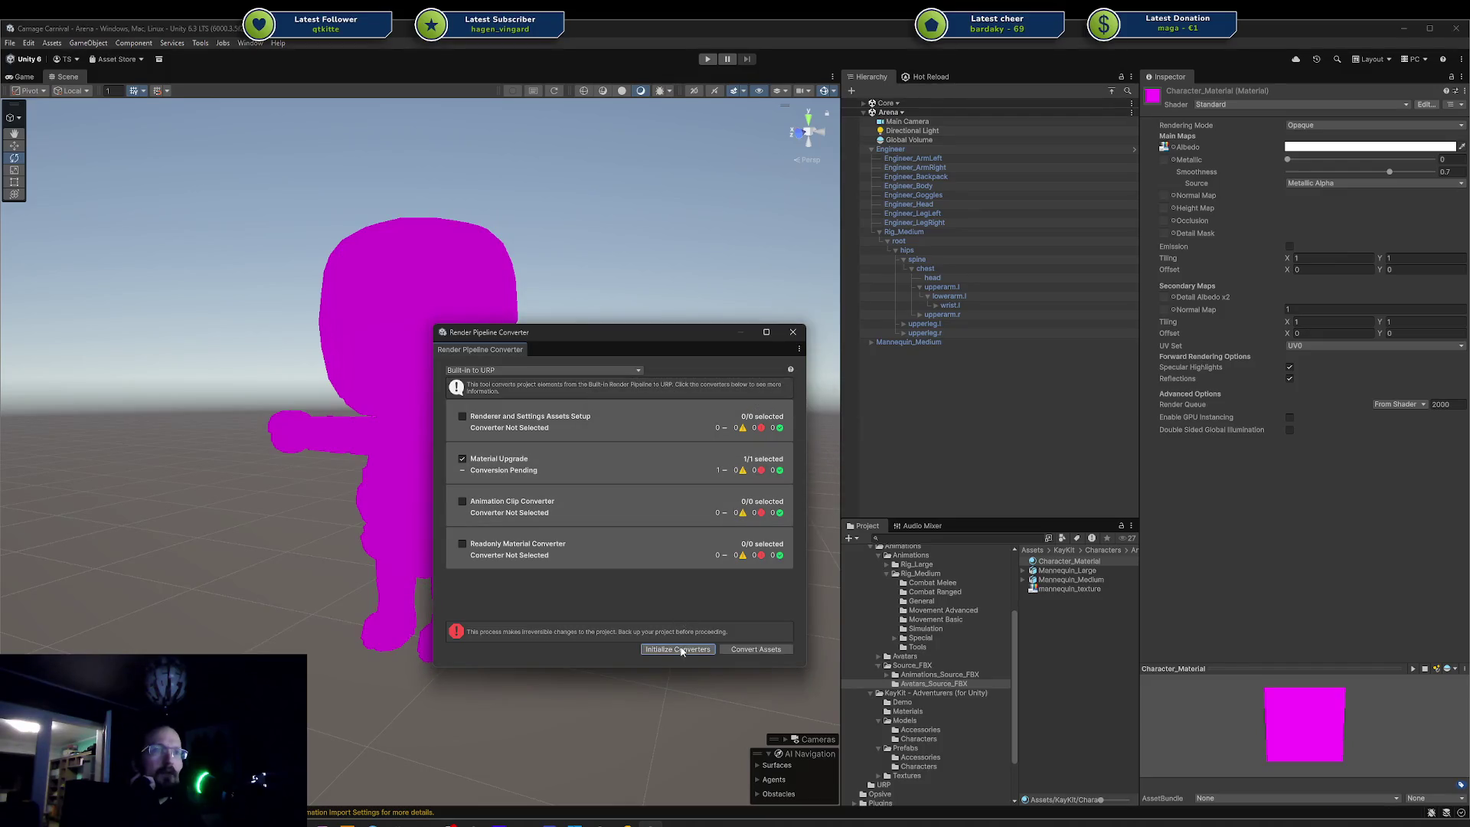
click(736, 649)
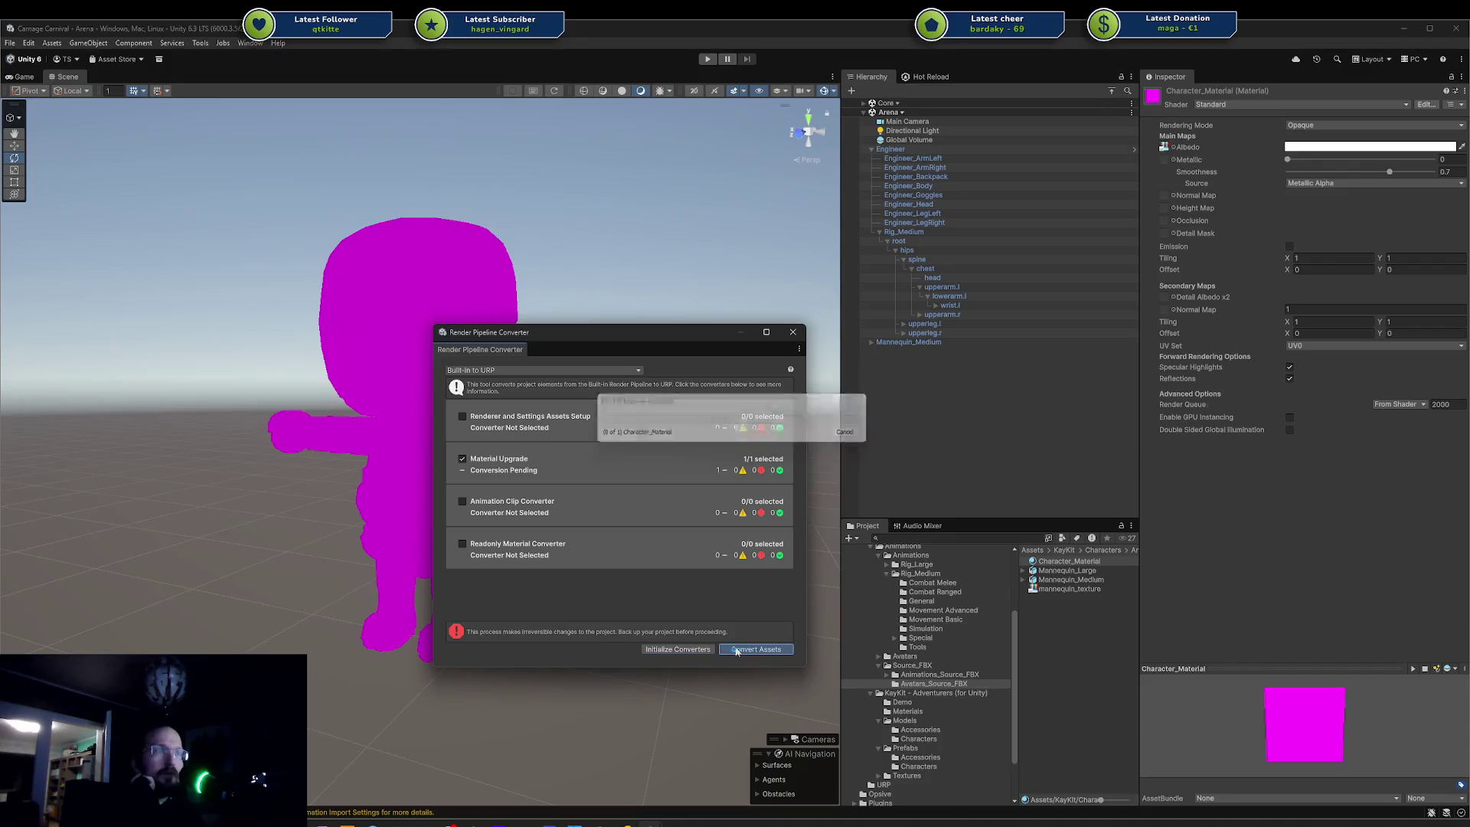
click(793, 333)
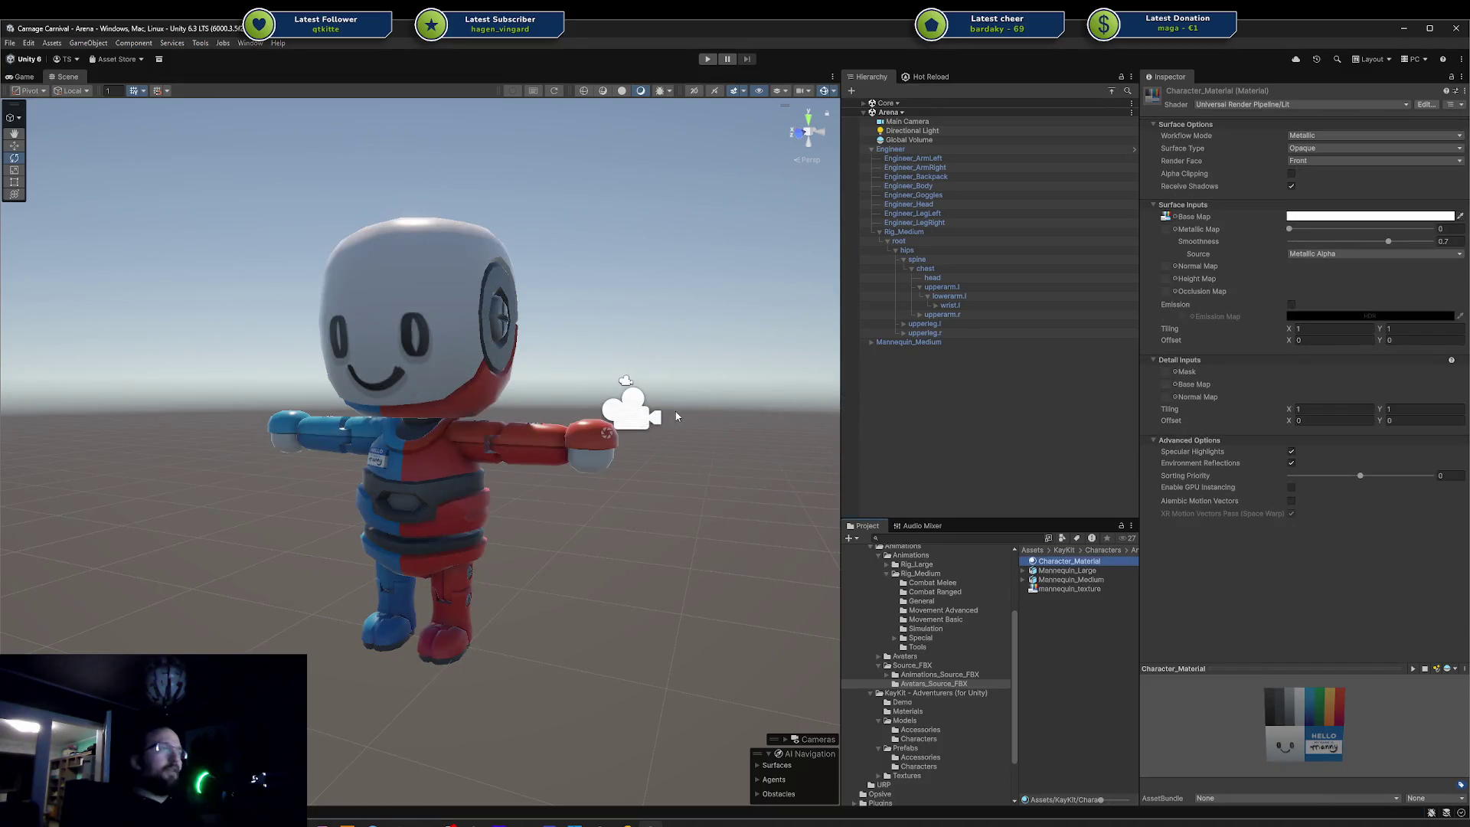
- Orbit and zoom around the now-textured mannequin to inspect its sides
click(599, 557)
mouse_move(598, 557)
mouse_down()
mouse_move(654, 523)
mouse_move(591, 474)
mouse_move(502, 499)
mouse_move(392, 488)
mouse_move(485, 484)
mouse_up()
scroll(591, 475, up, 3)
scroll(621, 473, down, 3)
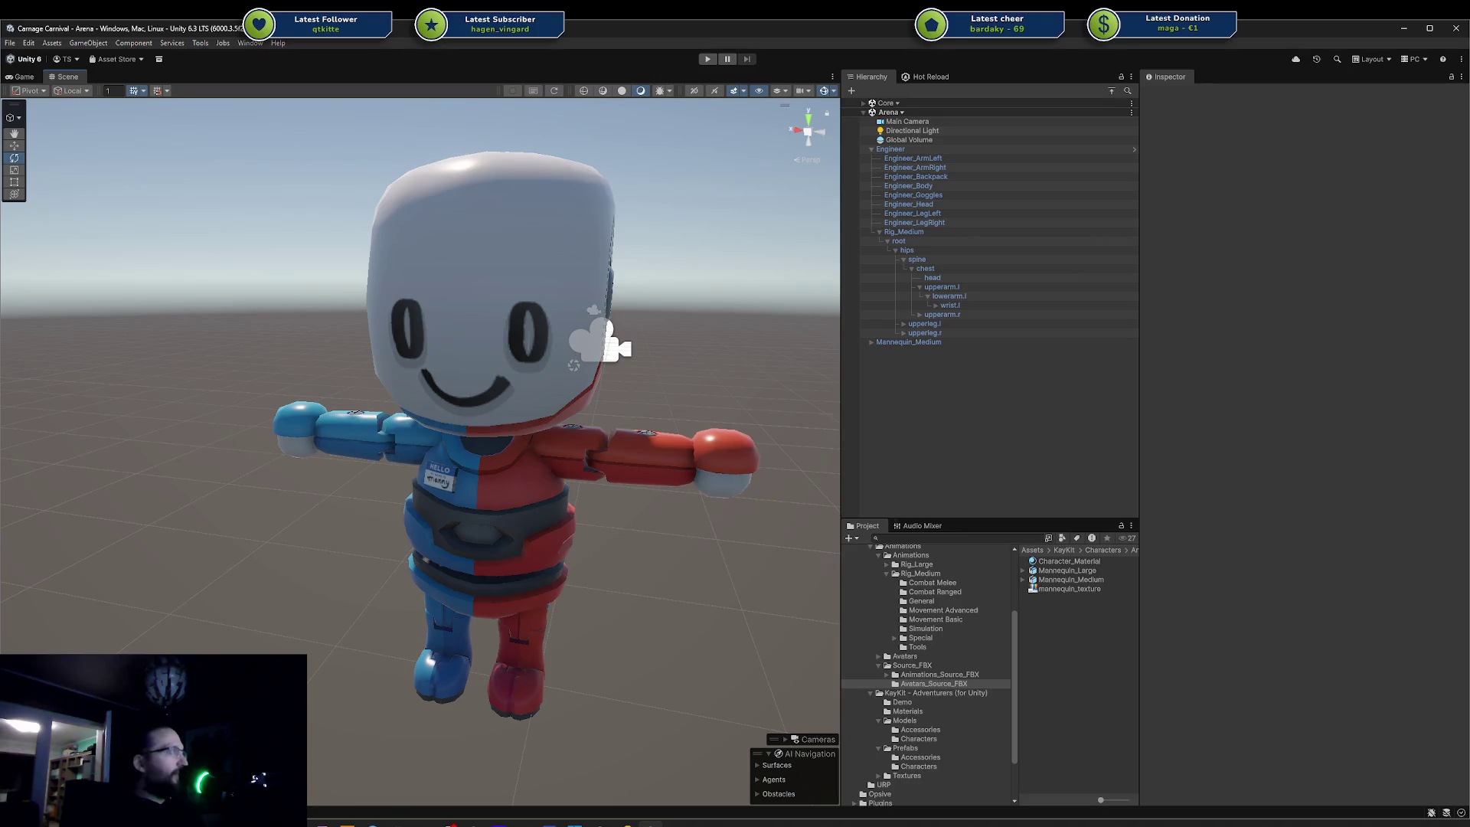
scroll(683, 423, up, 5)
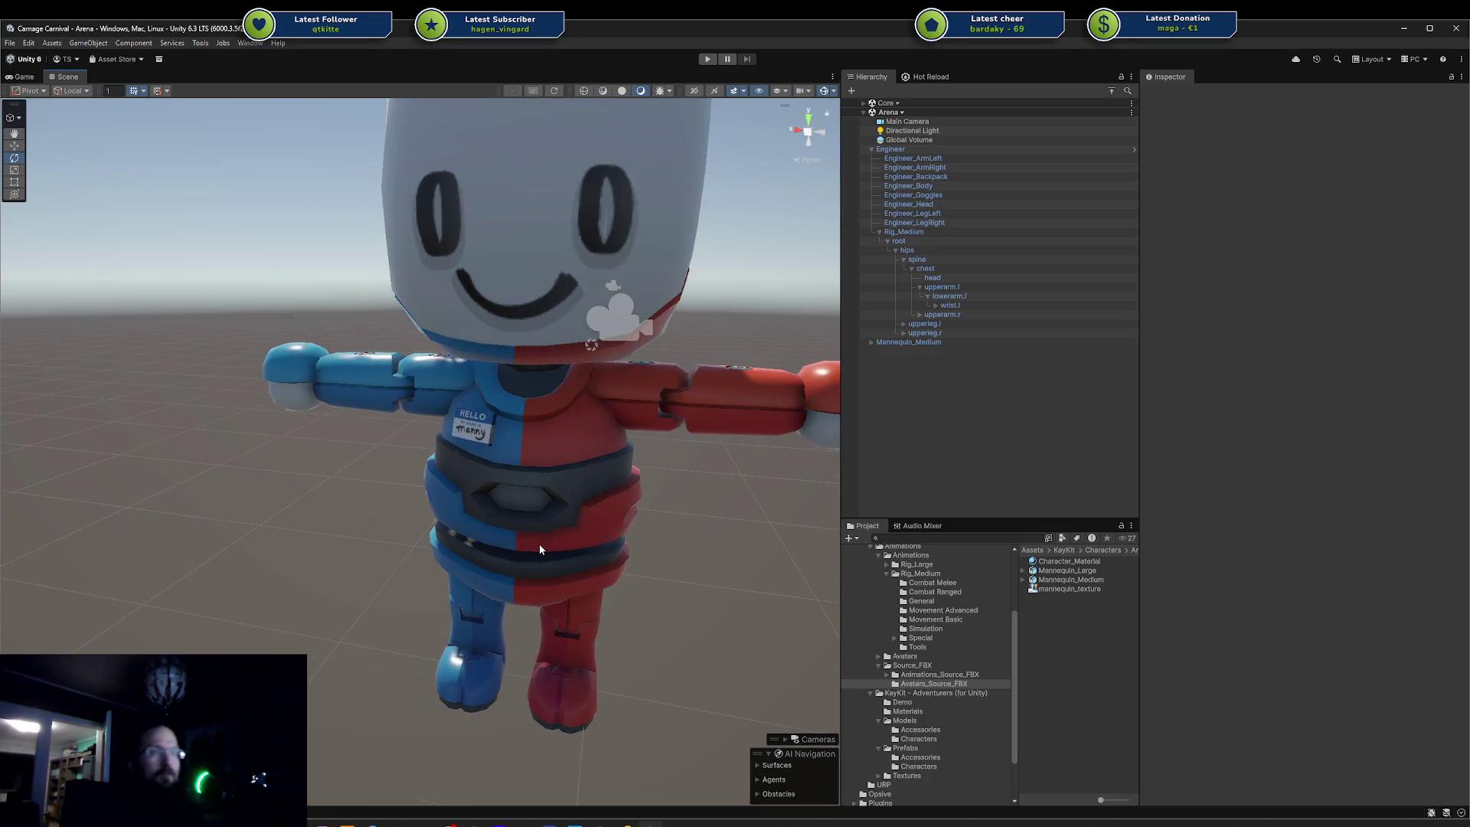
mouse_move(539, 549)
mouse_down()
mouse_move(459, 544)
mouse_move(692, 522)
mouse_move(582, 475)
mouse_up()
scroll(487, 430, down, 5)
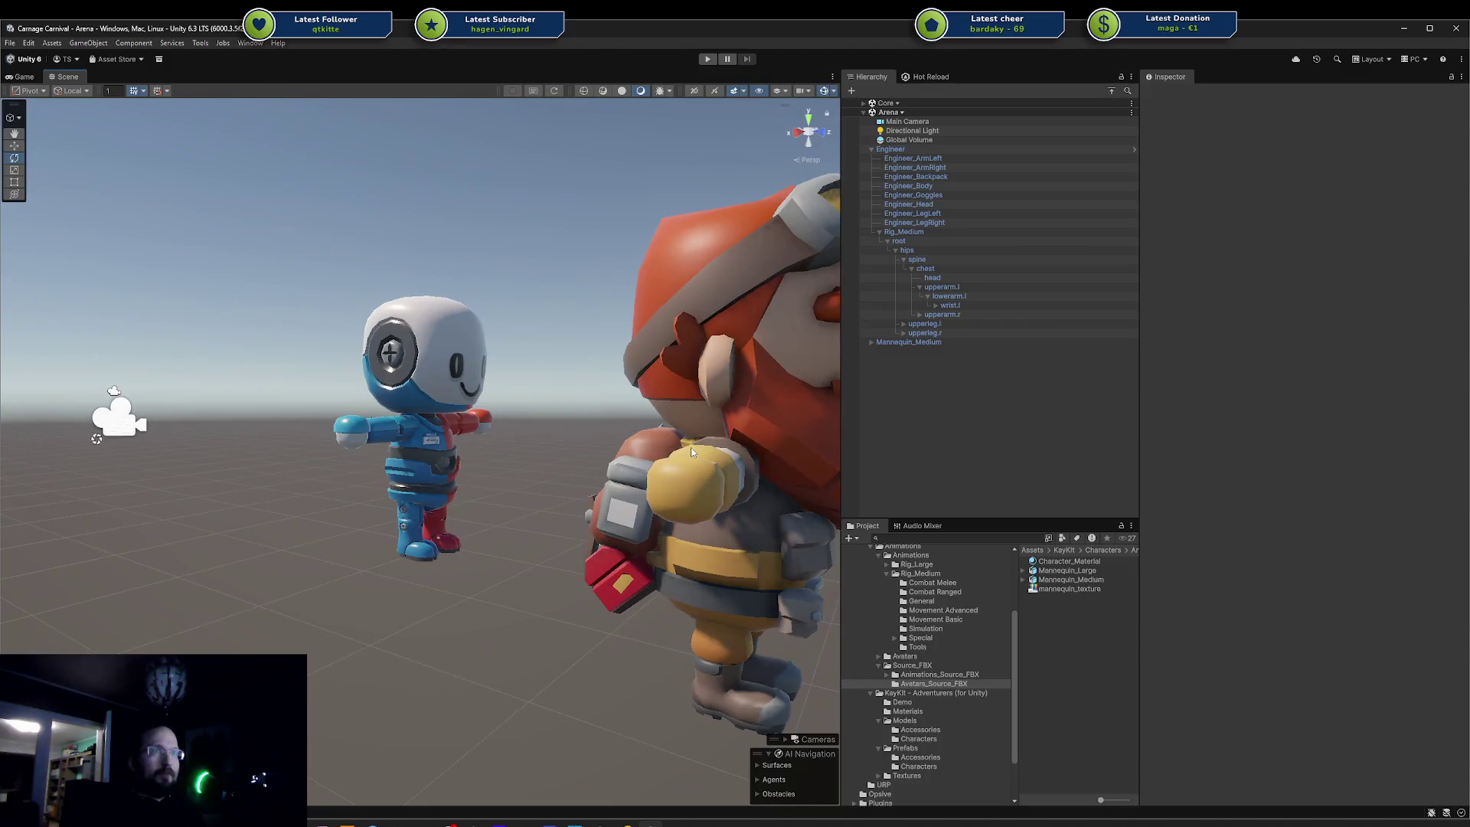
- Frame the Engineer, then Mannequin_Medium, and turn the view to face the mannequin
click(690, 451)
key(f)
mouse_move(581, 410)
mouse_down()
mouse_move(486, 386)
mouse_move(547, 374)
mouse_up()
click(637, 387)
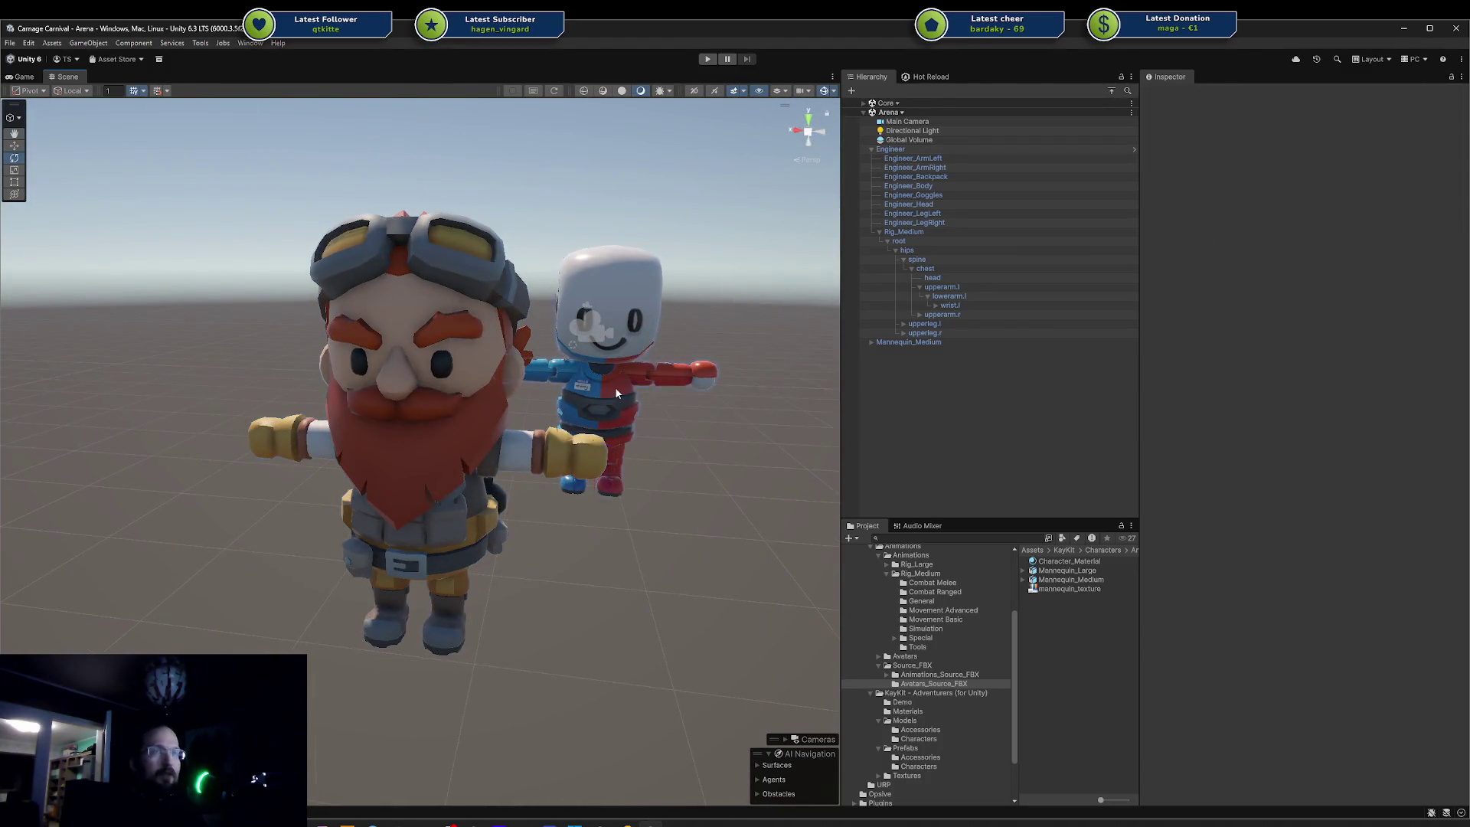
key(f)
scroll(508, 436, up, 5)
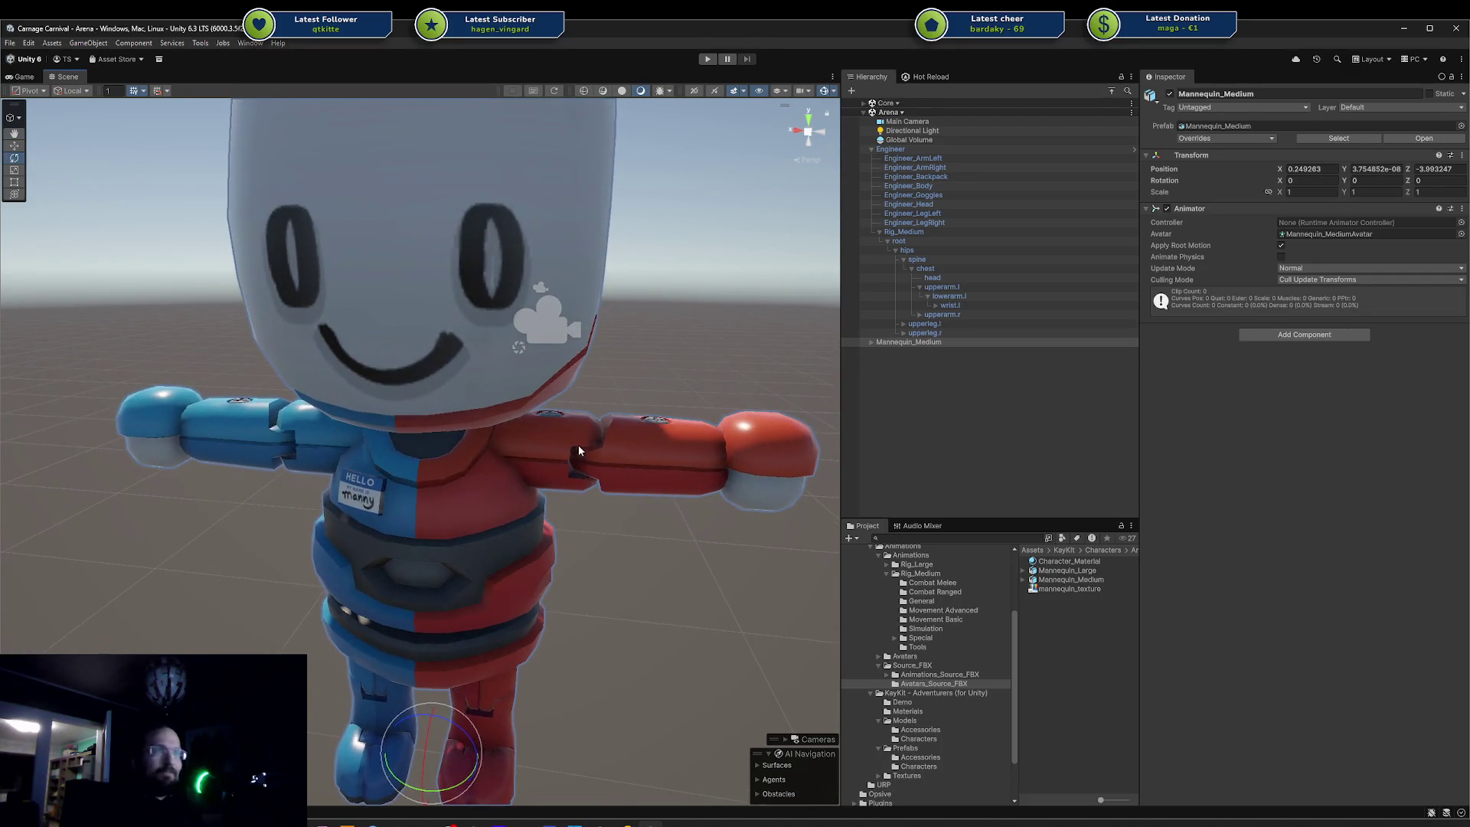
drag(579, 450, 702, 492)
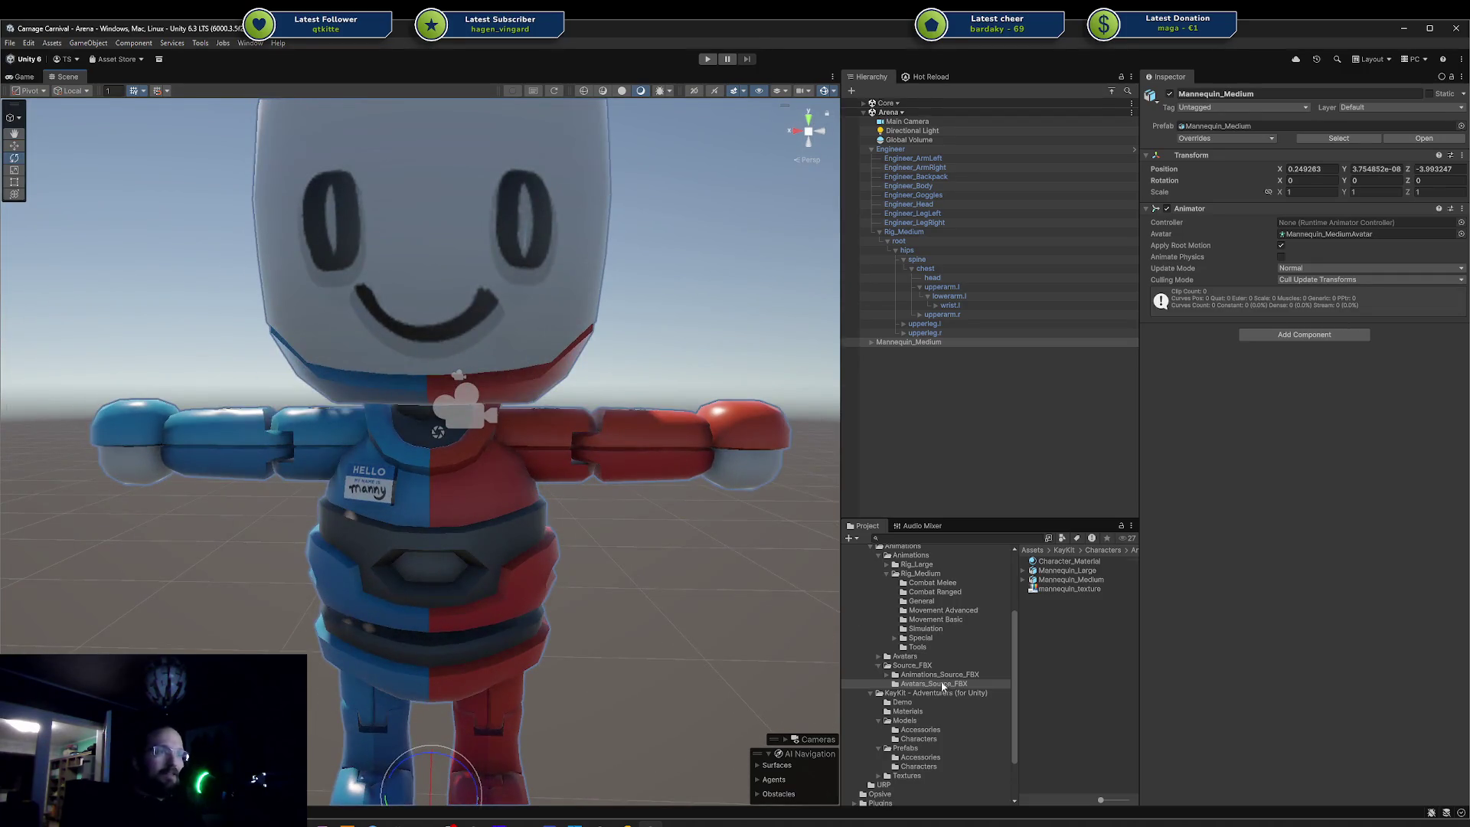
click(931, 583)
- Browse the Combat Ranged, General and Movement Advanced folders, previewing Running_HoldingBow and Dodge_Backward
click(929, 593)
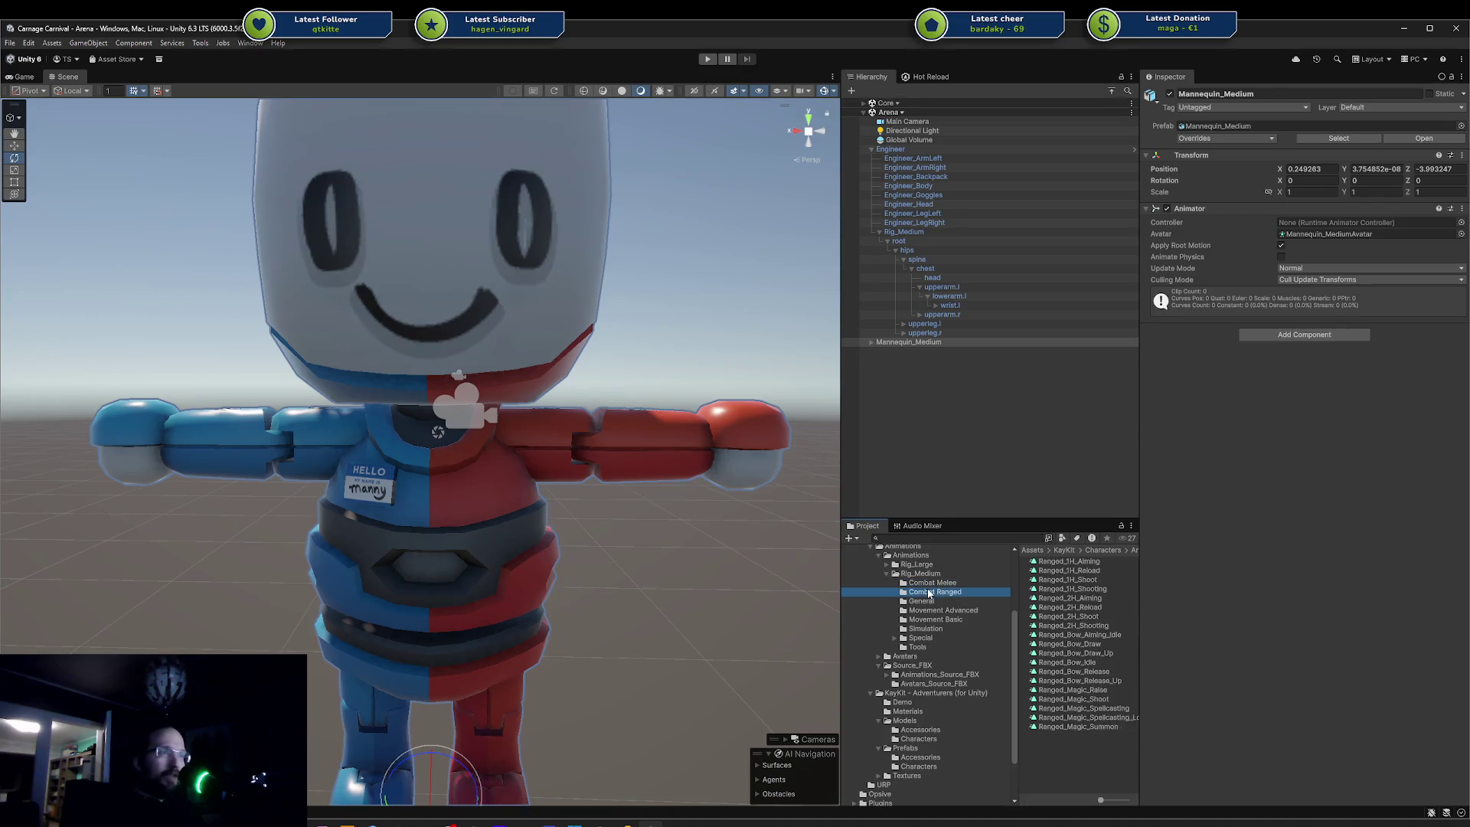
click(922, 600)
click(929, 610)
click(931, 619)
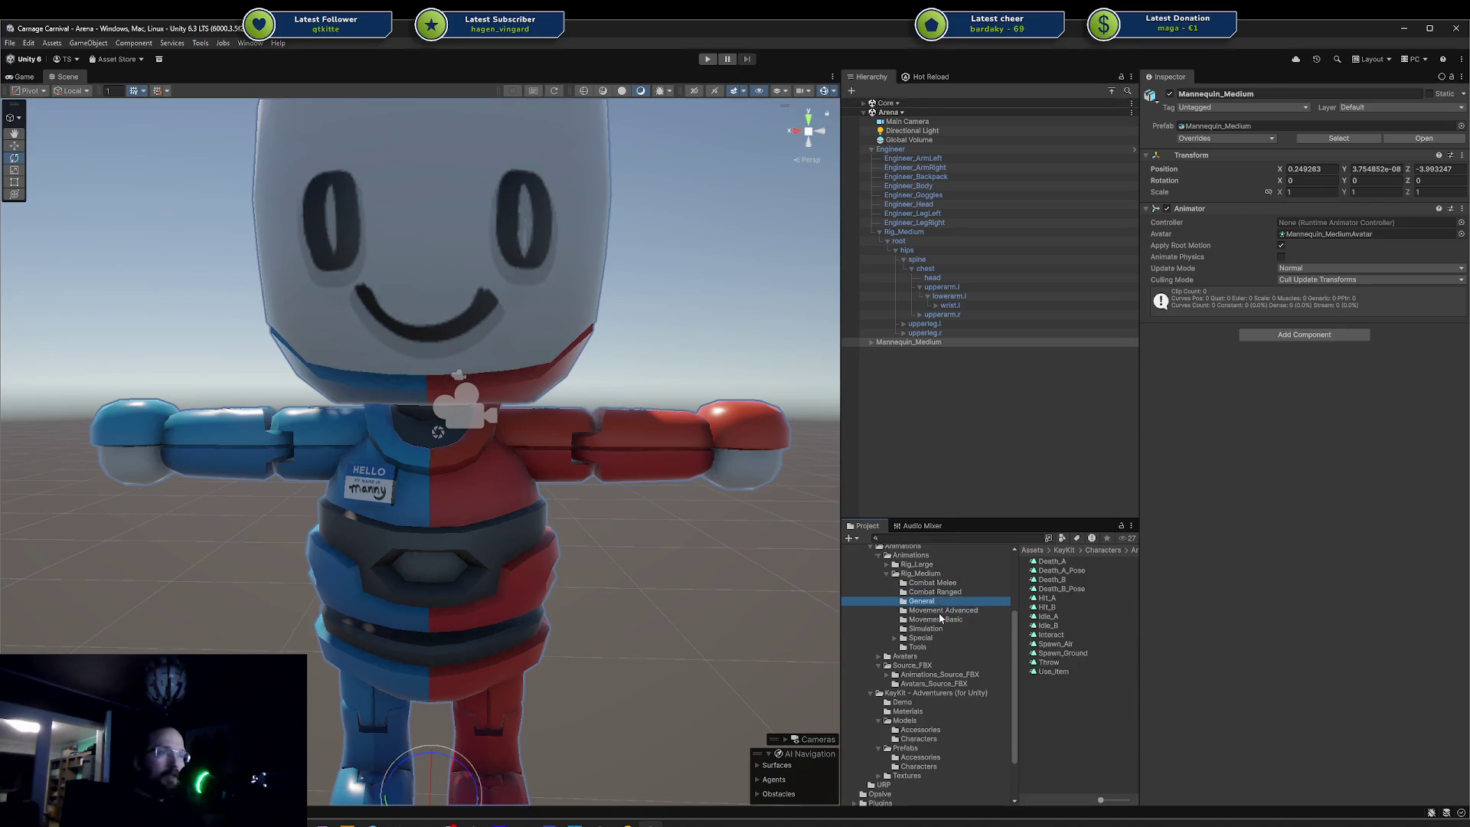
click(944, 610)
click(1116, 617)
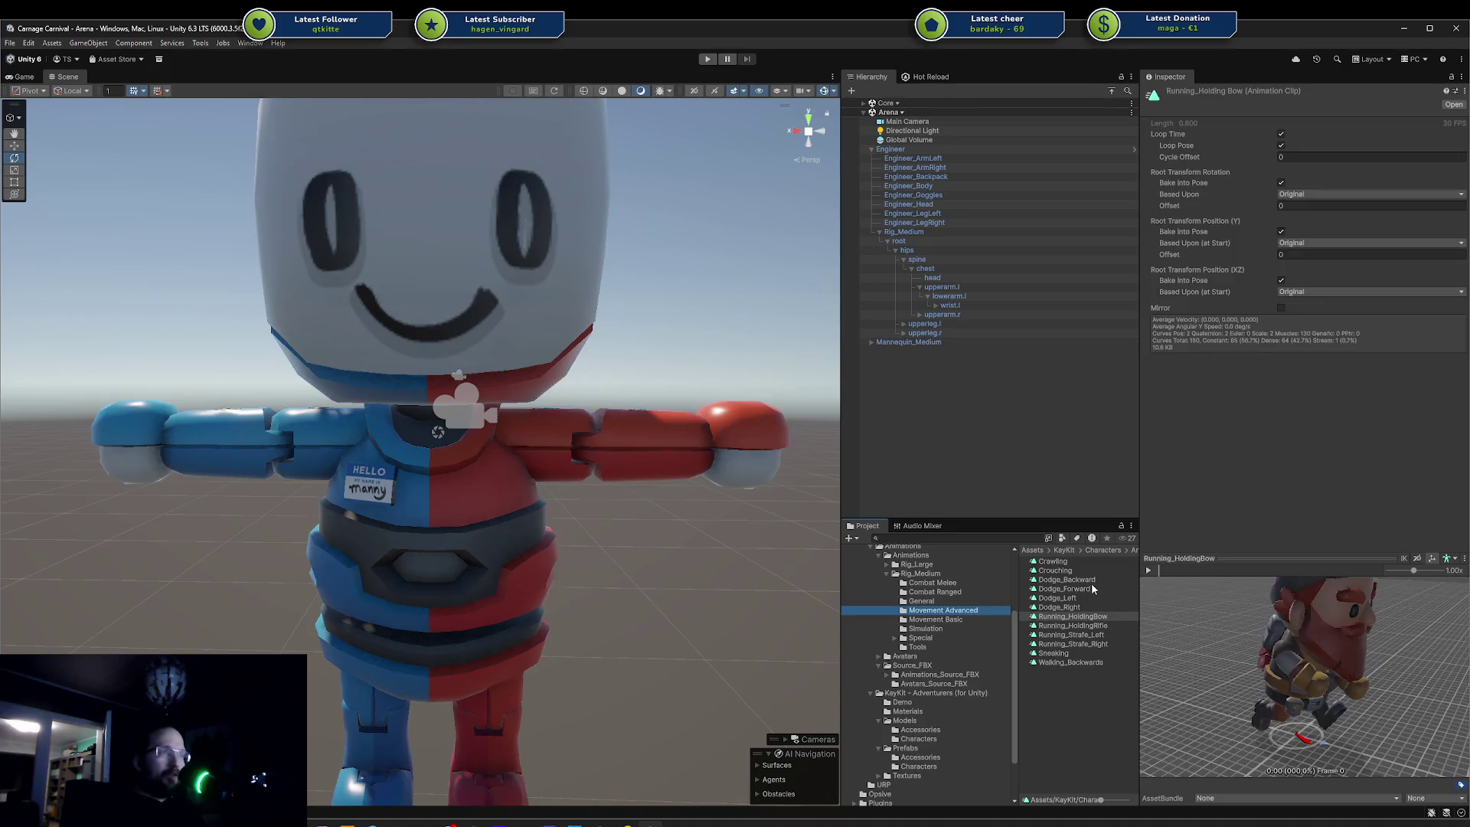
click(1093, 582)
click(1073, 617)
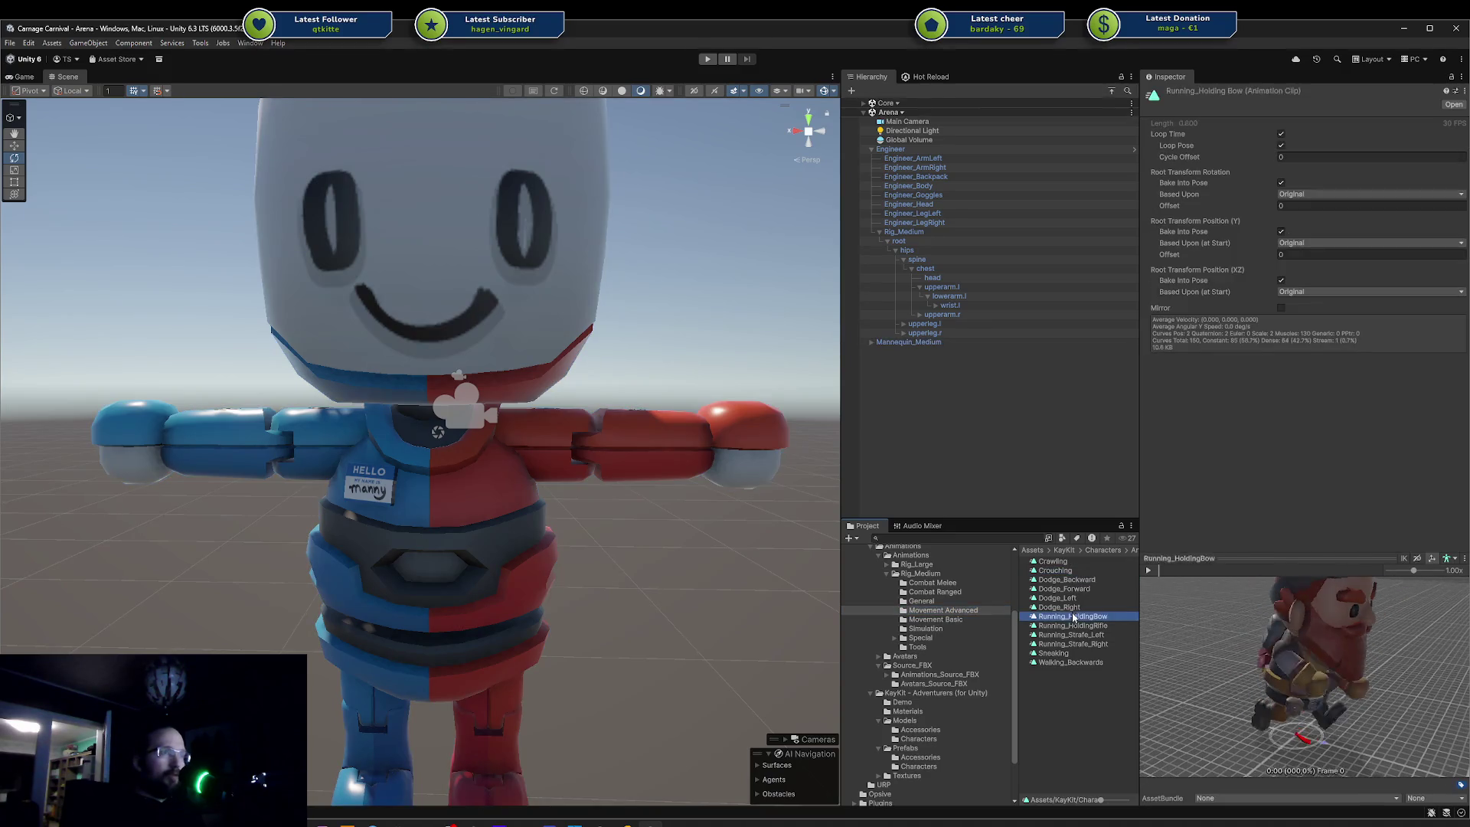
key(Down)
key(Down)
key(Down)
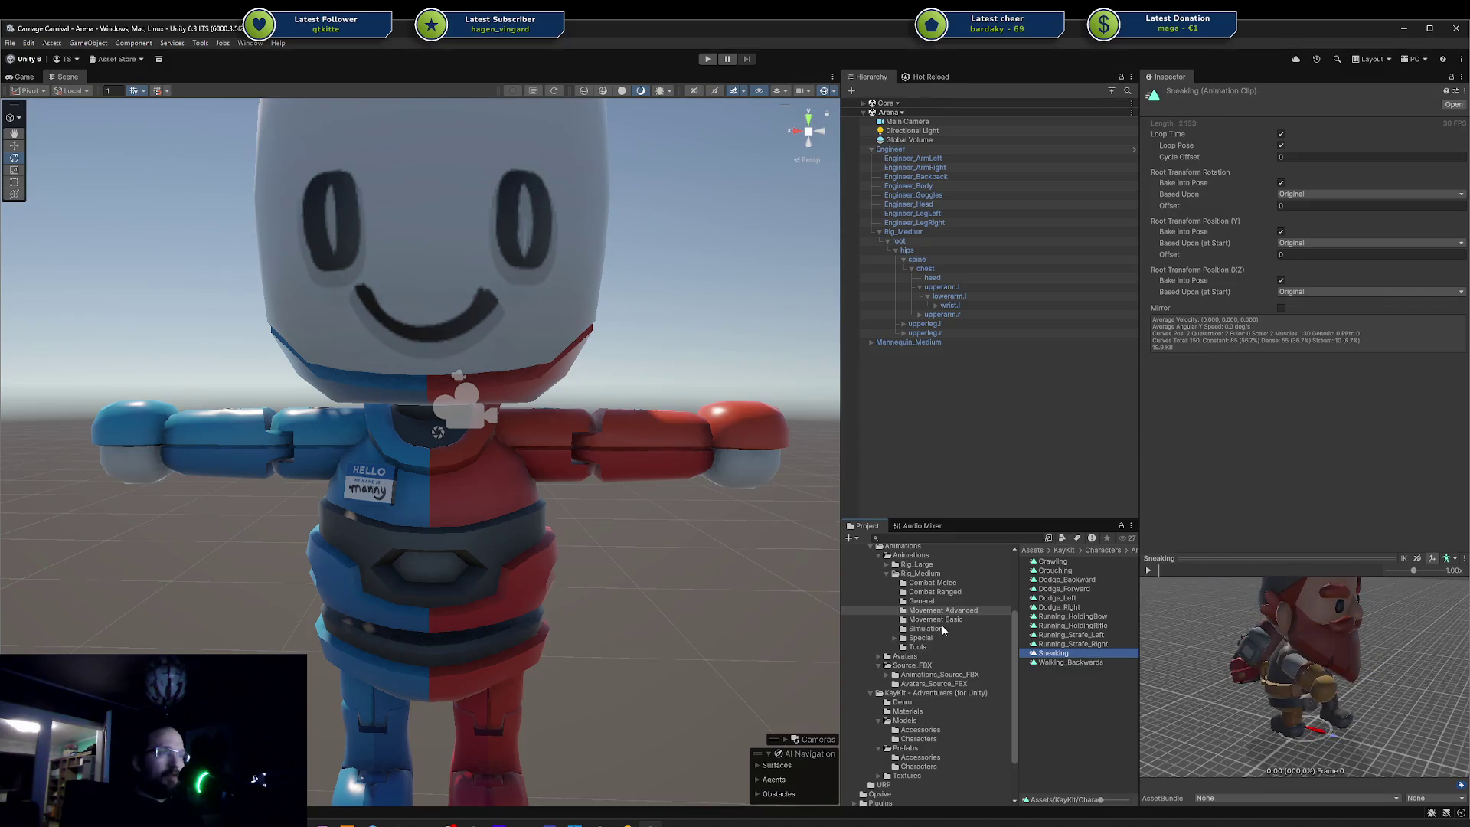
- Play the Walking_A, Walking_B and Walking_C clips, then peek into the Special, EXPERIMENTAL and Skeletons folders
click(940, 620)
click(1064, 625)
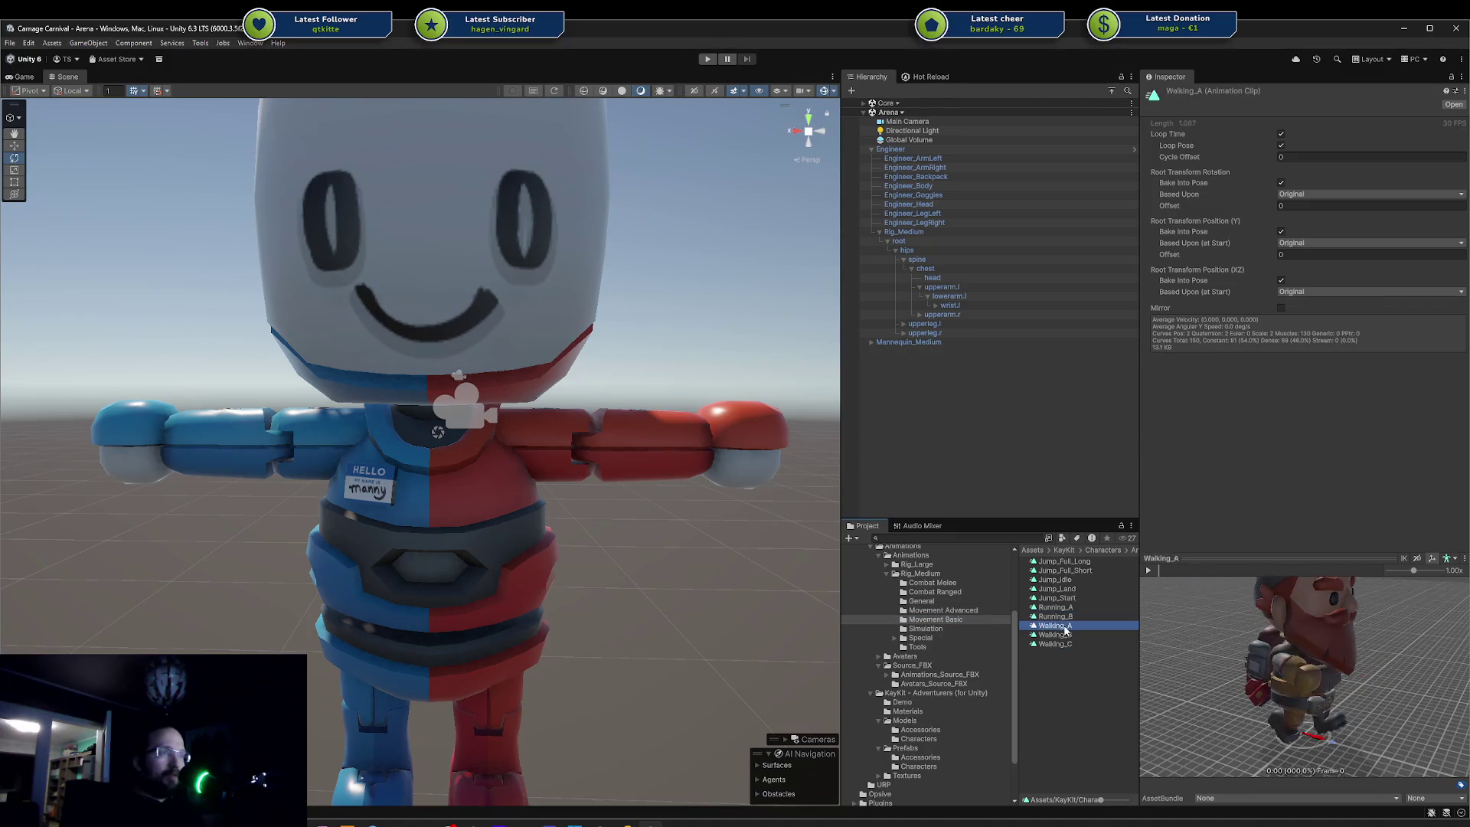
click(1149, 570)
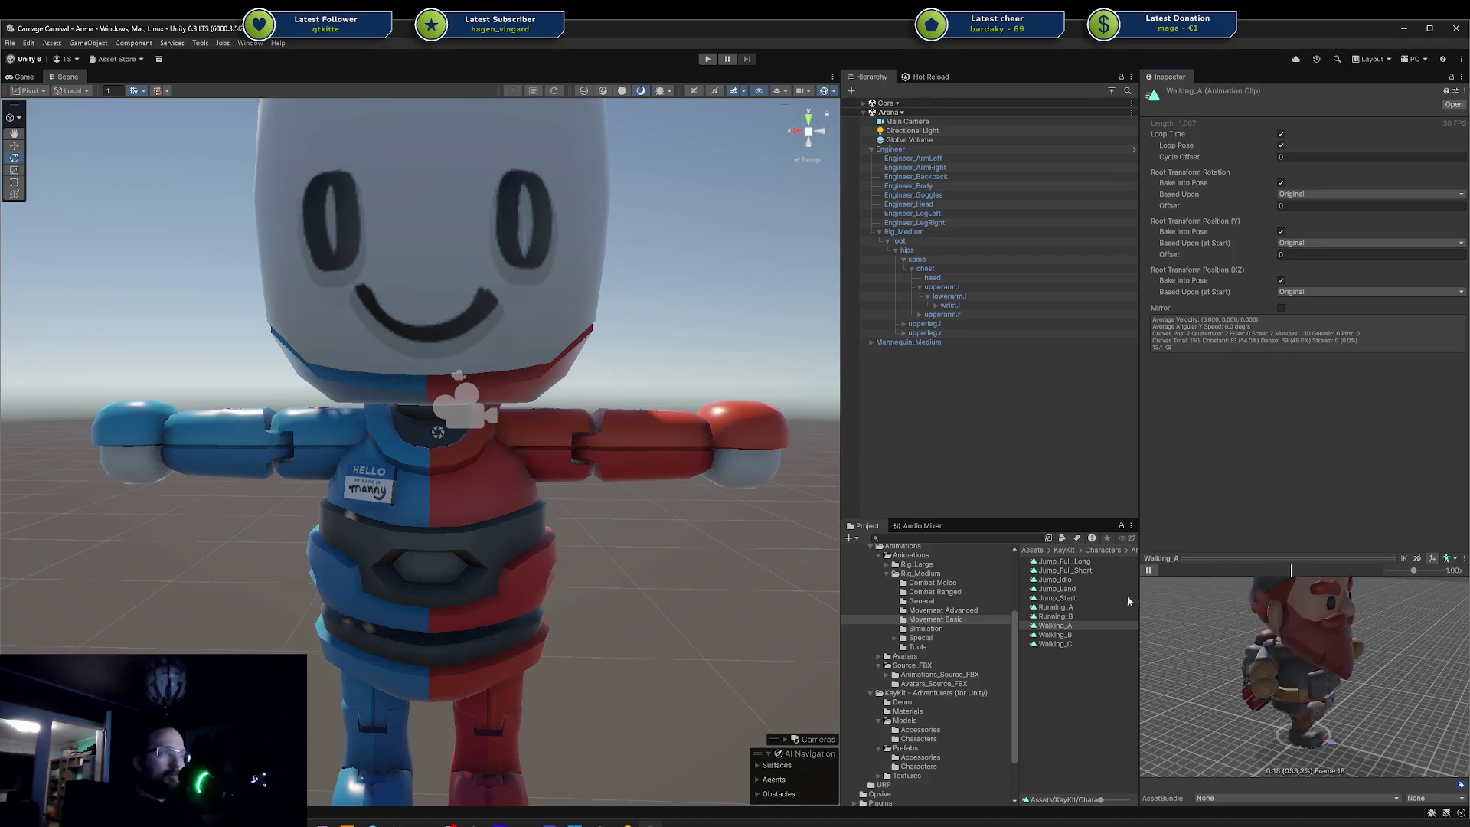
click(1060, 636)
click(1067, 644)
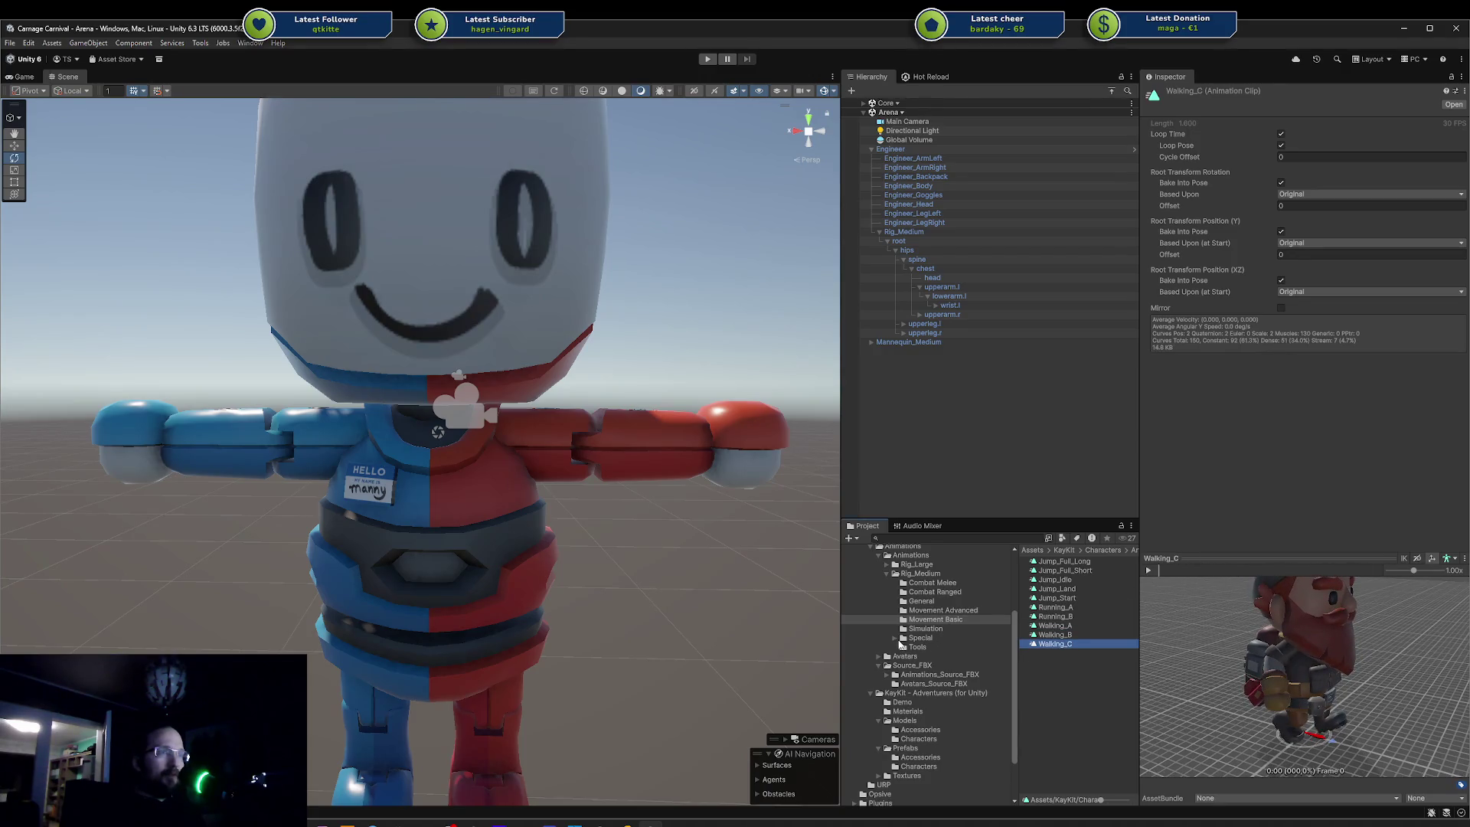
click(895, 639)
click(920, 646)
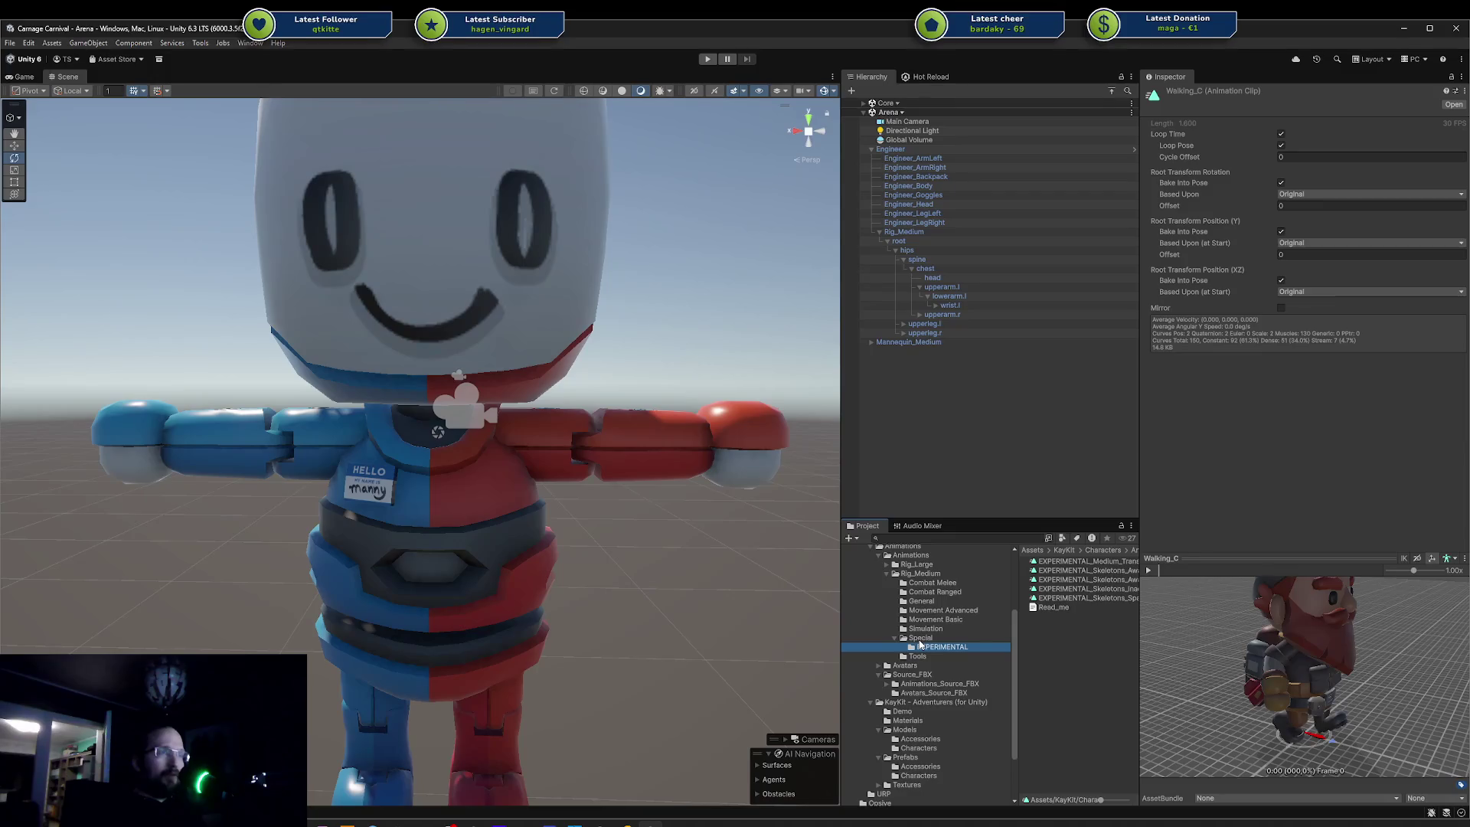
click(920, 639)
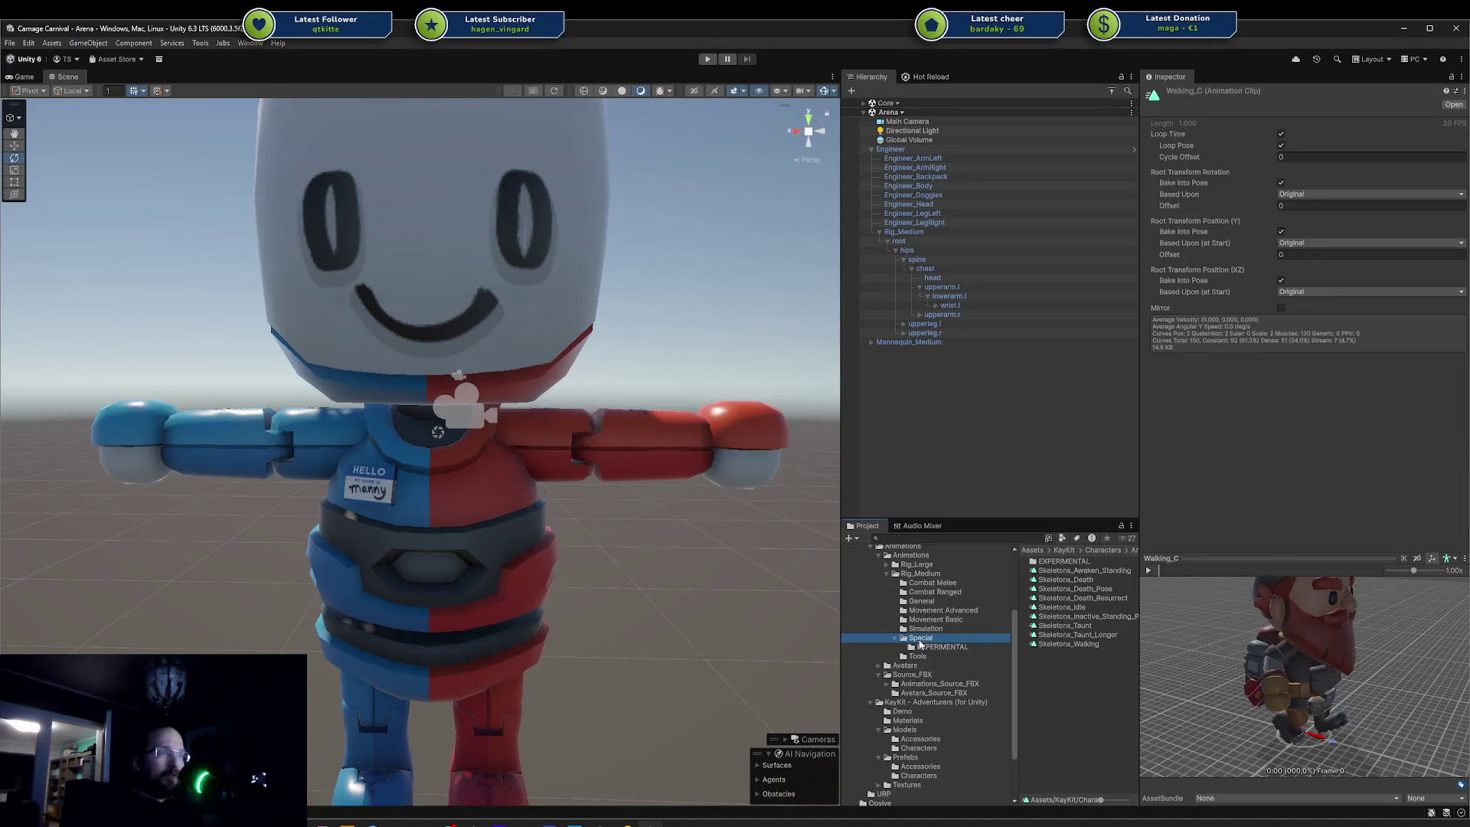
- Cycle through the Combat Ranged, General, Movement Advanced and Movement Basic folders, ending on Movement Advanced
click(926, 593)
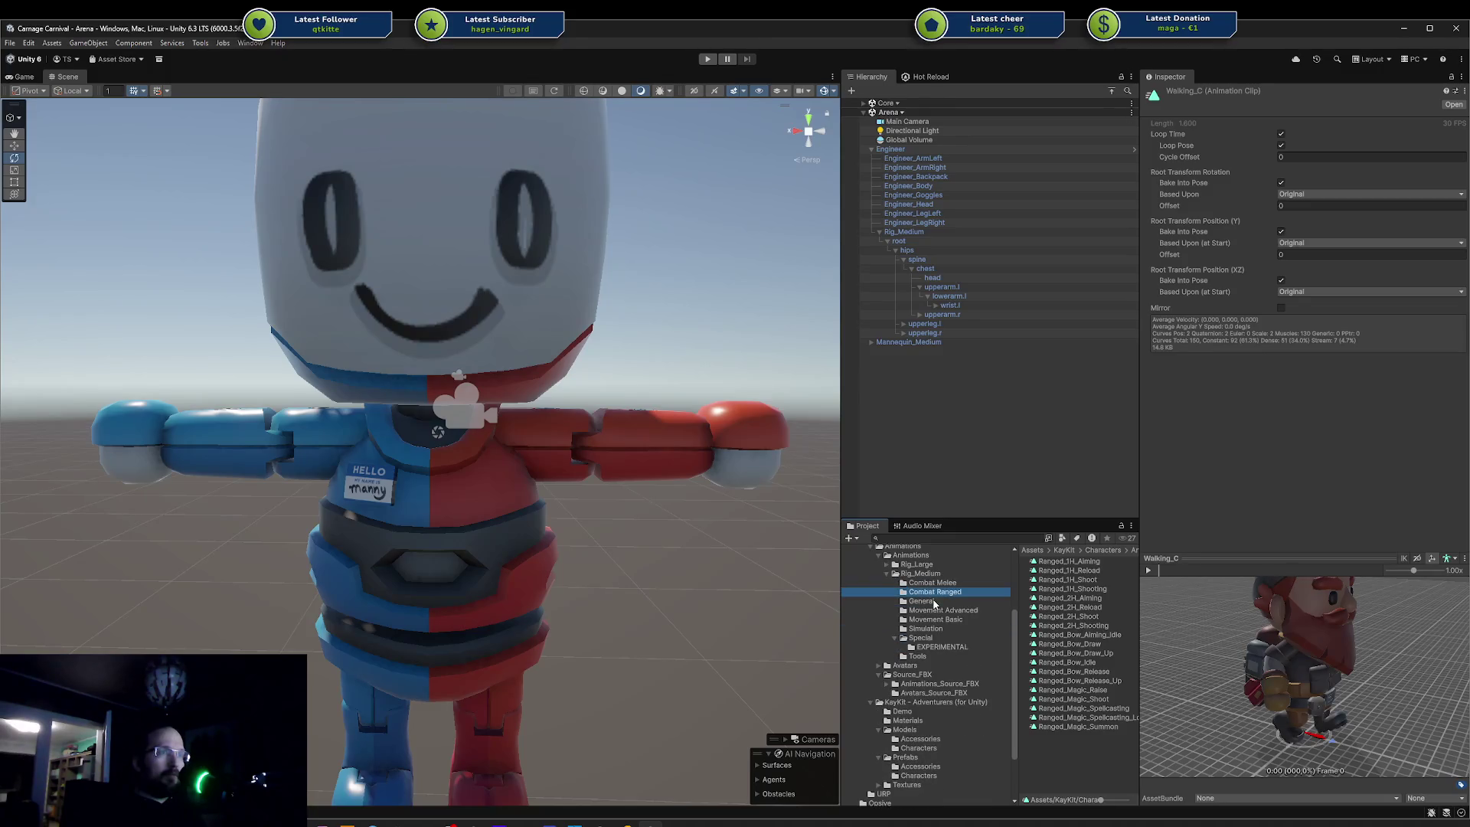
click(921, 600)
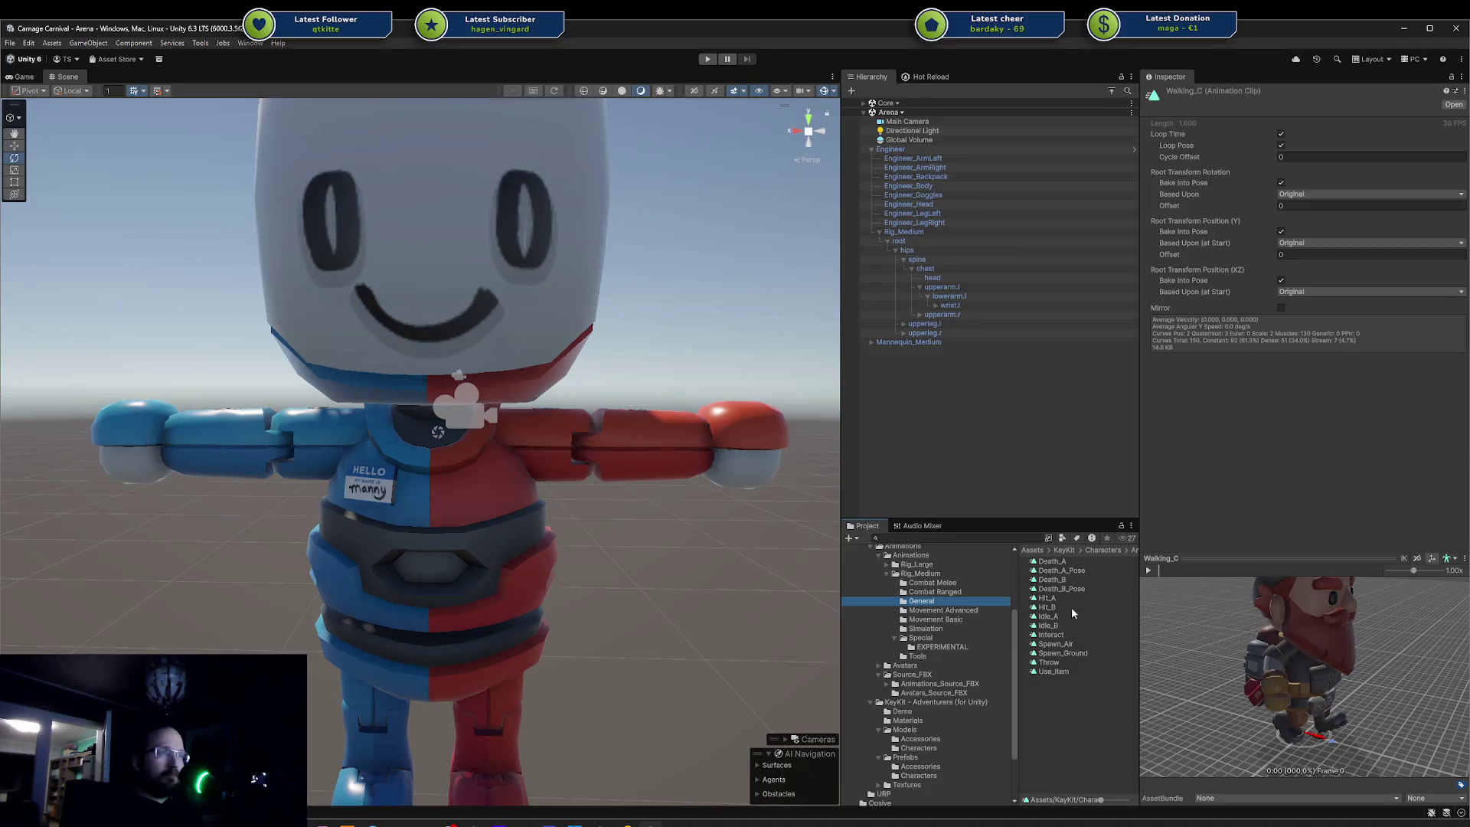
click(939, 613)
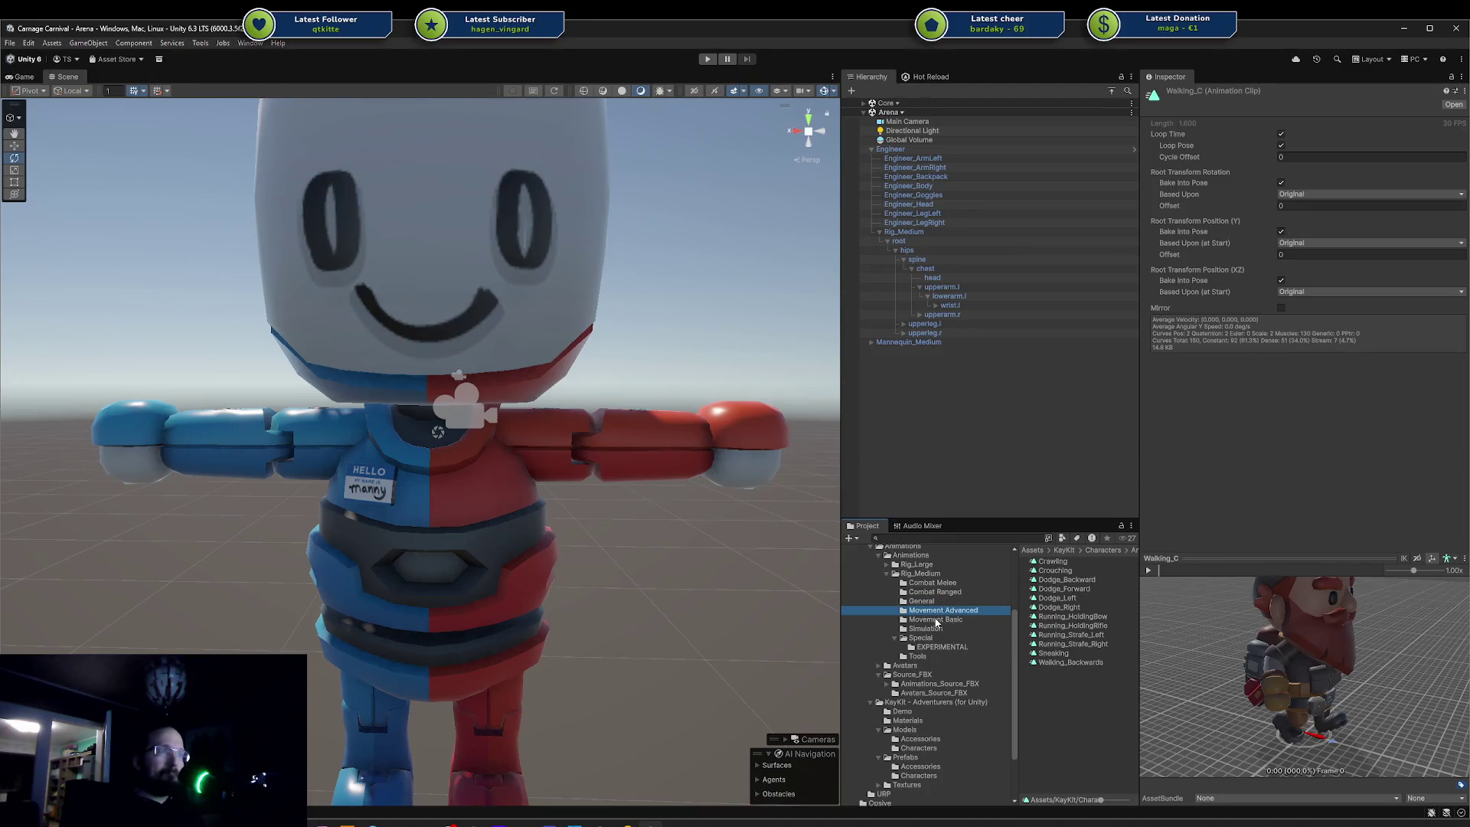
click(936, 621)
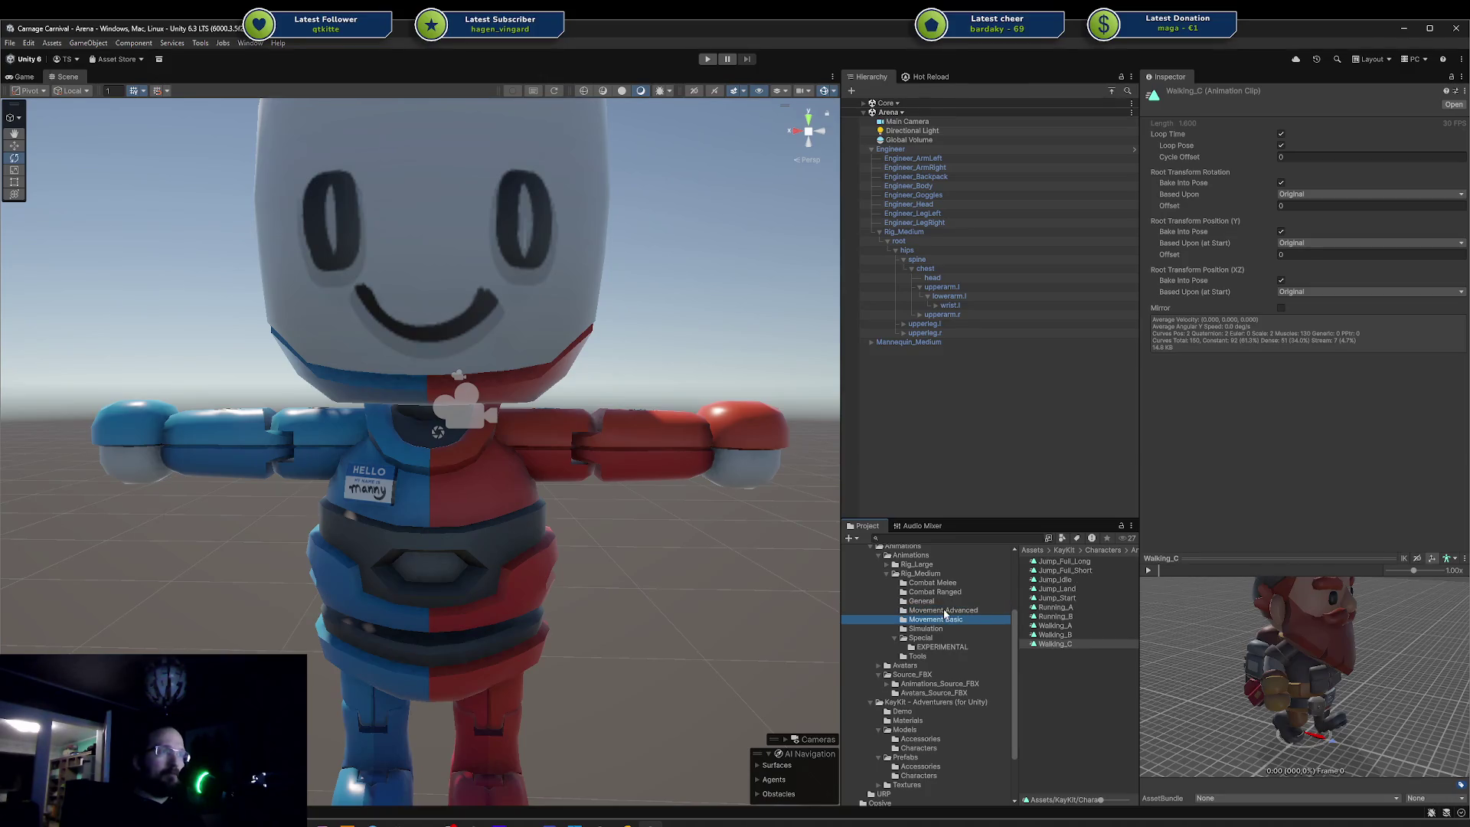
click(945, 610)
- Play the Walking_Backwards, Sneaking, Running_Strafe_Left and Running_Strafe_Right clip previews
click(1068, 663)
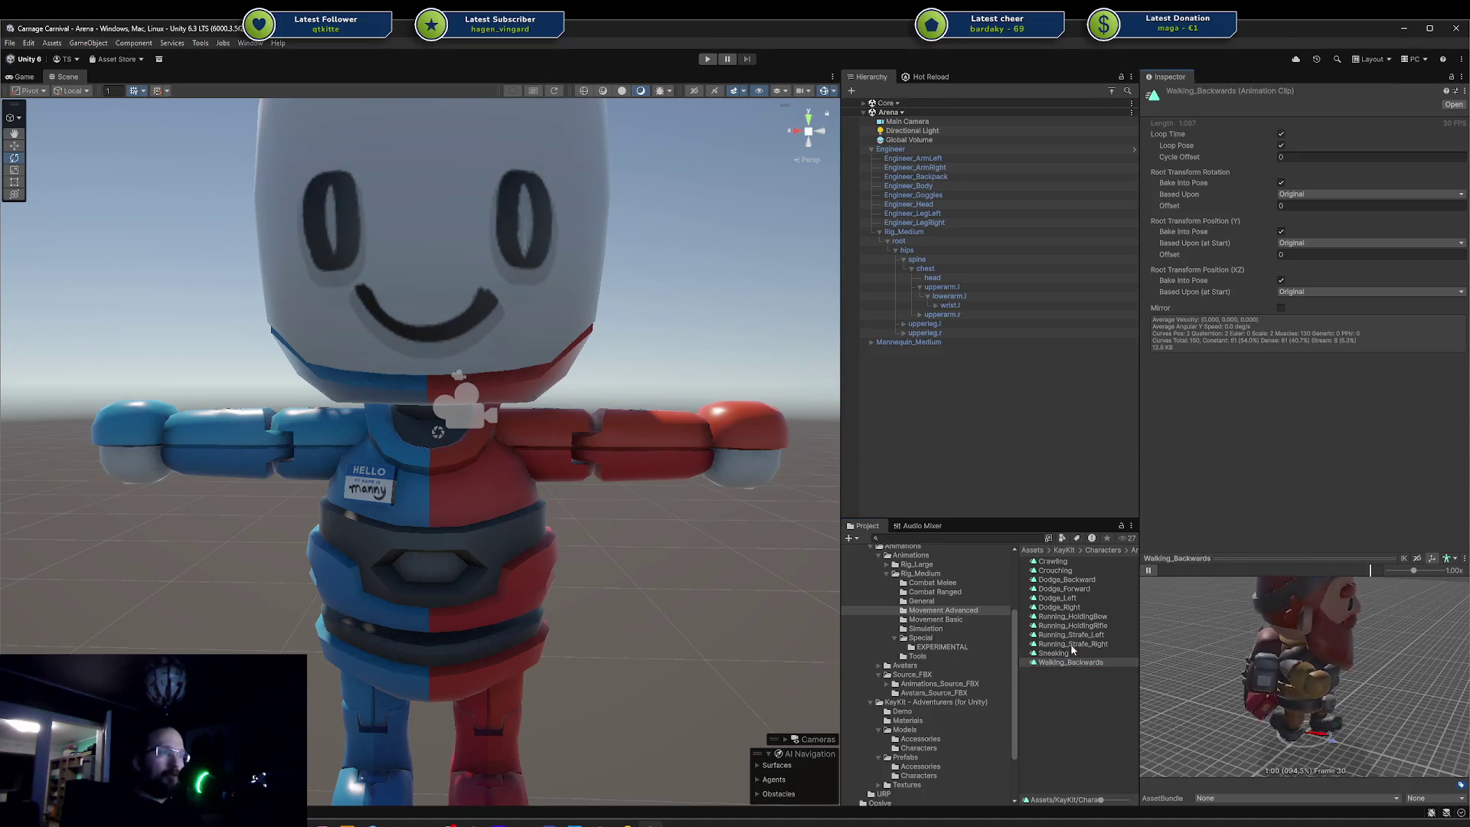
click(1064, 653)
click(1105, 635)
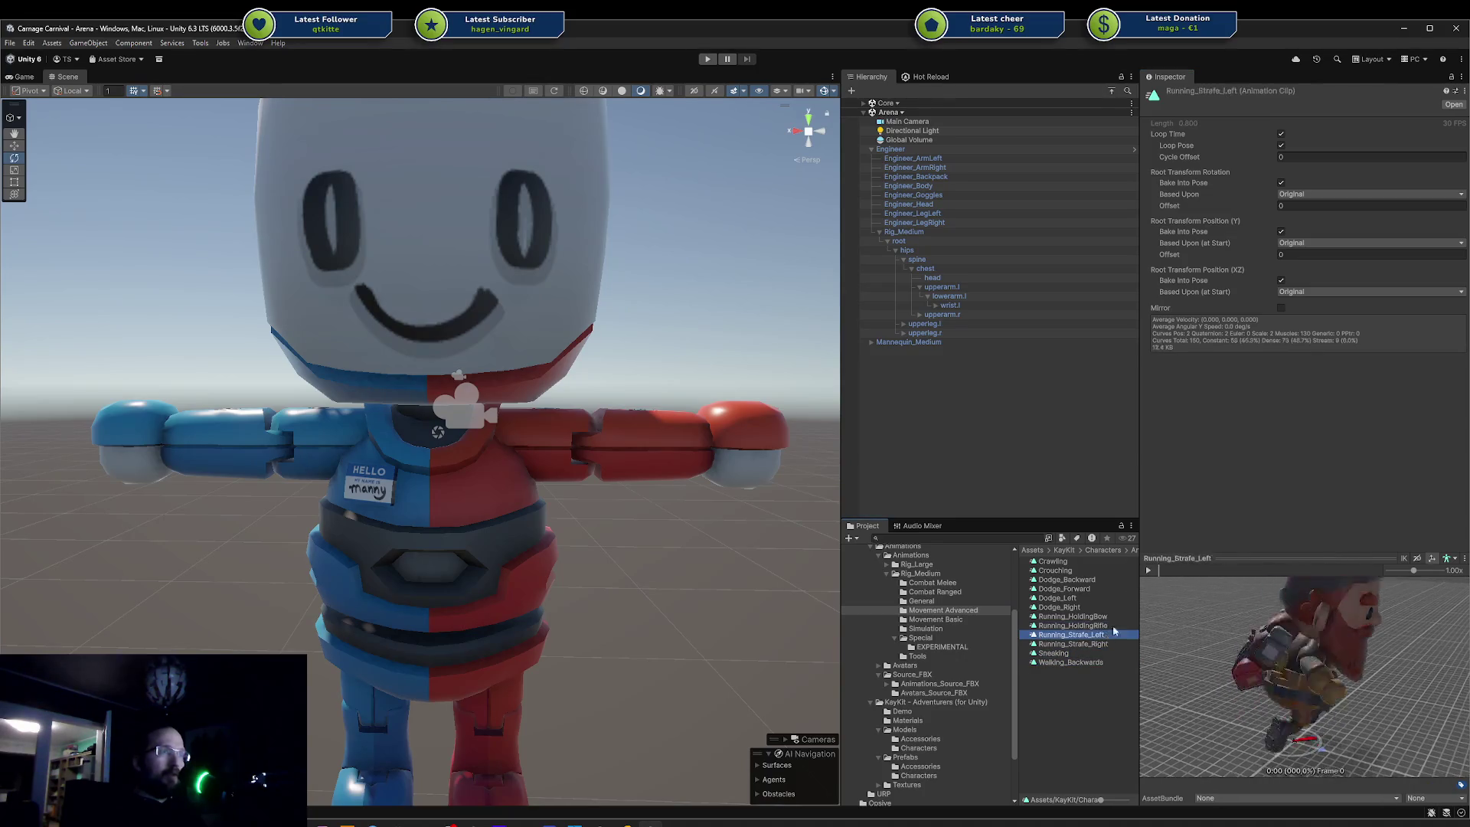
click(1147, 571)
click(1072, 644)
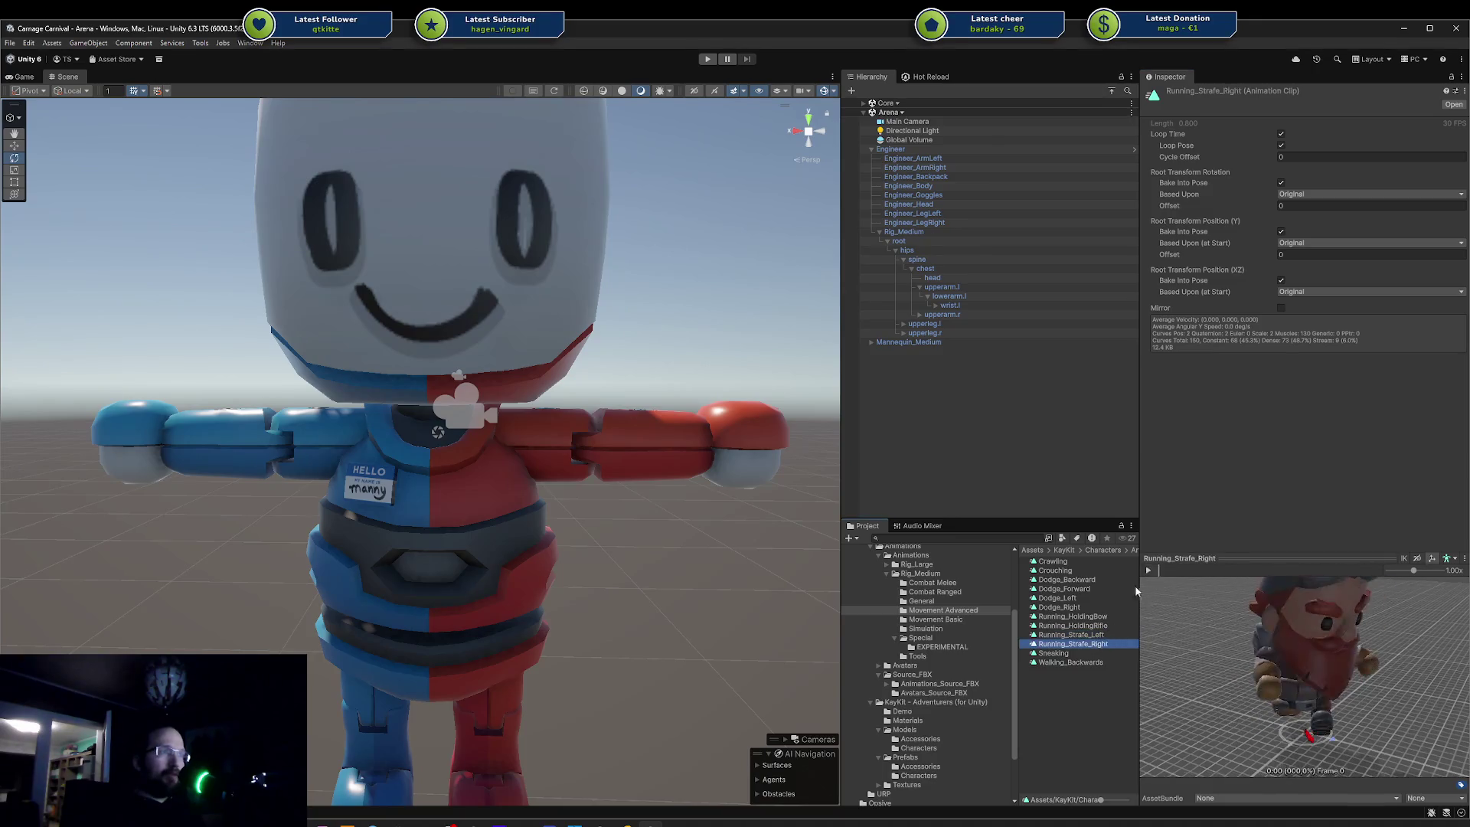
click(1147, 571)
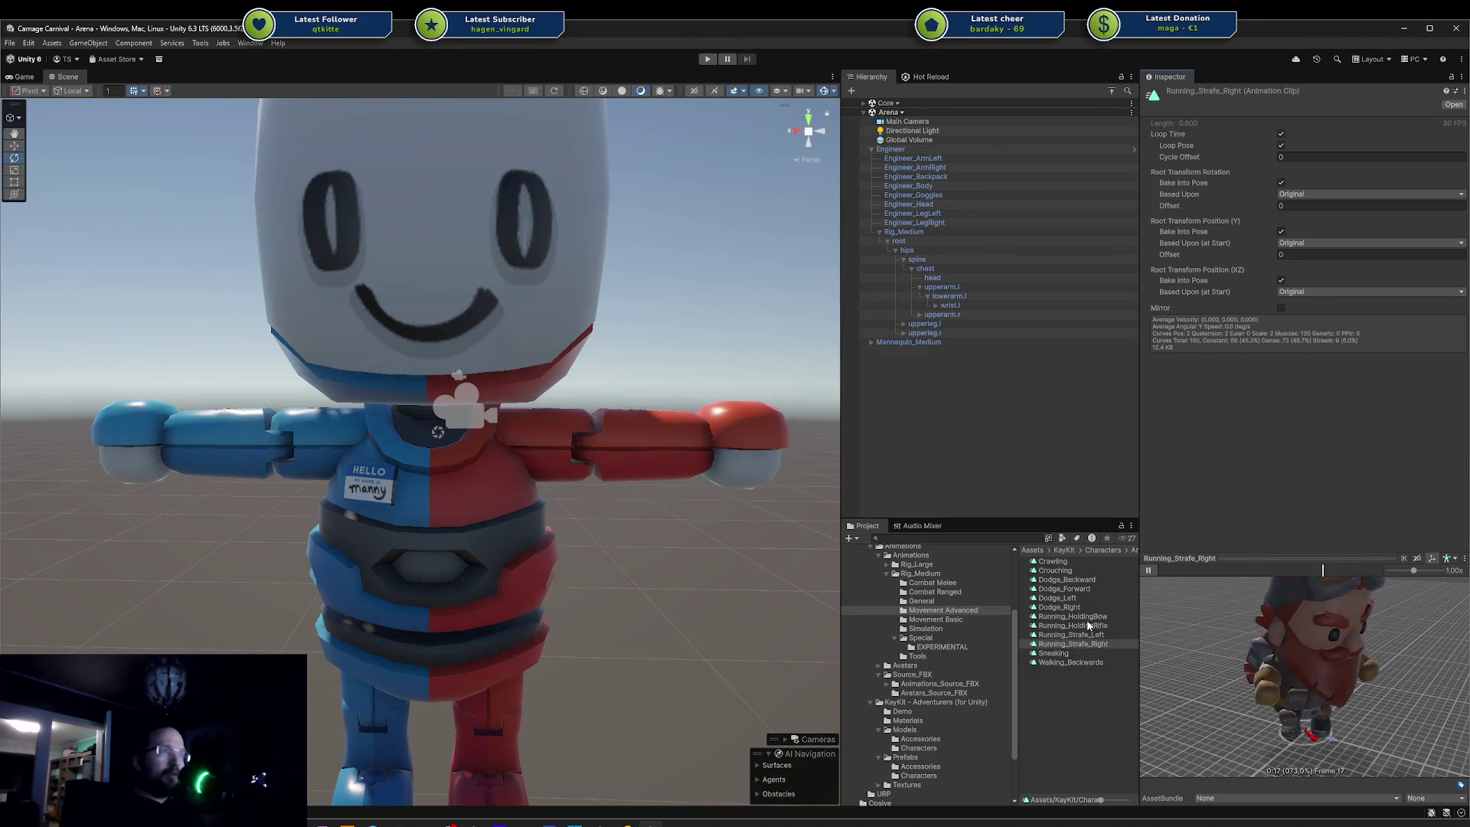
click(1070, 662)
click(1148, 571)
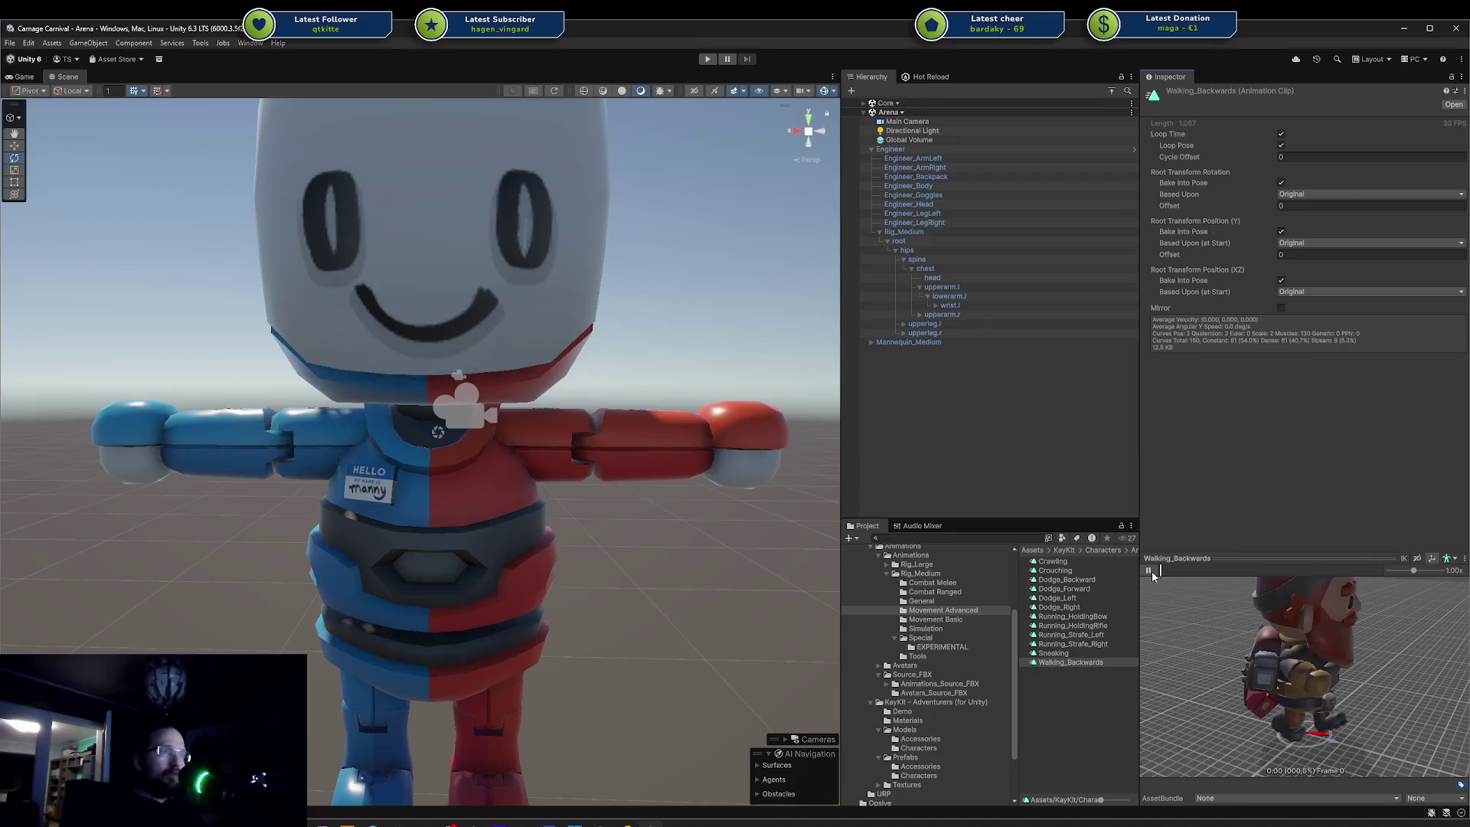
- Preview the Dodge_Right and Dodge_Forward clips, then select the Medium mannequin in the scene
click(1072, 644)
click(1071, 634)
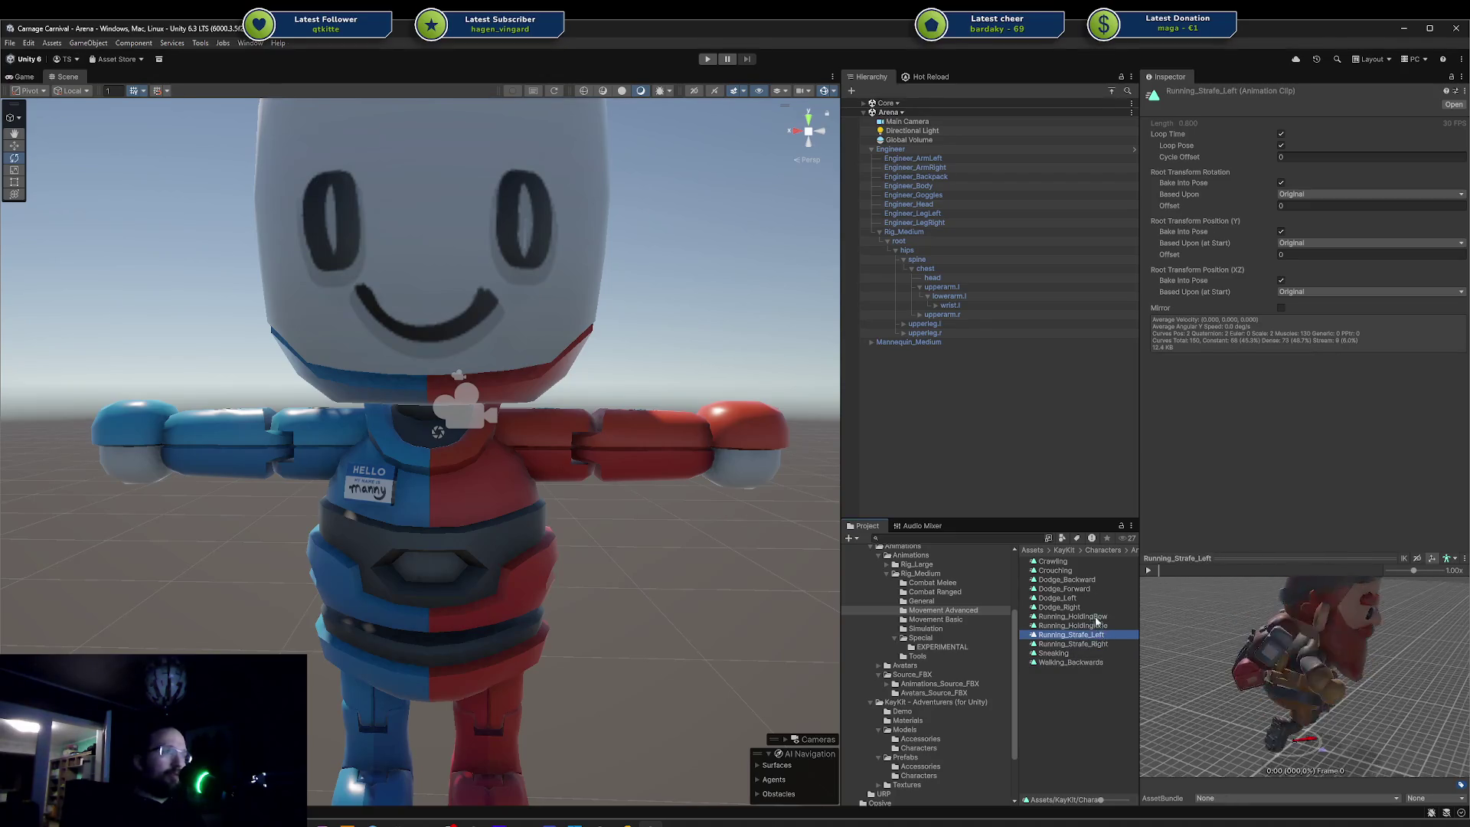
click(1080, 607)
click(1087, 590)
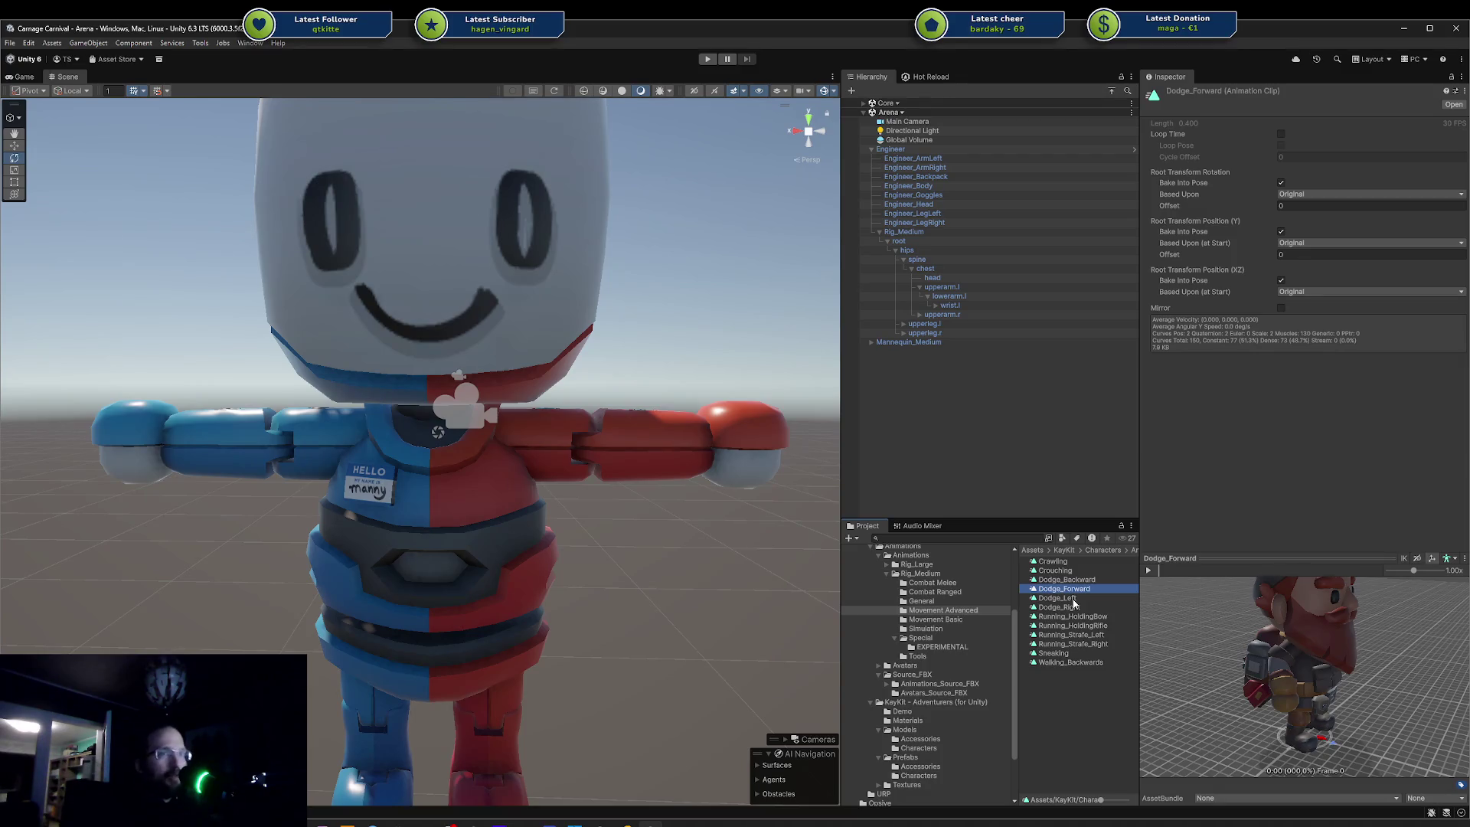
click(483, 337)
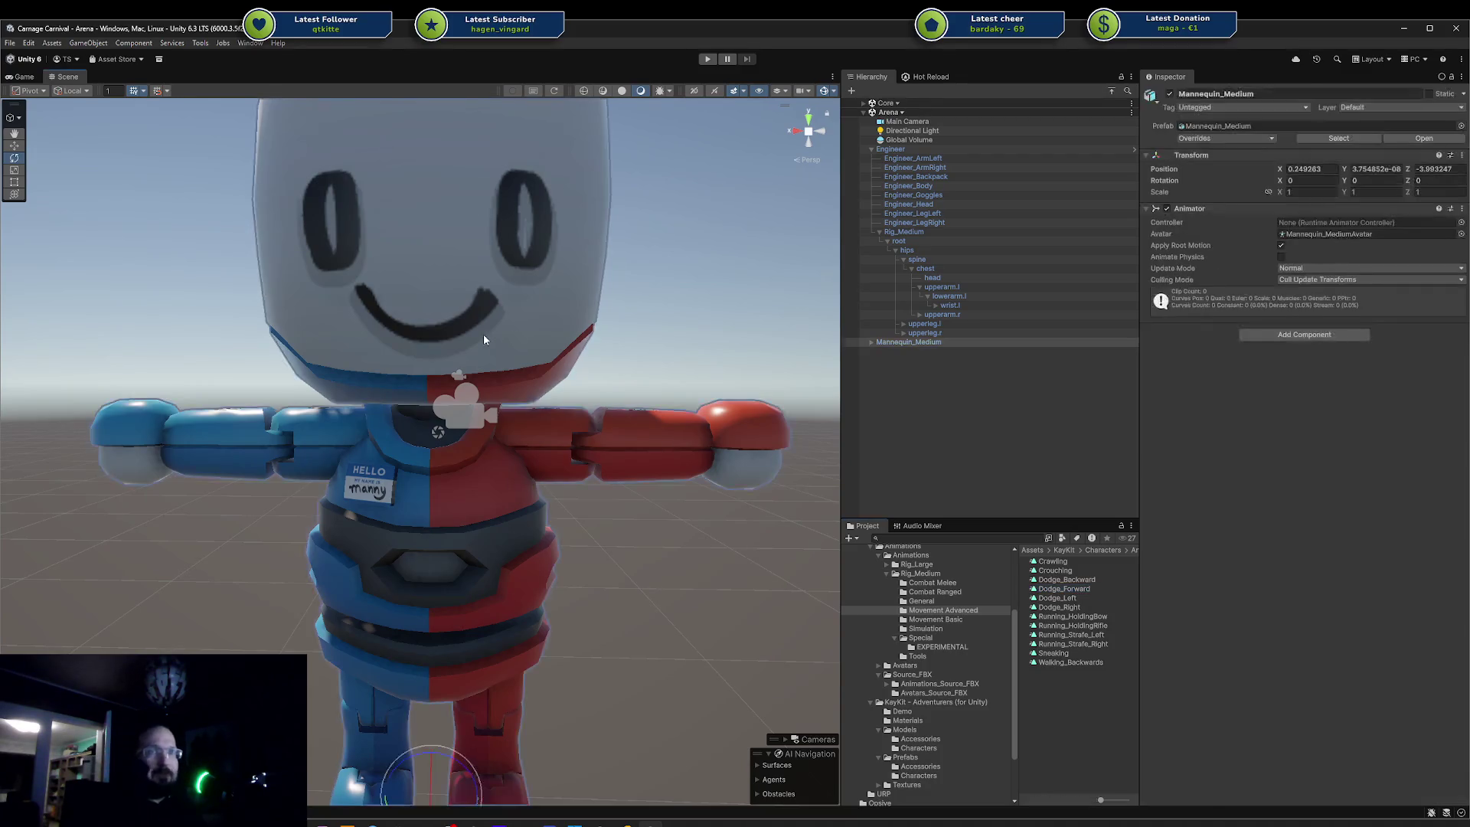
- Orbit around the mannequin's back and front, framing the Engineer and the mannequin in turn
scroll(484, 334, down, 5)
mouse_move(611, 323)
alt+mouse_down()
mouse_move(164, 362)
mouse_move(121, 397)
mouse_move(226, 340)
alt+mouse_up()
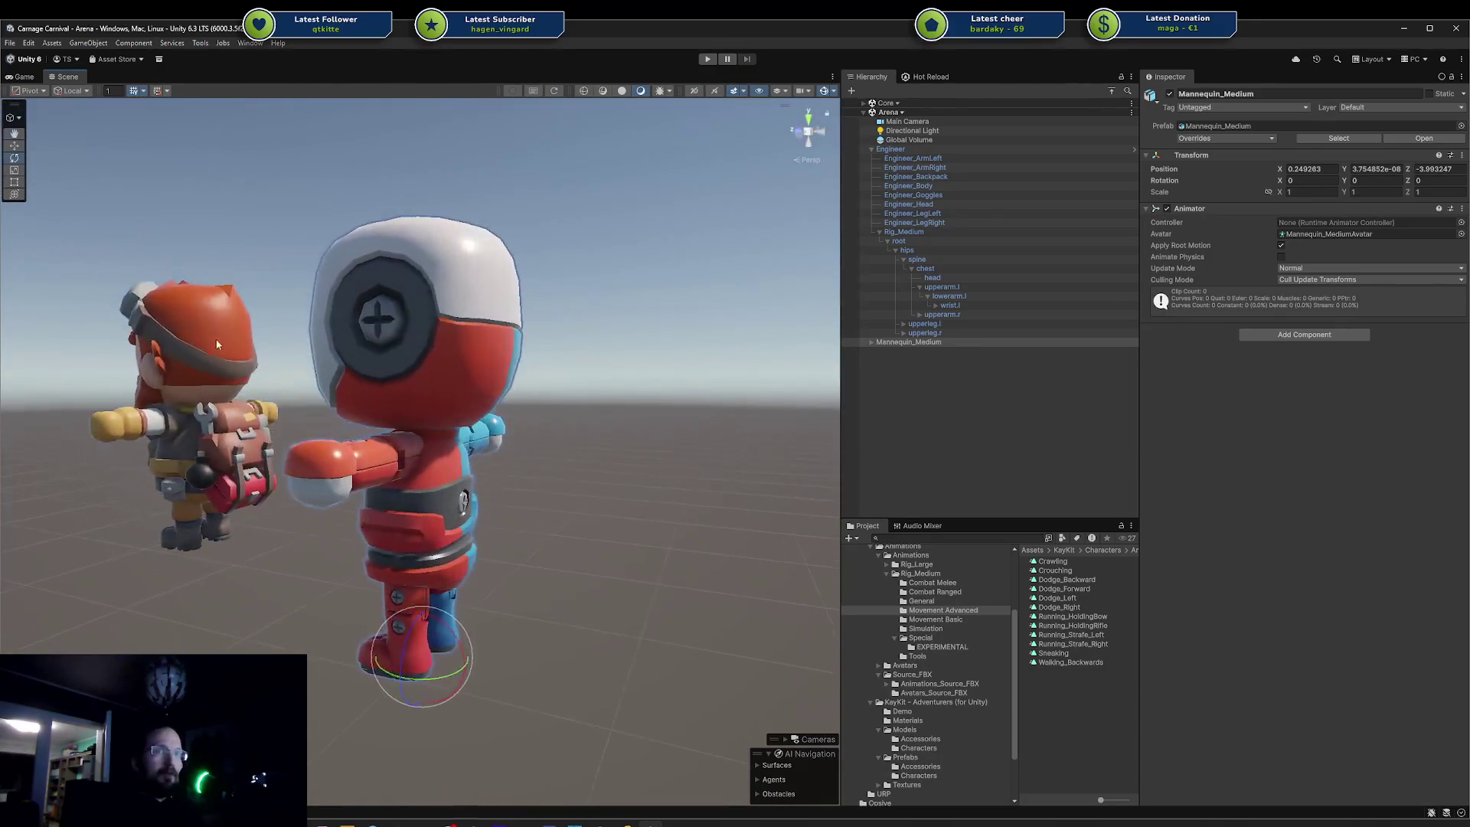
click(226, 340)
key(f)
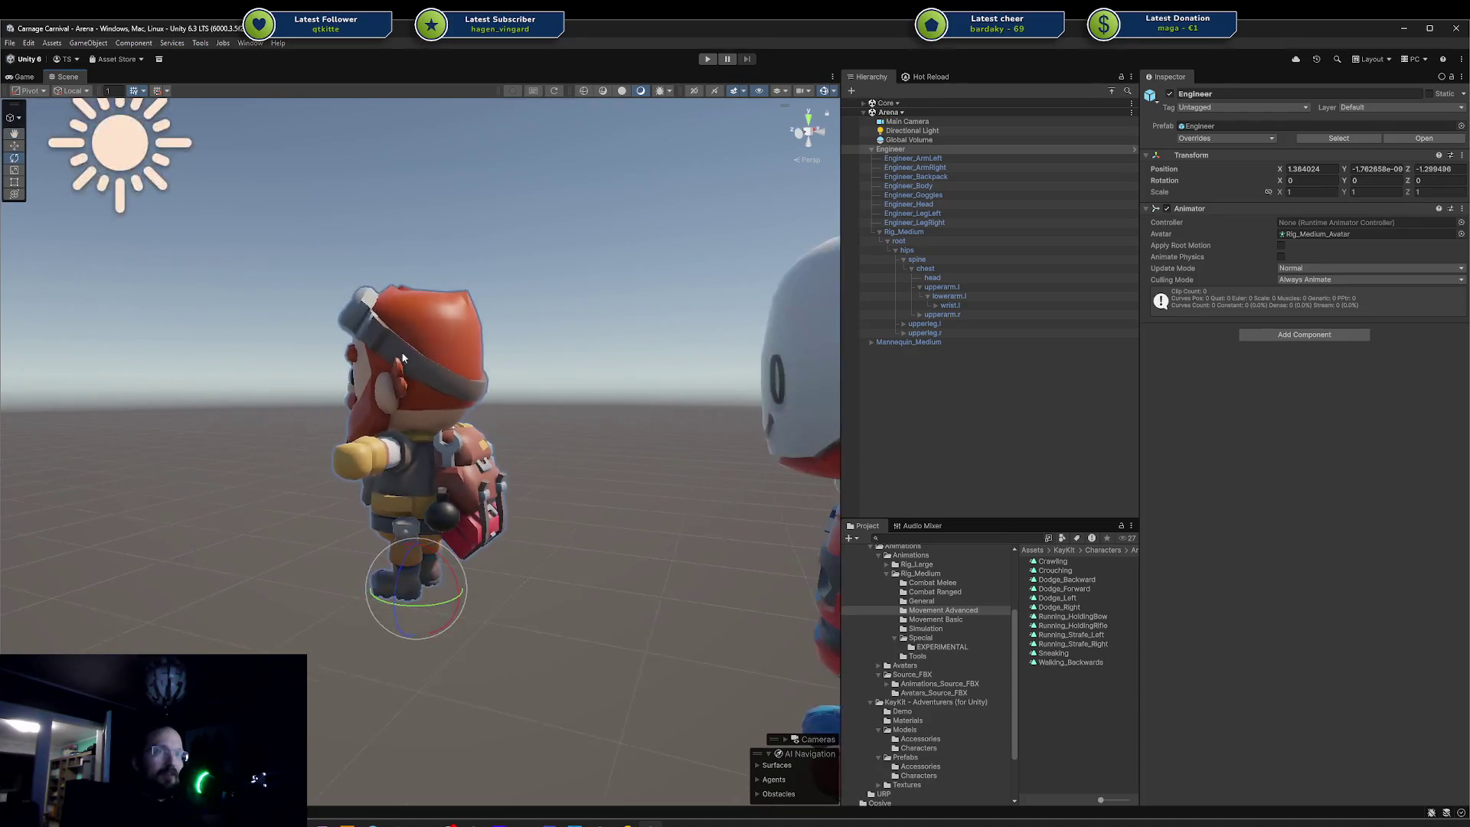
scroll(398, 360, down, 3)
click(765, 459)
key(f)
mouse_move(766, 459)
alt+mouse_down()
mouse_move(811, 389)
mouse_move(854, 391)
mouse_move(679, 420)
mouse_move(748, 426)
mouse_move(755, 377)
mouse_move(610, 459)
mouse_move(321, 429)
alt+mouse_up()
- Reframe the mannequin and the Engineer from the front side, then open the Avatars_Source_FBX folder
click(296, 426)
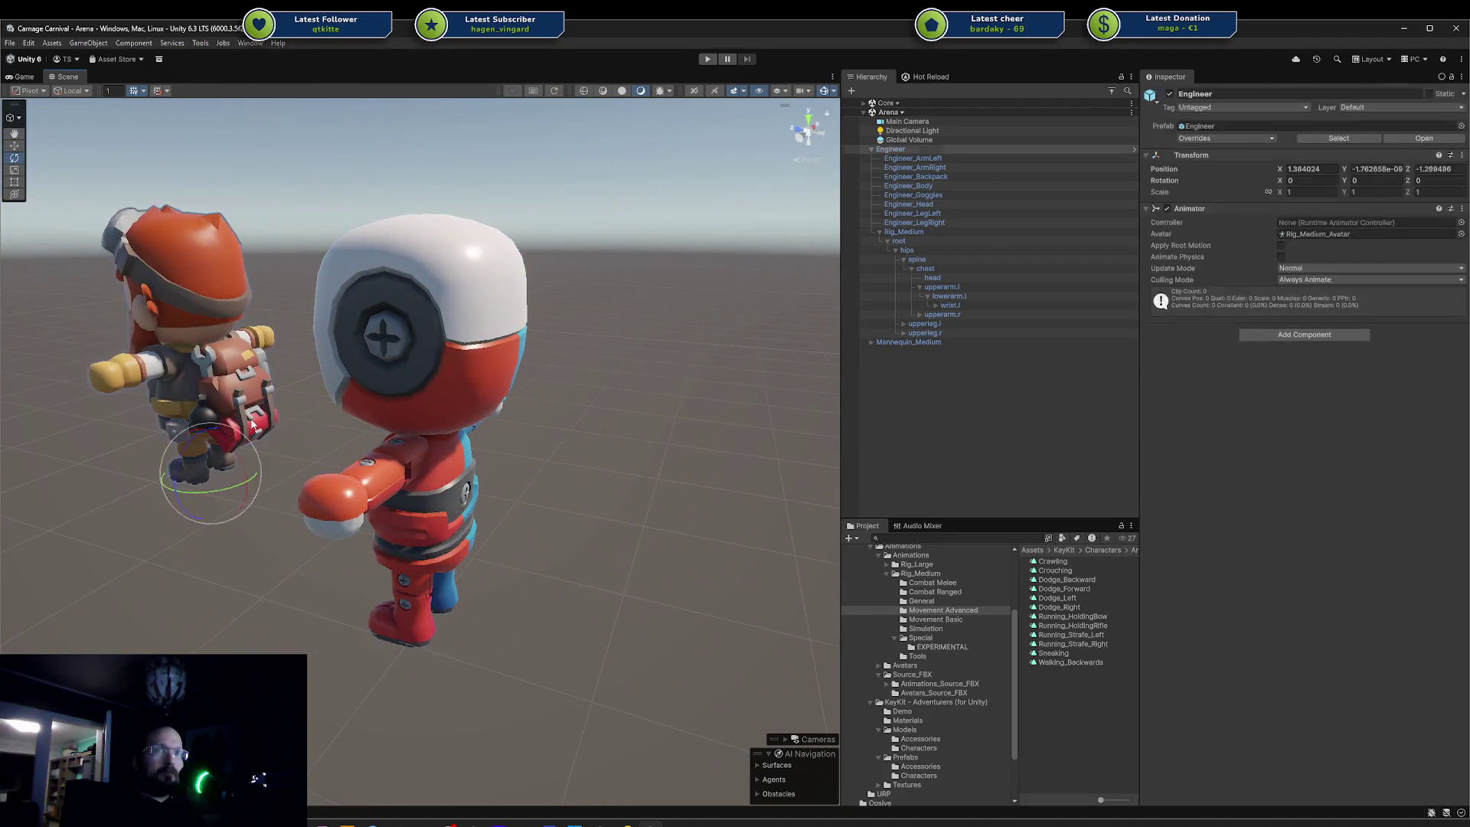
click(478, 501)
key(f)
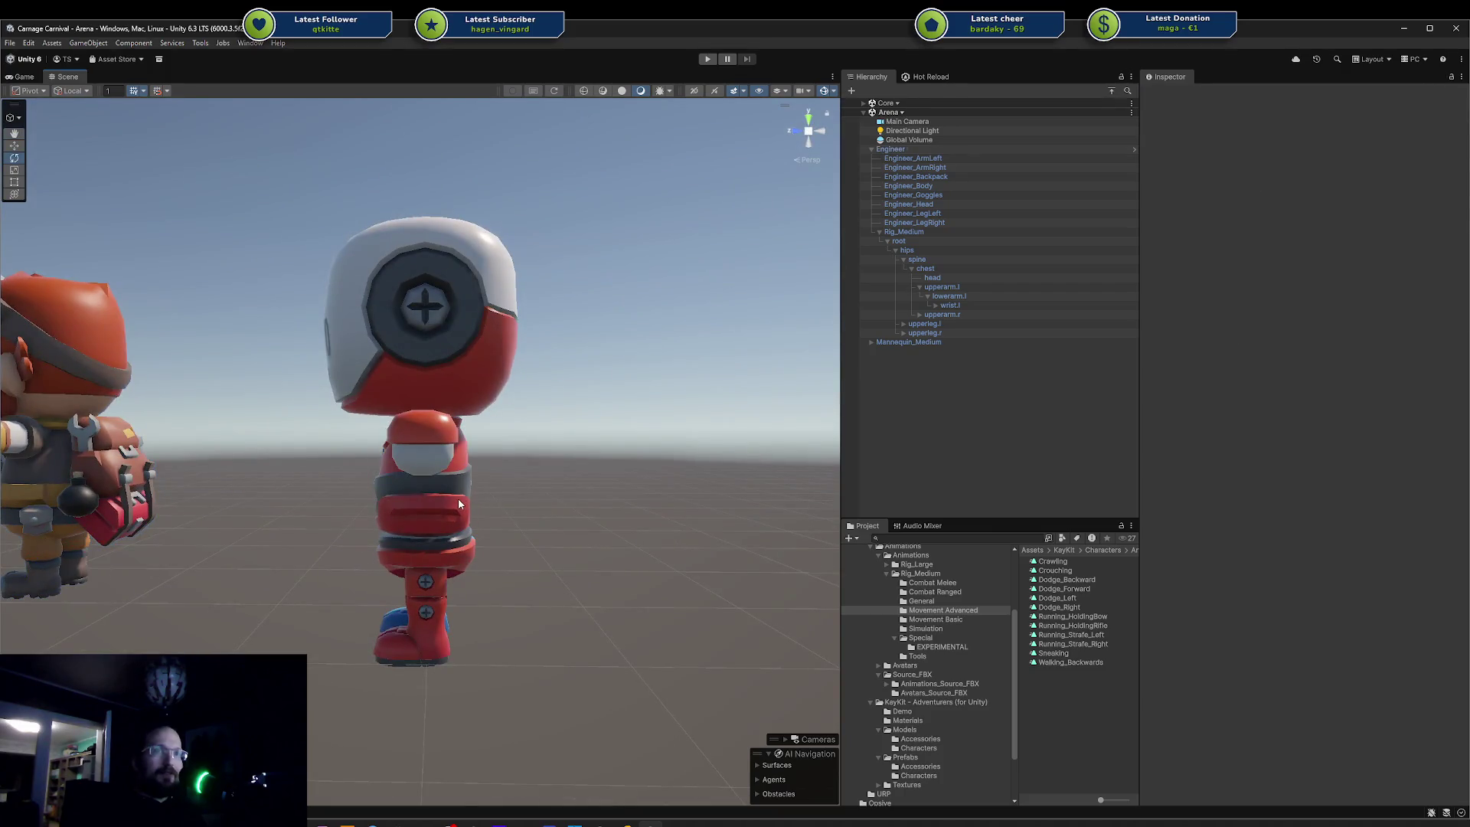
click(146, 465)
key(f)
alt+drag(131, 459, 375, 436)
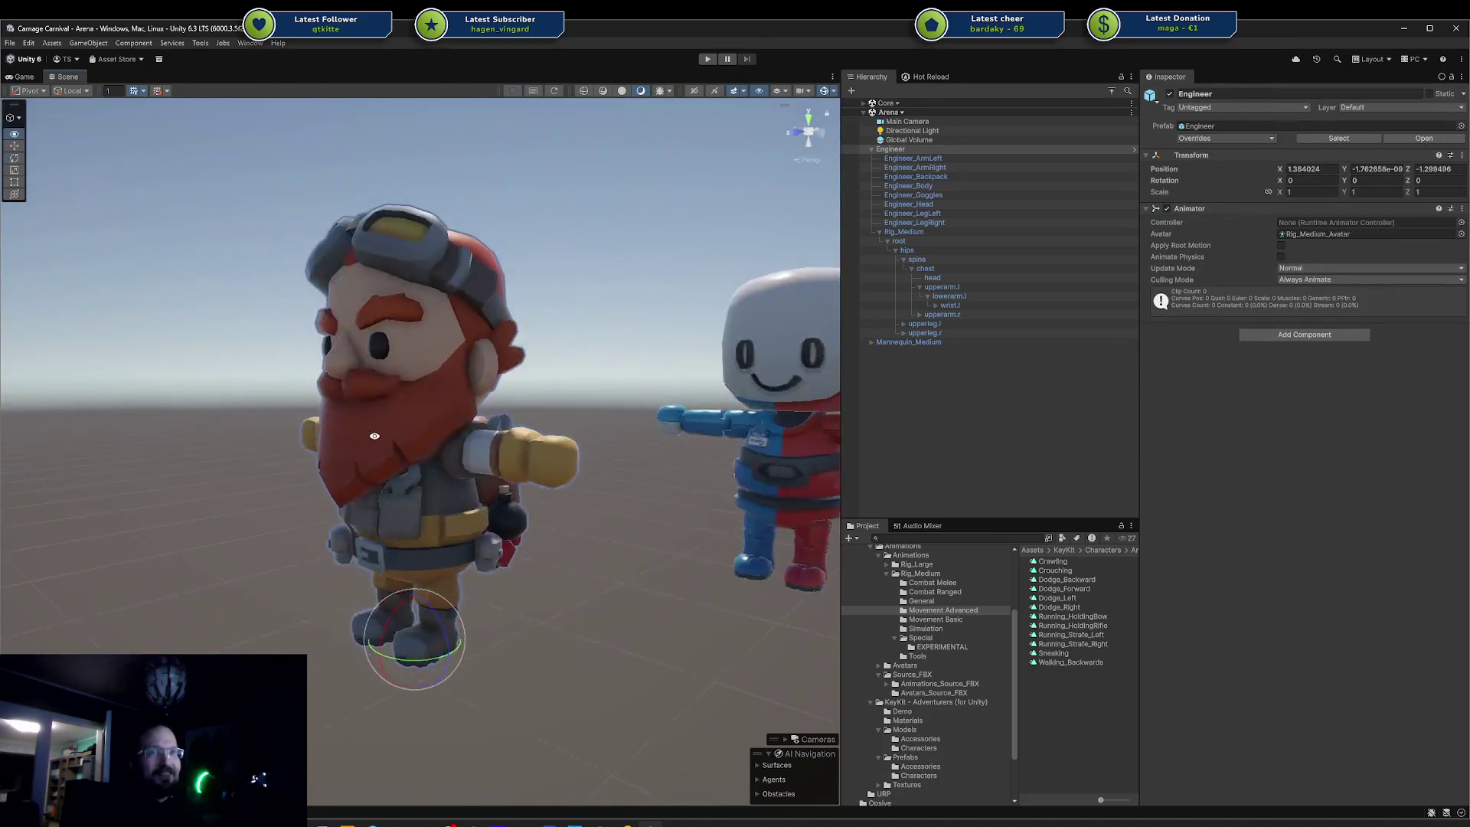
click(938, 693)
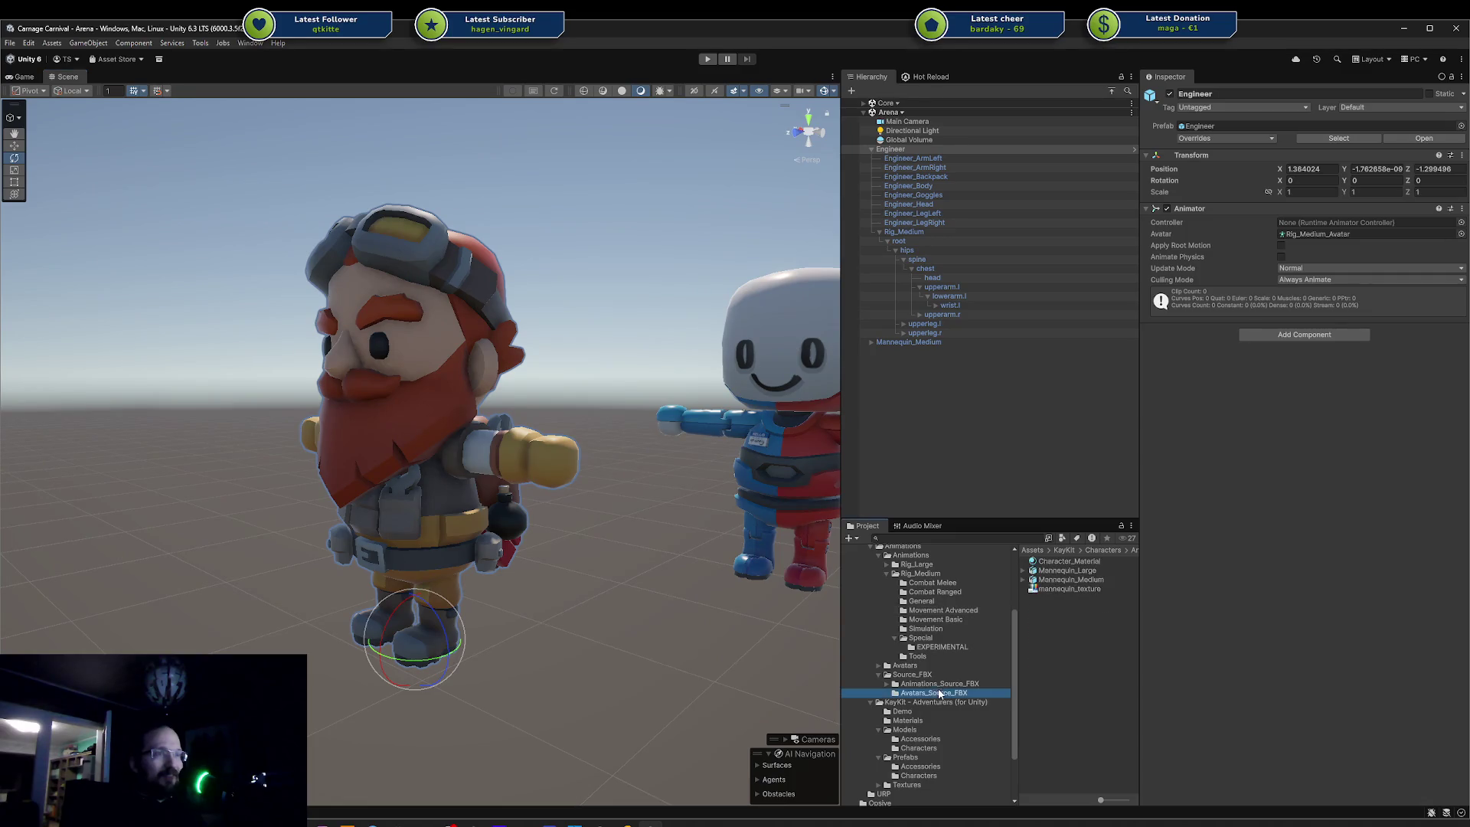
- Collapse the Avatars, Animations and Source_FBX folders in the Project window
click(880, 666)
click(879, 665)
scroll(963, 635, up, 3)
scroll(947, 638, down, 5)
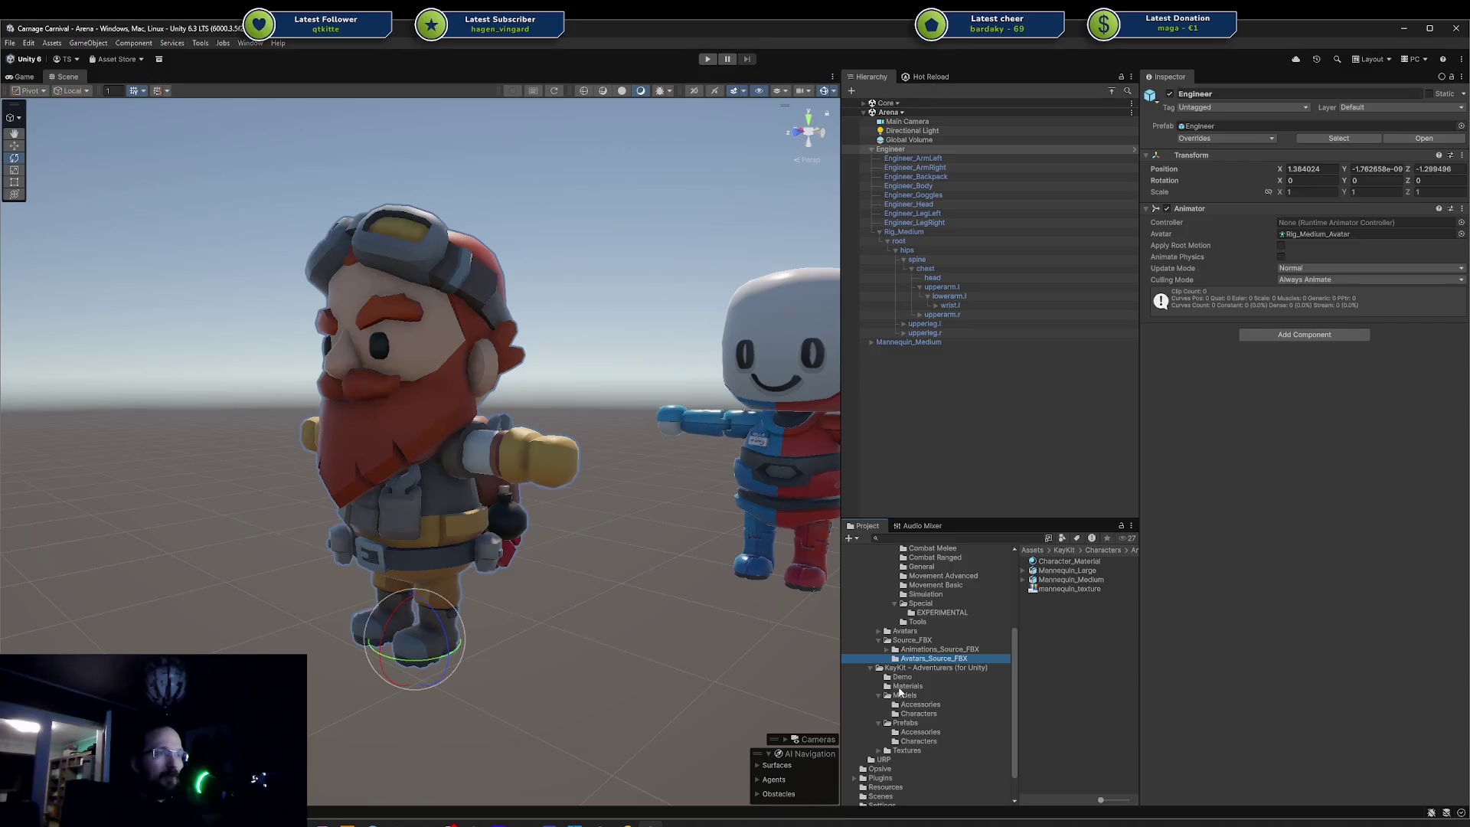
scroll(939, 675, up, 3)
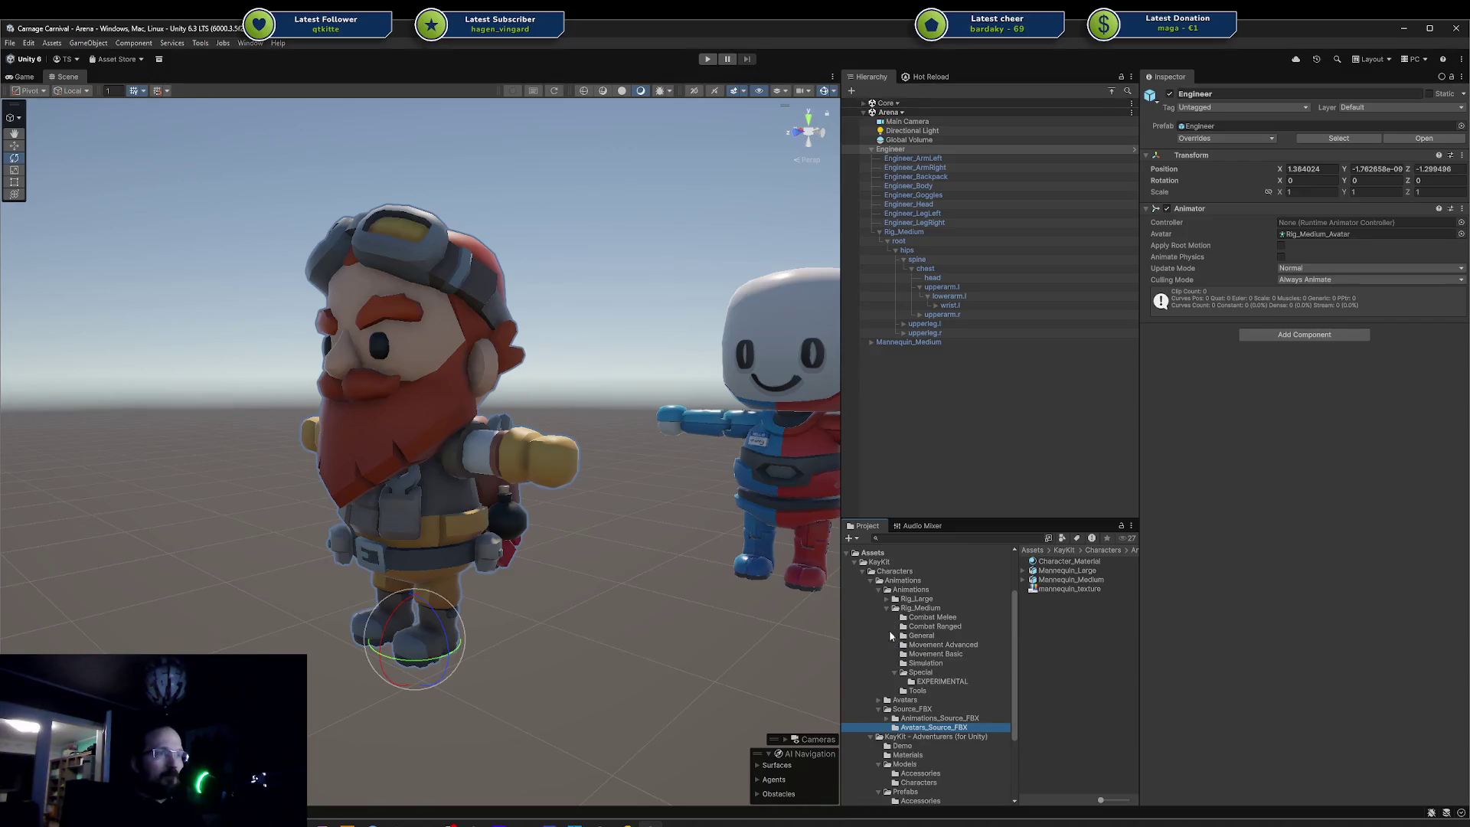
click(872, 583)
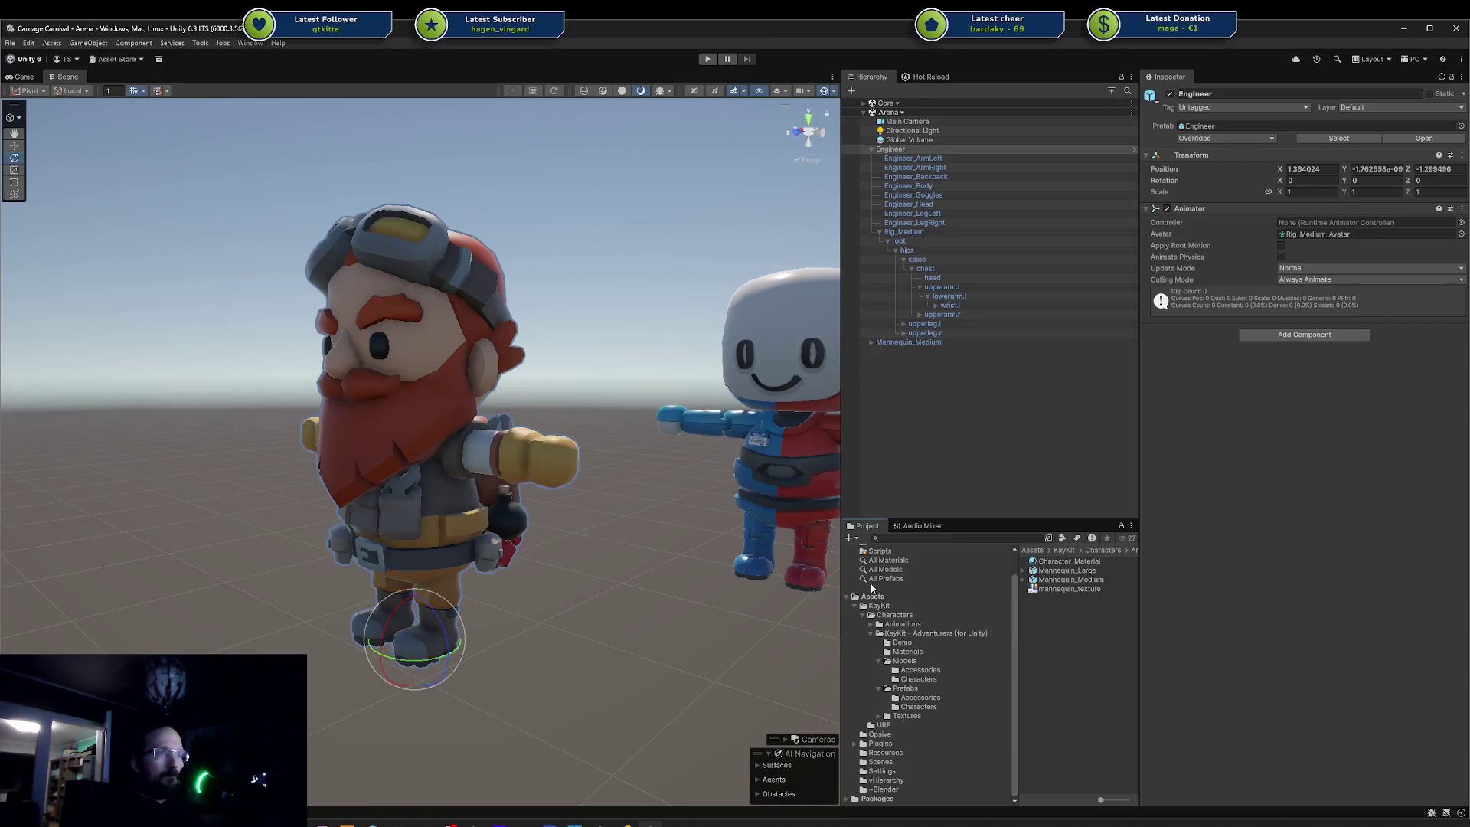
click(870, 624)
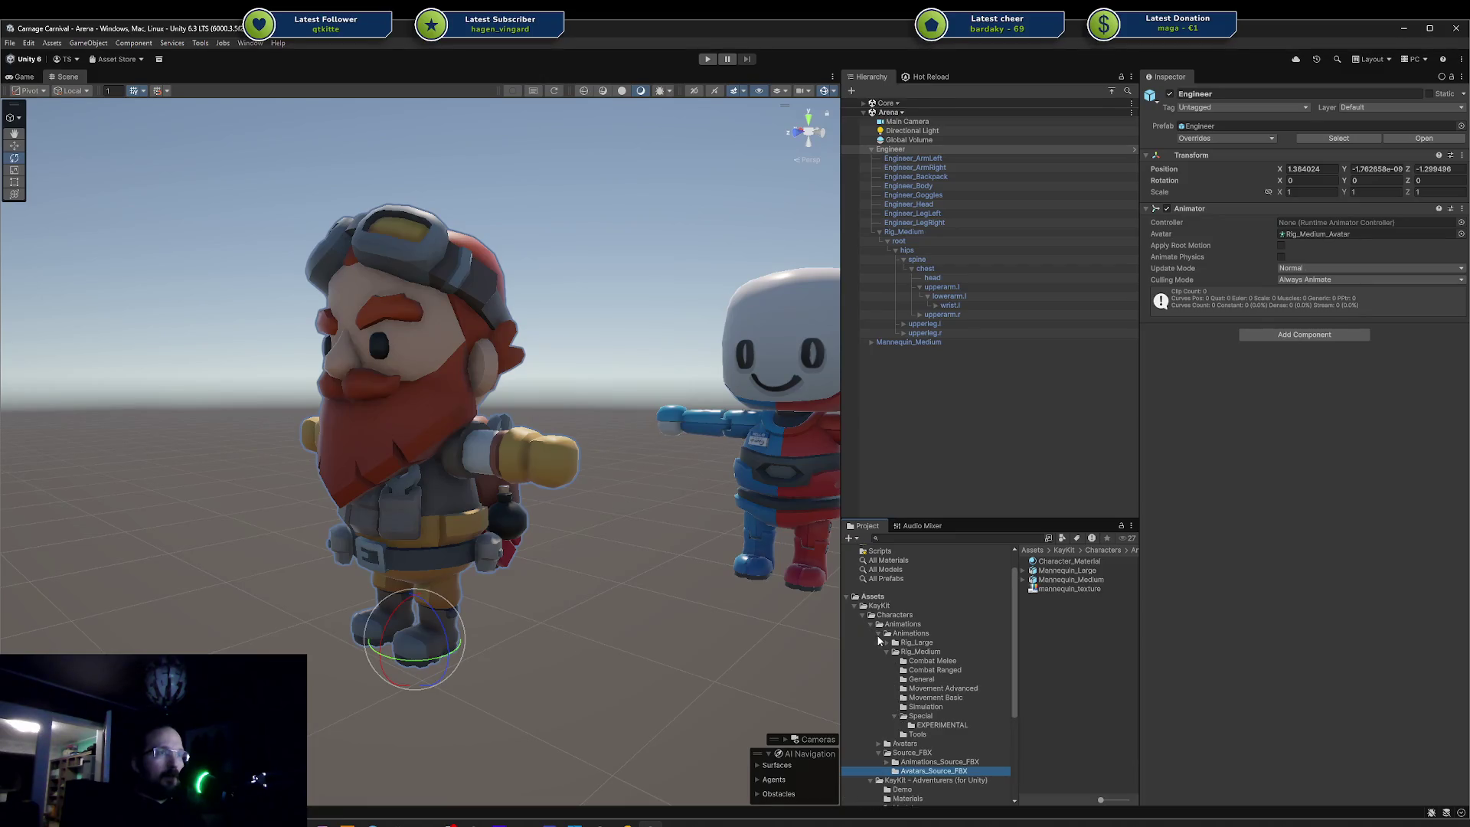
click(877, 635)
click(879, 651)
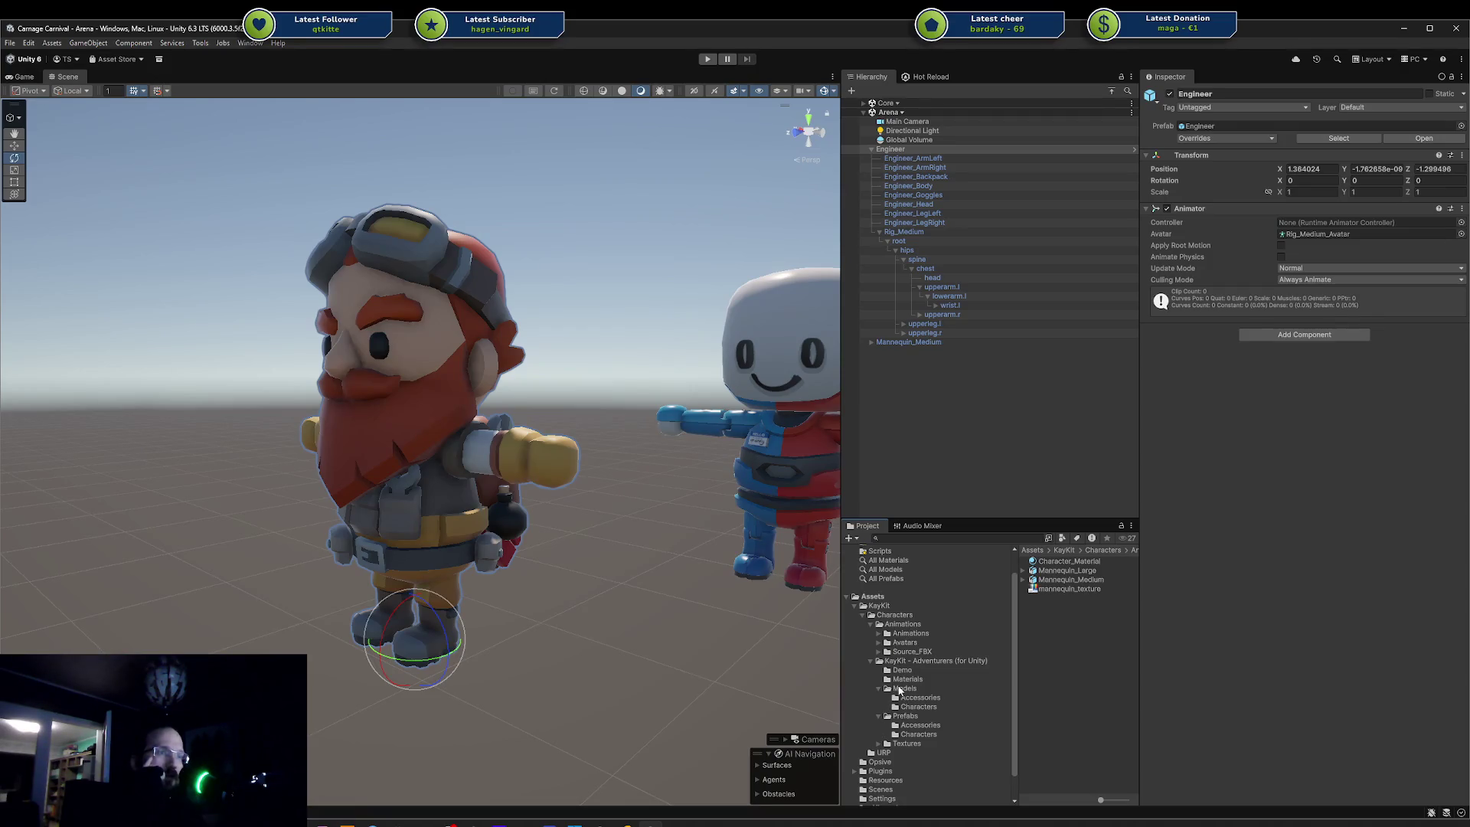
- Preview KayKit characters Barbarian_Large, Knight, Ranger, Rogue, Rogue_Hooded and Engineer, then switch to Blender
click(907, 662)
click(915, 698)
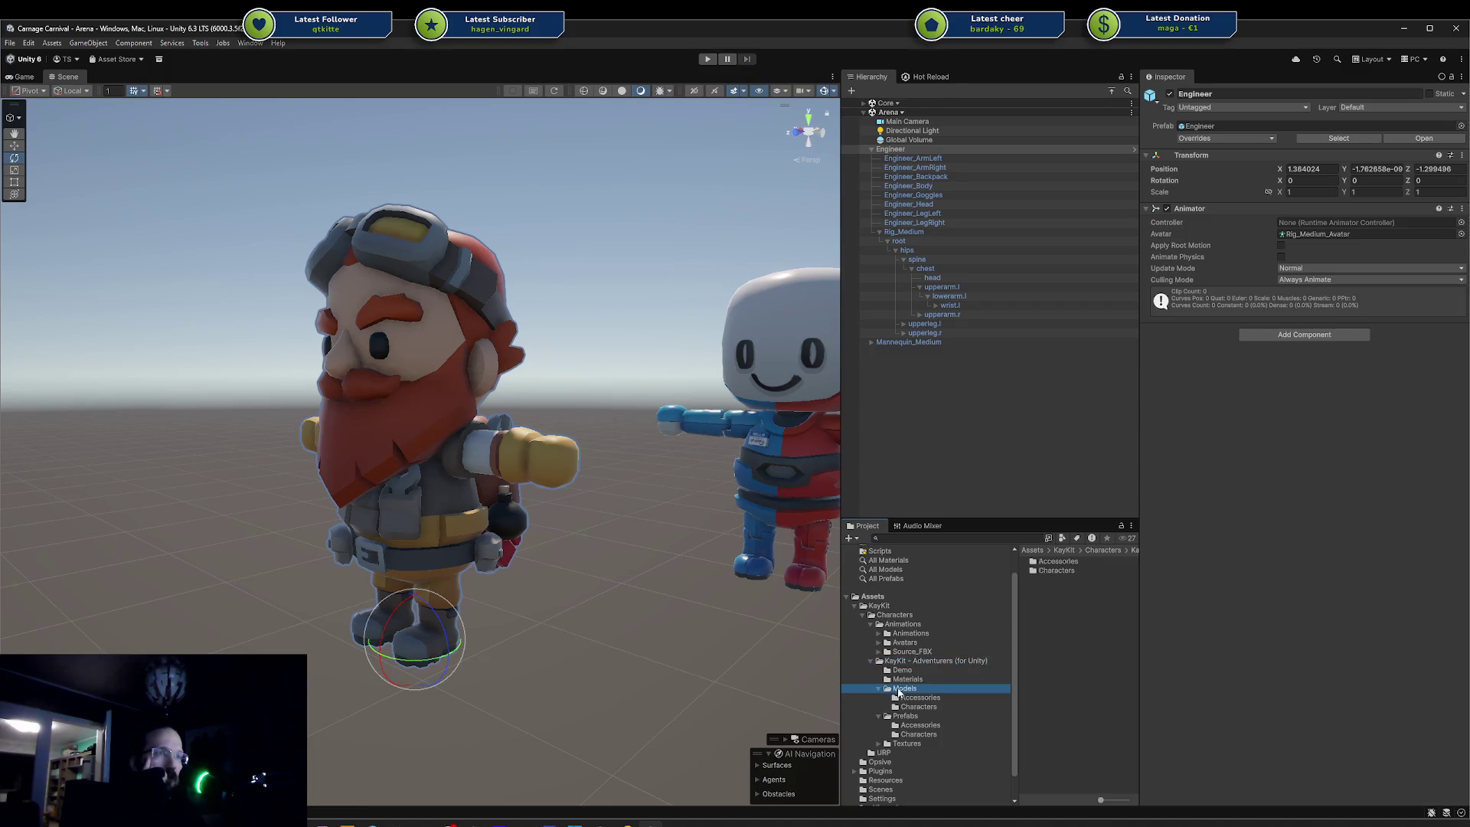
click(914, 707)
click(1060, 571)
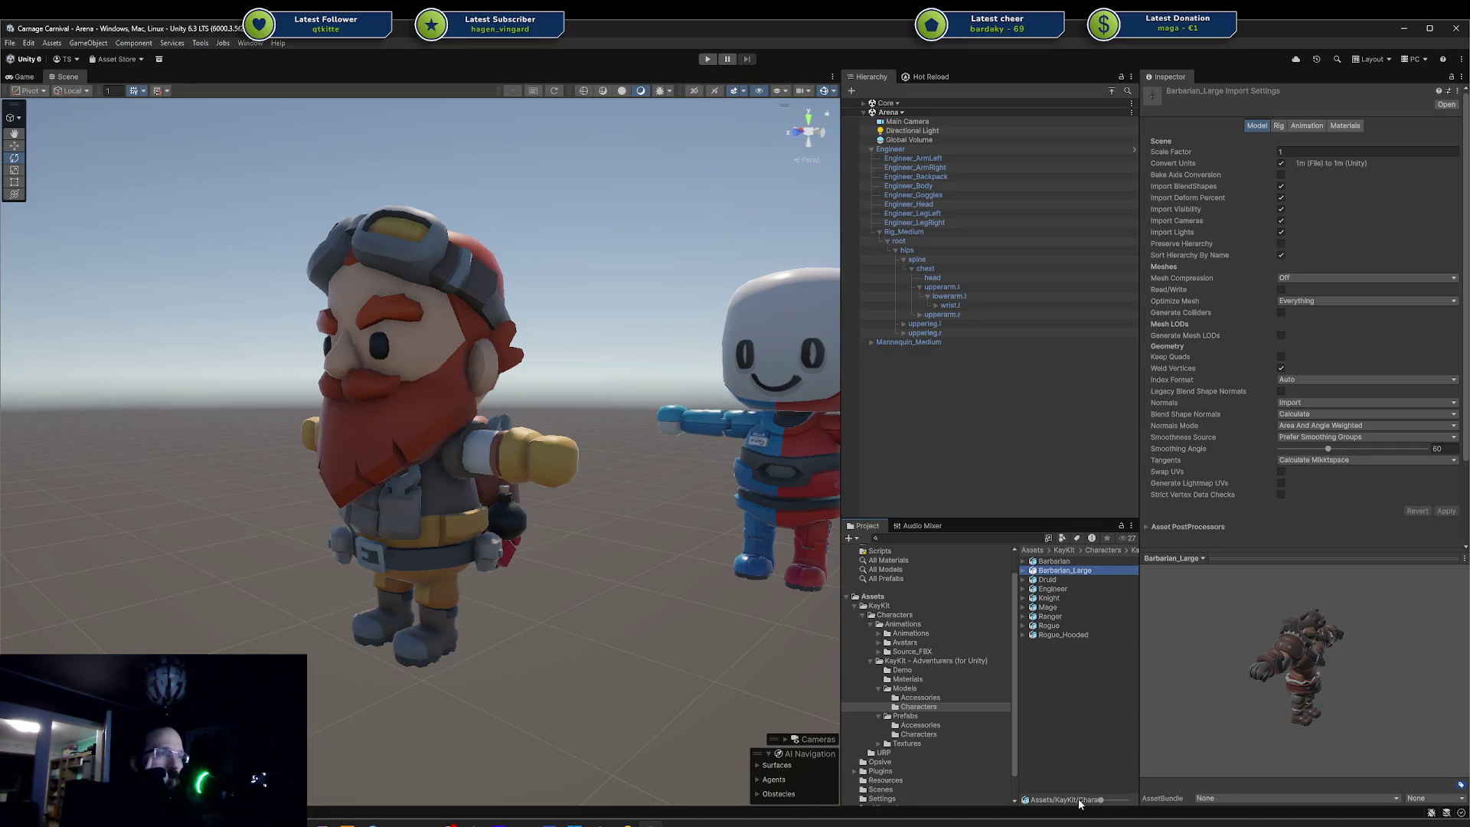
click(1049, 598)
click(1045, 617)
click(1049, 626)
click(1054, 635)
click(1062, 590)
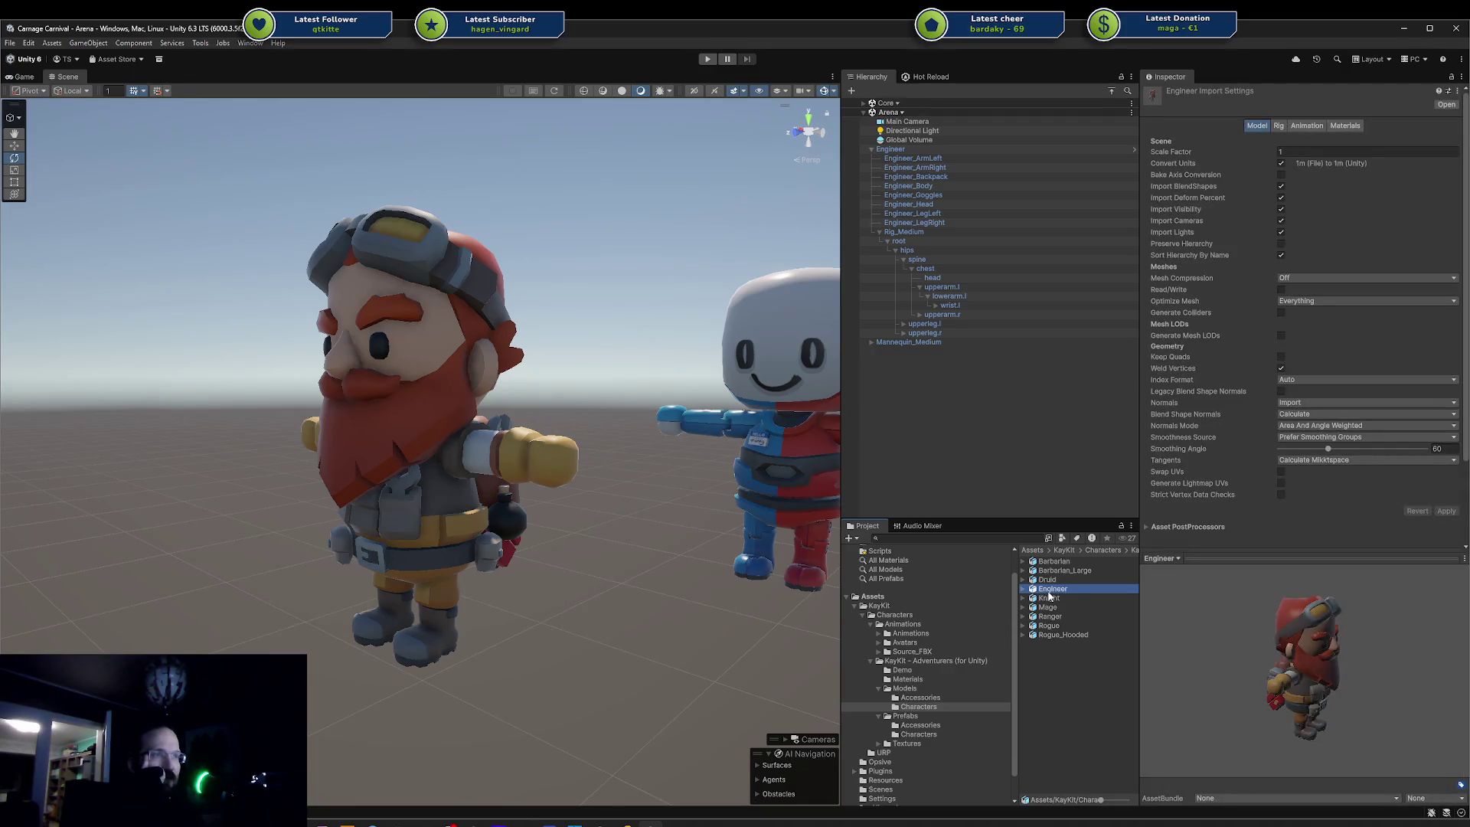
click(423, 822)
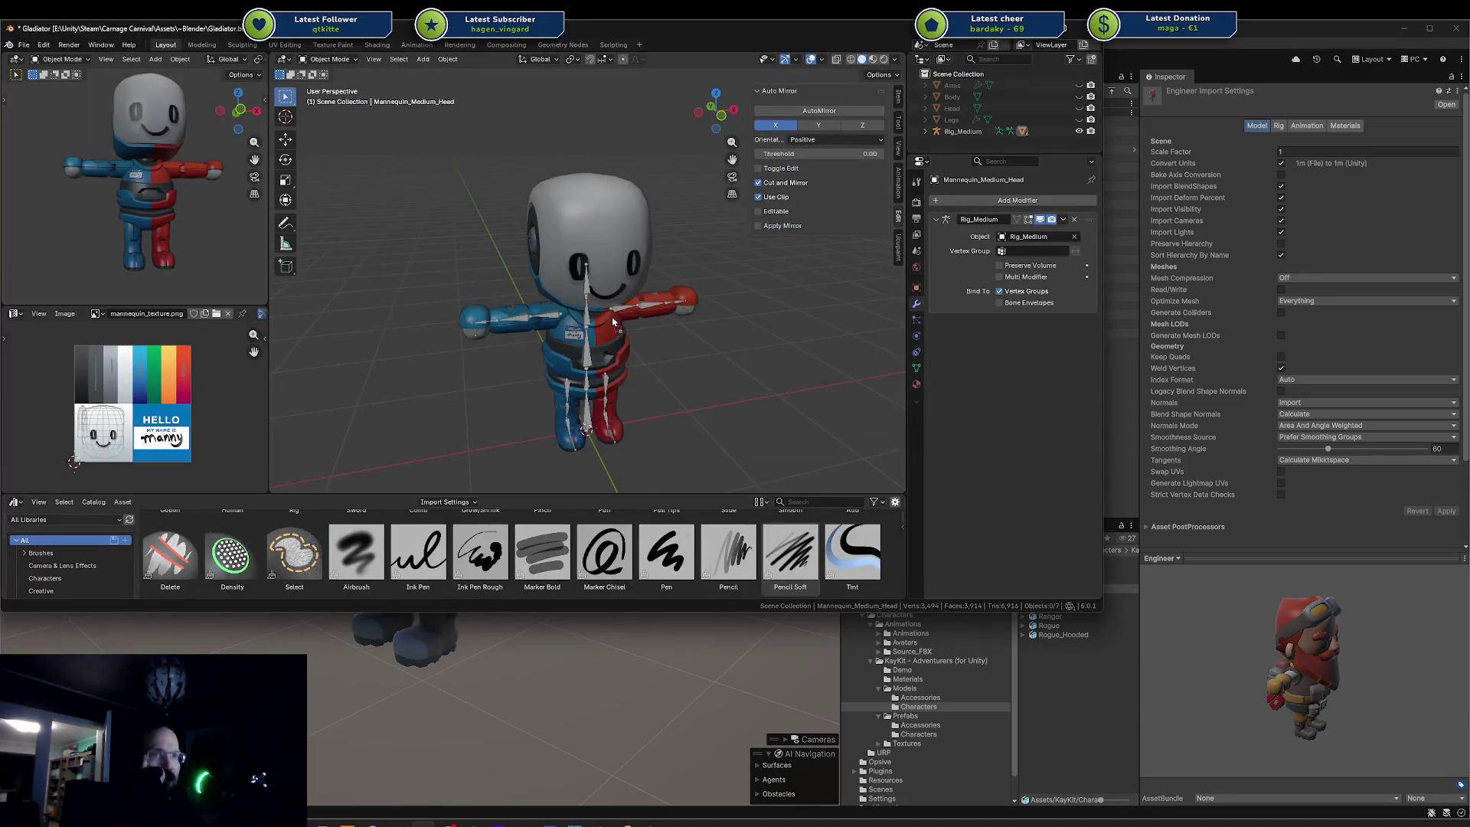
- Import the Engineer FBX into the Blender mannequin scene and make its rig active
drag(612, 322, 612, 321)
click(551, 525)
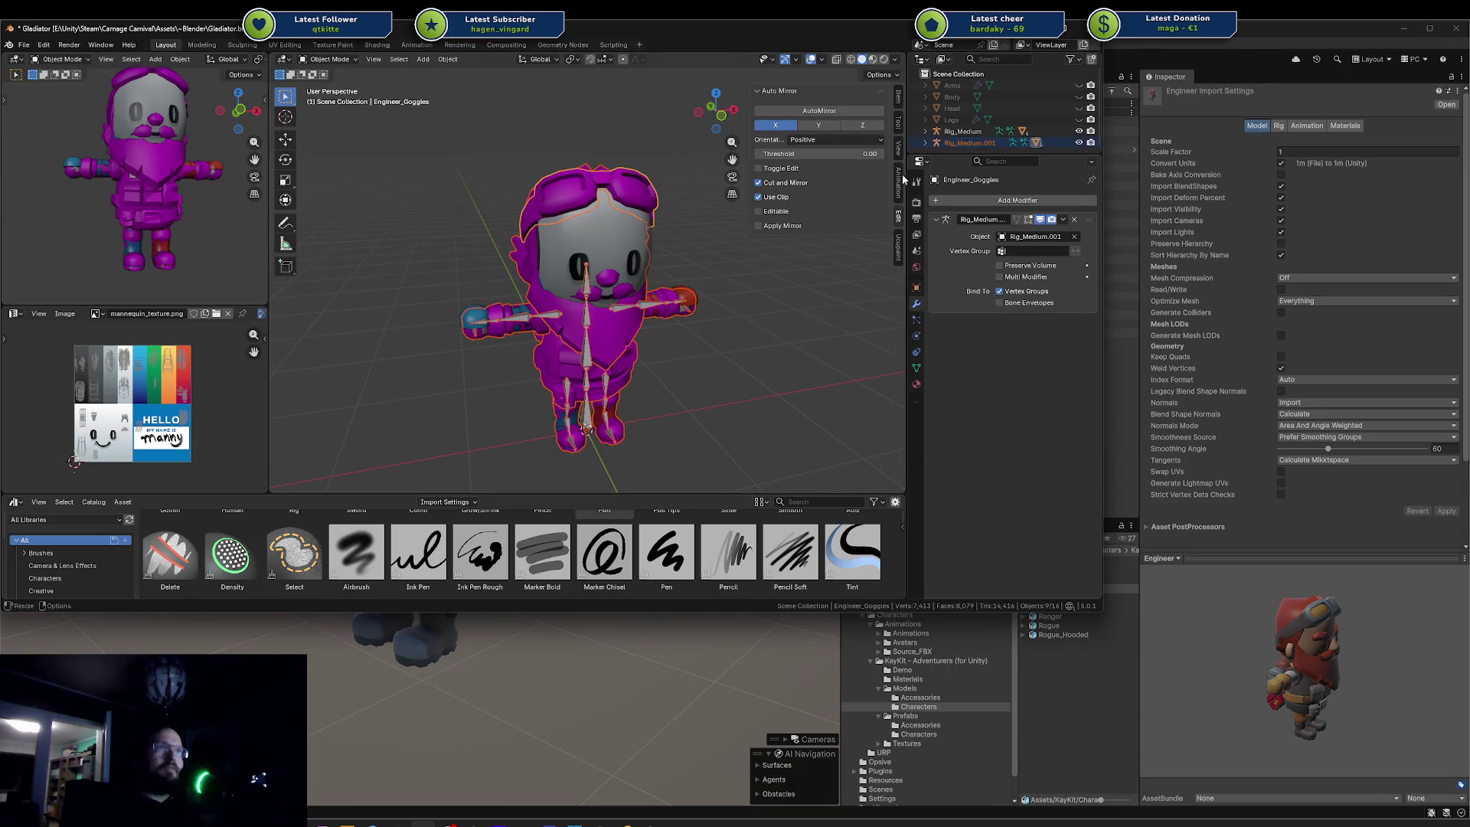
click(949, 144)
- Switch back to box selection, clear the selection, and select the mannequin's Rig_Medium
key(w)
right_click(612, 375)
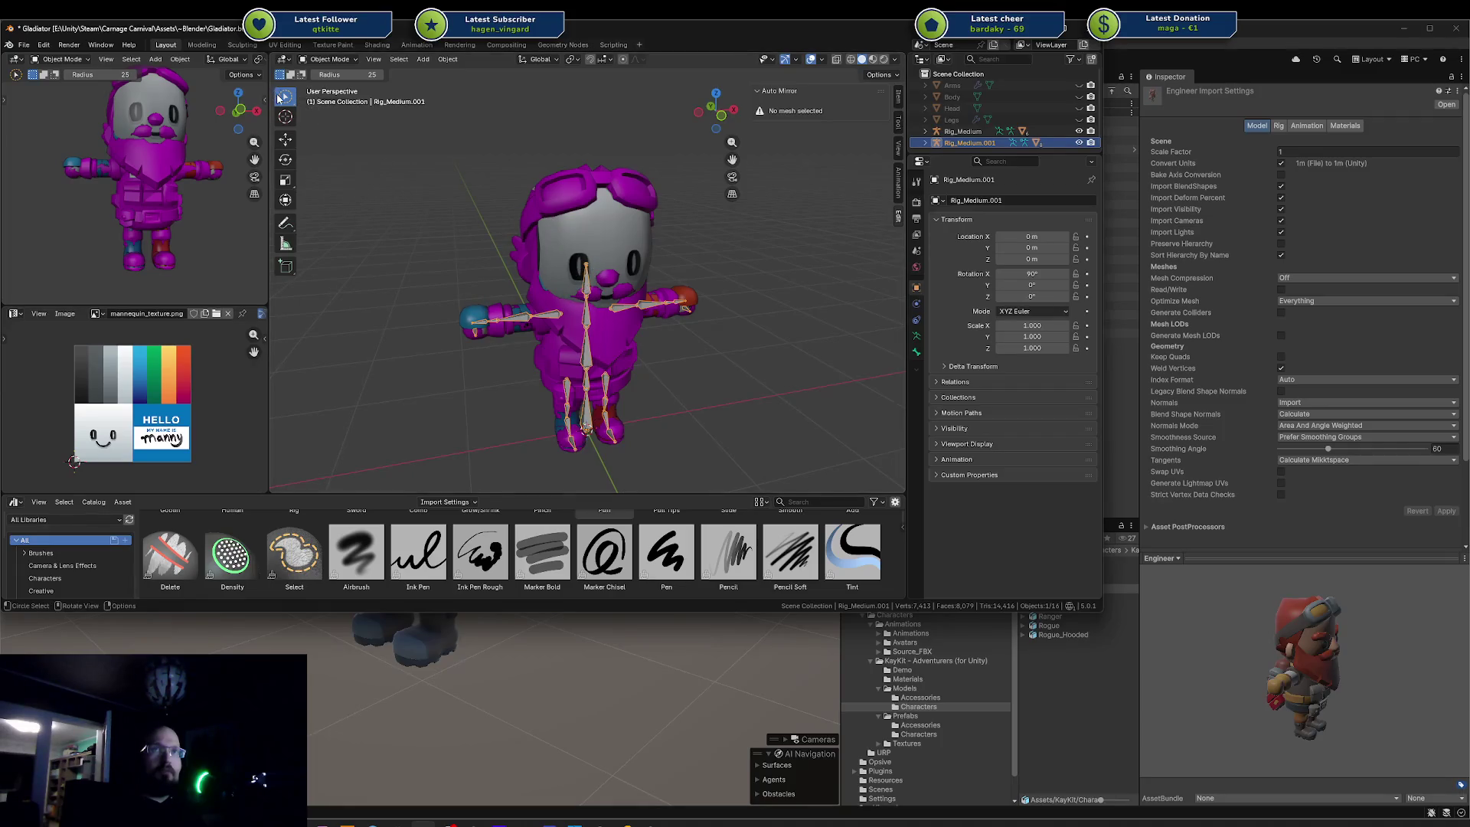
click(282, 97)
click(337, 124)
click(435, 269)
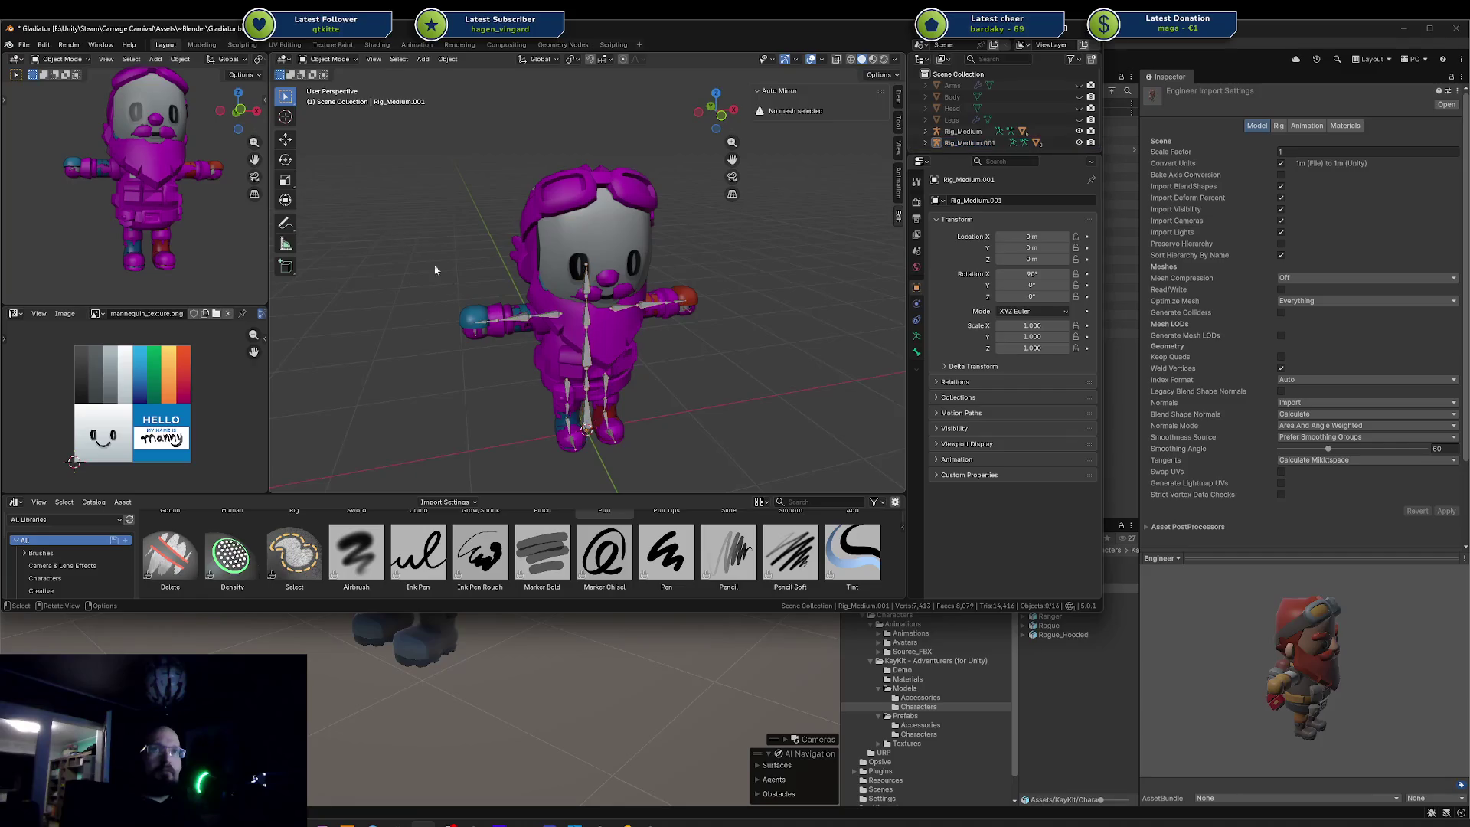
click(586, 382)
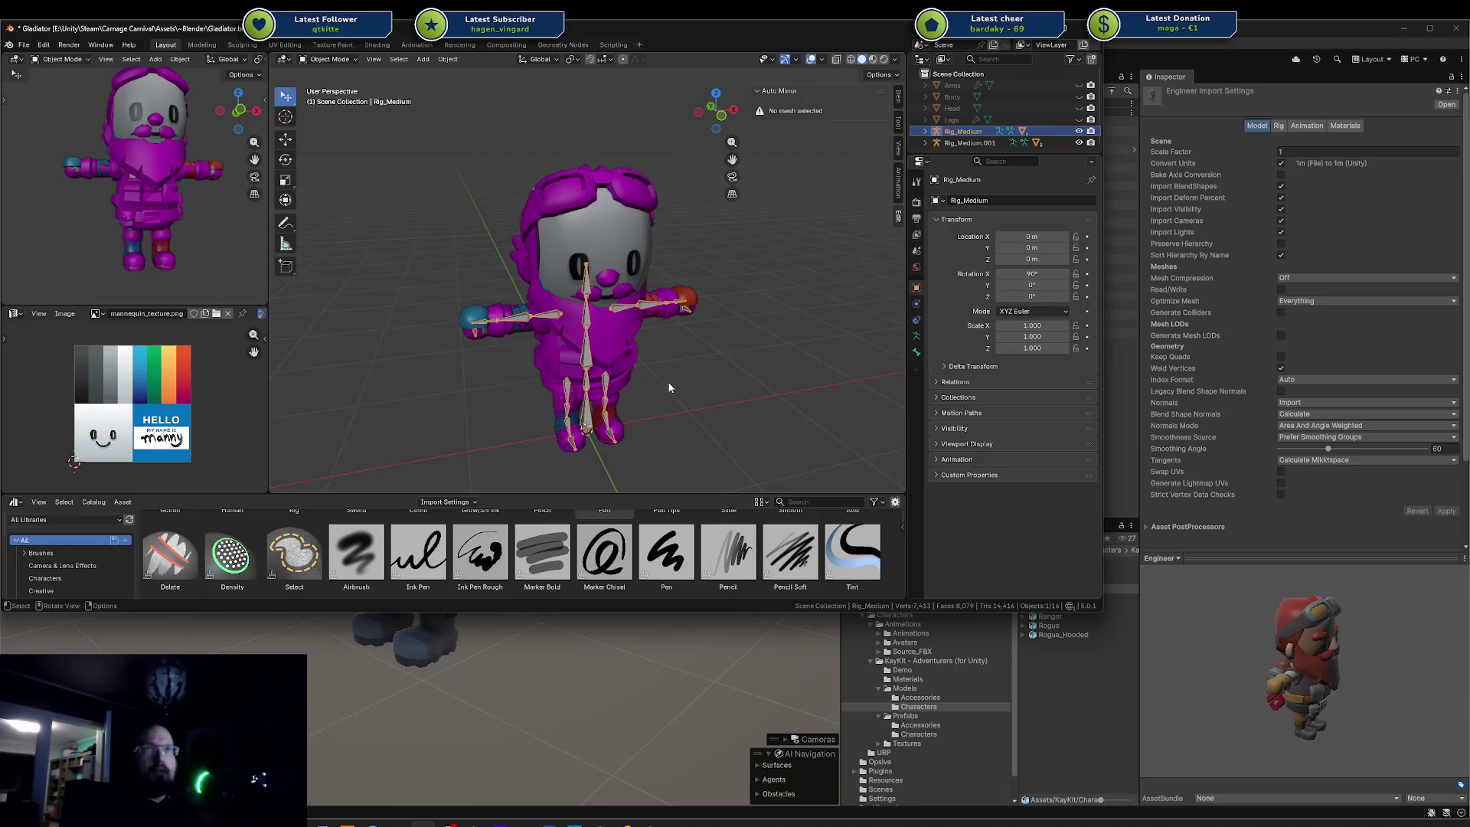
scroll(704, 378, down, 4)
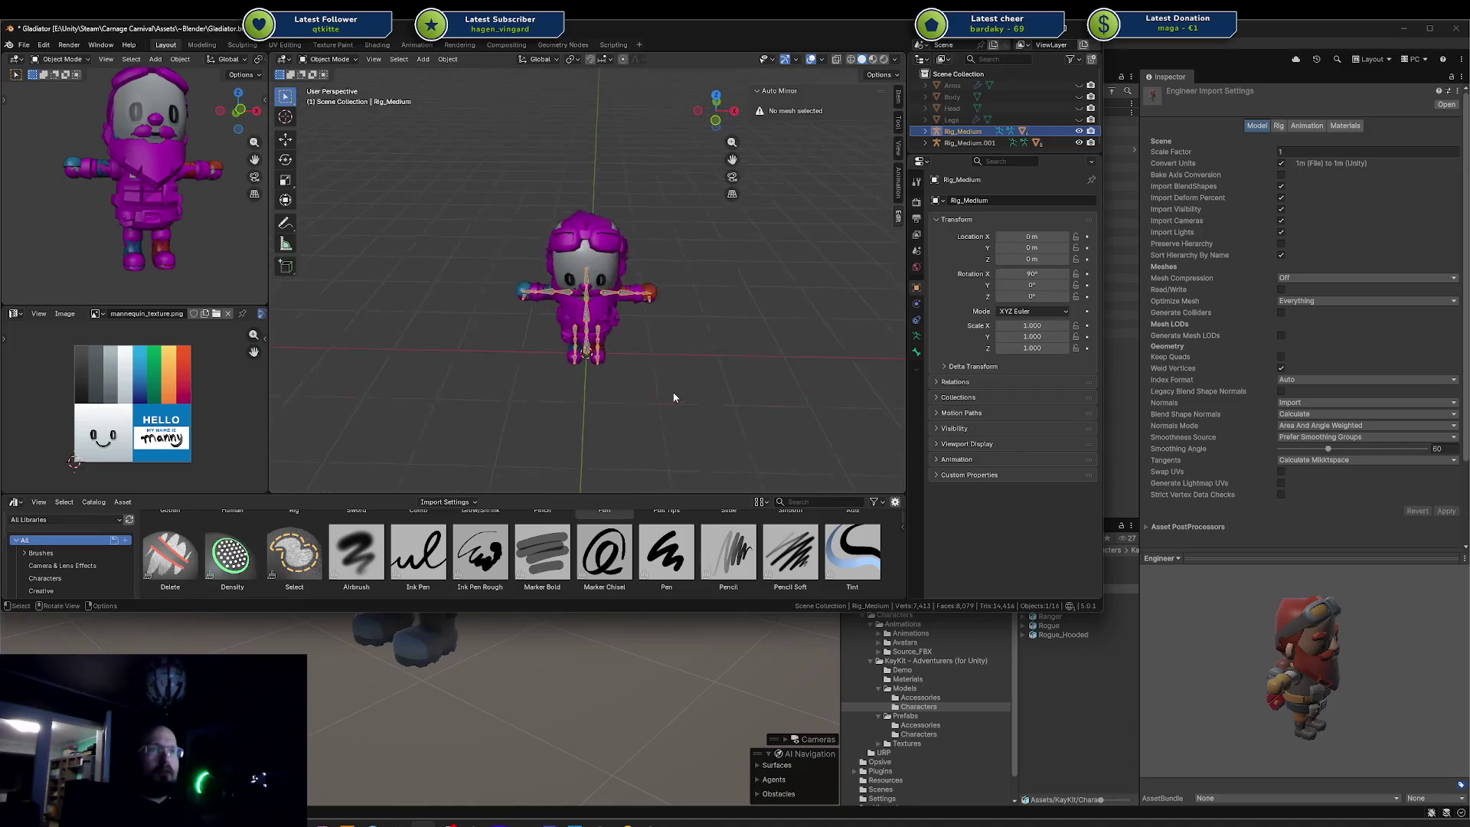
- Move the mannequin's rig left and the Engineer's rig about 1.2 m right along X
key(g)
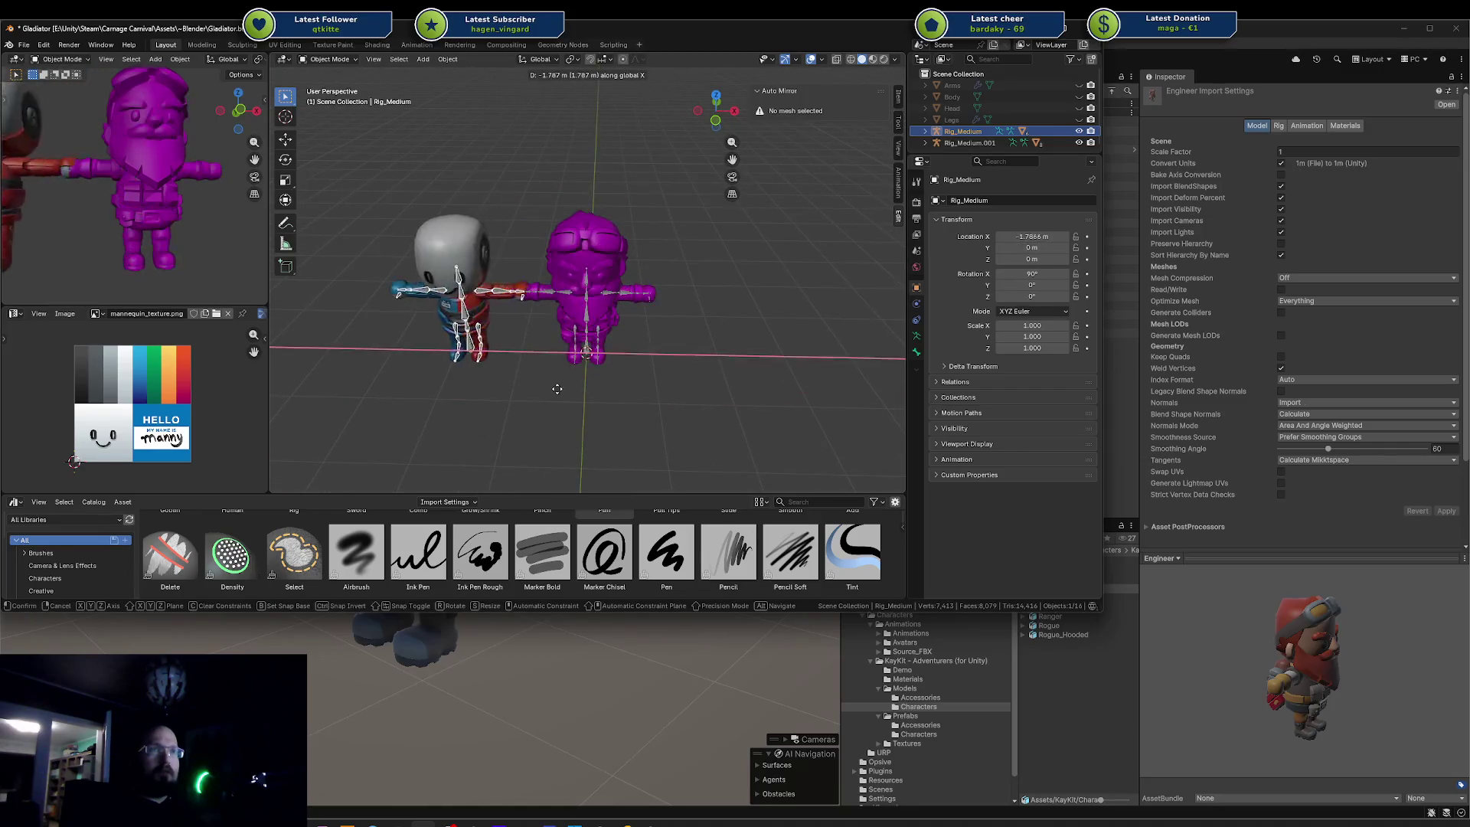
click(521, 387)
click(592, 329)
key(g)
key(x)
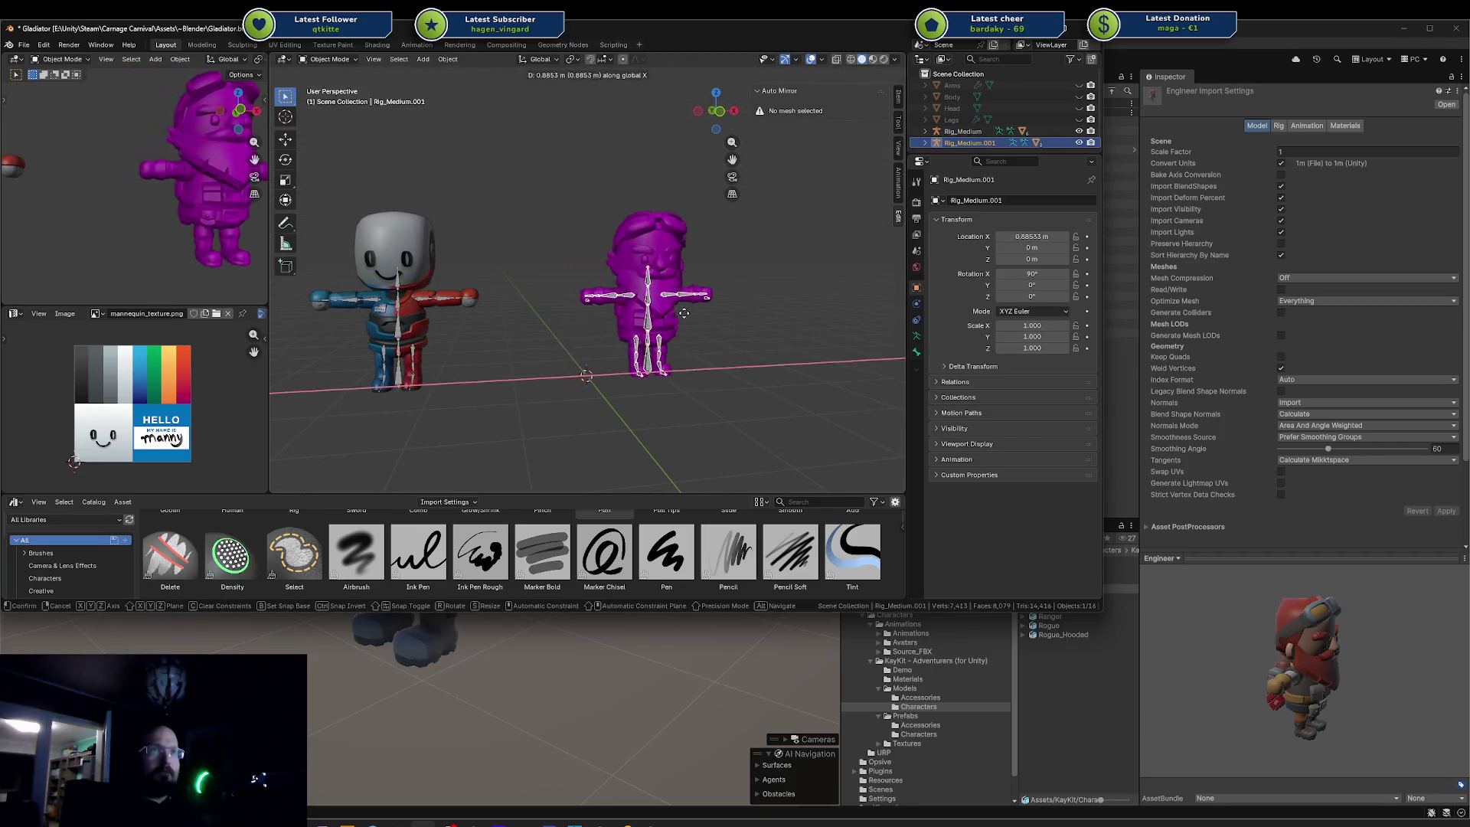
click(687, 374)
- Check the Engineer's body mesh, clear the selection, and return to Unity
scroll(687, 373, up, 3)
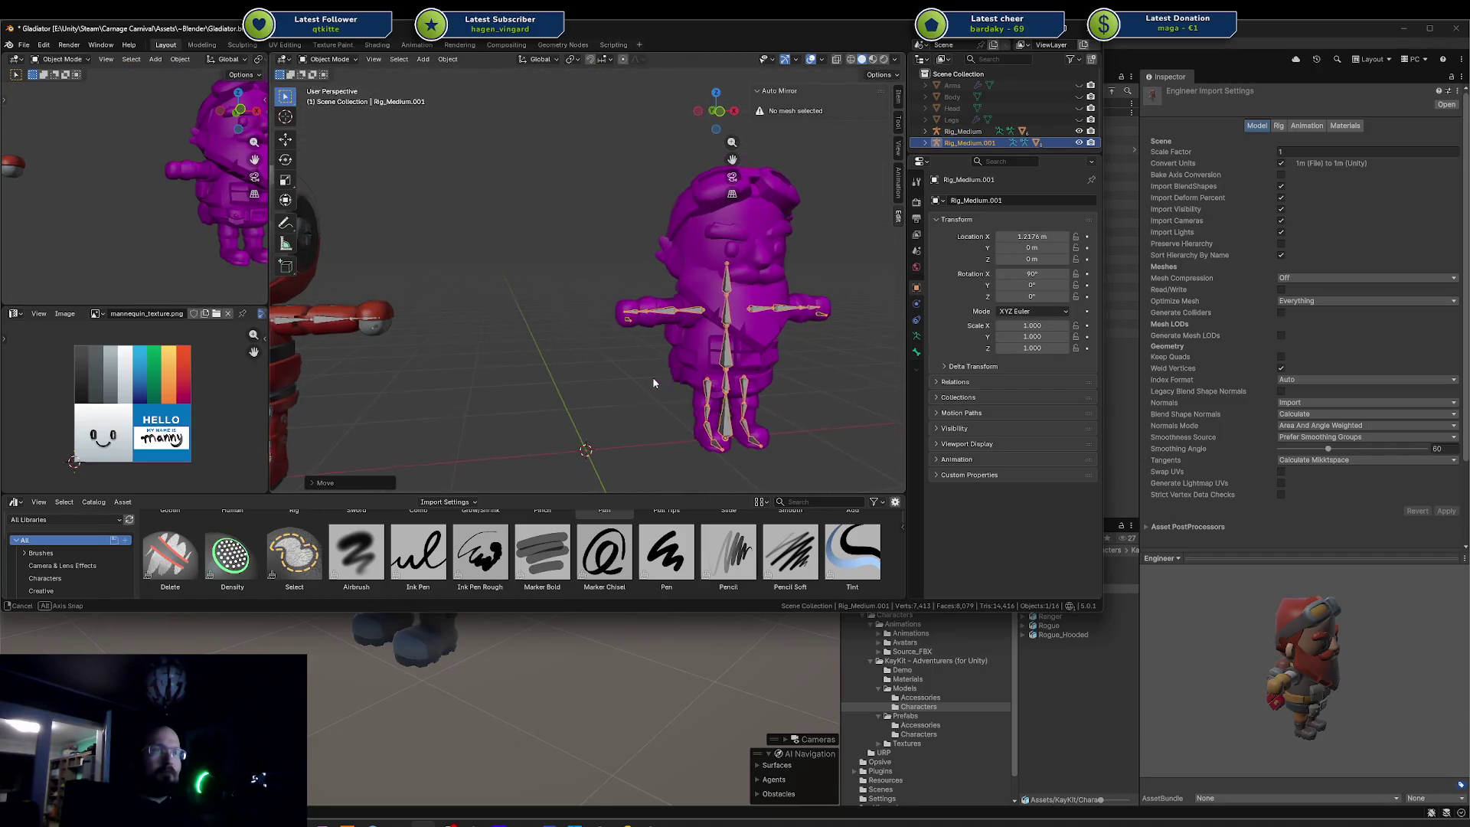
scroll(652, 376, up, 5)
click(600, 315)
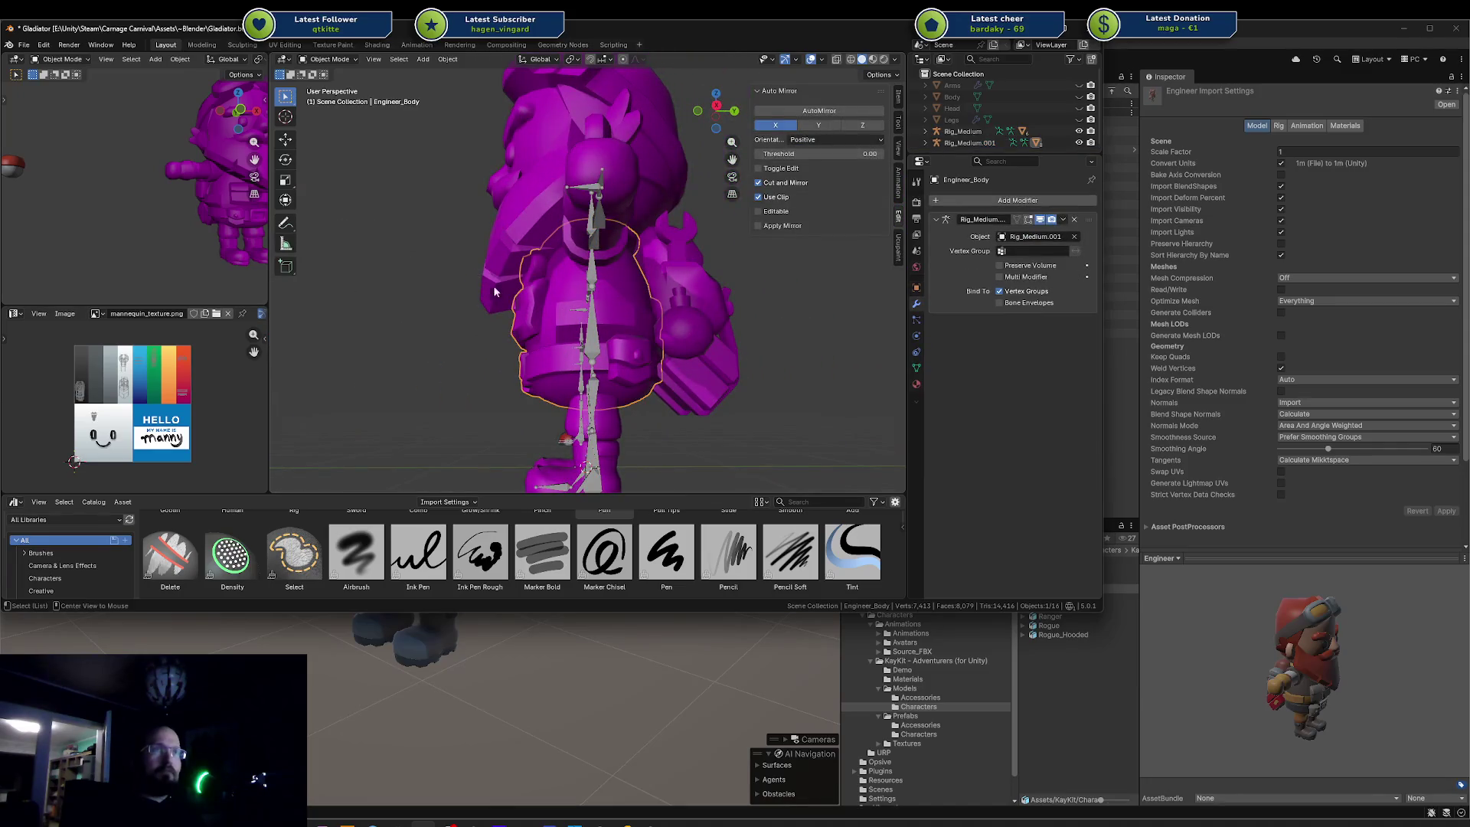
scroll(598, 329, down, 3)
scroll(646, 329, down, 3)
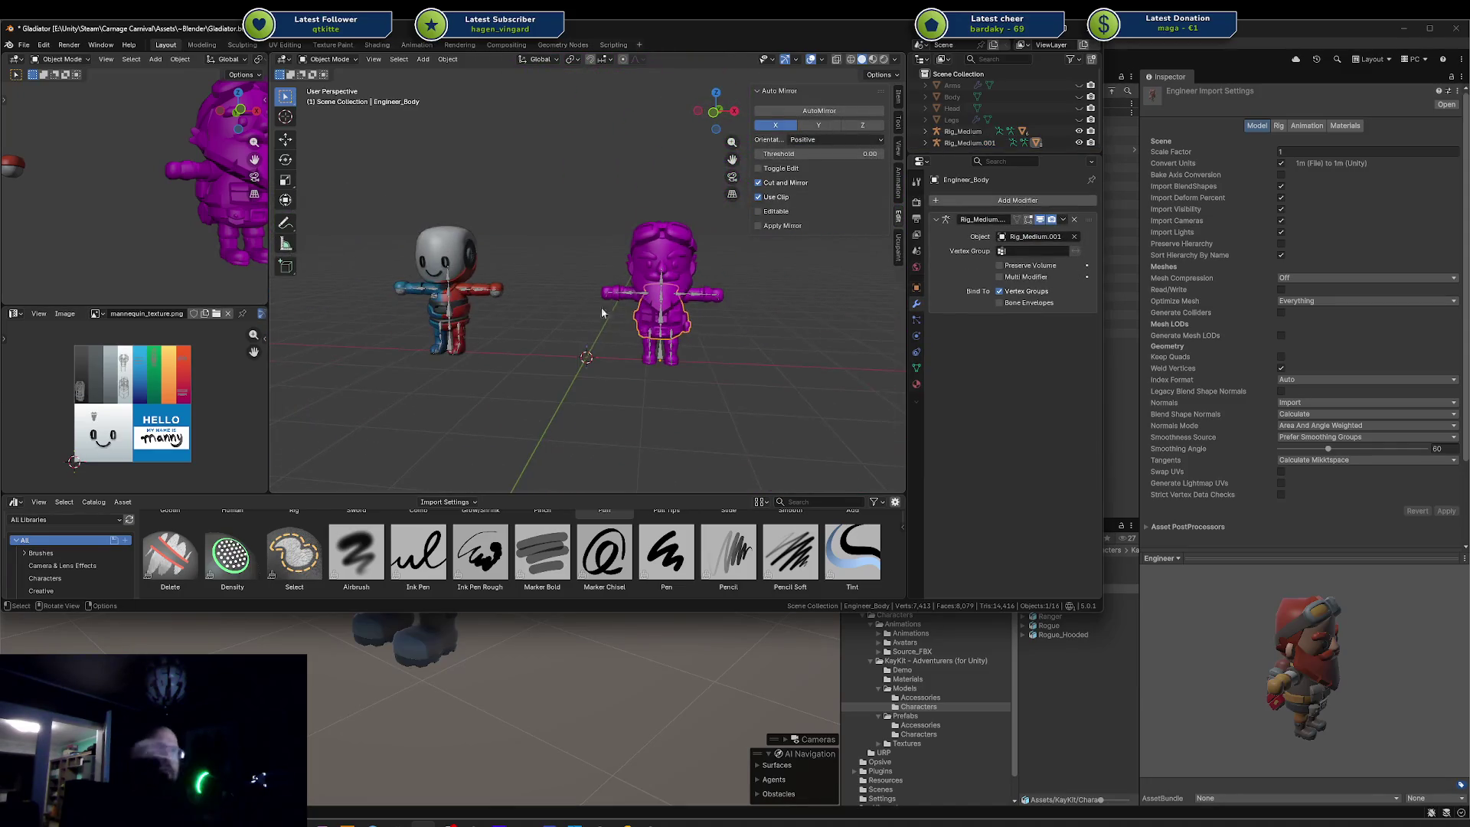
click(542, 303)
scroll(542, 303, up, 3)
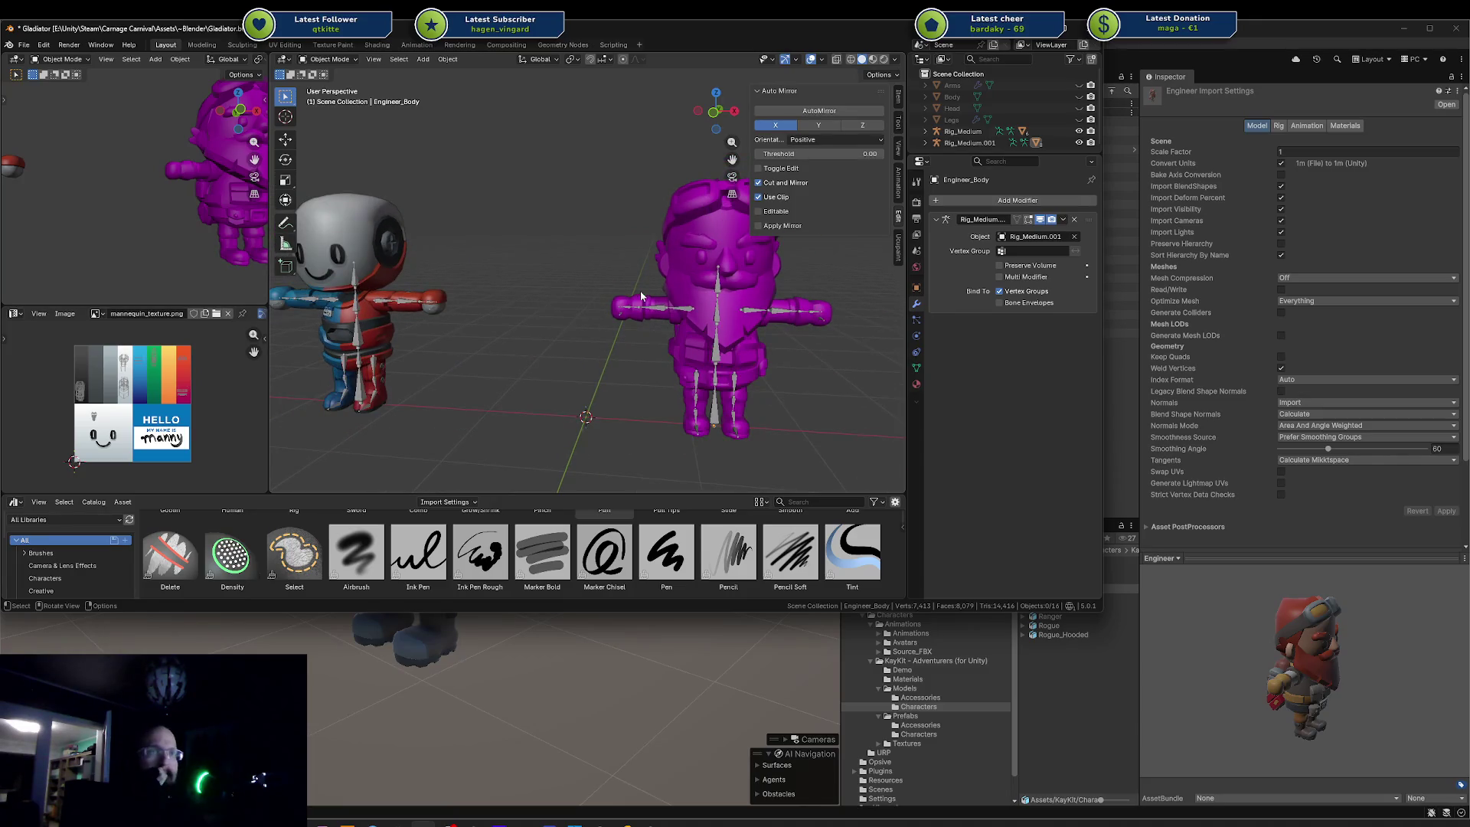
click(1087, 620)
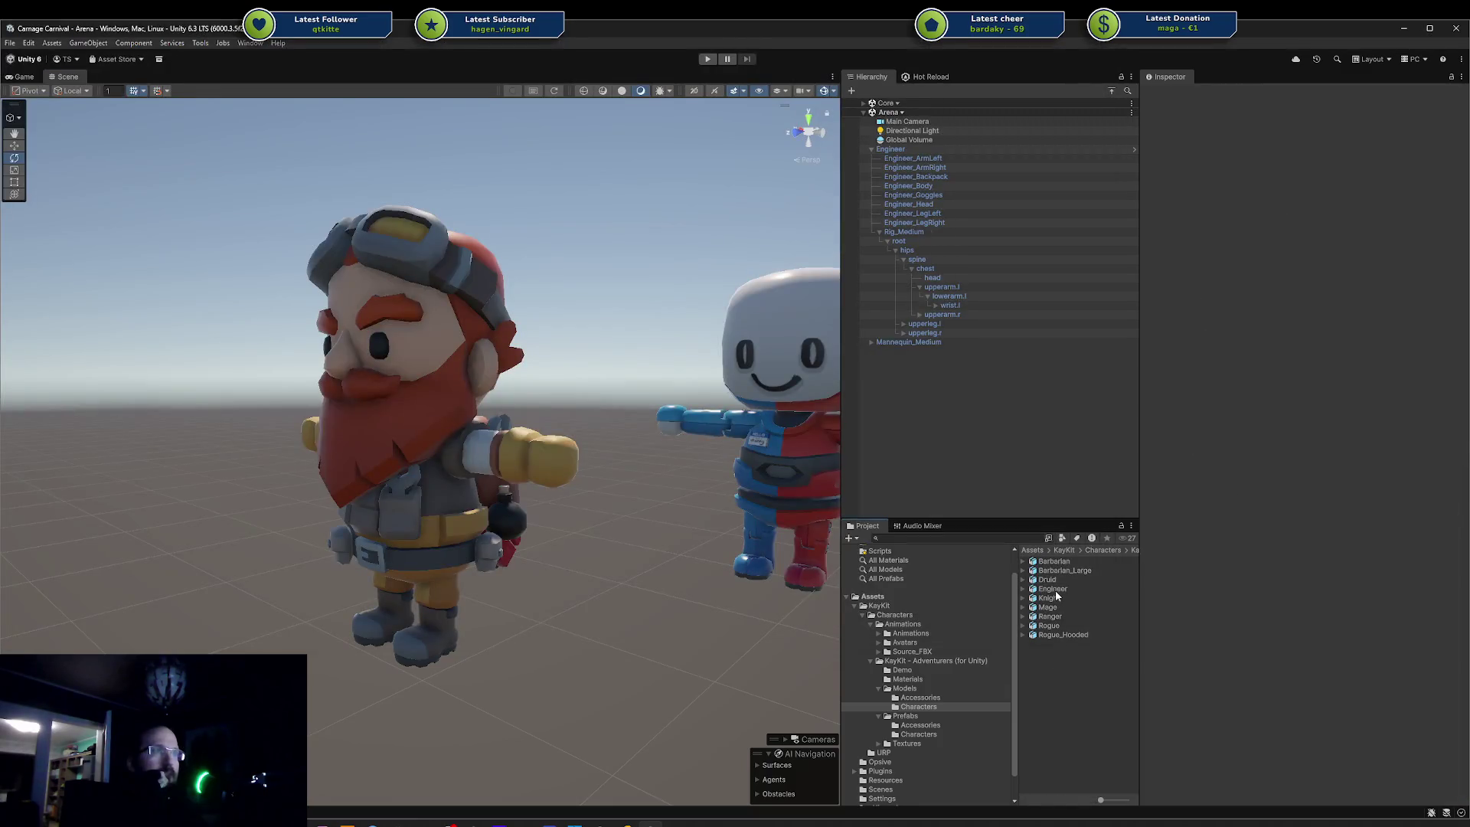
- Preview the Knight model, then inspect the engineer, rogue, ranger, mage and knight materials
click(1056, 597)
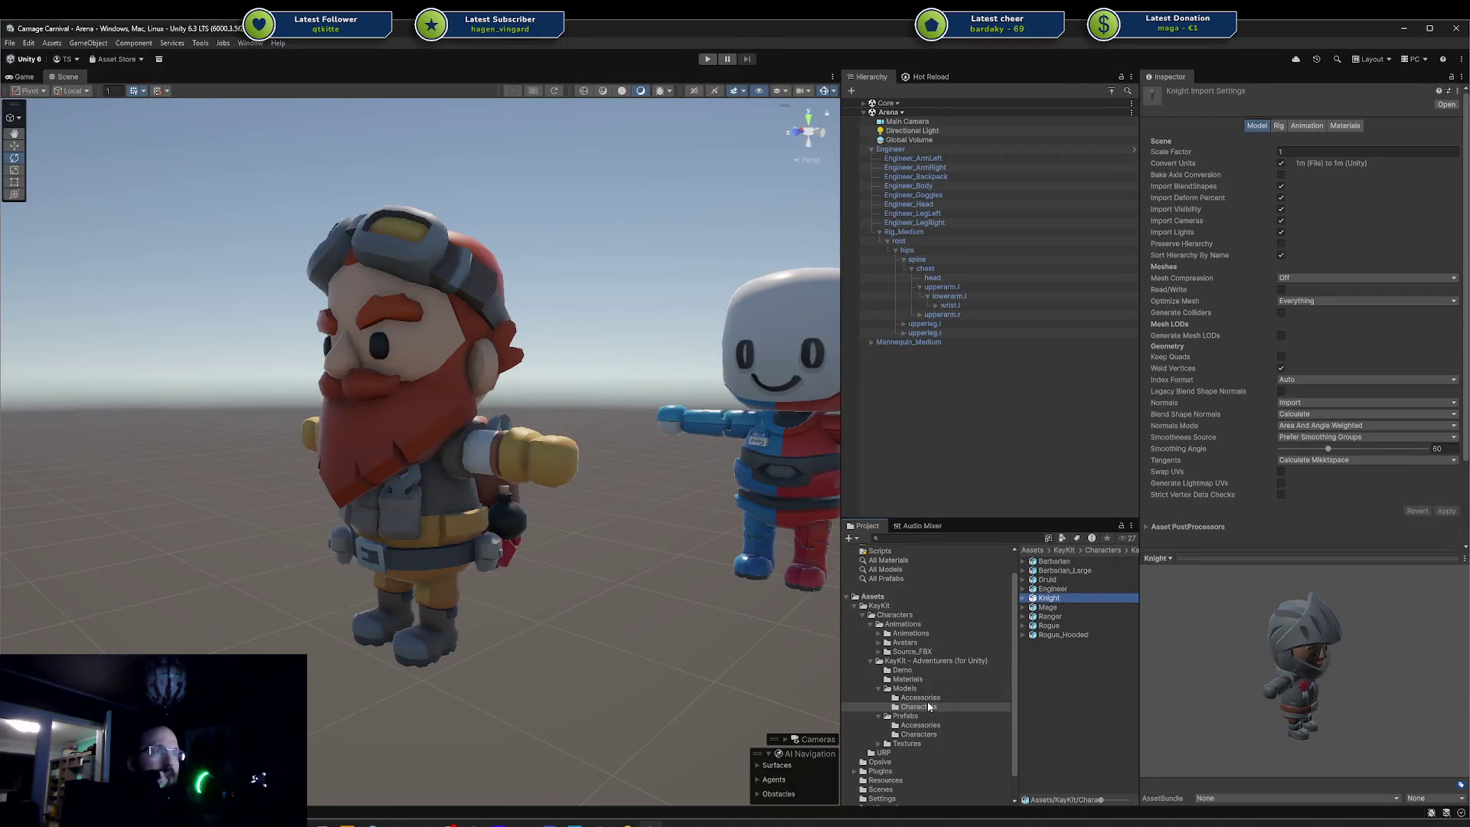
click(926, 680)
click(1081, 578)
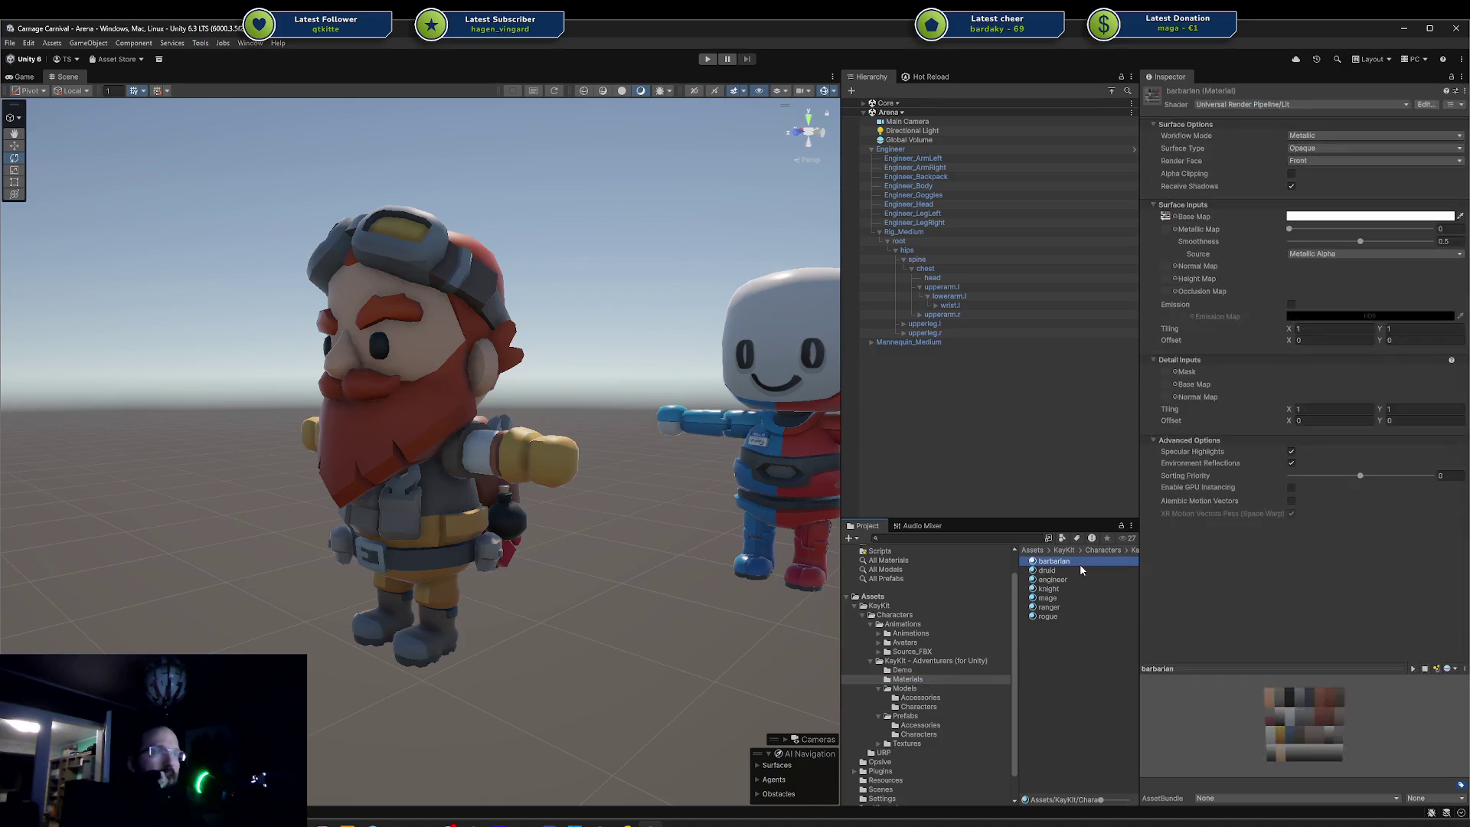
key(Down)
key(Down)
key(Down)
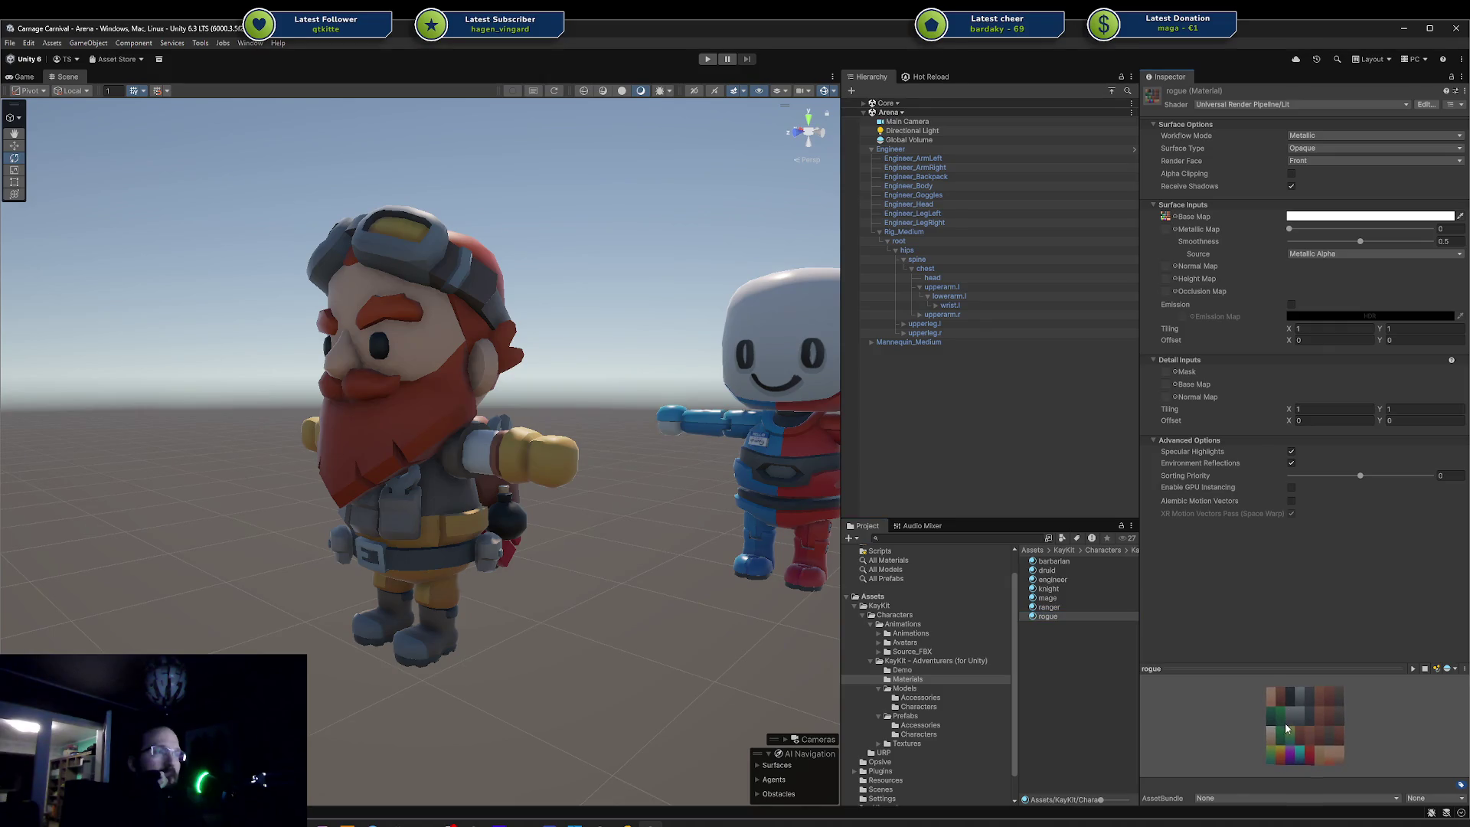
click(1061, 606)
click(1061, 597)
click(1061, 589)
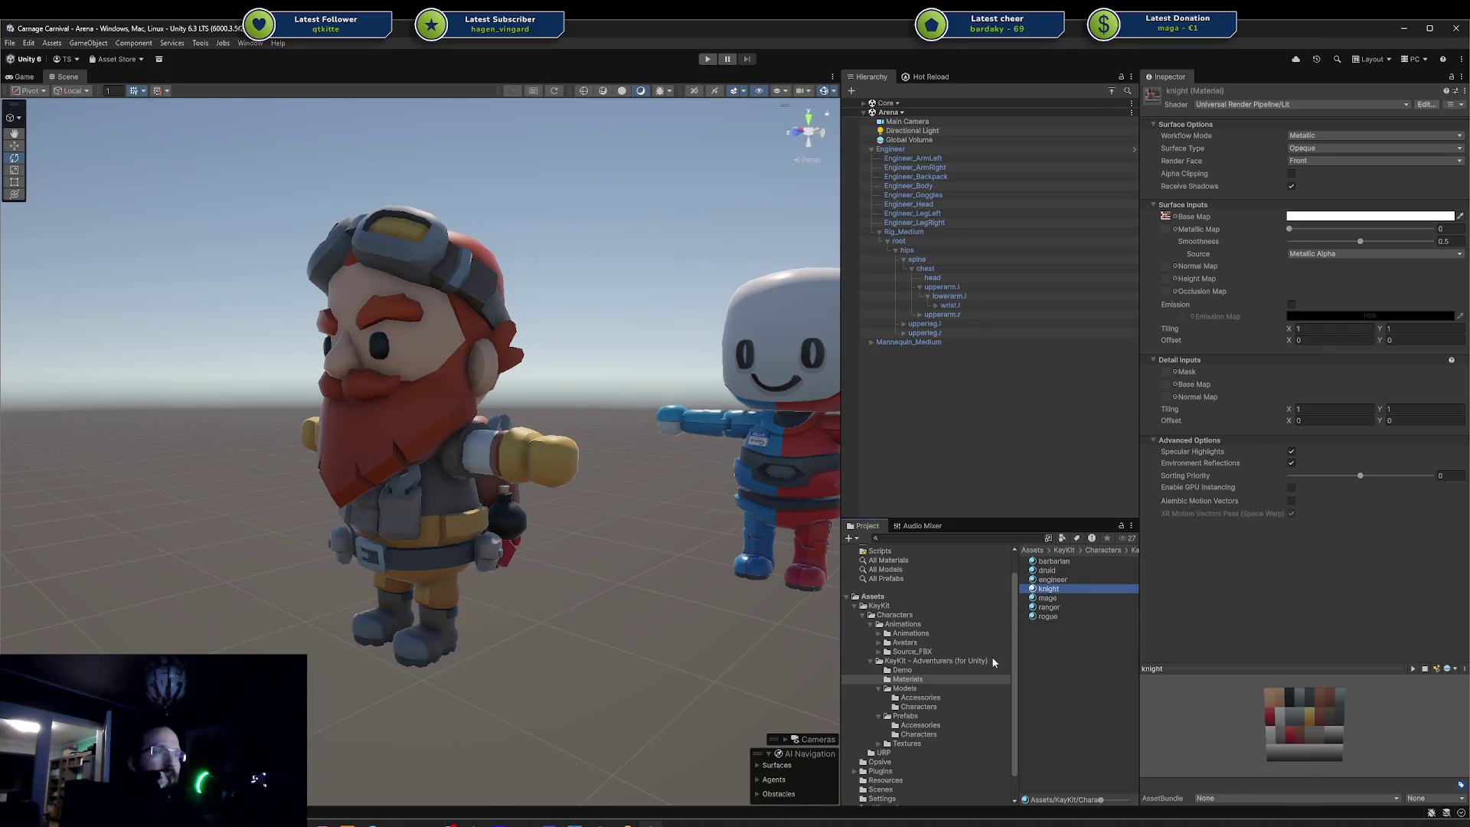
- Browse Models/Accessories, then the Prefabs folder's character and accessory prefabs
click(922, 706)
click(930, 697)
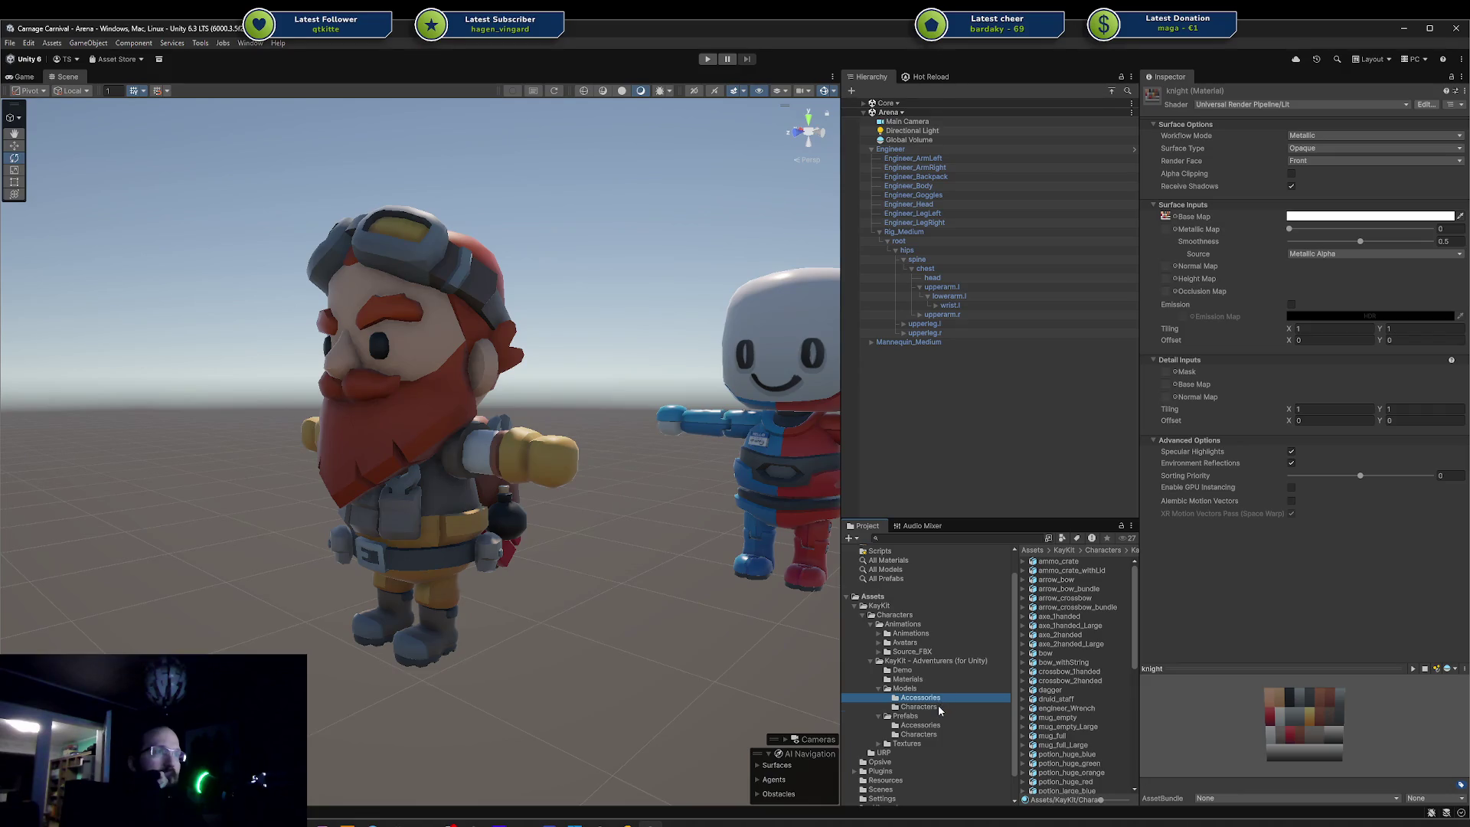
click(939, 706)
click(934, 724)
click(934, 735)
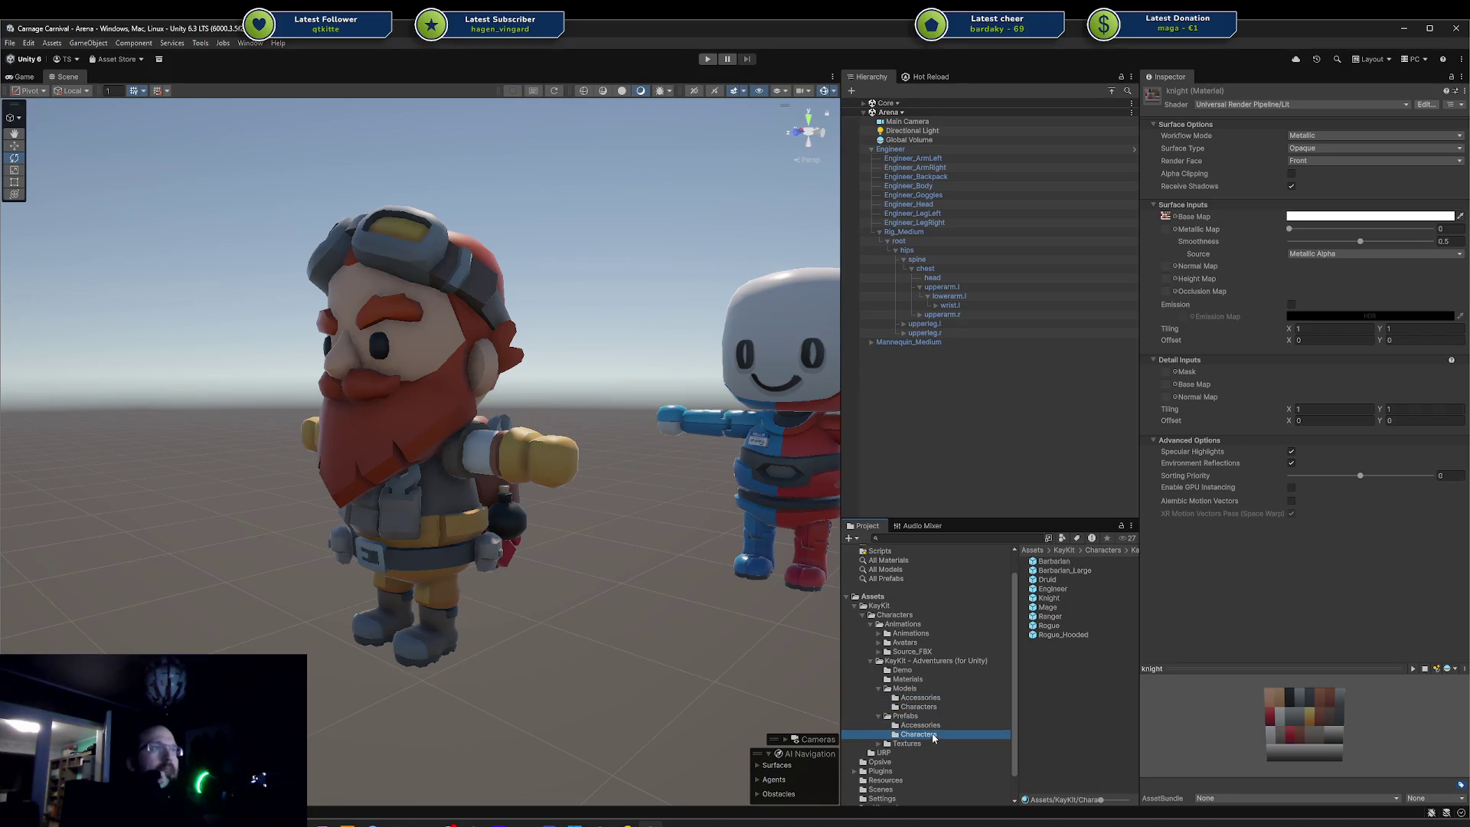
click(945, 726)
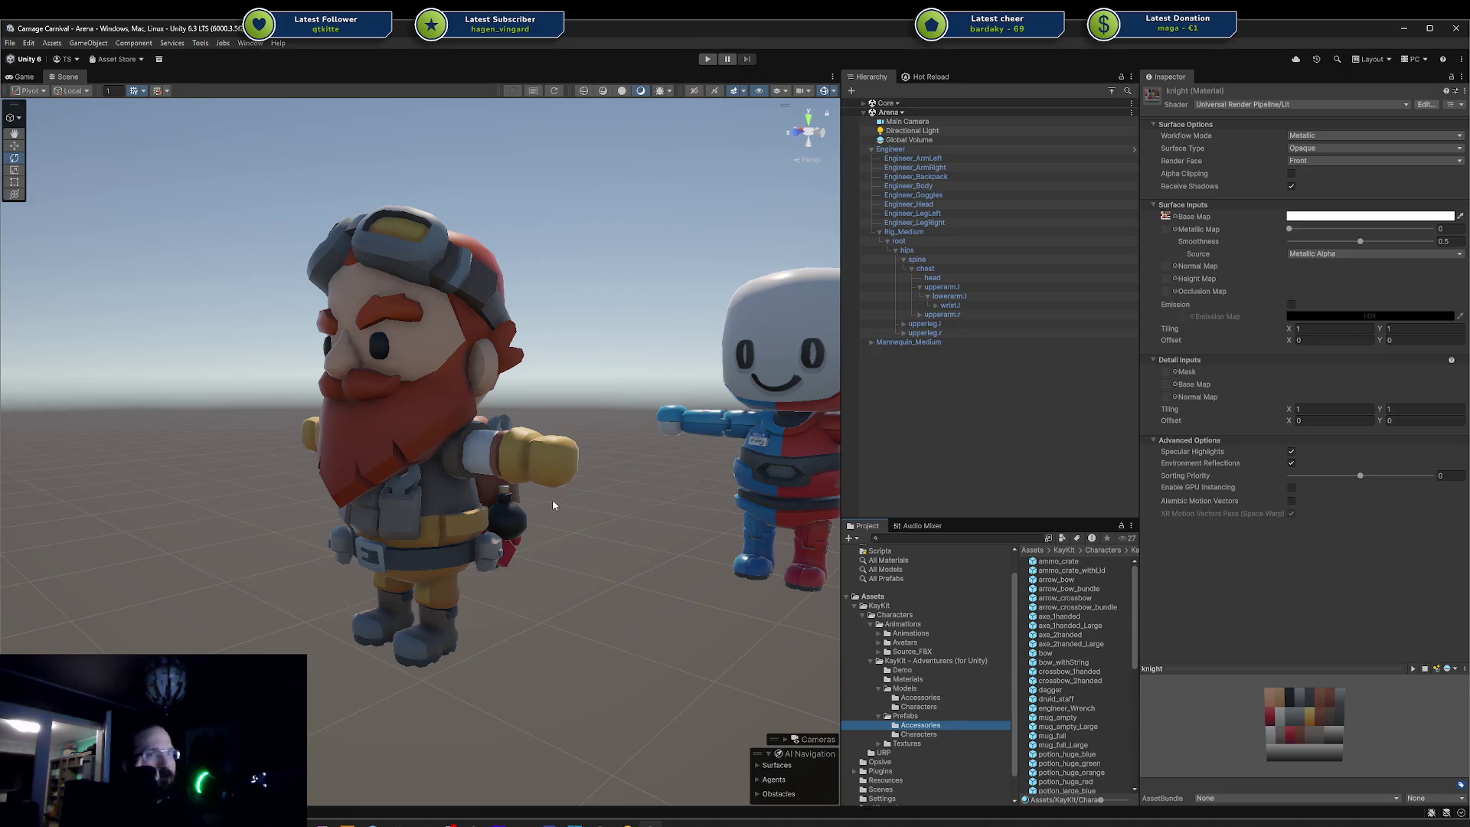
- Orbit the Scene view to look from above and behind, and select the Engineer
scroll(610, 520, down, 5)
mouse_move(610, 530)
mouse_down()
mouse_move(594, 539)
mouse_move(751, 564)
mouse_move(791, 623)
mouse_move(484, 490)
mouse_up()
click(484, 490)
- Frame the Engineer, then orbit and zoom to view it and the mannequin together
key(f)
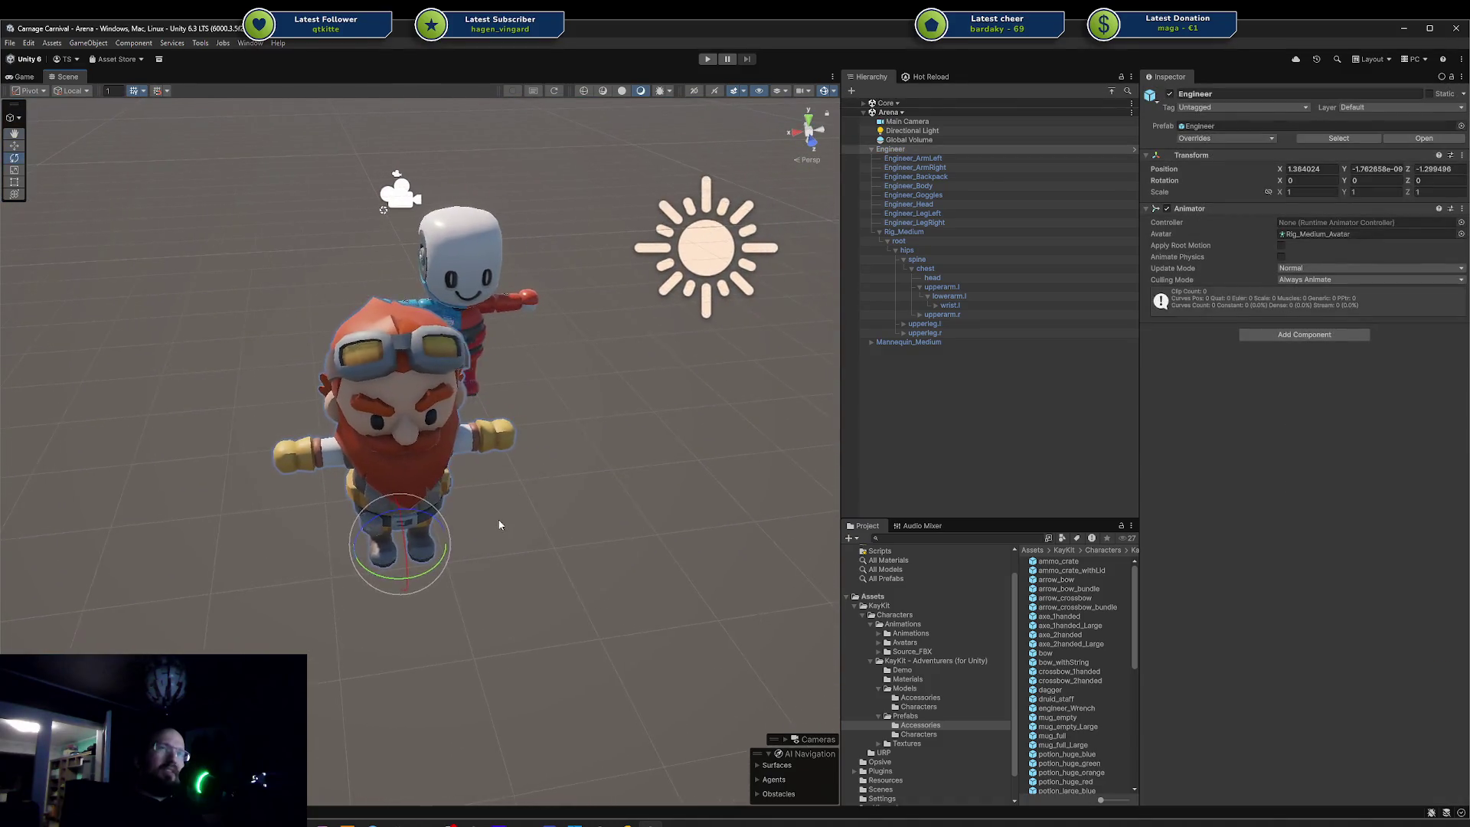
mouse_move(609, 512)
mouse_down()
mouse_move(962, 441)
mouse_move(1027, 443)
mouse_move(712, 453)
mouse_move(550, 519)
mouse_up()
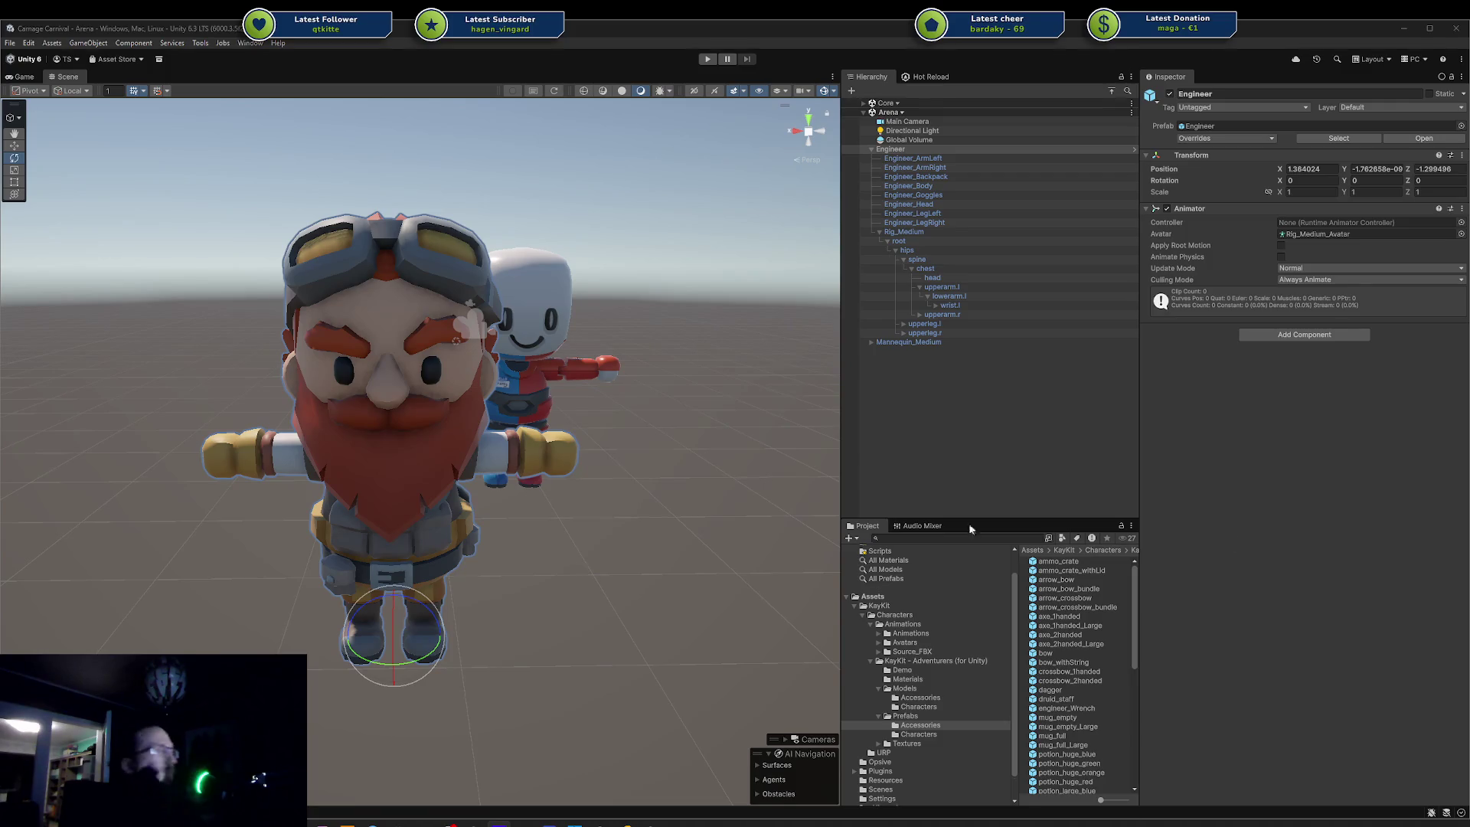
drag(660, 498, 646, 440)
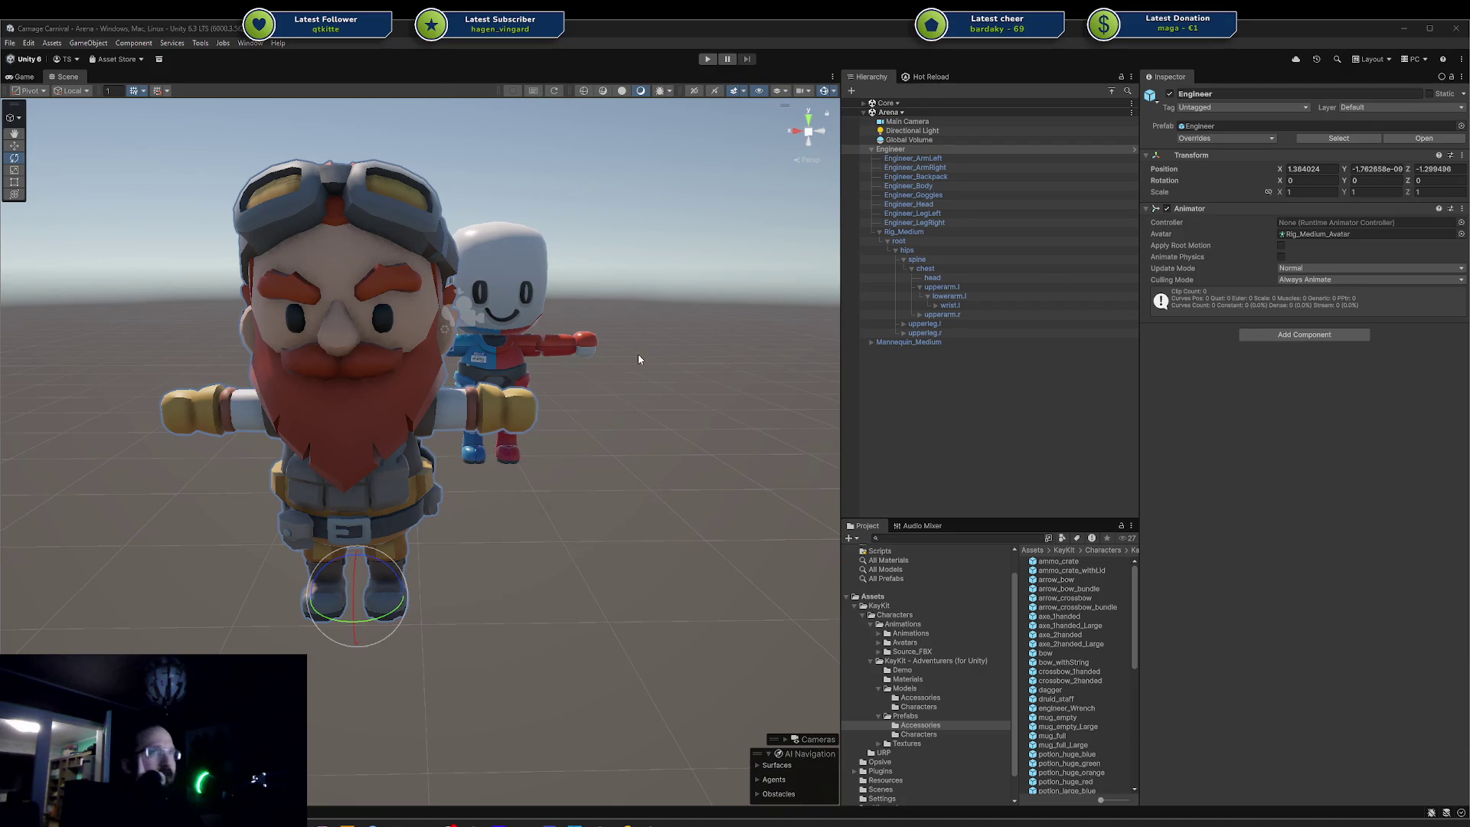
scroll(640, 354, down, 2)
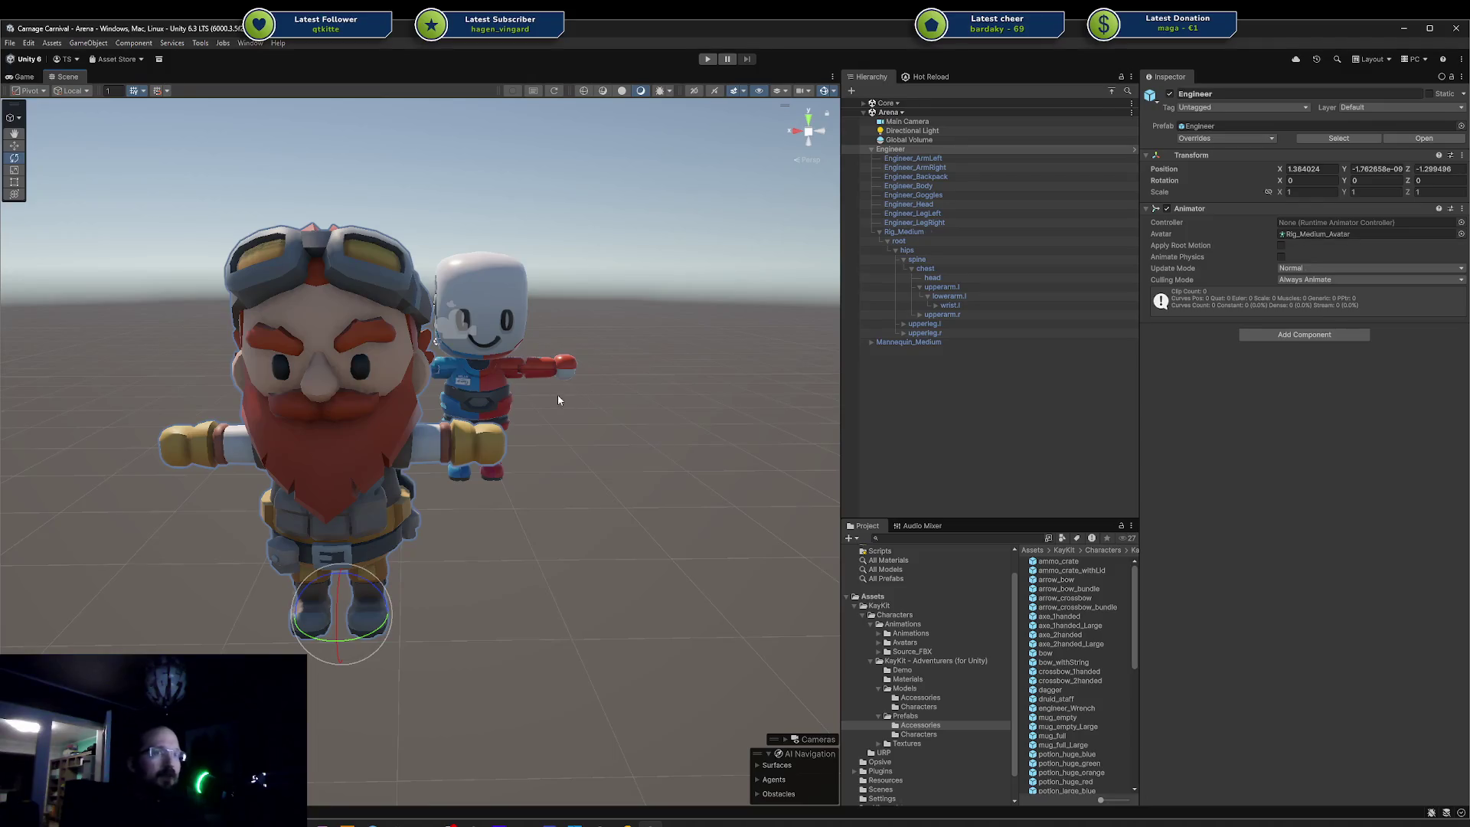
scroll(519, 373, up, 5)
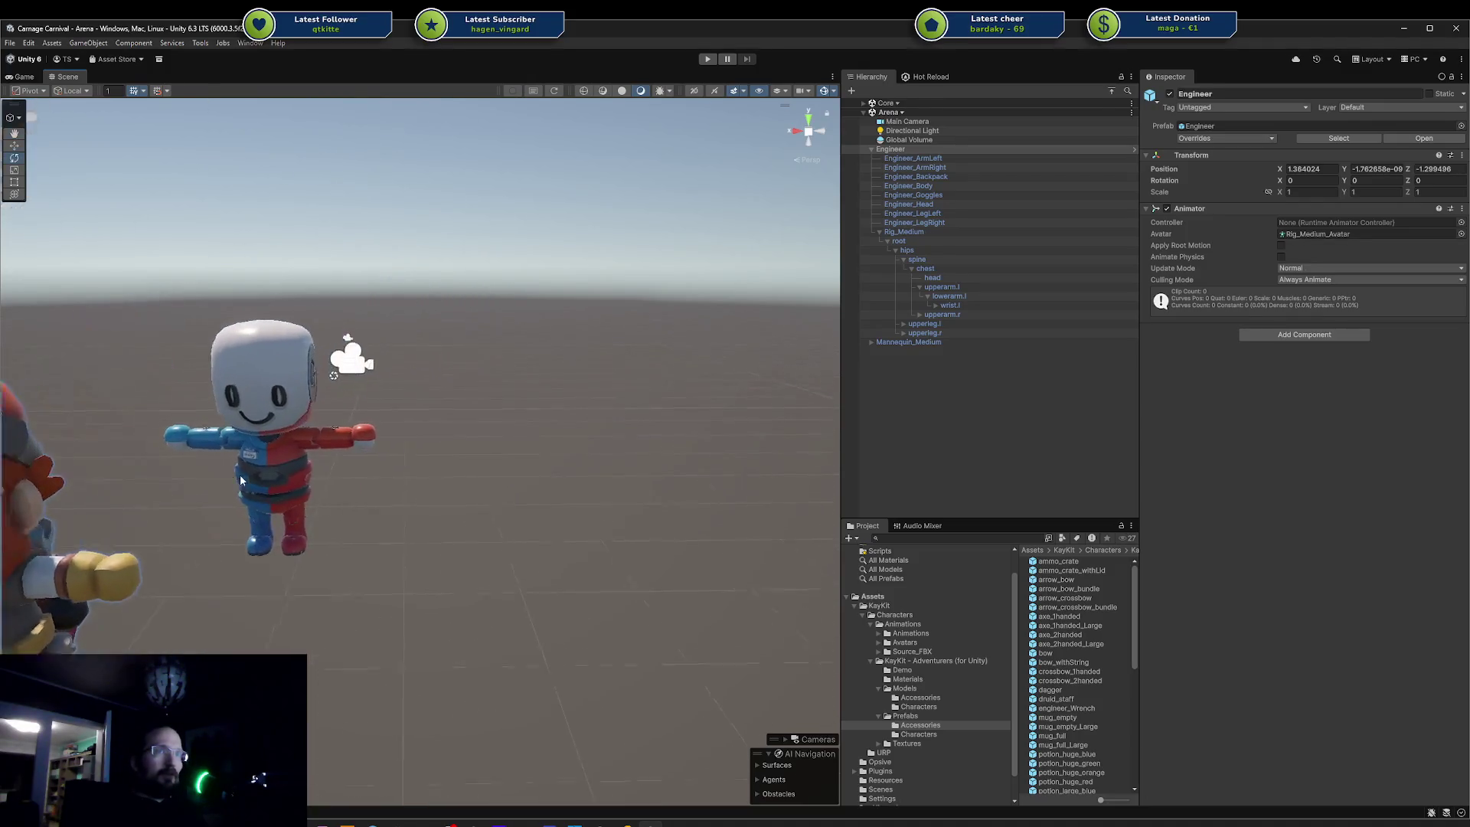
scroll(372, 447, down, 3)
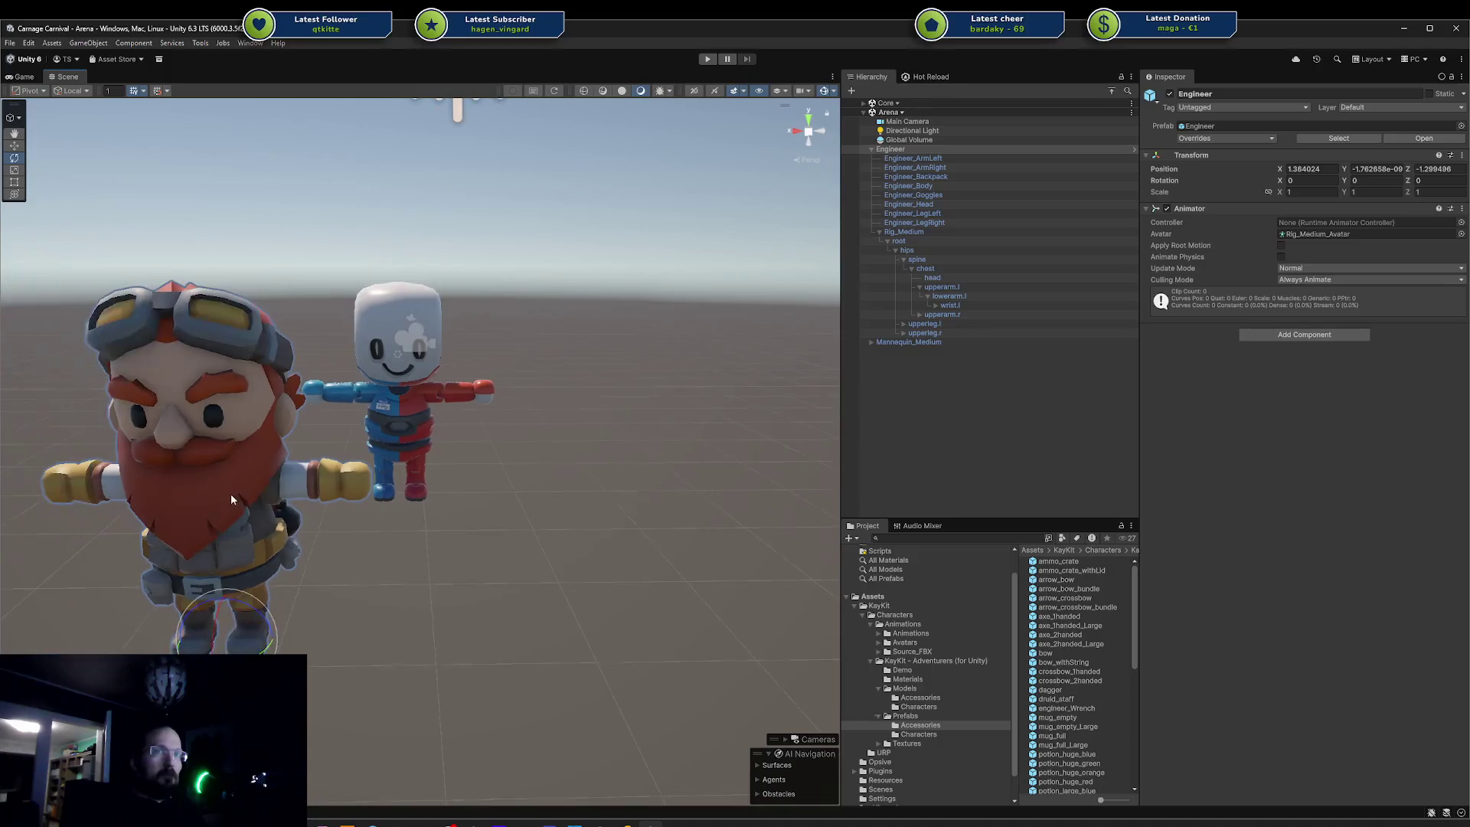
- Select the Engineer's head with the rotate tool and show the Models/Characters list again
key(e)
click(231, 493)
click(932, 710)
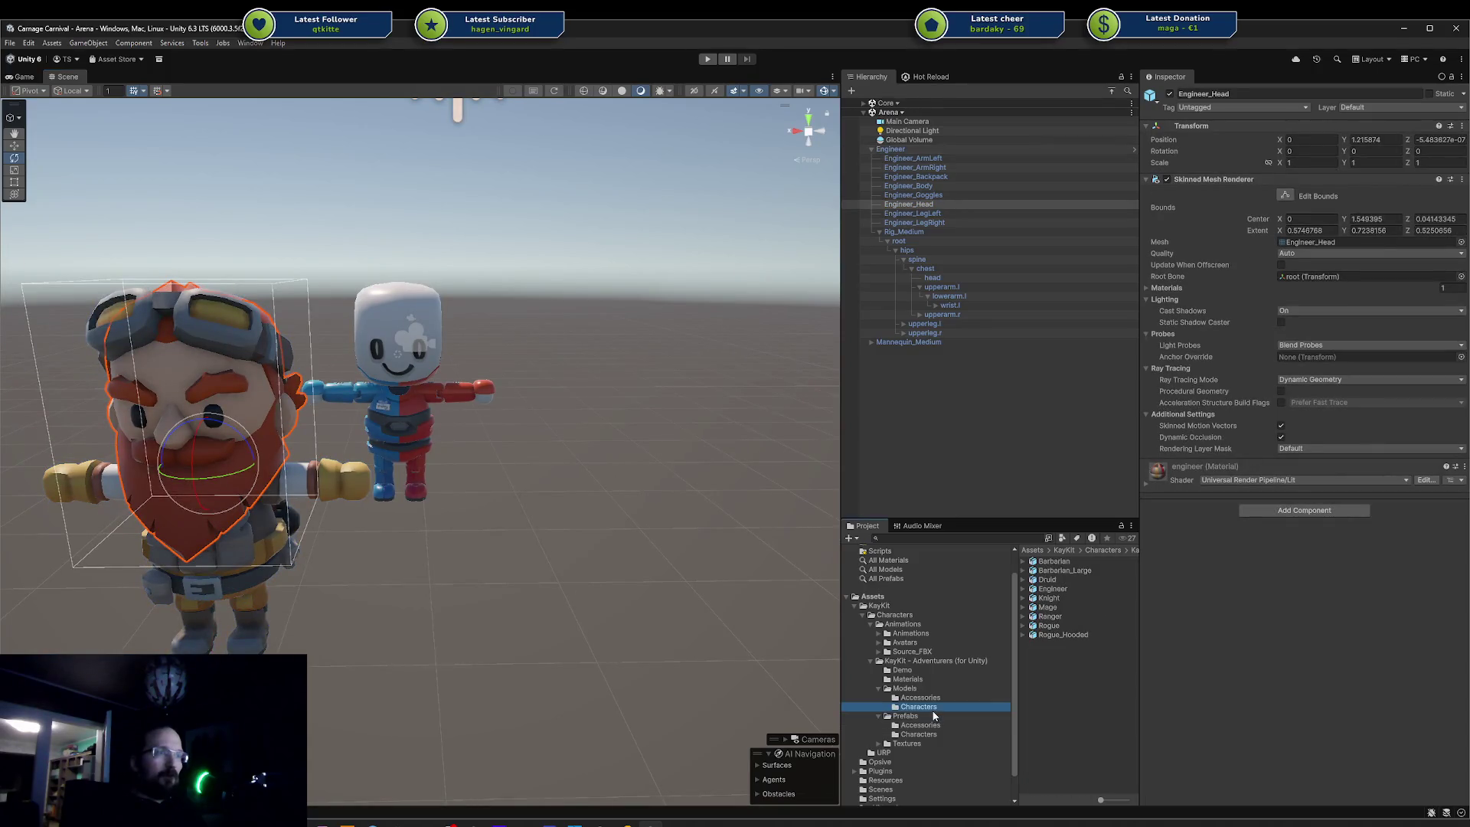
- Select all nine character prefabs in Prefabs/Characters and drop them into the scene
click(1055, 564)
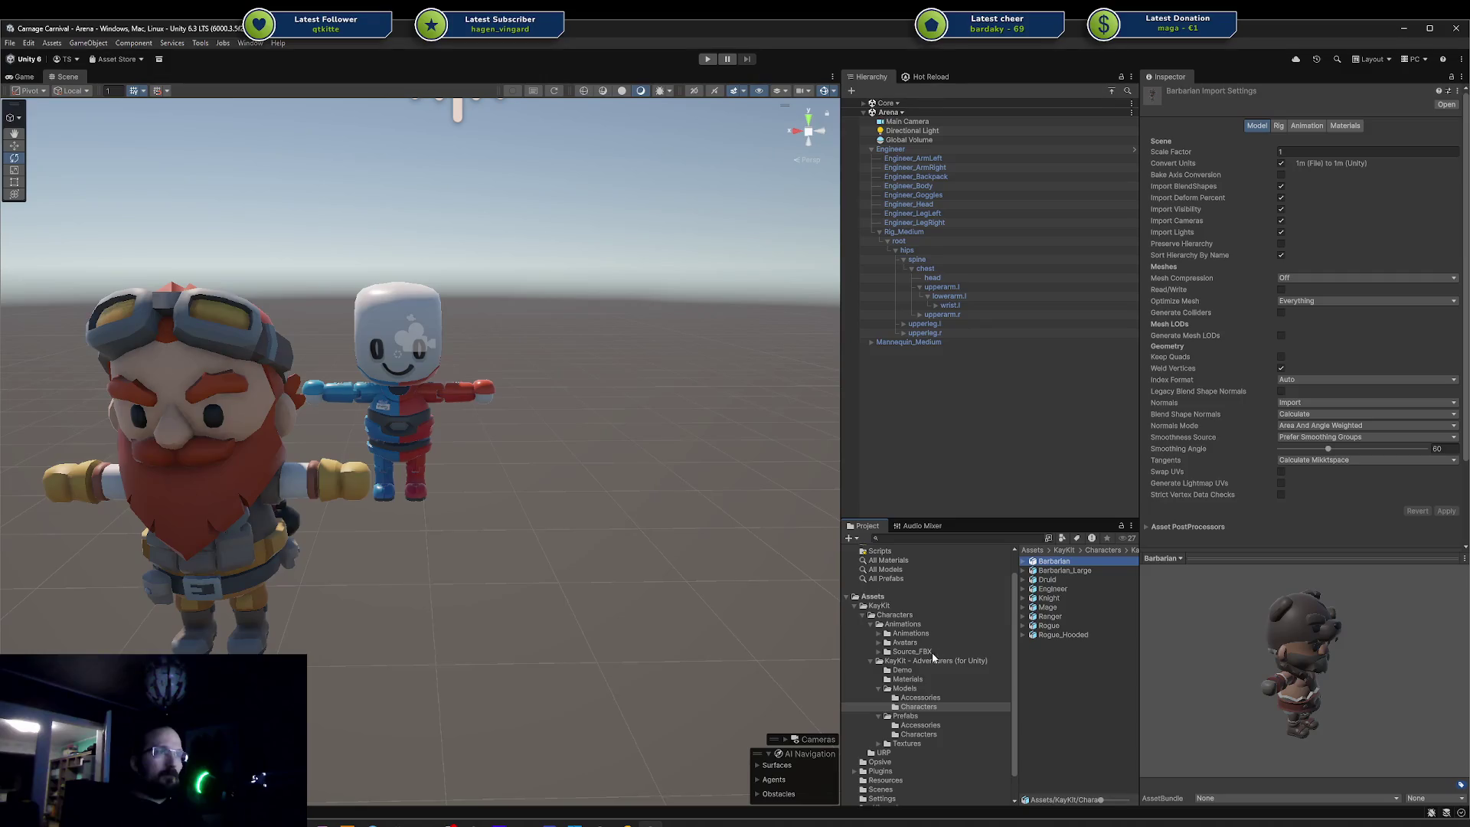
click(927, 736)
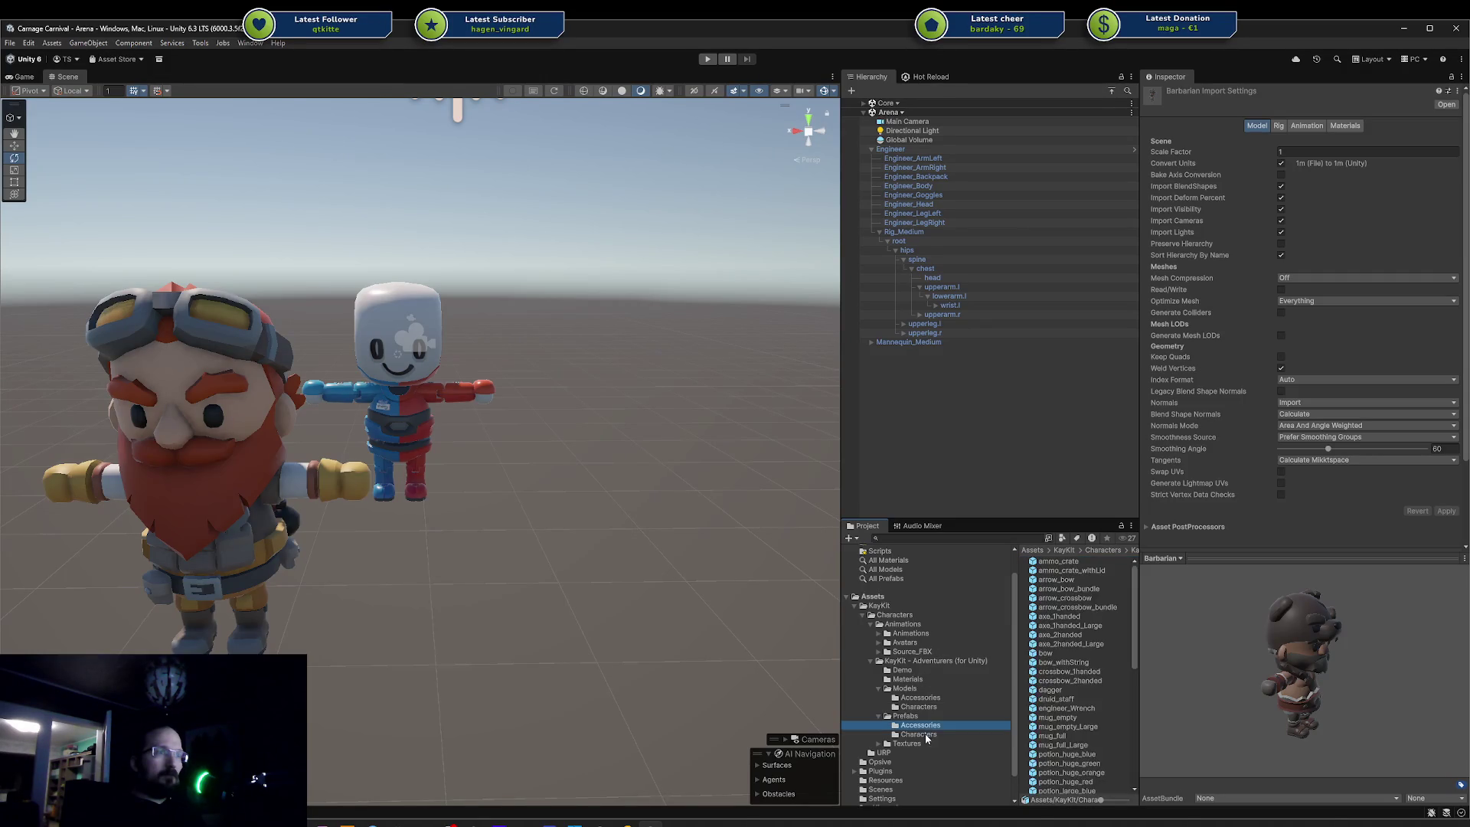
click(1054, 561)
shift+click(1045, 635)
scroll(609, 506, down, 5)
mouse_move(1026, 582)
mouse_down()
mouse_move(553, 564)
mouse_move(512, 594)
mouse_move(417, 614)
mouse_up()
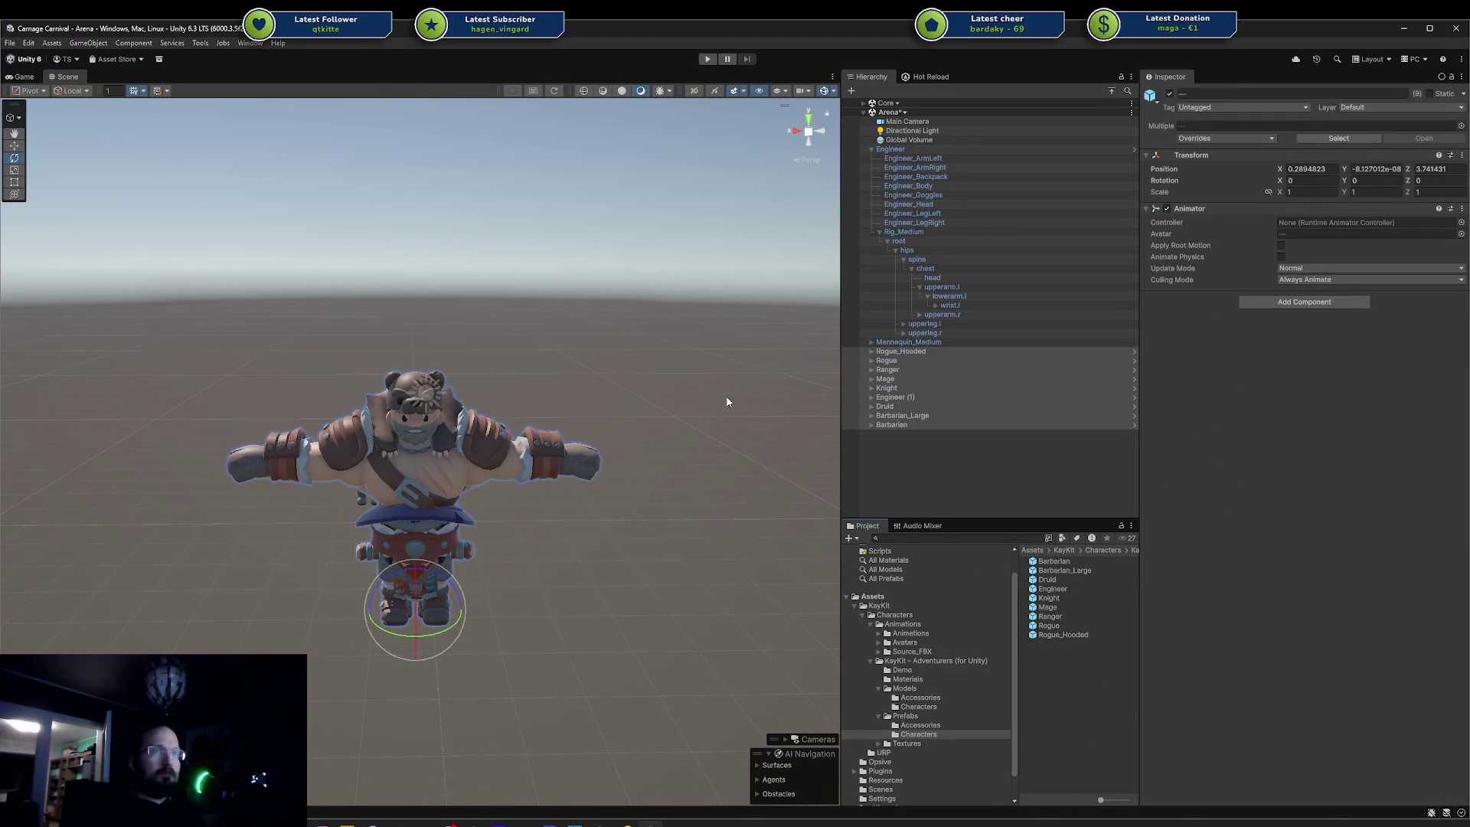
- Move Rogue_Hooded and the Druid left, and Barbarian_Large and the second Engineer right
click(903, 350)
key(w)
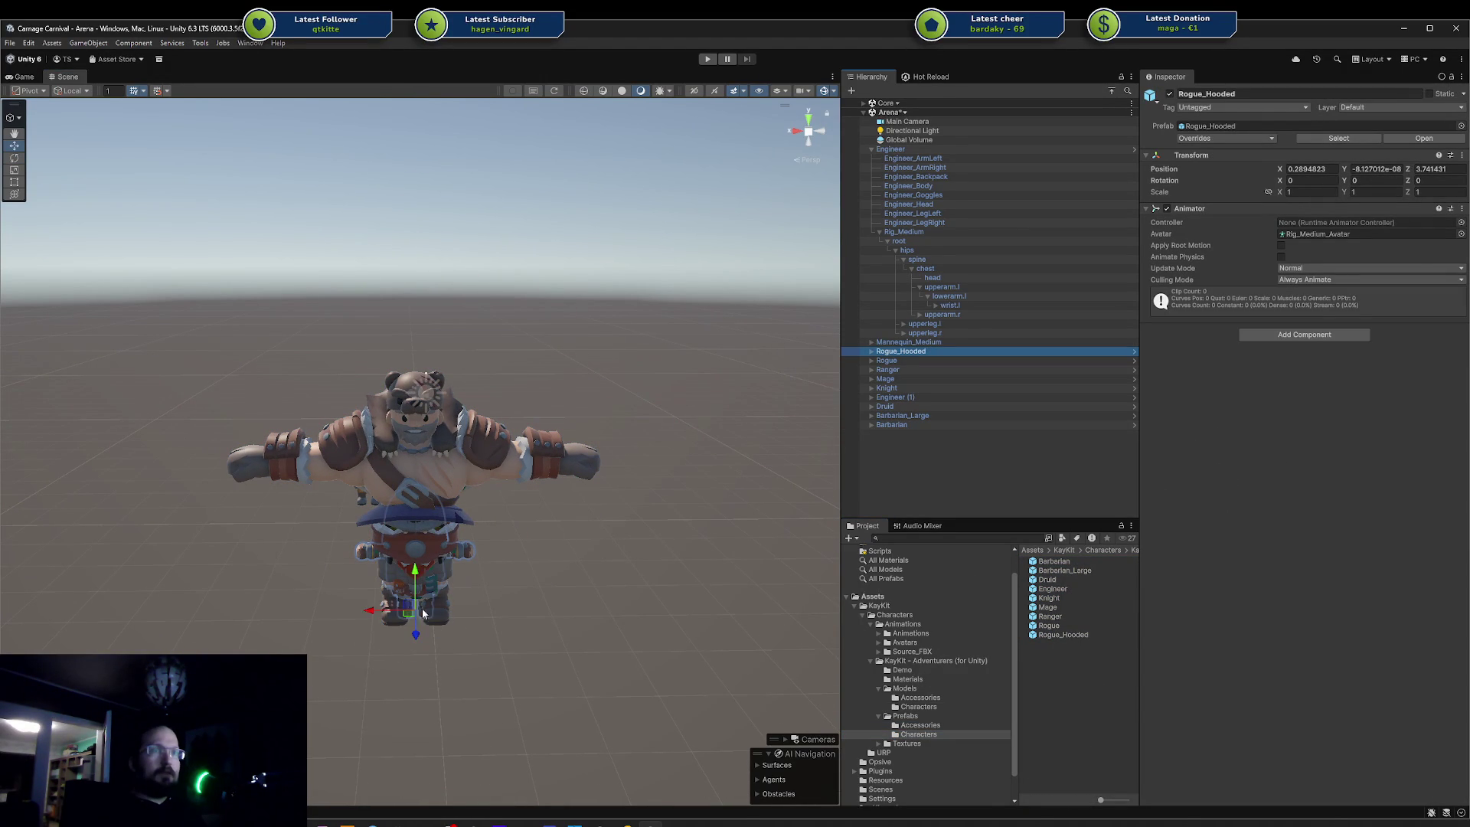
drag(371, 610, 256, 610)
click(385, 597)
drag(385, 597, 666, 590)
click(373, 591)
drag(373, 610, 513, 610)
click(401, 574)
drag(379, 606, 150, 610)
- Move the Knight right, the Ranger left, and the Barbarian forward in front of the Mage
click(410, 572)
drag(379, 609, 763, 610)
scroll(419, 570, down, 2)
click(420, 570)
drag(420, 570, 236, 535)
click(429, 528)
mouse_move(429, 528)
mouse_down()
mouse_move(417, 551)
mouse_move(411, 526)
mouse_move(474, 535)
mouse_move(495, 587)
mouse_move(483, 596)
mouse_up()
key(q)
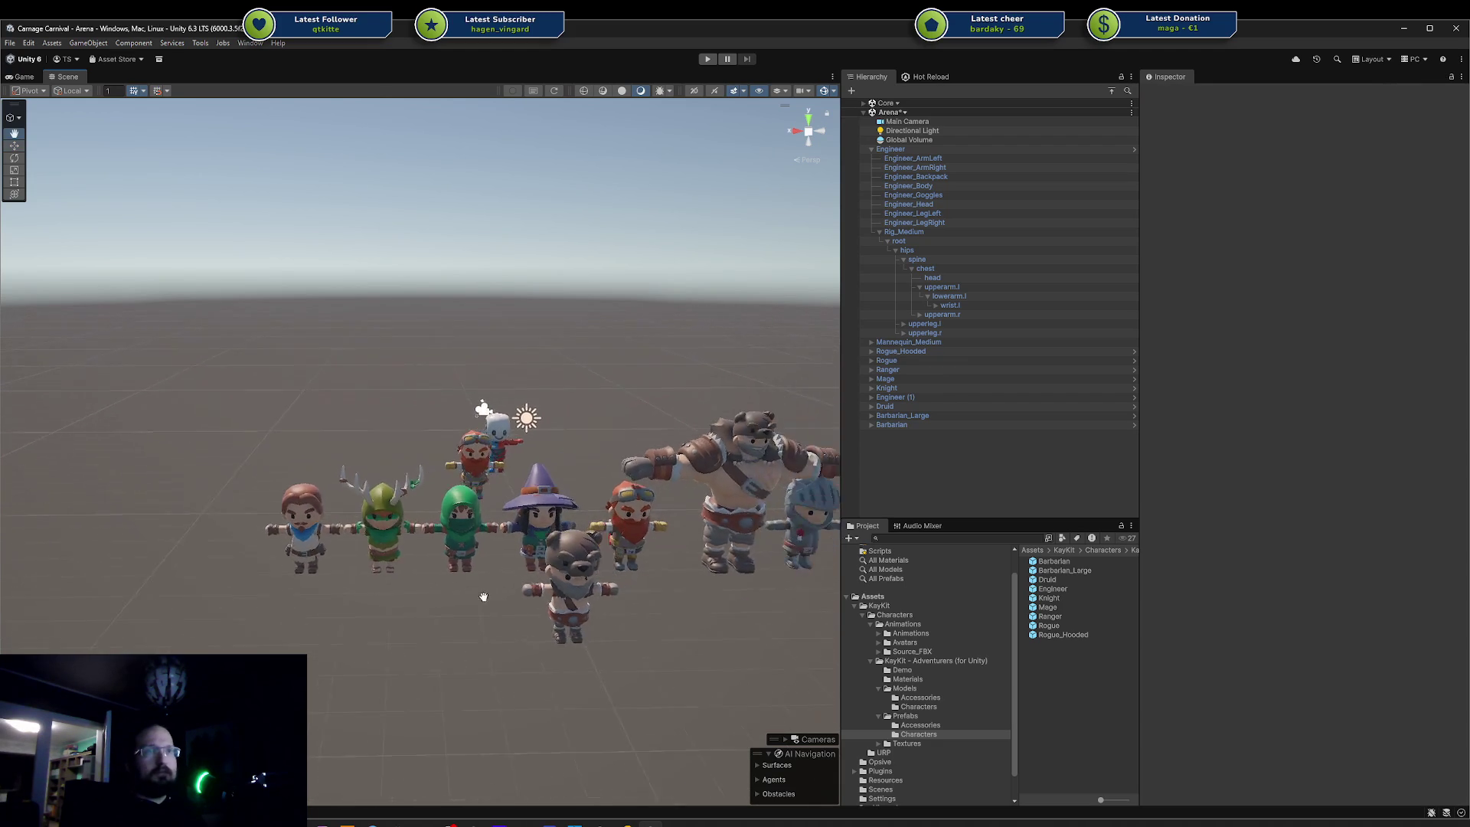
scroll(483, 596, up, 2)
key(w)
click(431, 581)
key(f)
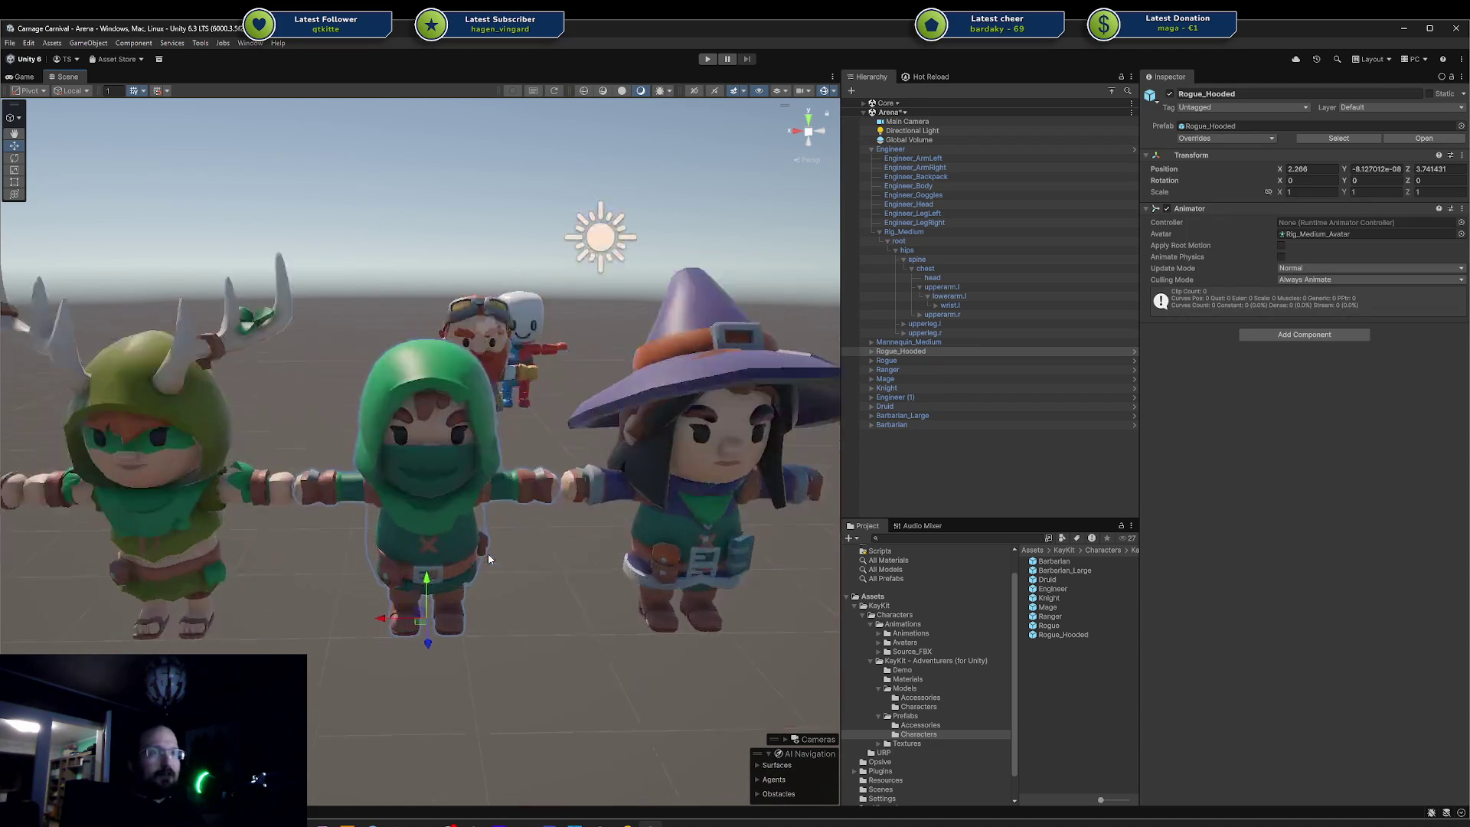
alt+drag(574, 514, 986, 503)
click(223, 528)
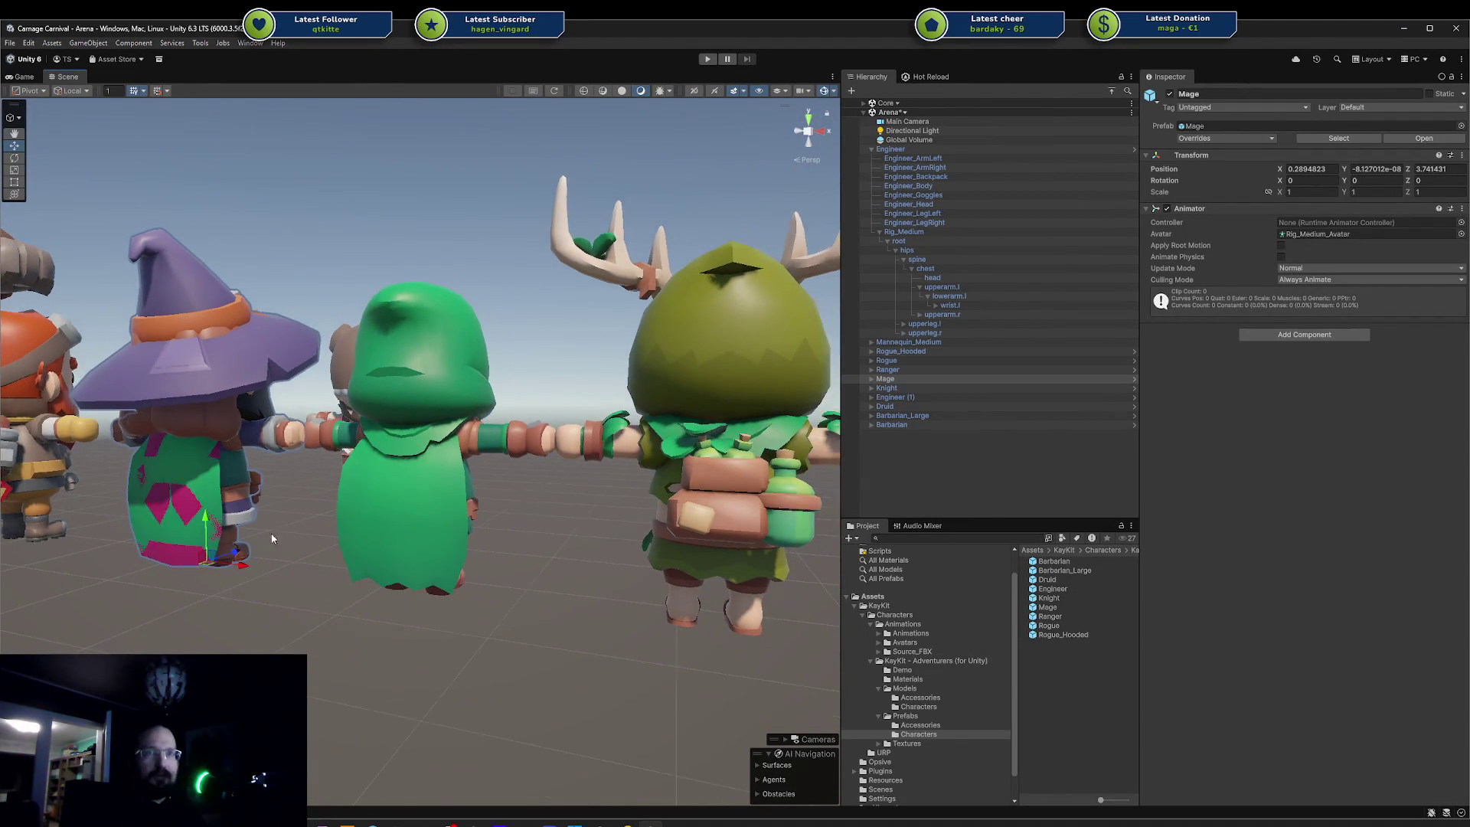
mouse_move(242, 556)
alt+mouse_down()
mouse_move(108, 608)
mouse_move(158, 584)
mouse_move(326, 600)
mouse_move(409, 566)
mouse_move(360, 570)
alt+mouse_up()
click(327, 600)
click(431, 592)
scroll(437, 596, up, 1)
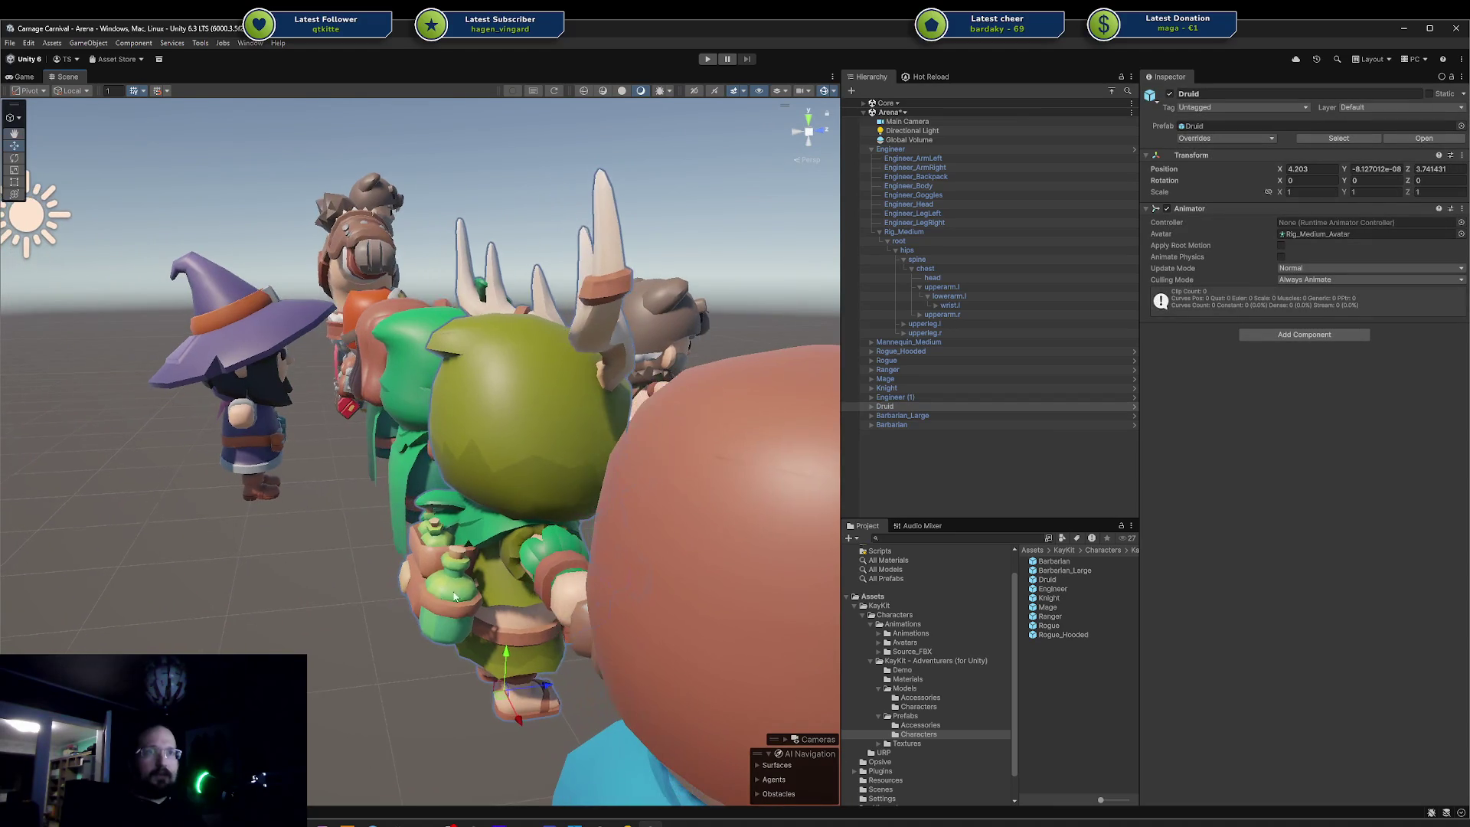
drag(557, 675, 392, 604)
scroll(571, 464, down, 3)
mouse_move(433, 512)
mouse_down()
mouse_move(689, 497)
mouse_move(449, 465)
mouse_move(799, 555)
mouse_move(669, 460)
mouse_move(536, 574)
mouse_move(410, 643)
mouse_up()
click(449, 466)
scroll(449, 465, up, 1)
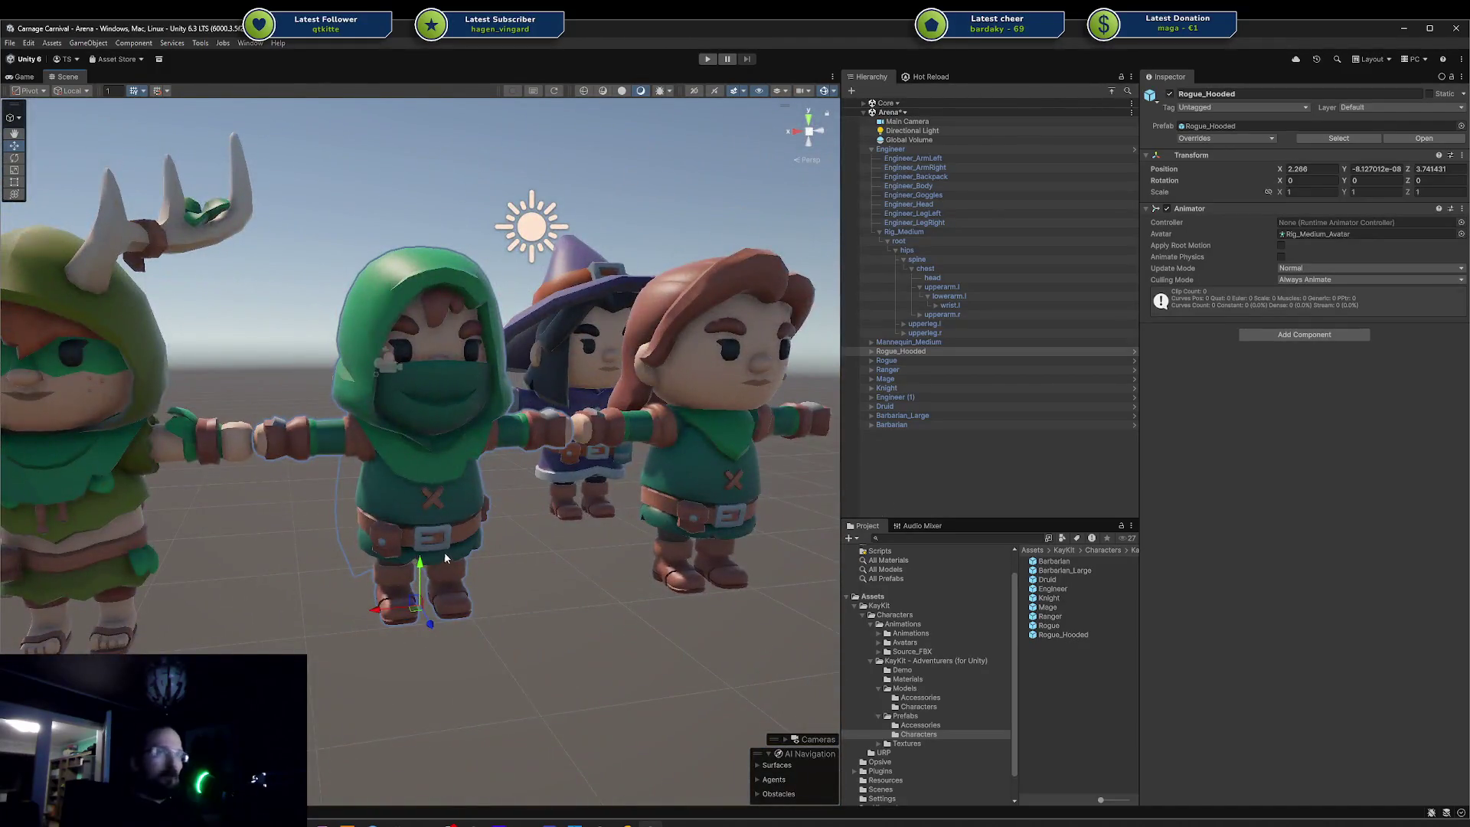
scroll(444, 553, down, 3)
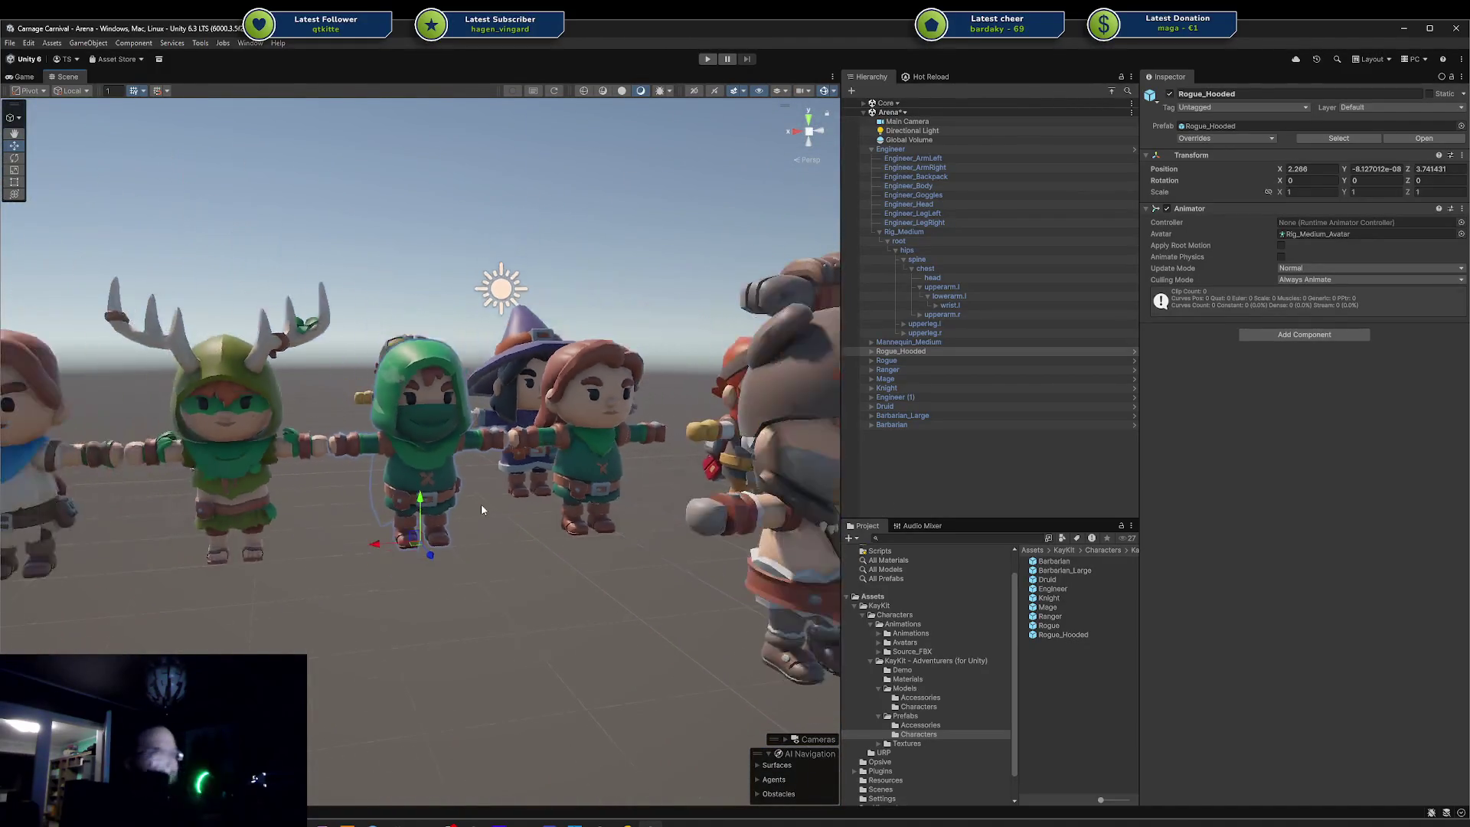
mouse_move(396, 491)
mouse_down()
mouse_move(536, 509)
mouse_move(759, 458)
mouse_up()
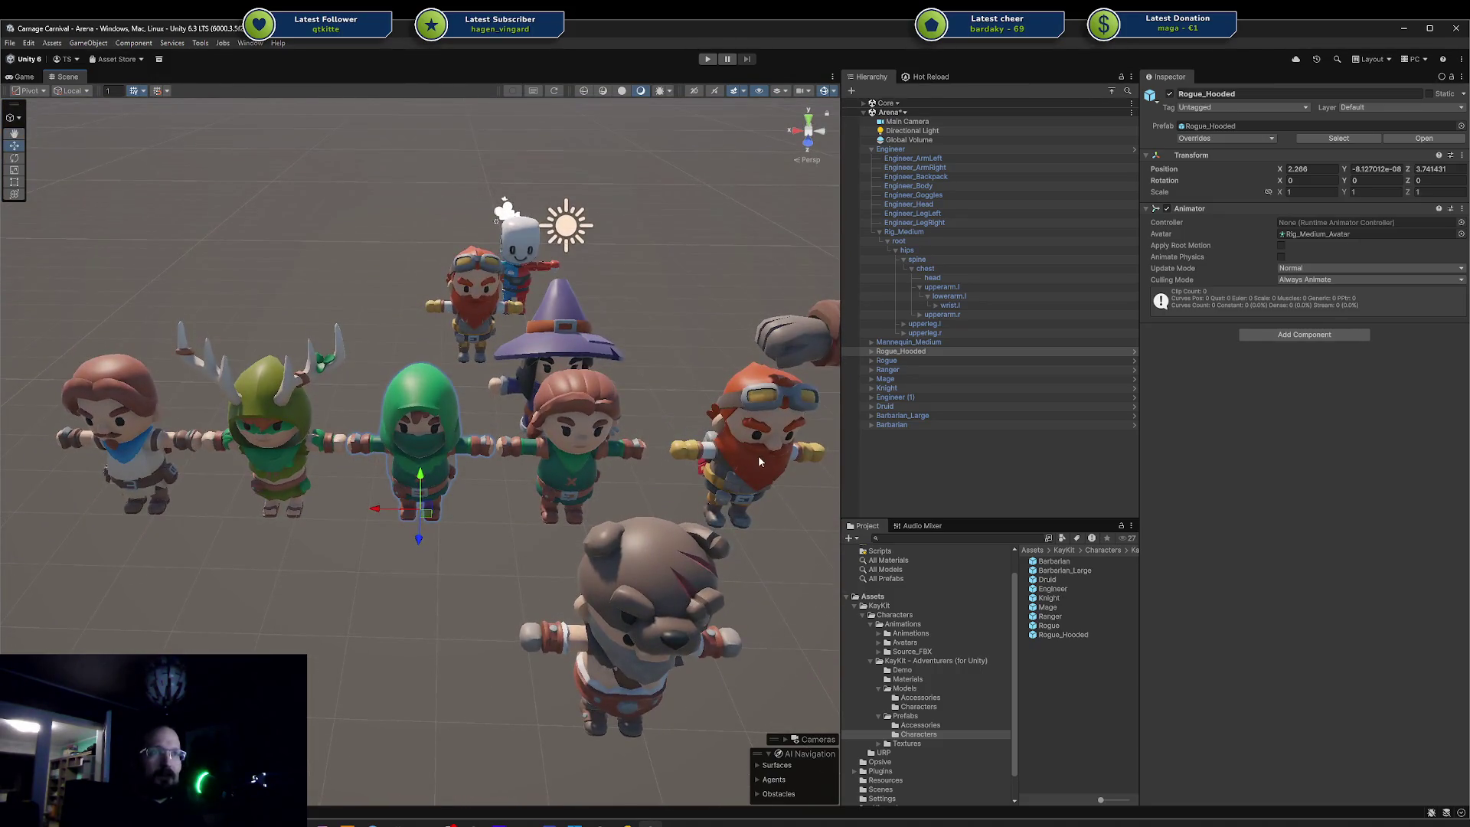
shift+click(747, 481)
shift+click(123, 452)
key(f)
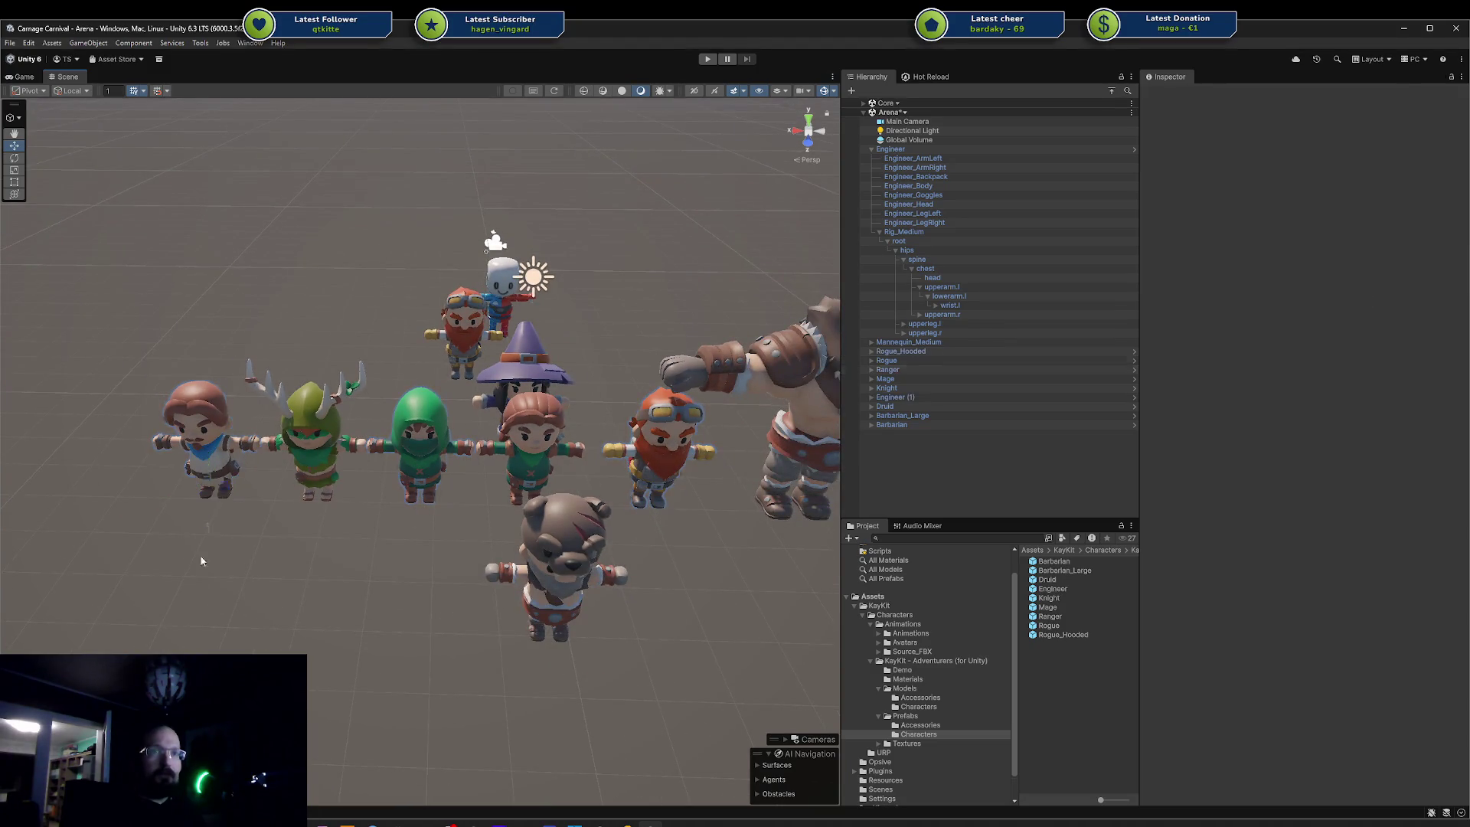
- Move three characters, including the Engineer, and the mannequin forward into a front row
shift+click(419, 450)
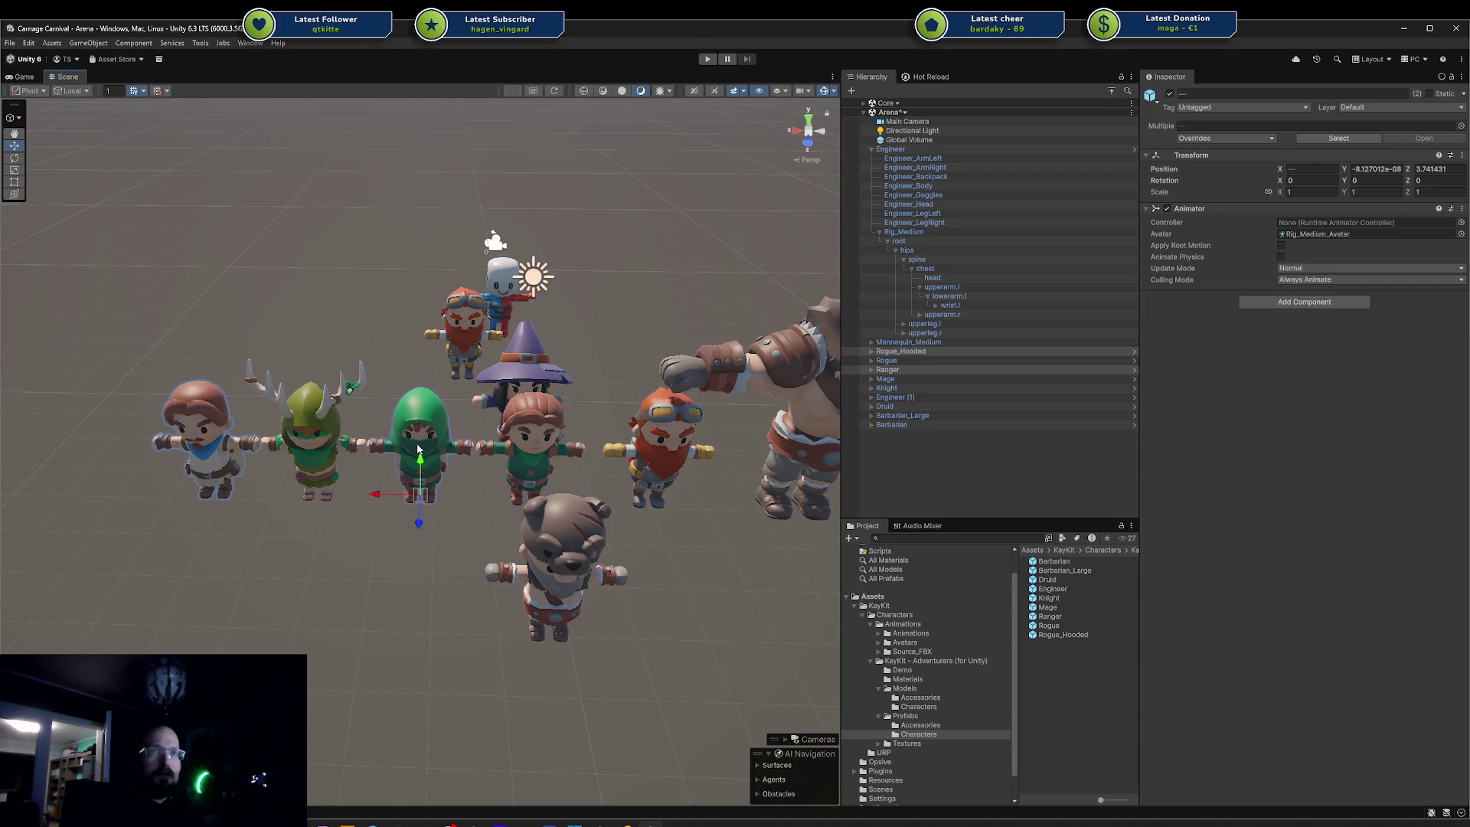
shift+click(668, 453)
key(f)
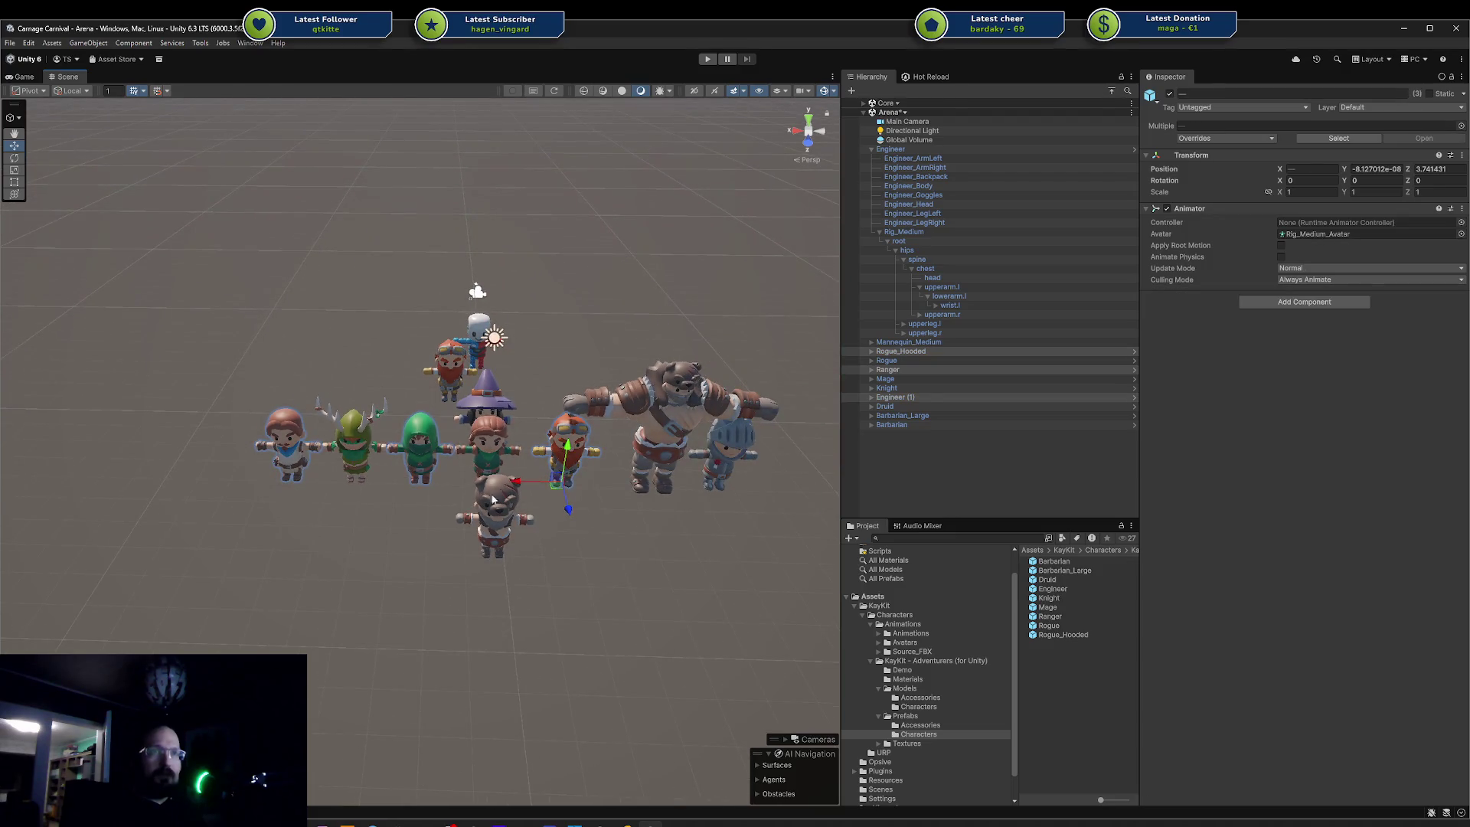
drag(579, 516, 612, 692)
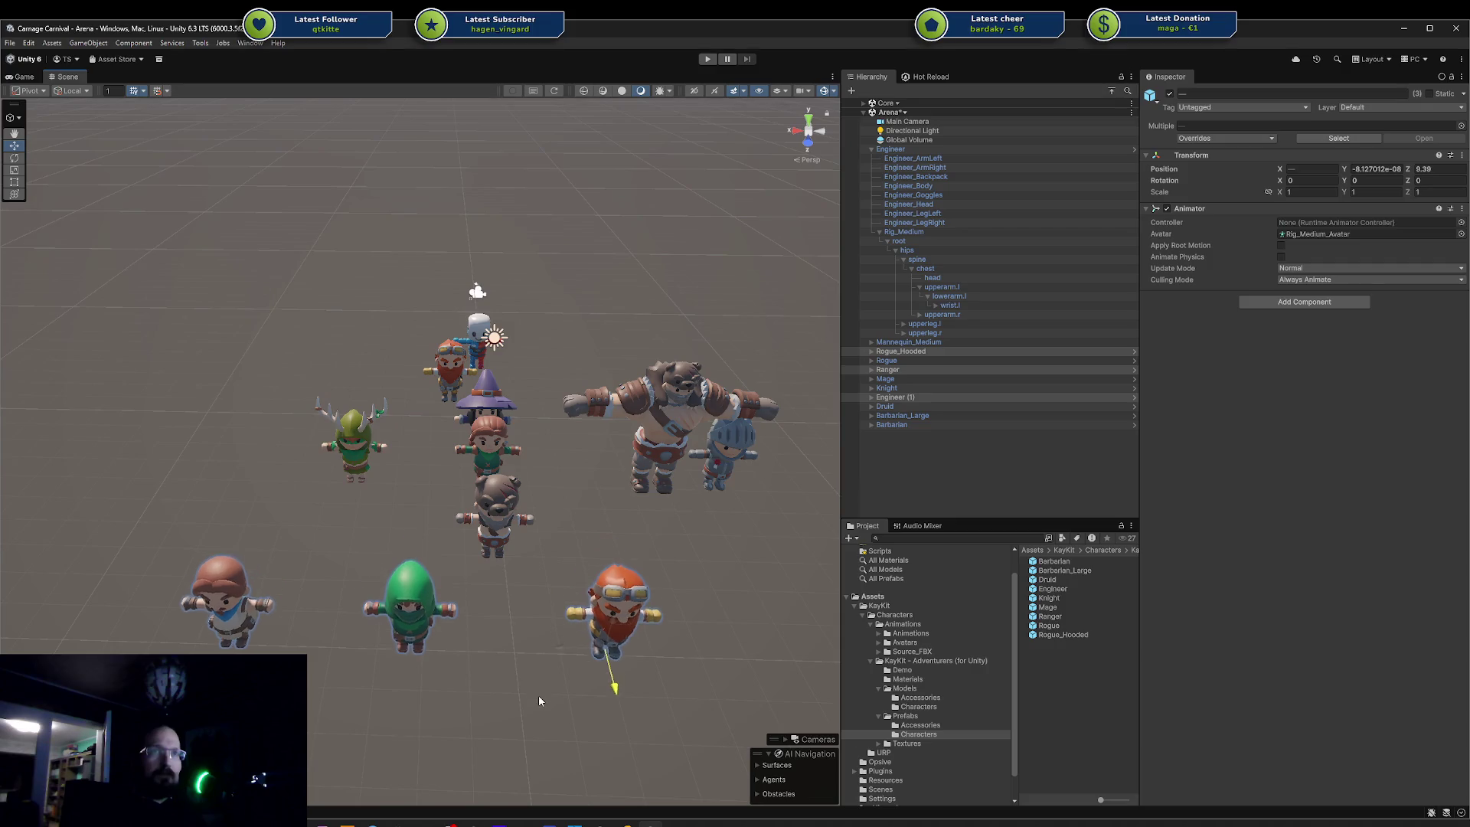
click(477, 342)
drag(478, 386, 503, 685)
- Delete the extra Engineer and move the Mage left beside the Druid
click(354, 452)
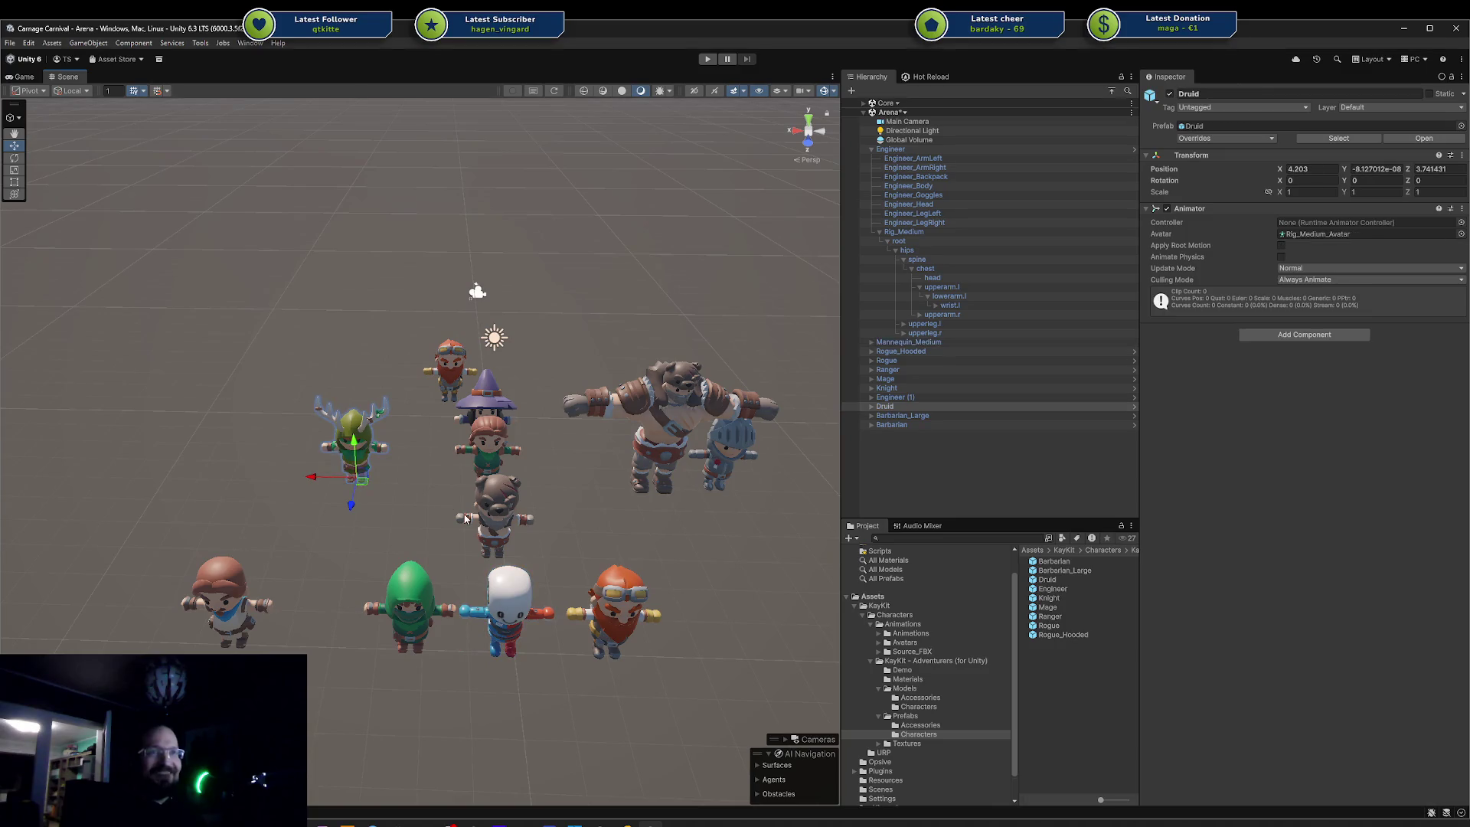
click(433, 356)
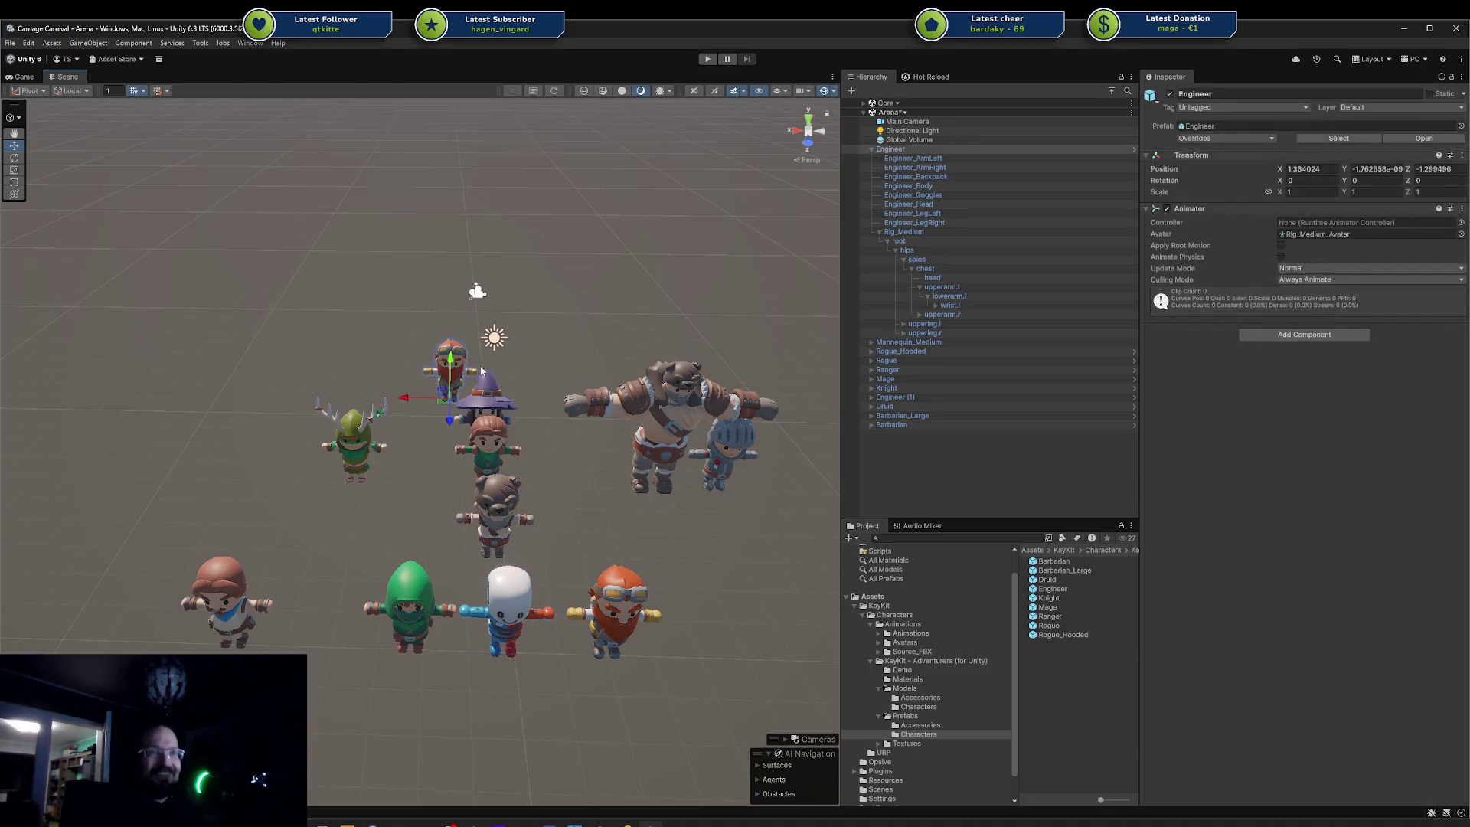
key(Delete)
click(496, 414)
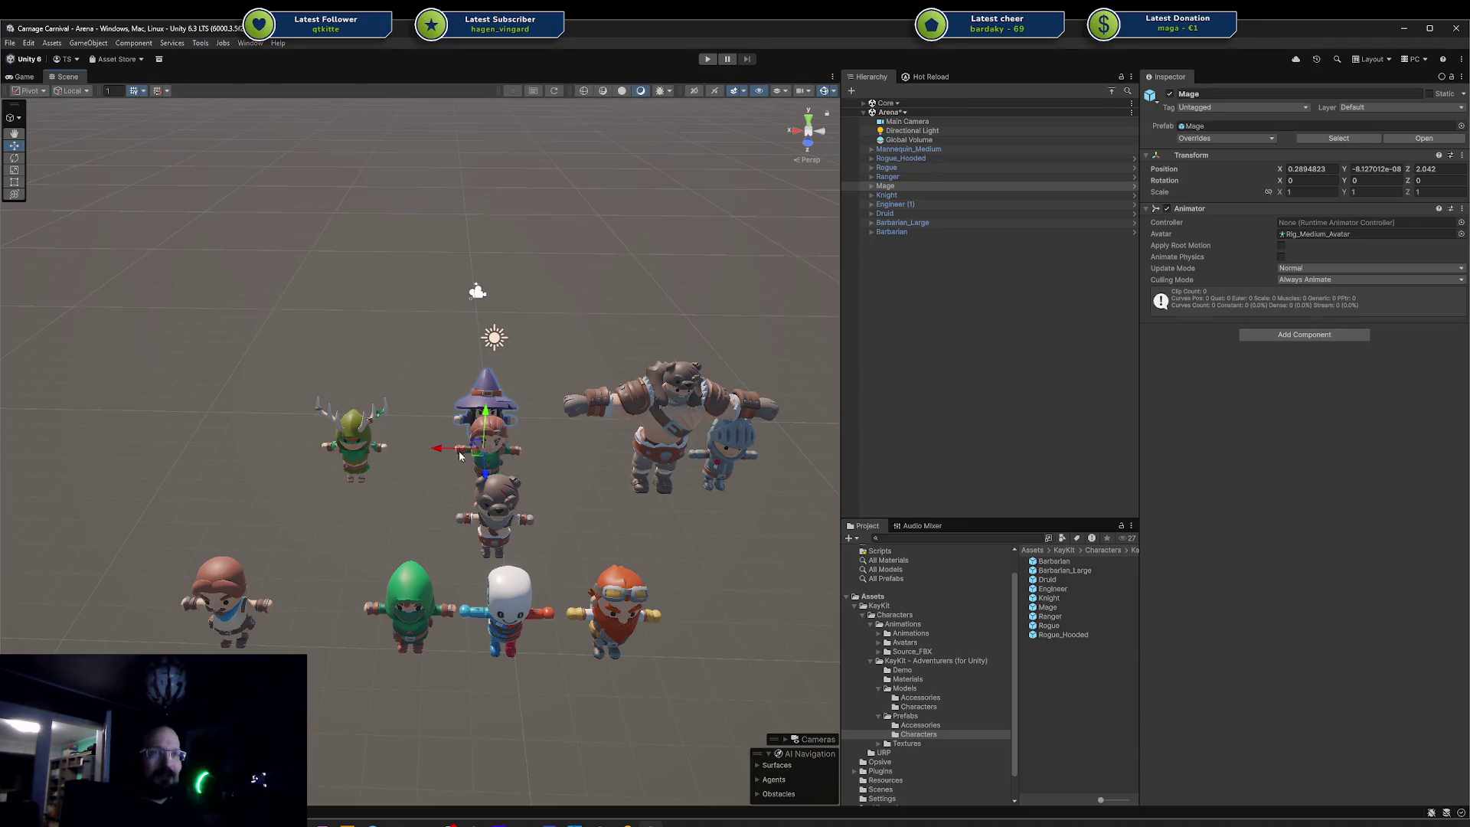
drag(459, 455, 400, 451)
click(459, 498)
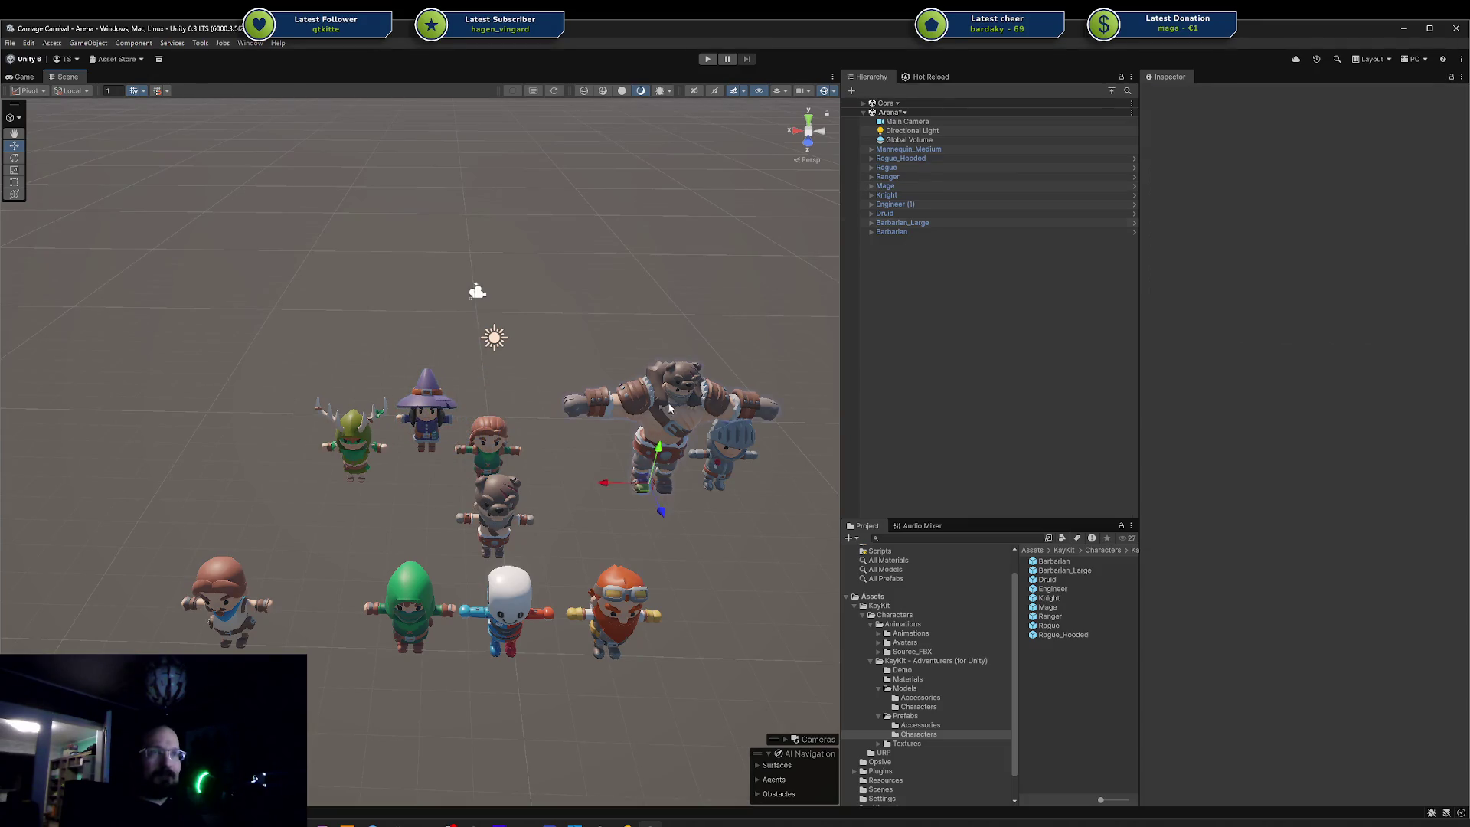
- Move the bear-hat Barbarian into the back row and the Ranger closer to the group
click(494, 521)
drag(488, 553, 557, 497)
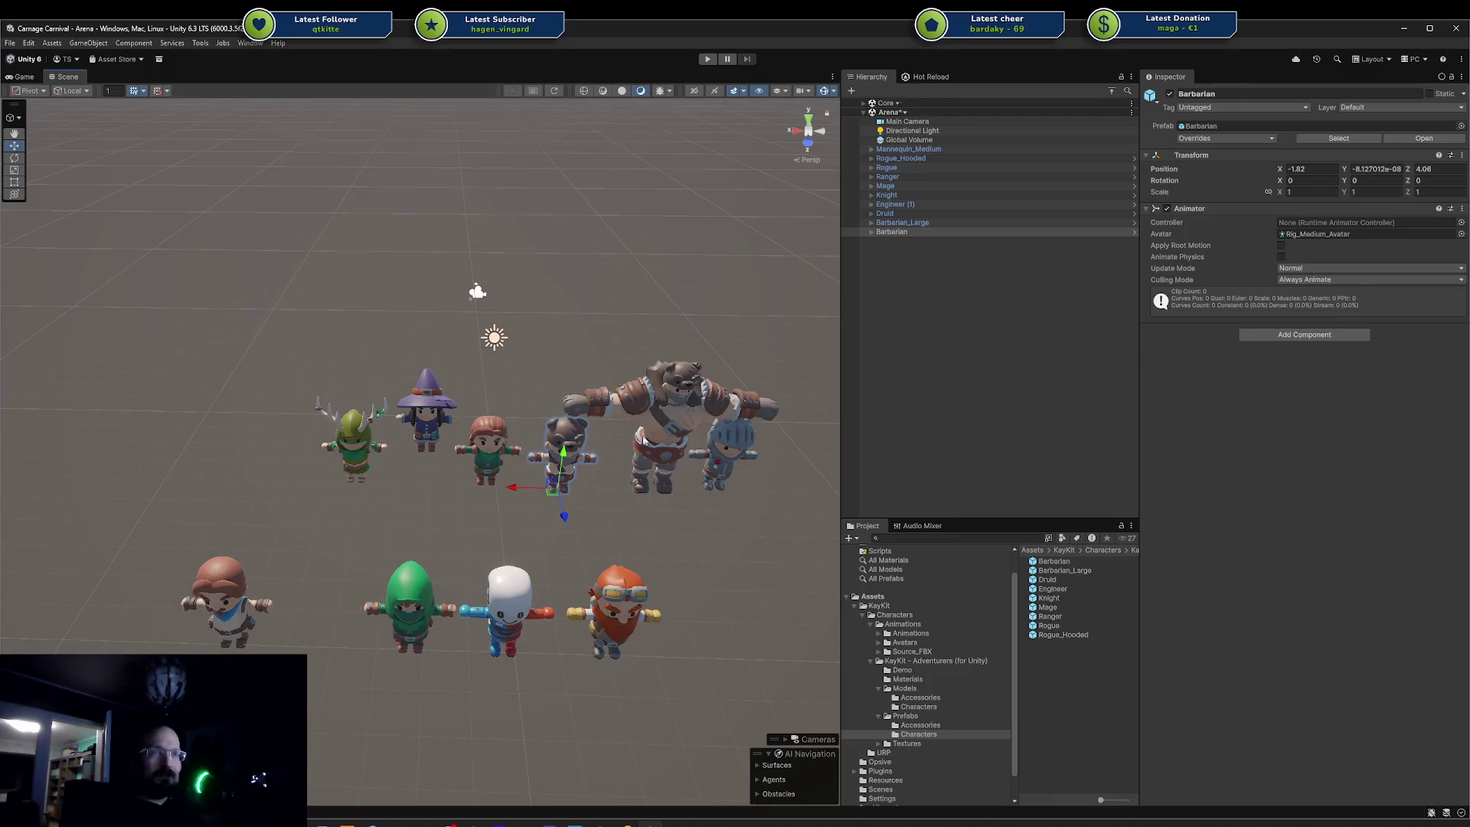
click(645, 442)
mouse_move(655, 460)
mouse_down()
mouse_move(643, 396)
mouse_move(581, 394)
mouse_move(604, 394)
mouse_up()
click(148, 494)
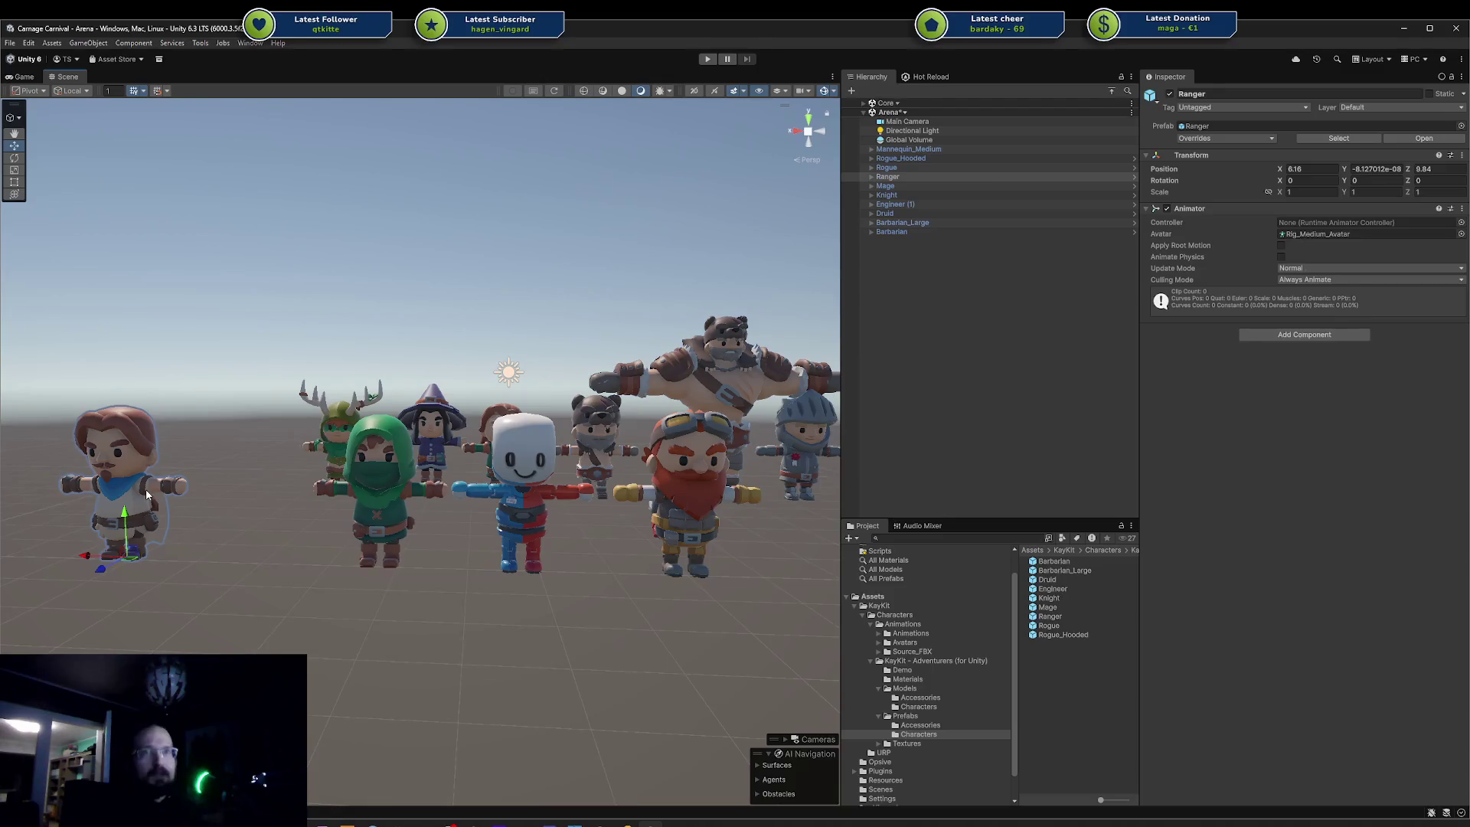
drag(87, 556, 191, 561)
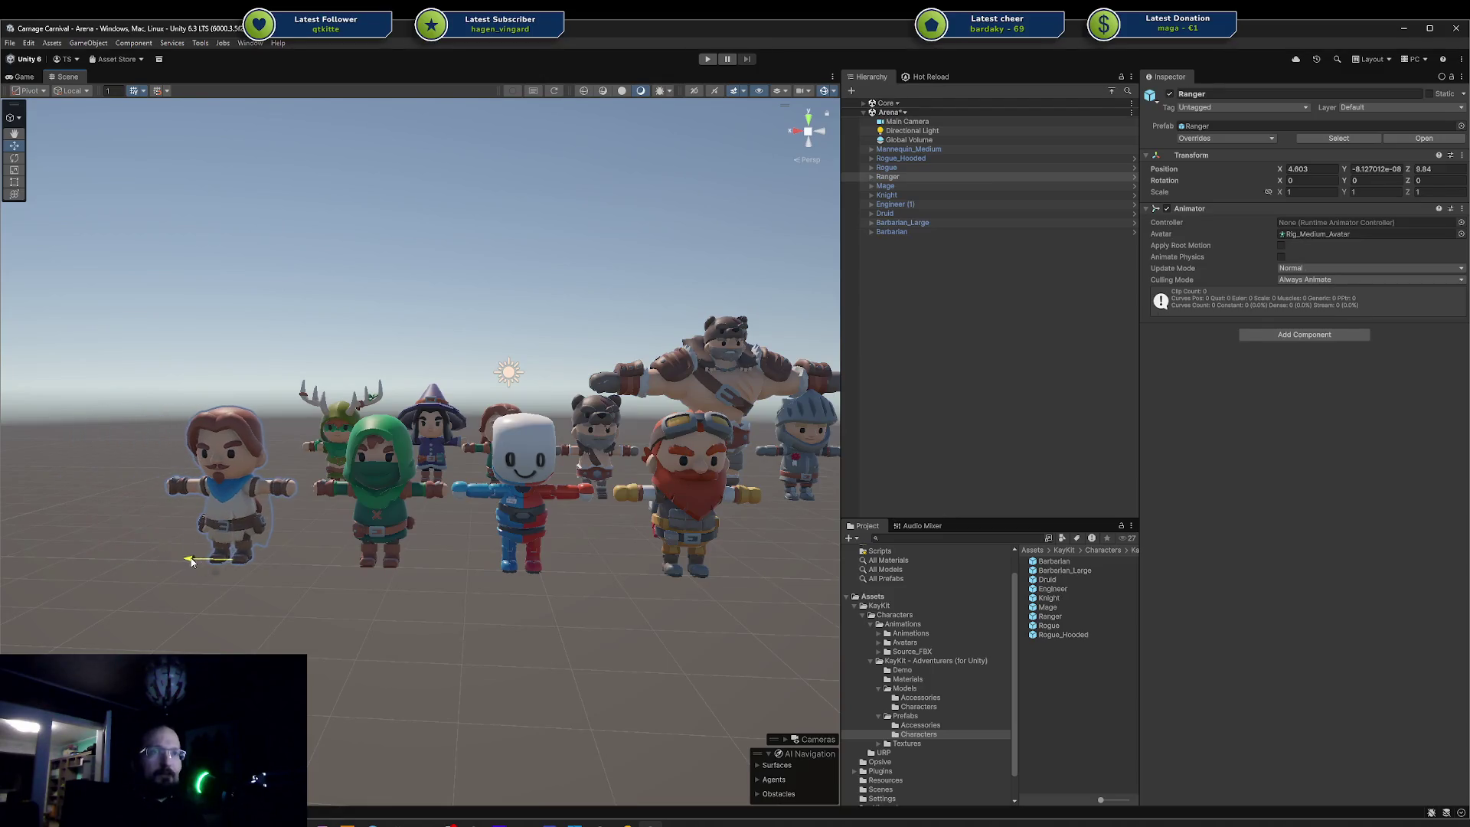
- Frame the Knight and orbit and zoom around it
click(791, 457)
key(f)
mouse_move(739, 467)
mouse_down()
mouse_move(646, 502)
mouse_move(61, 498)
mouse_move(623, 474)
mouse_move(521, 546)
mouse_move(556, 505)
mouse_move(271, 433)
mouse_up()
scroll(521, 545, up, 3)
scroll(515, 542, down, 5)
scroll(555, 505, down, 5)
scroll(271, 433, up, 5)
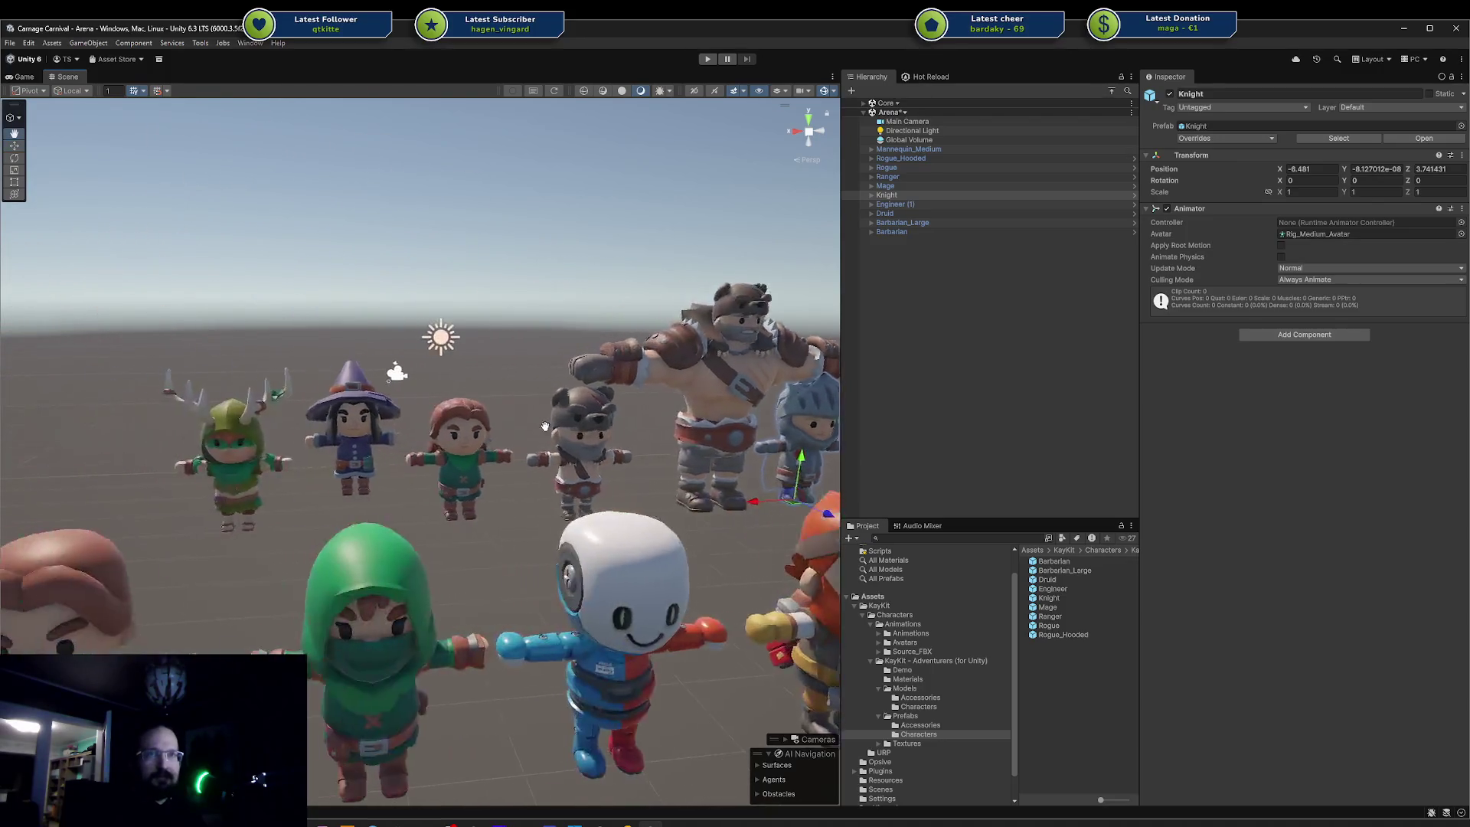
- Move the Barbarian forward along Z and the Rogue forward in line with it
click(560, 462)
scroll(589, 468, down, 3)
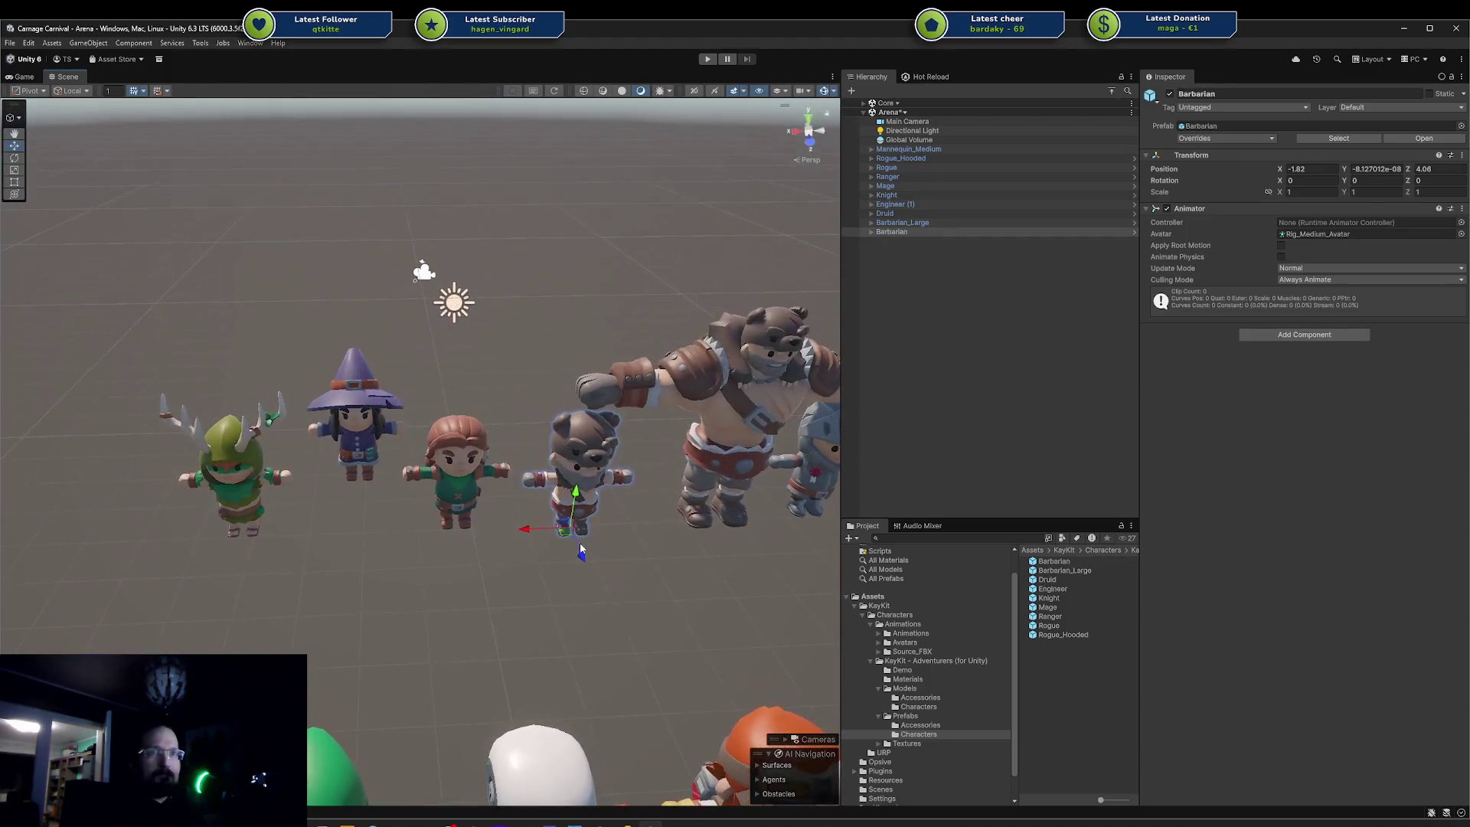
drag(583, 549, 606, 667)
scroll(536, 536, up, 4)
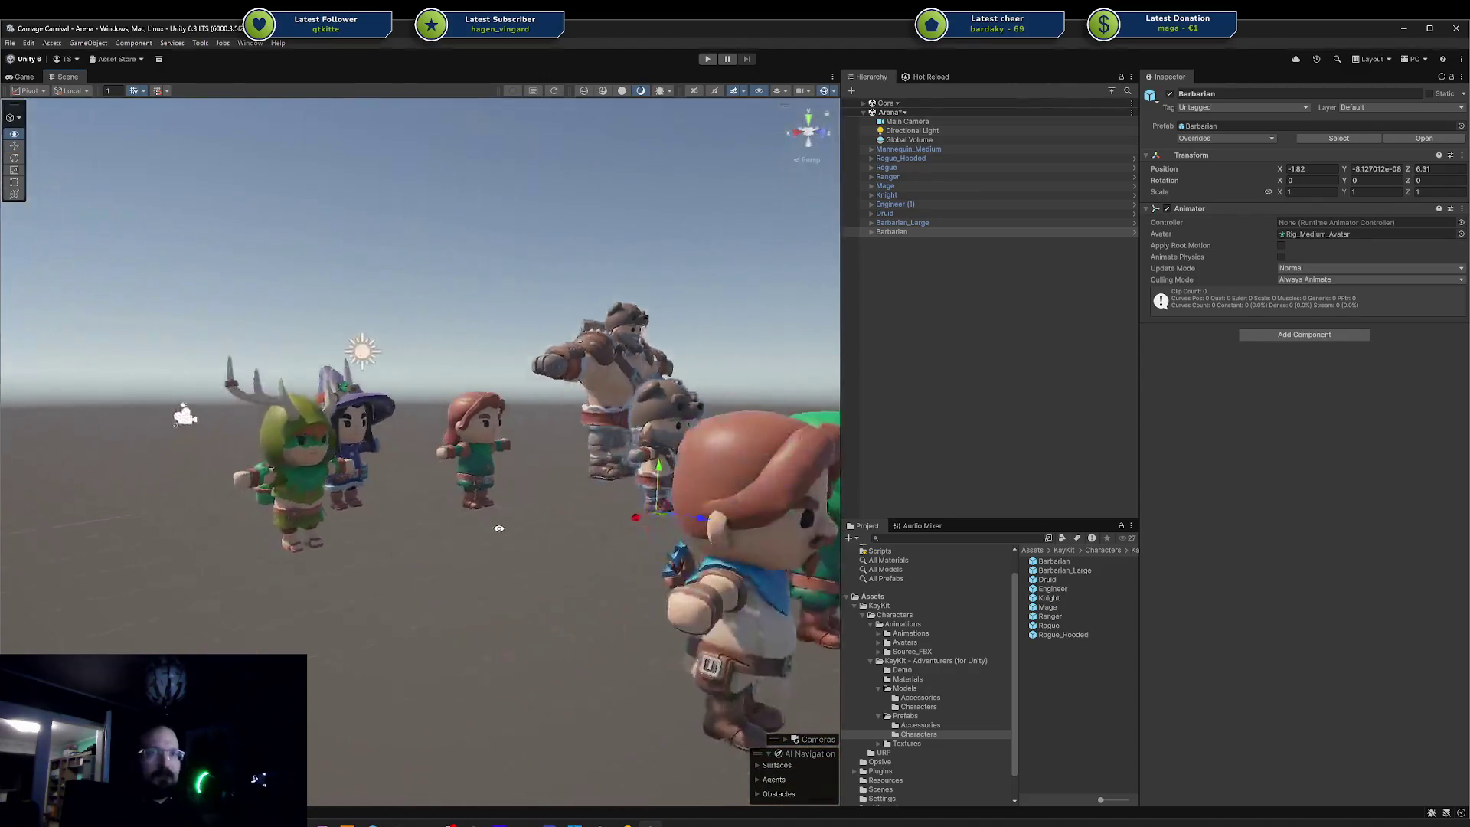
scroll(469, 576, down, 4)
click(485, 511)
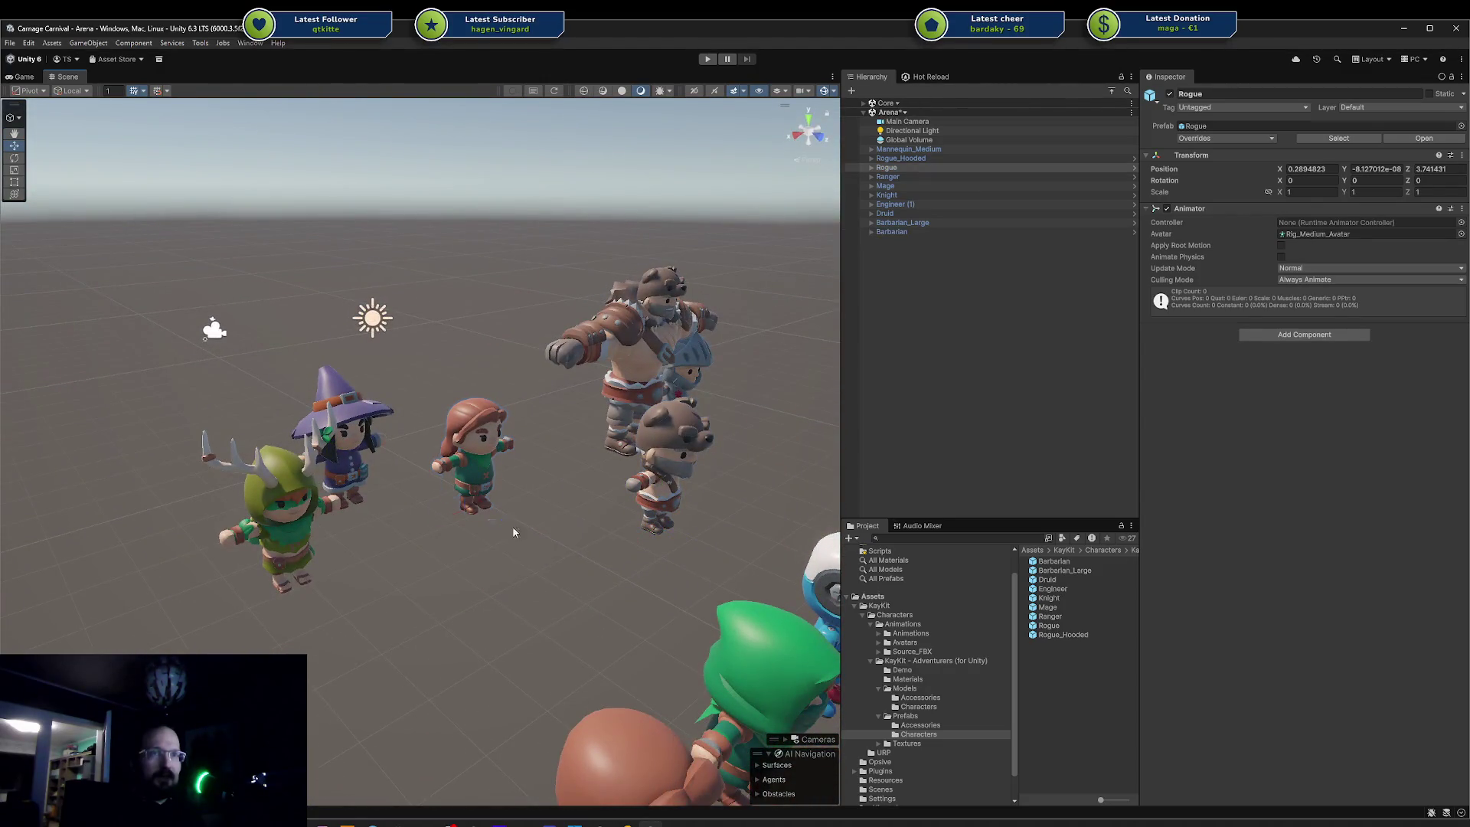
click(513, 532)
click(490, 503)
drag(506, 525, 616, 583)
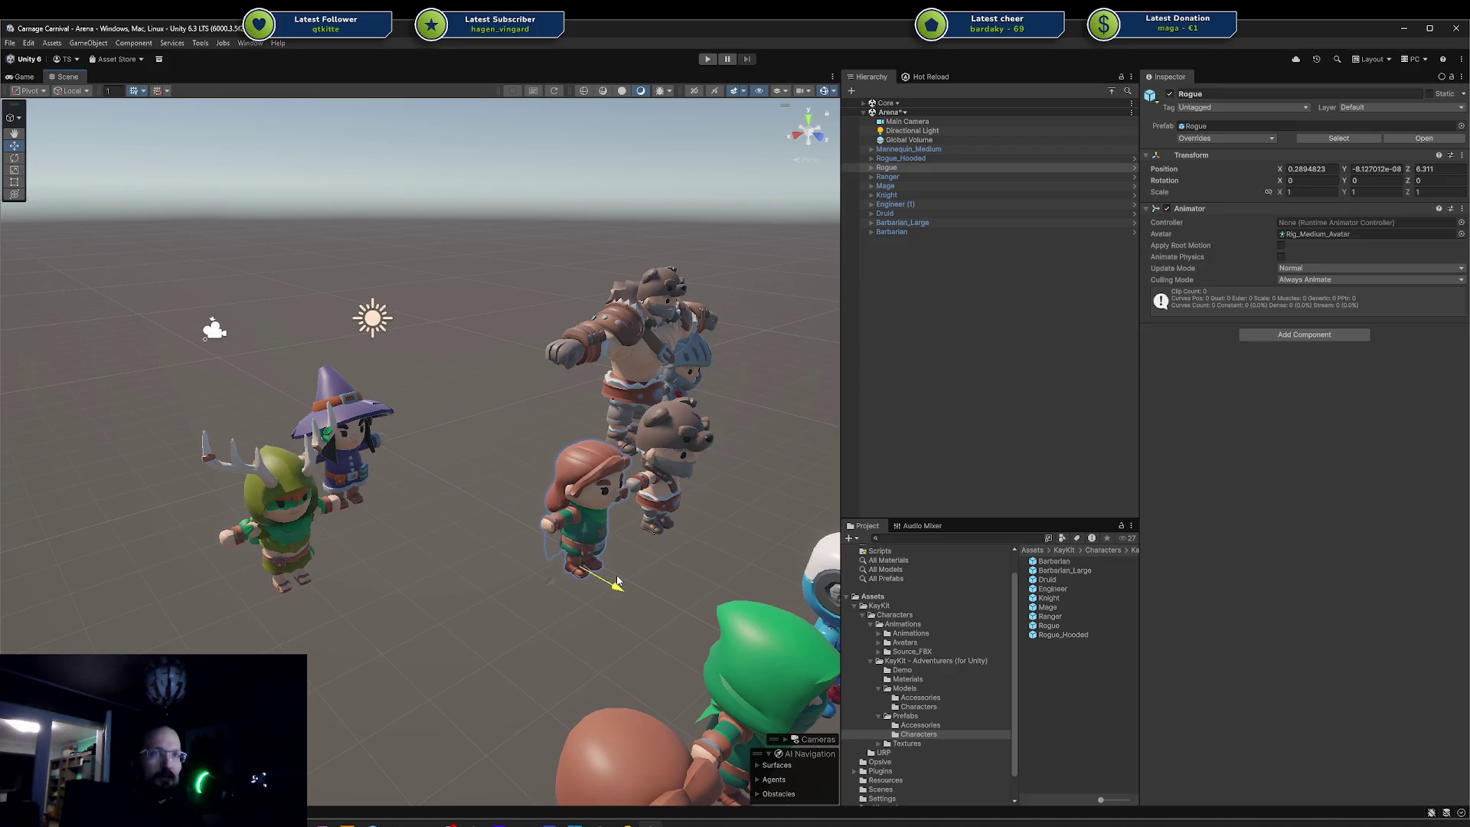
- Move the Mage closer to the front, then select Druid, Mage and Barbarian_Large and deselect
click(356, 498)
scroll(357, 499, up, 3)
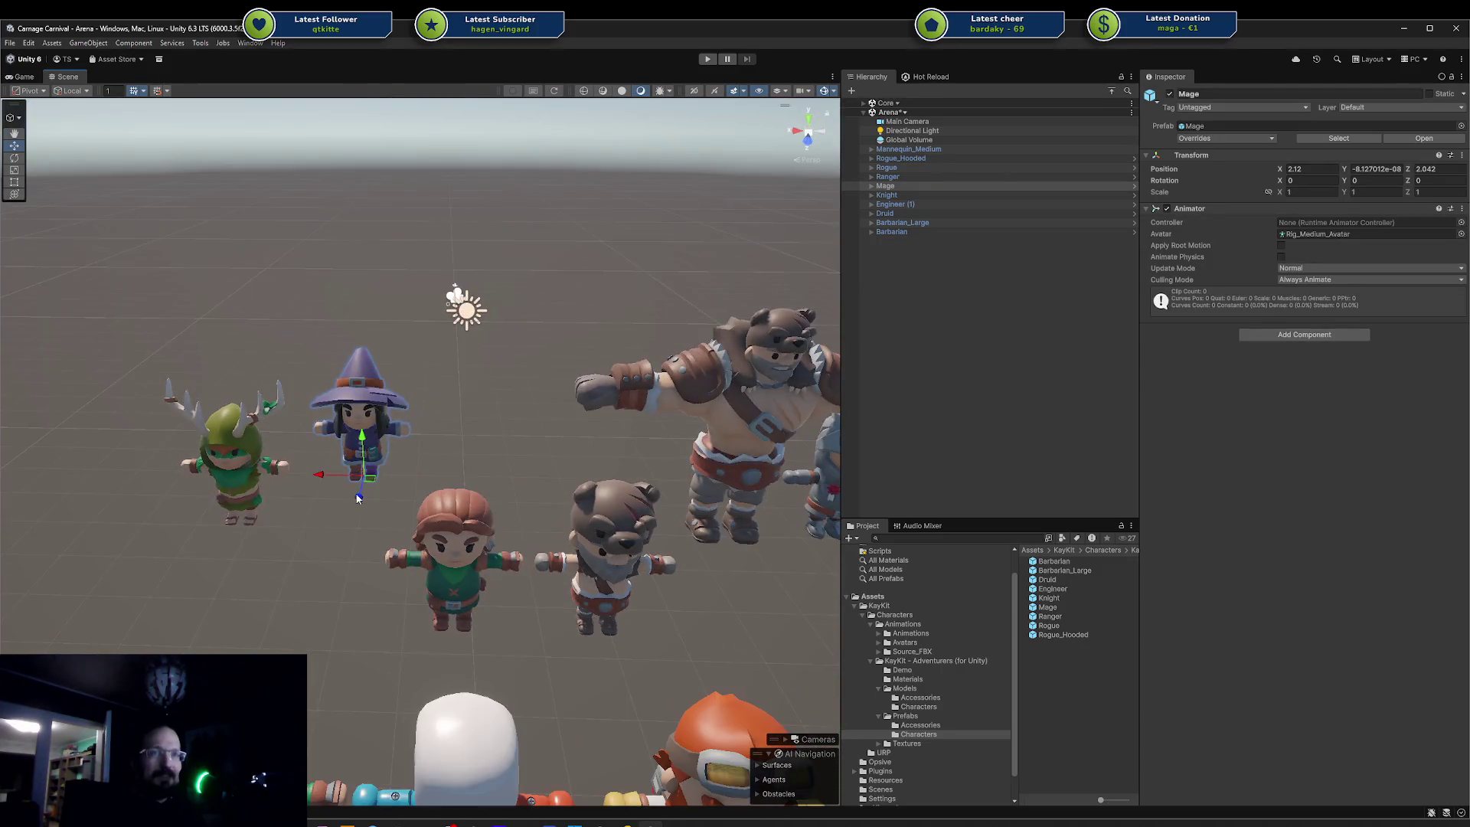
drag(357, 499, 338, 560)
click(239, 490)
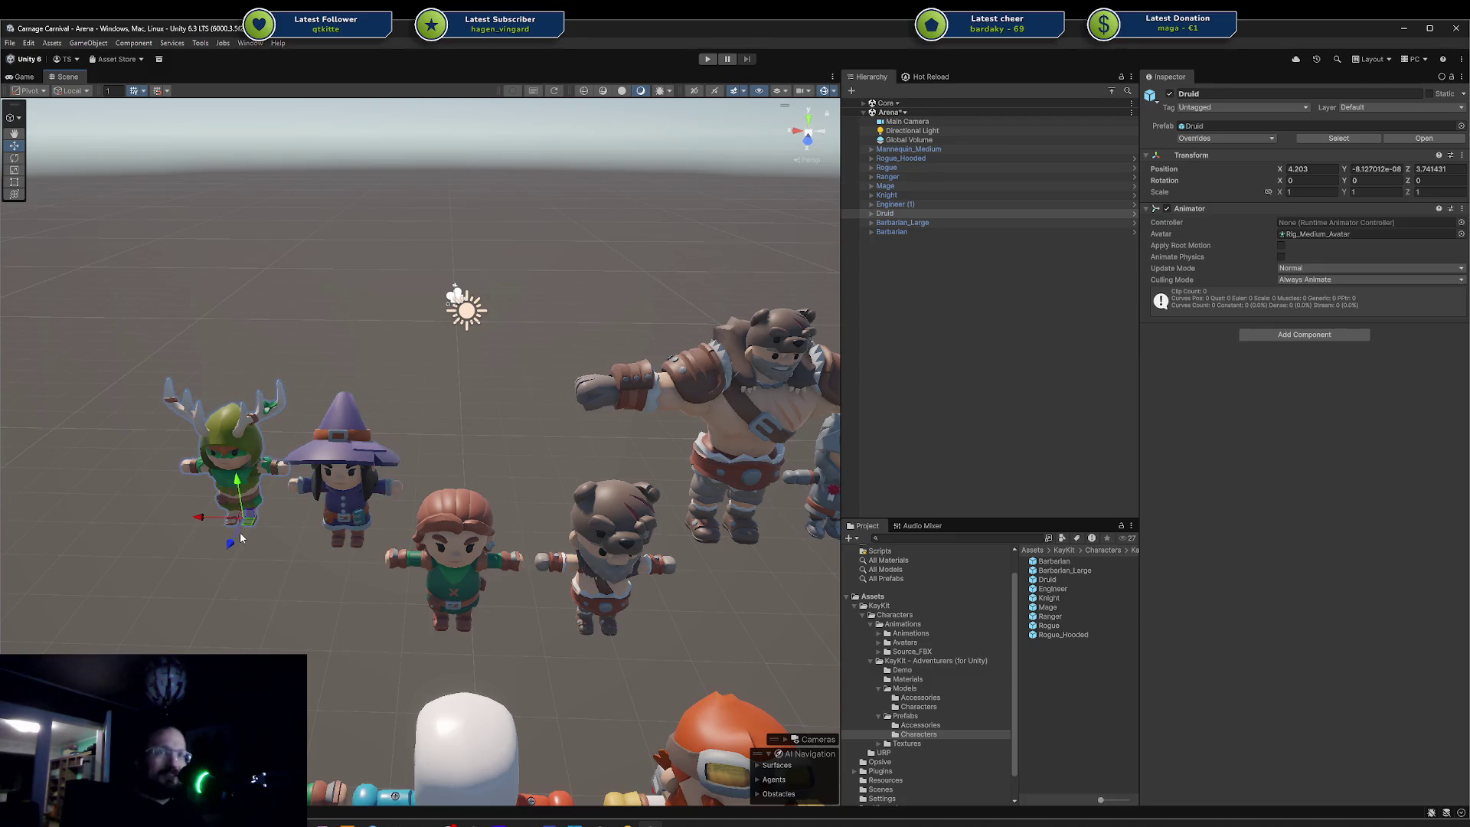
ctrl+click(344, 490)
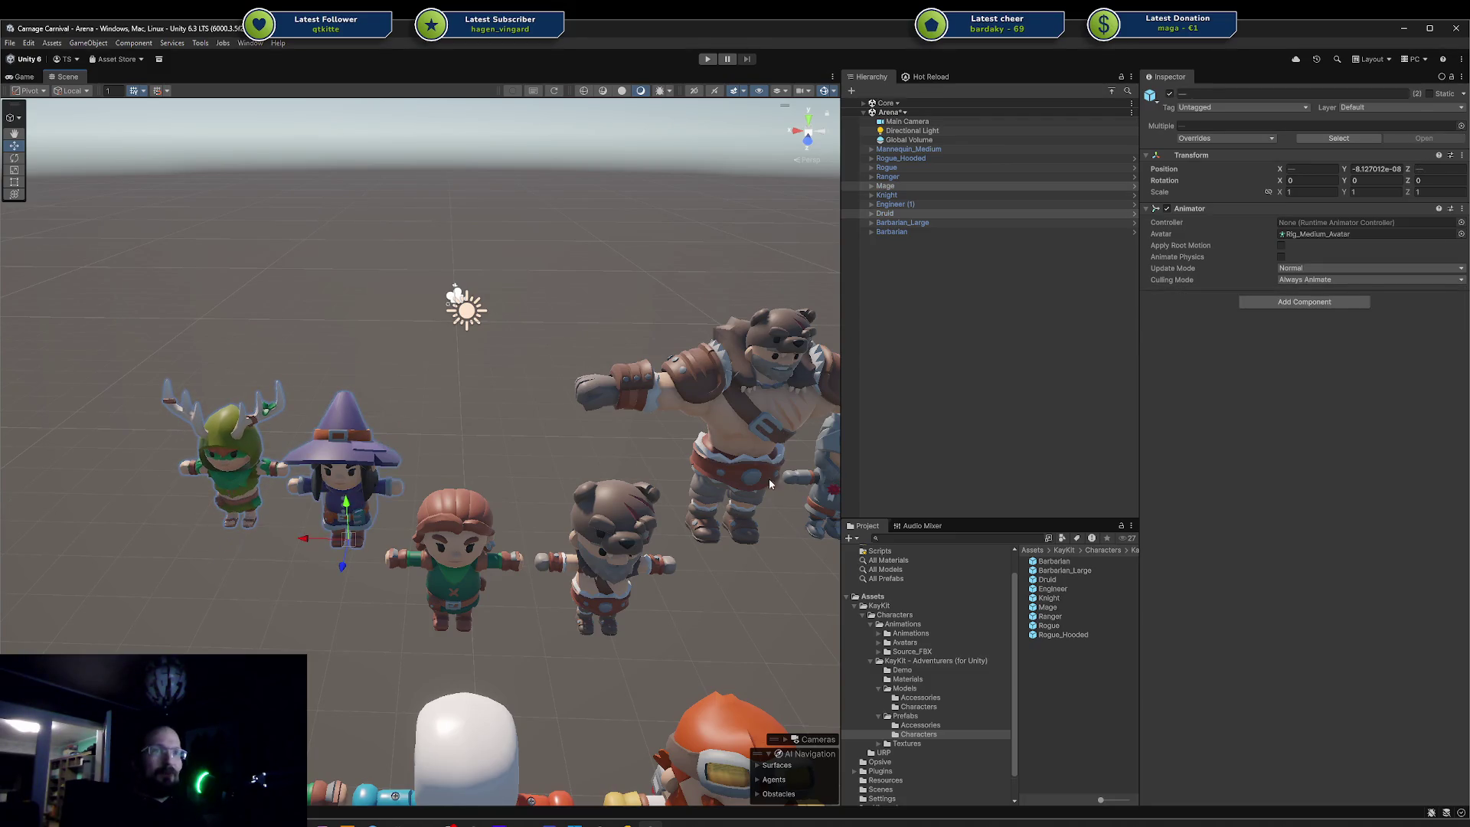
ctrl+click(770, 484)
scroll(735, 562, down, 3)
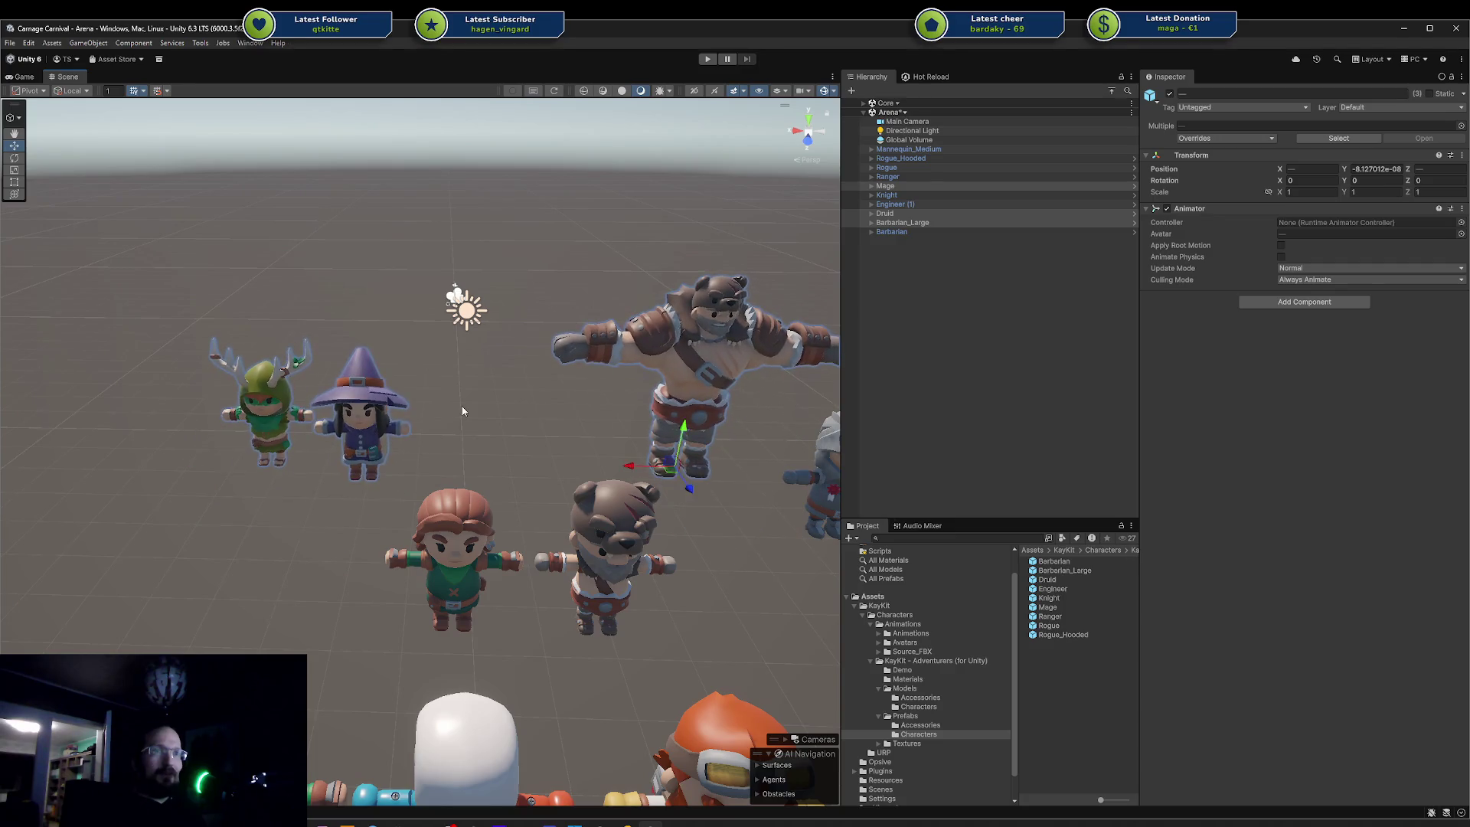
click(435, 395)
- Orbit down to eye level and frame the Rogue_Hooded character
drag(643, 528, 643, 451)
click(396, 490)
key(f)
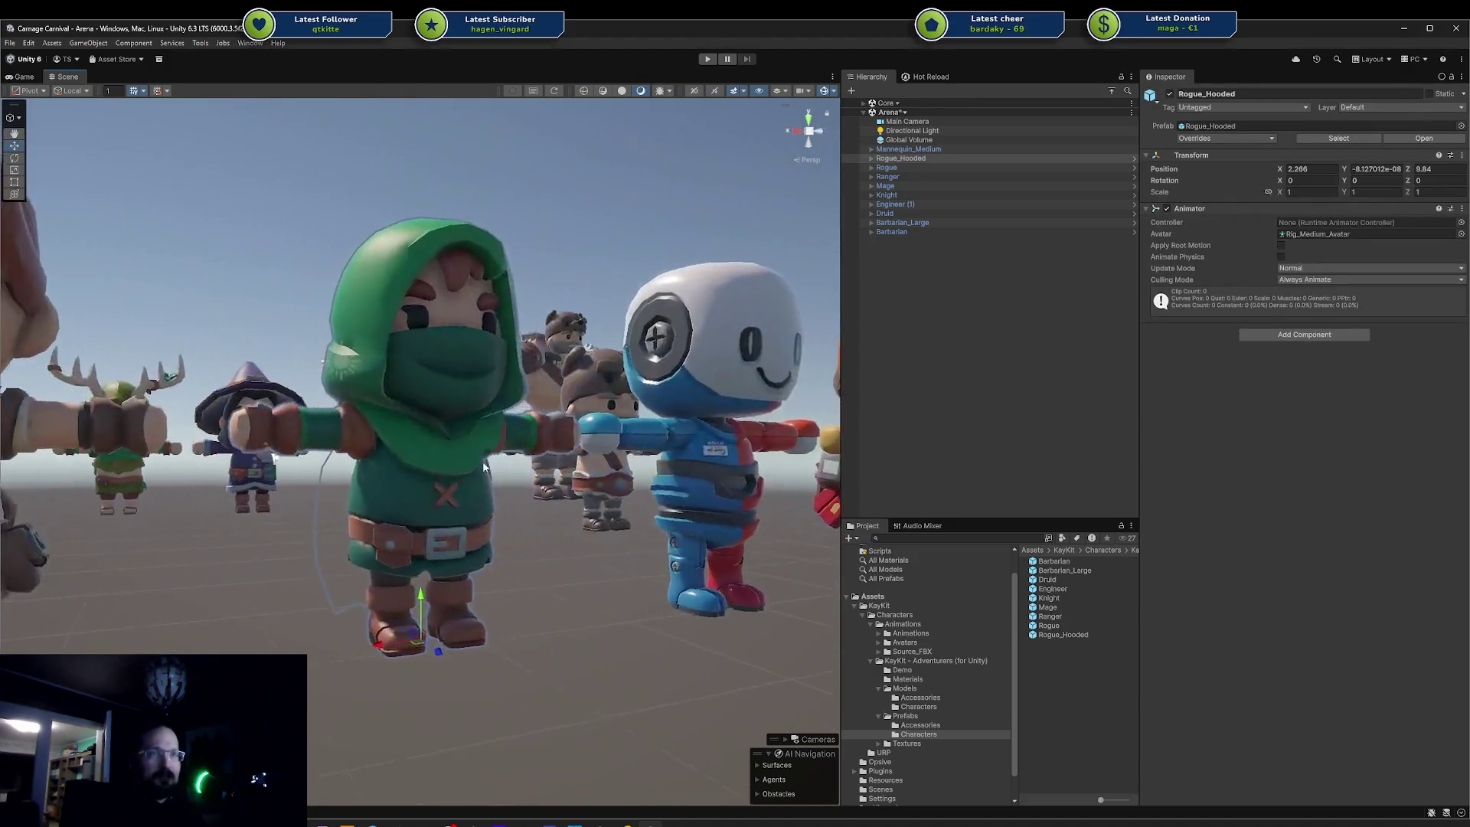
mouse_move(484, 467)
mouse_down()
mouse_move(574, 498)
mouse_move(689, 459)
mouse_move(757, 554)
mouse_move(498, 536)
mouse_move(336, 486)
mouse_move(418, 480)
mouse_up()
scroll(417, 480, down, 10)
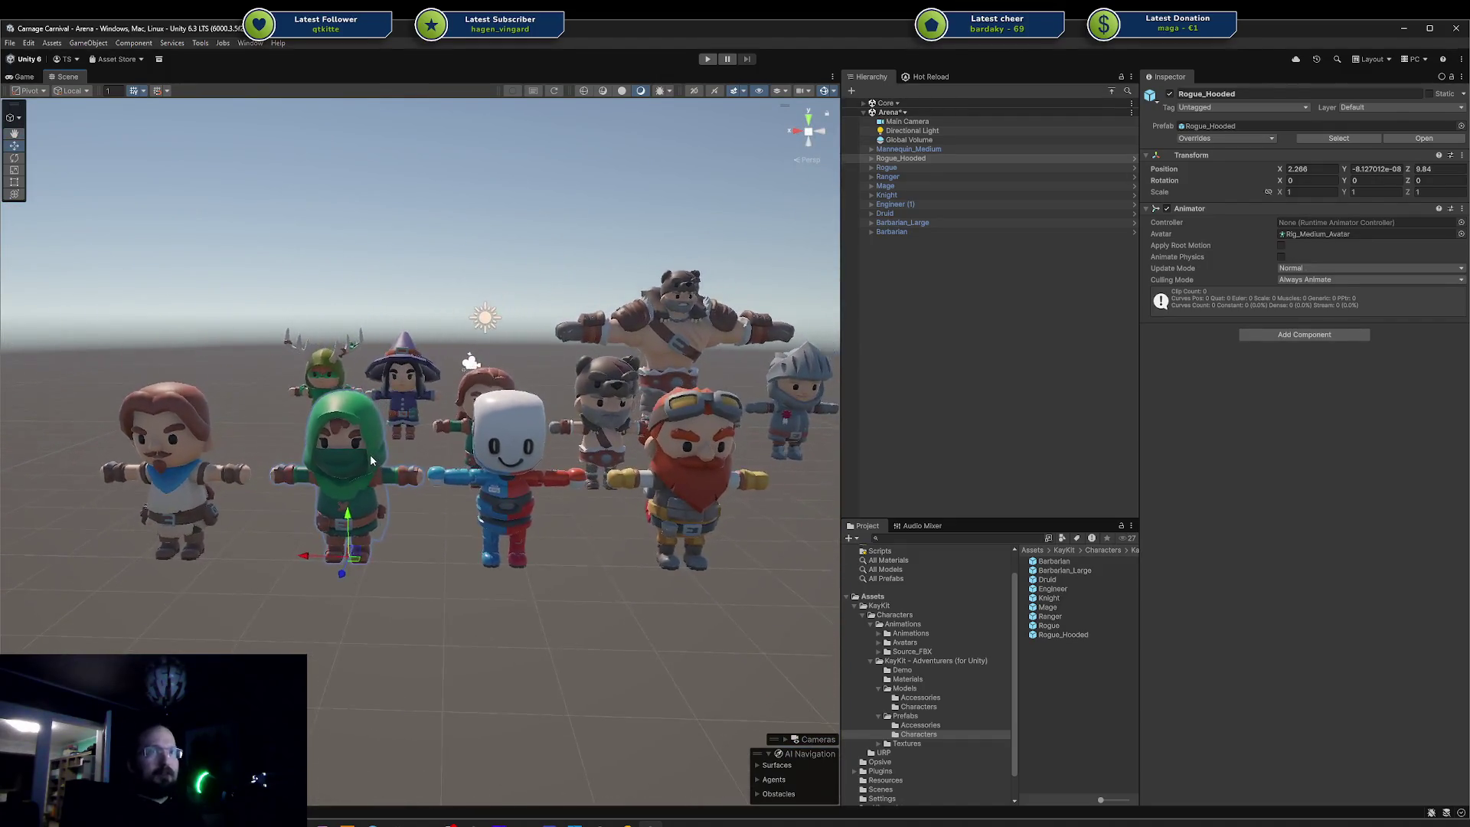
scroll(392, 441, up, 10)
mouse_move(392, 442)
mouse_down()
mouse_move(286, 410)
mouse_move(719, 381)
mouse_move(738, 456)
mouse_move(564, 493)
mouse_up()
scroll(563, 494, down, 2)
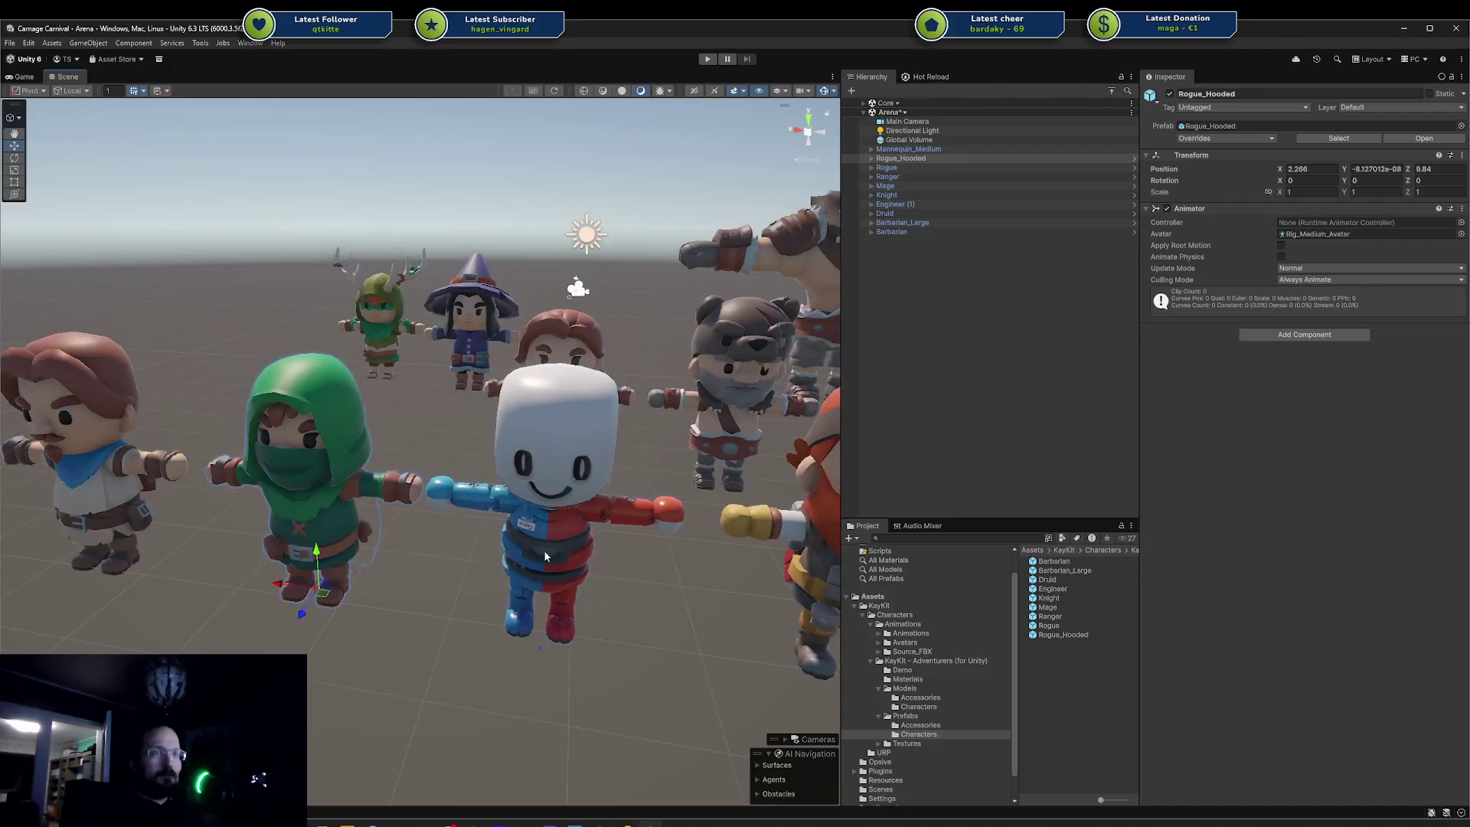
click(543, 550)
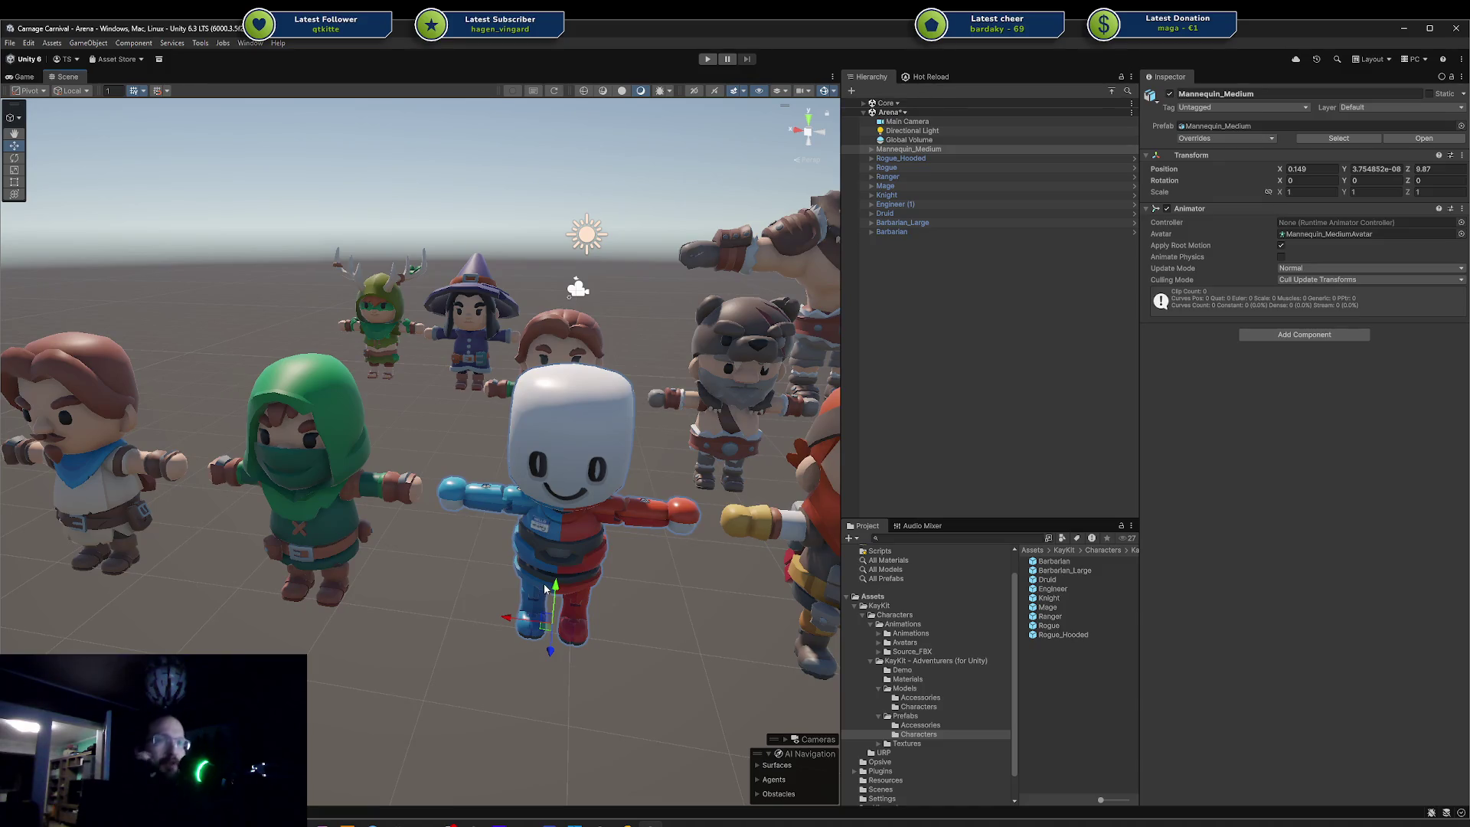
scroll(580, 399, down, 4)
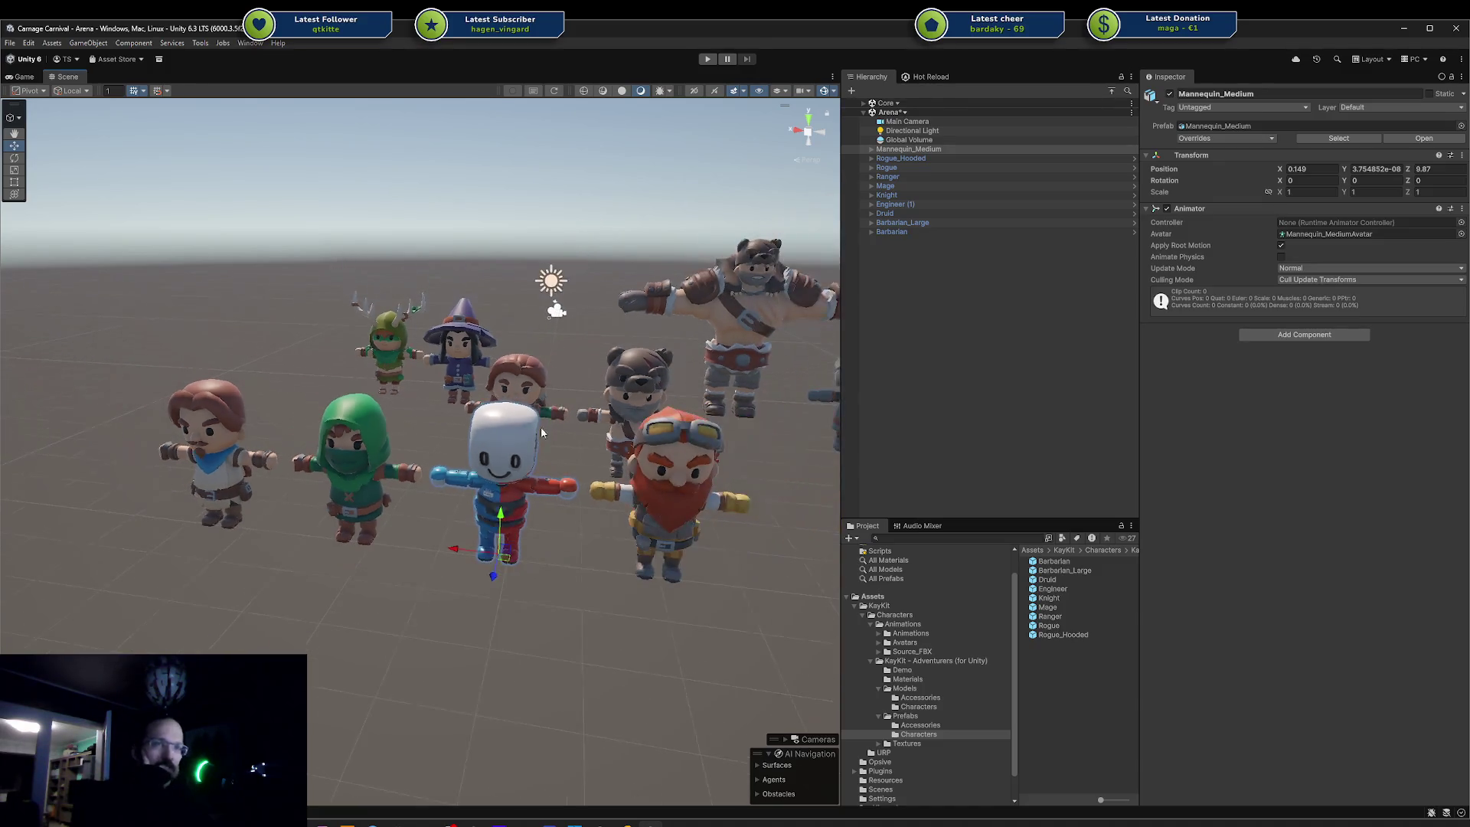
scroll(518, 467, up, 3)
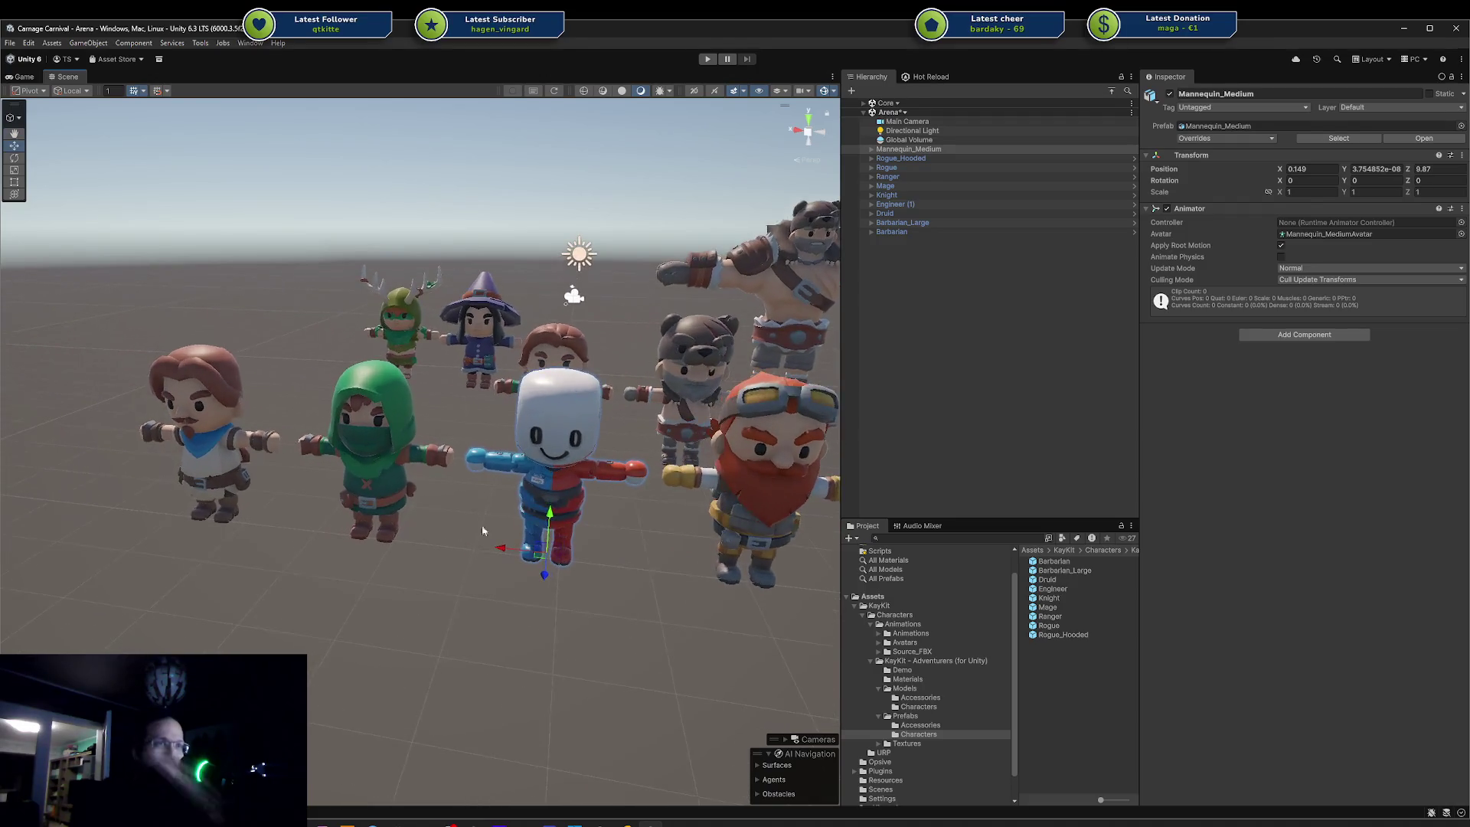
mouse_move(421, 577)
mouse_down()
mouse_move(797, 548)
mouse_move(632, 557)
mouse_up()
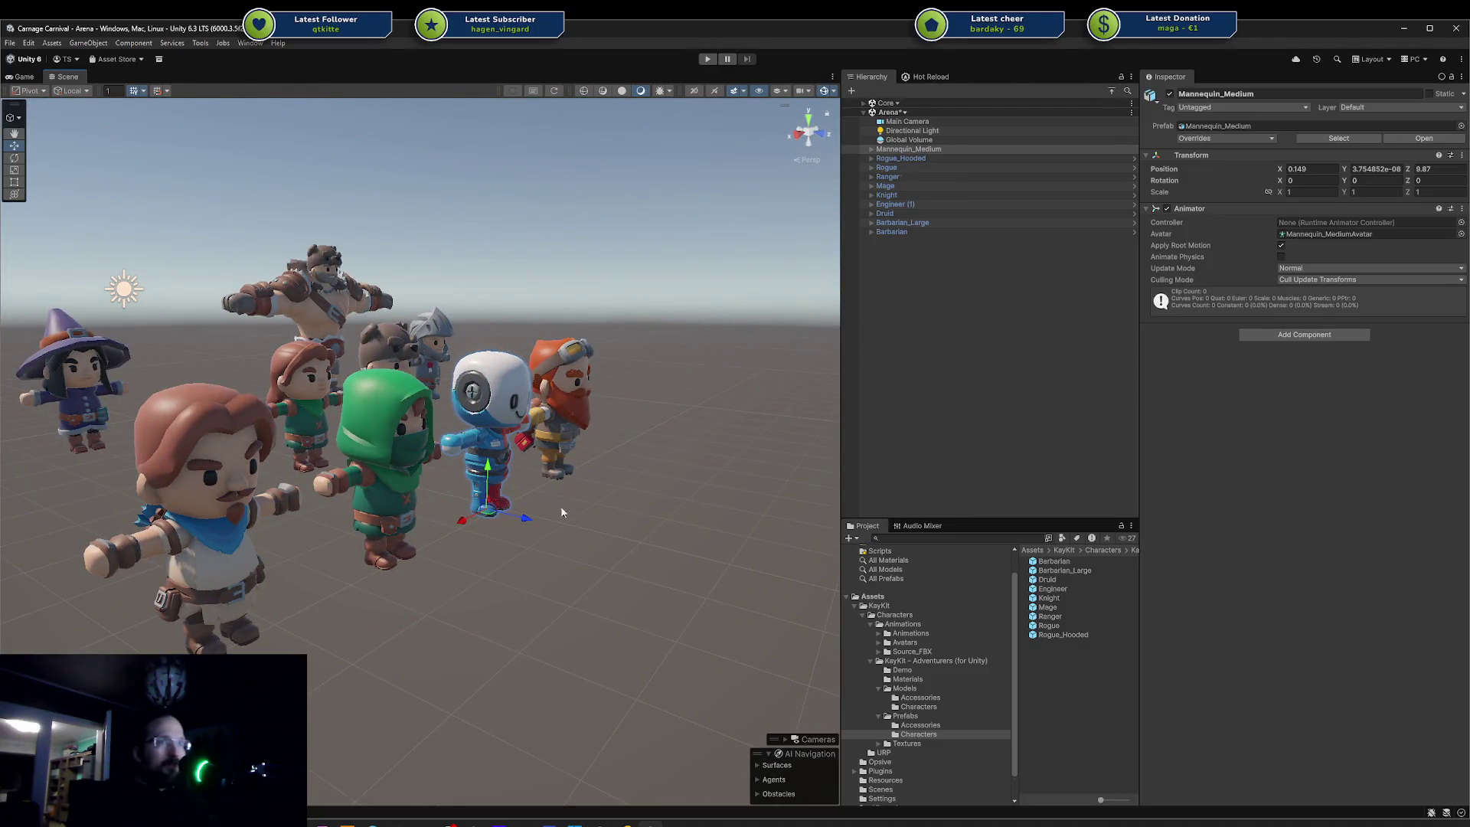
mouse_move(624, 446)
mouse_down()
mouse_move(466, 473)
mouse_move(432, 509)
mouse_move(413, 551)
mouse_move(429, 589)
mouse_move(536, 564)
mouse_move(491, 593)
mouse_up()
click(401, 596)
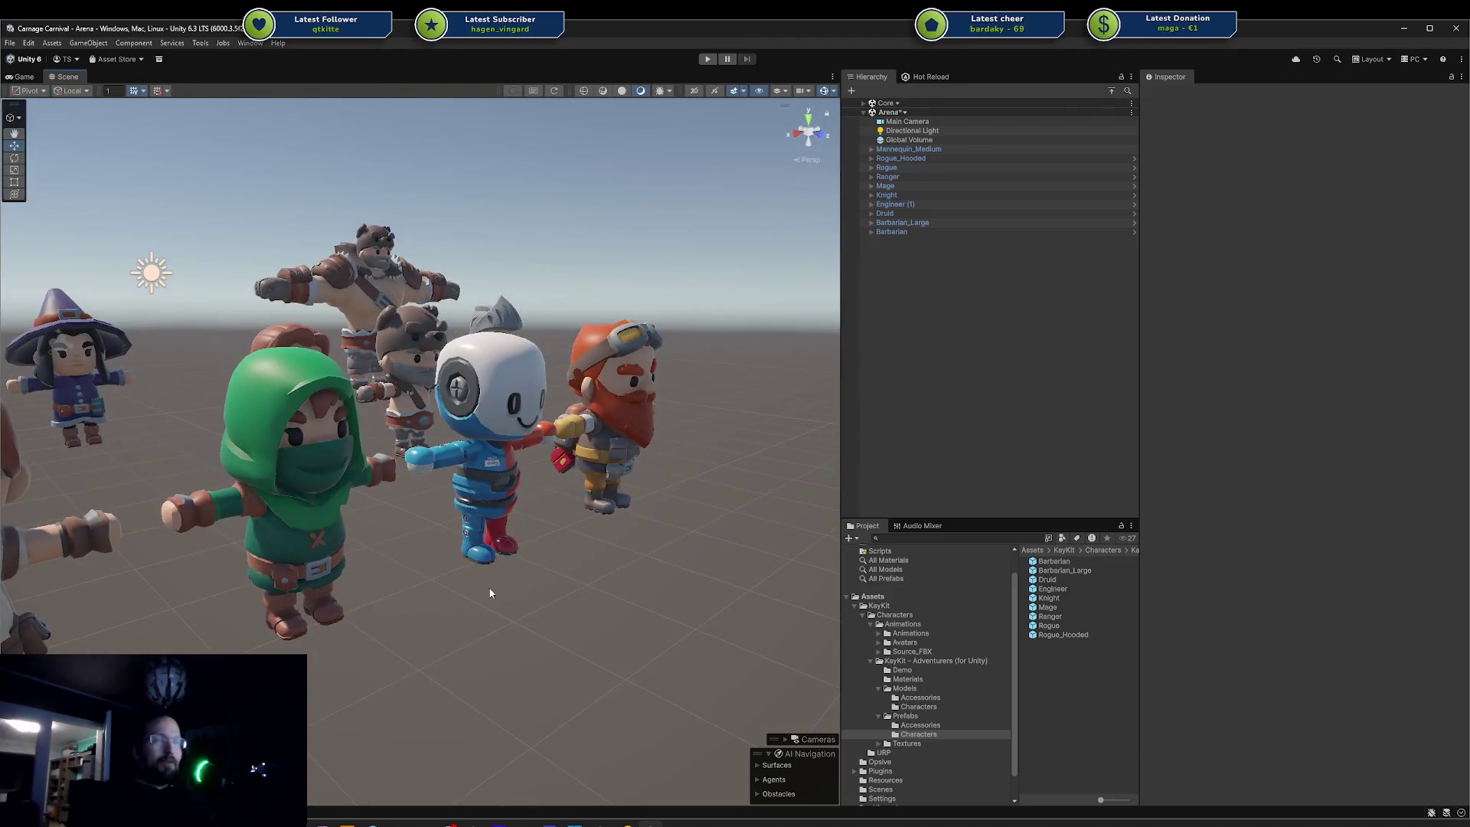
- Browse the KayKit folder and its URP subfolder, then orbit out for a wider view of the characters
click(919, 614)
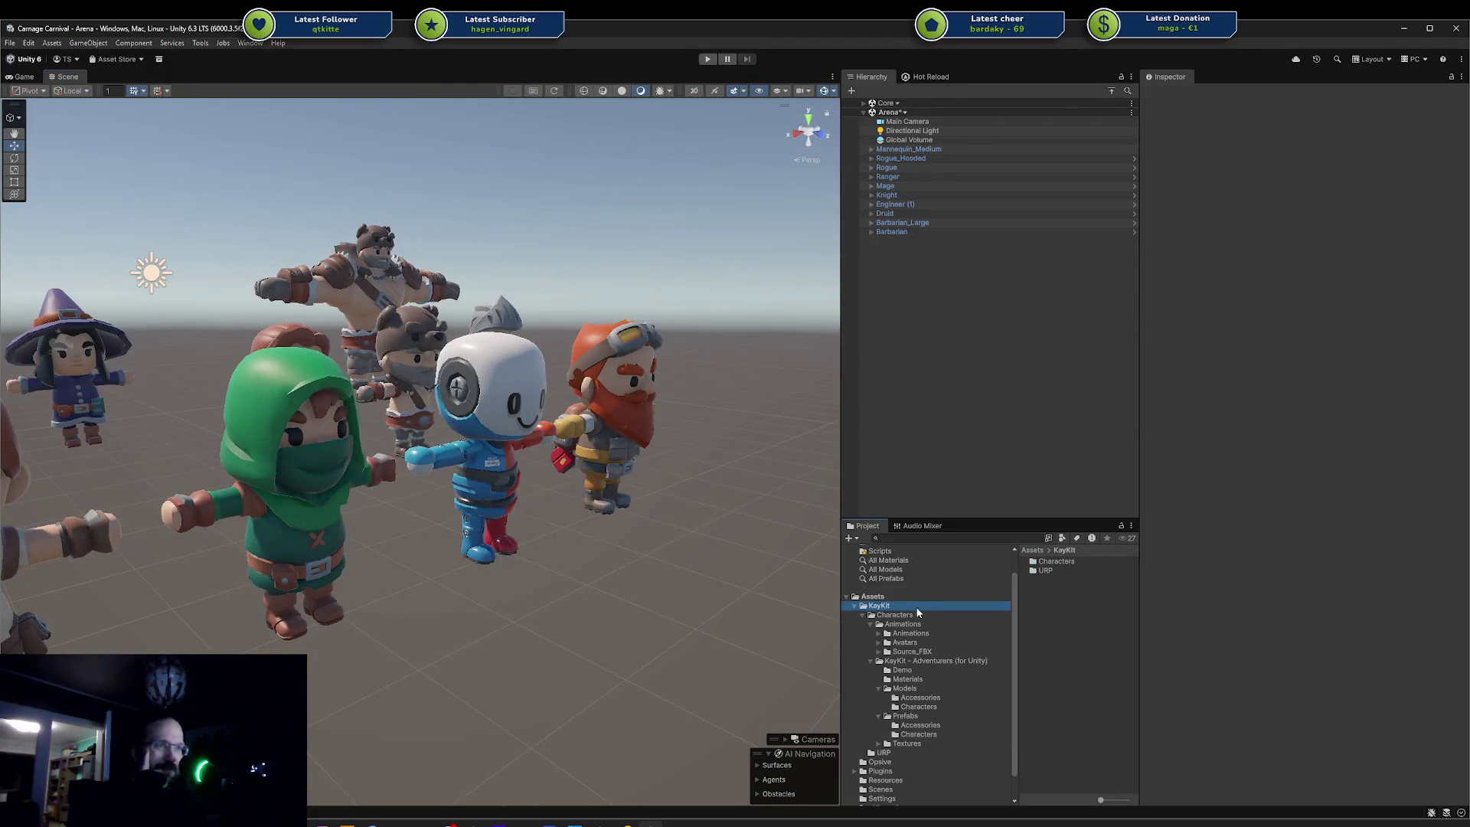
click(920, 751)
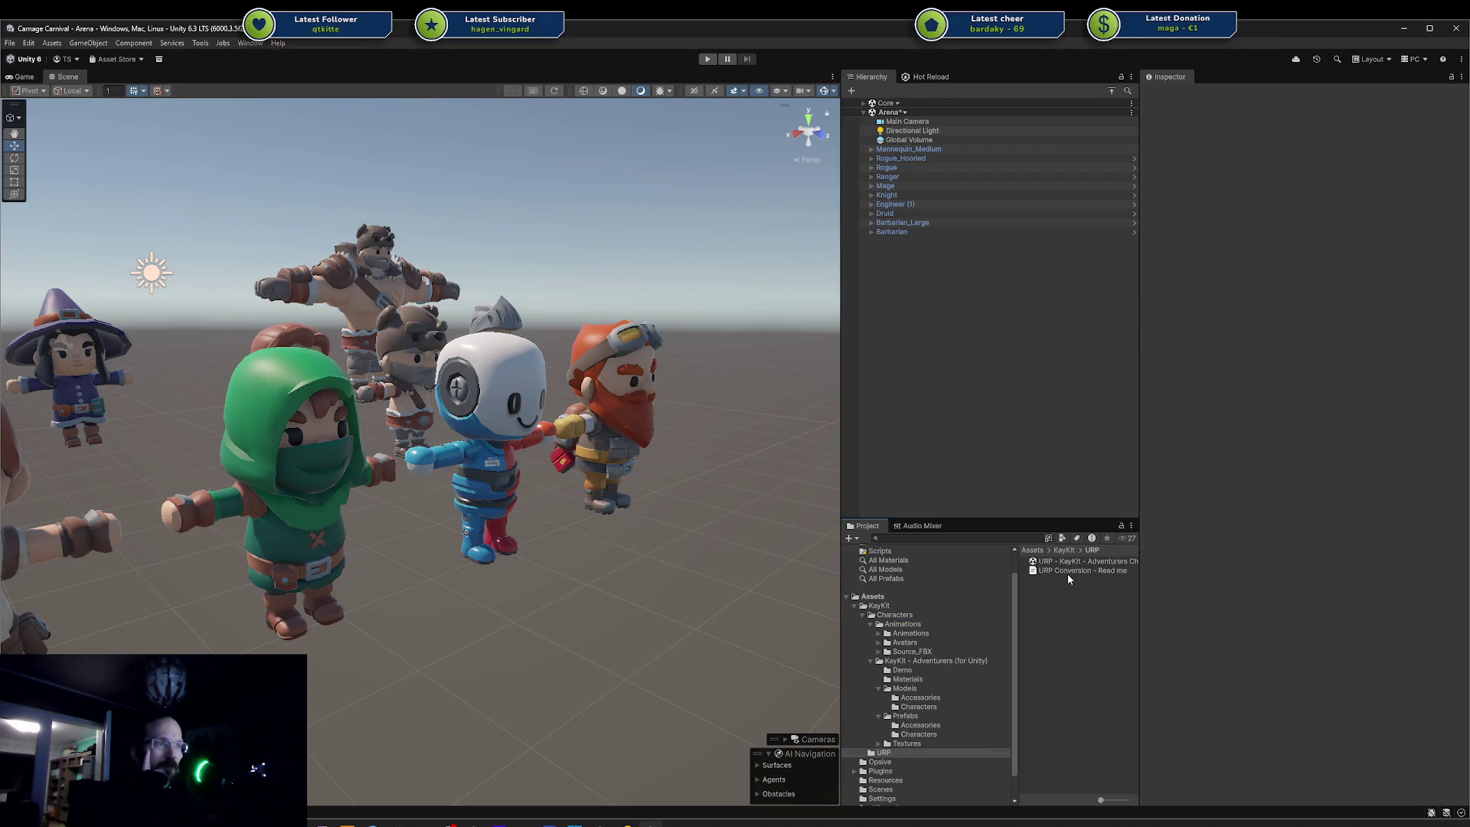
click(890, 606)
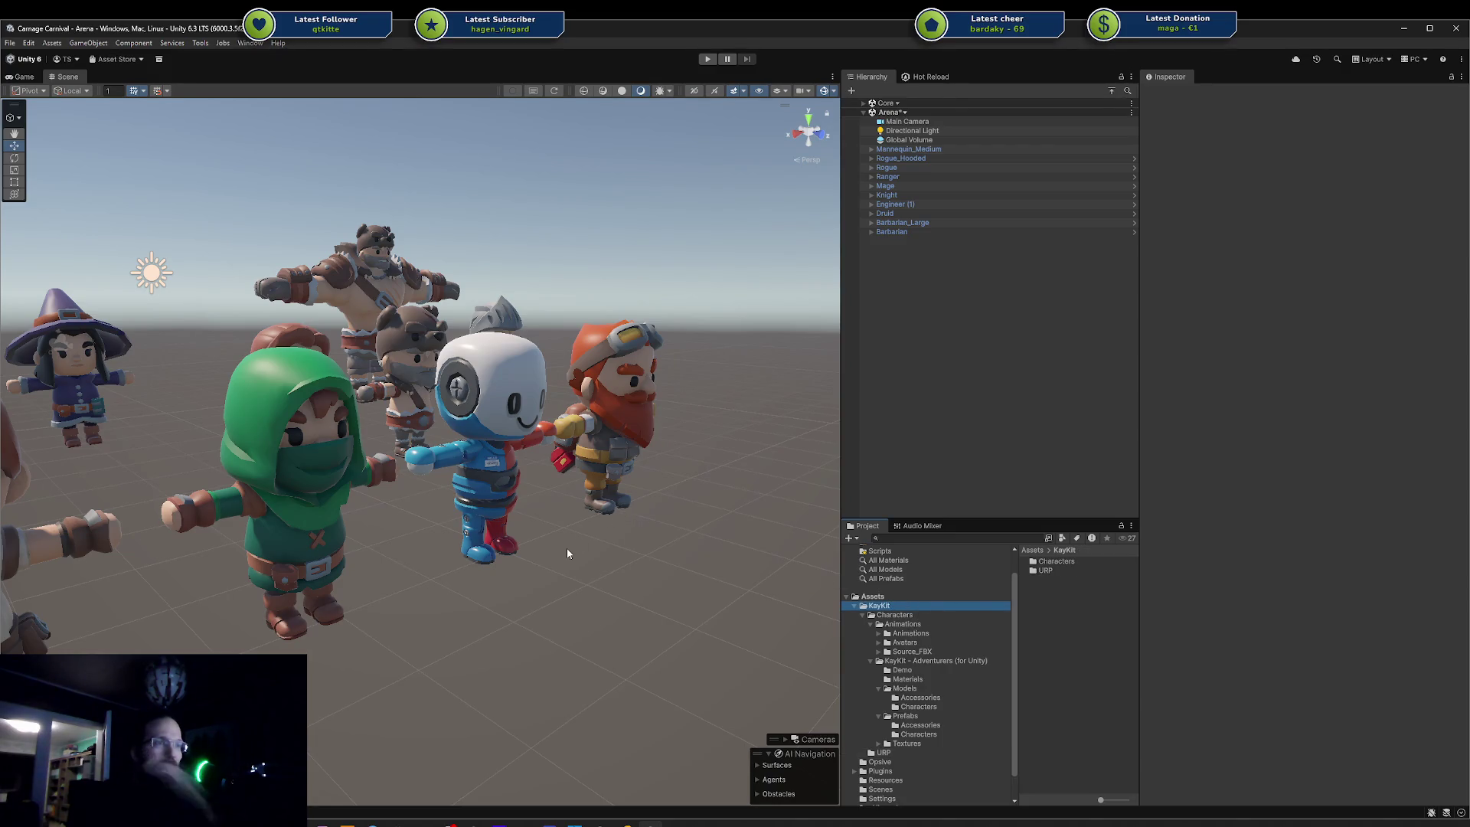
drag(566, 548, 471, 590)
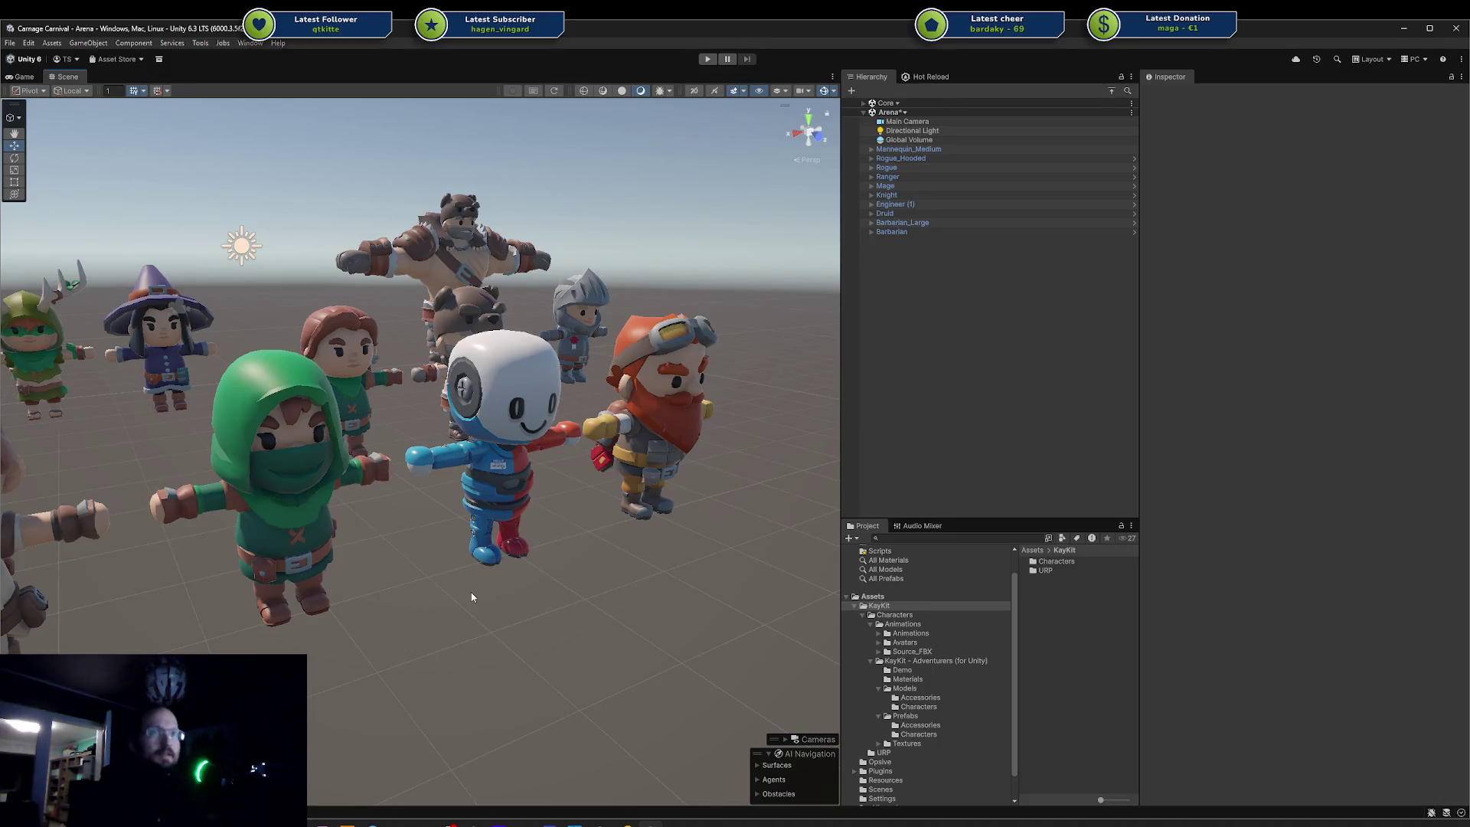
drag(452, 580, 571, 494)
click(462, 443)
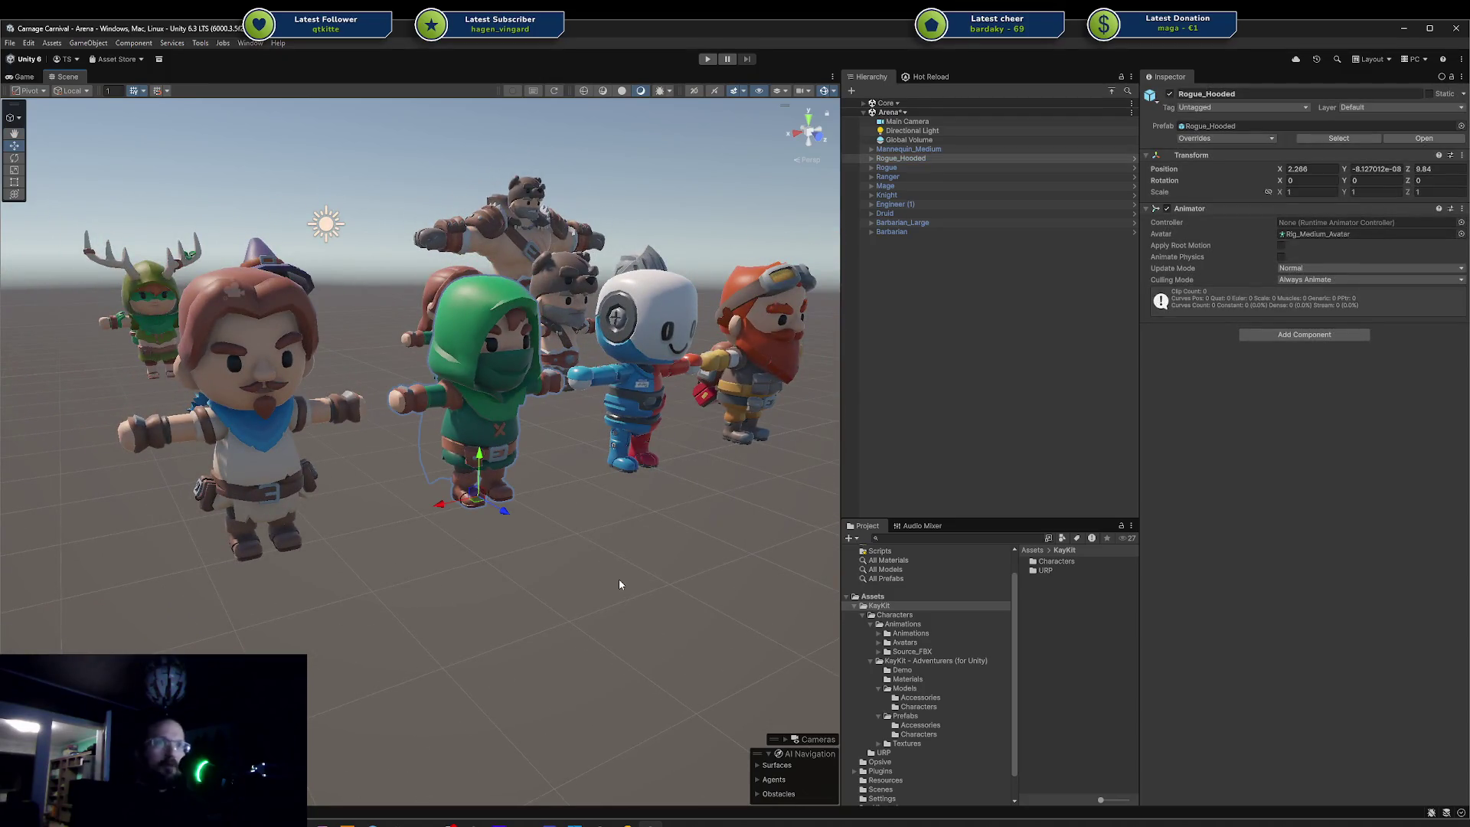
mouse_move(539, 622)
mouse_down()
mouse_move(728, 590)
mouse_move(829, 593)
mouse_move(525, 624)
mouse_up()
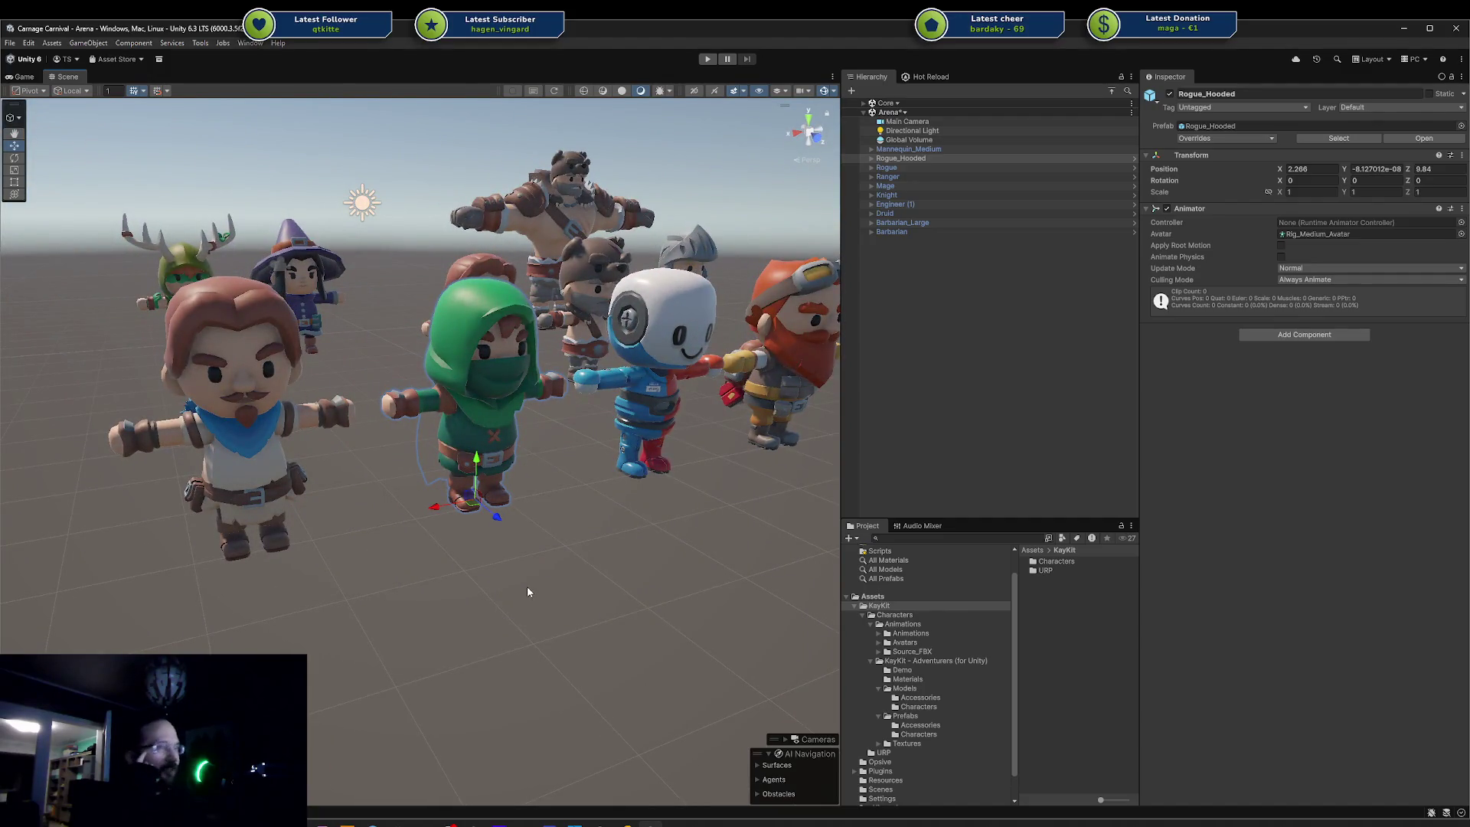
scroll(439, 558, down, 4)
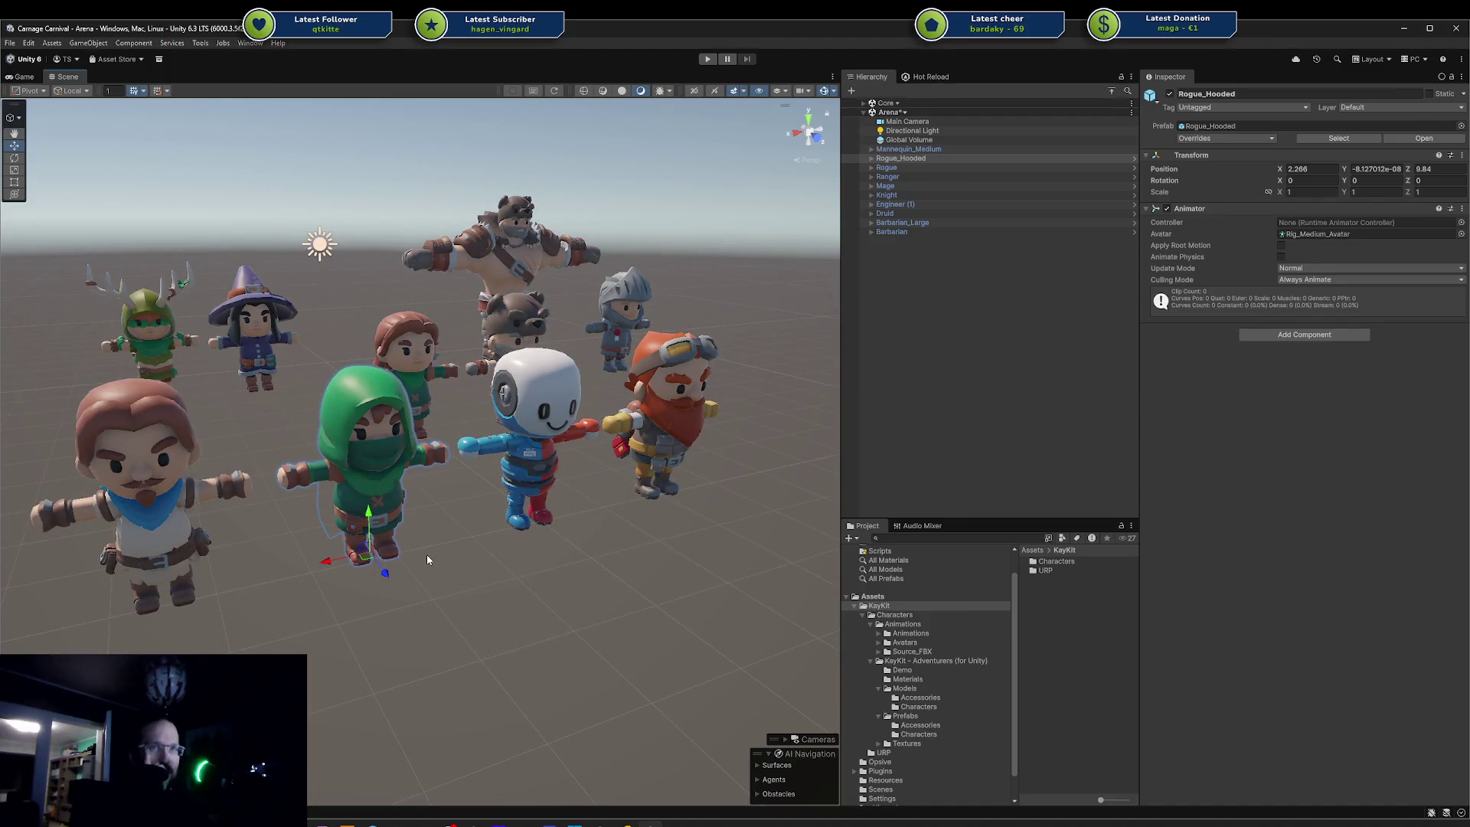
scroll(409, 554, up, 2)
click(489, 612)
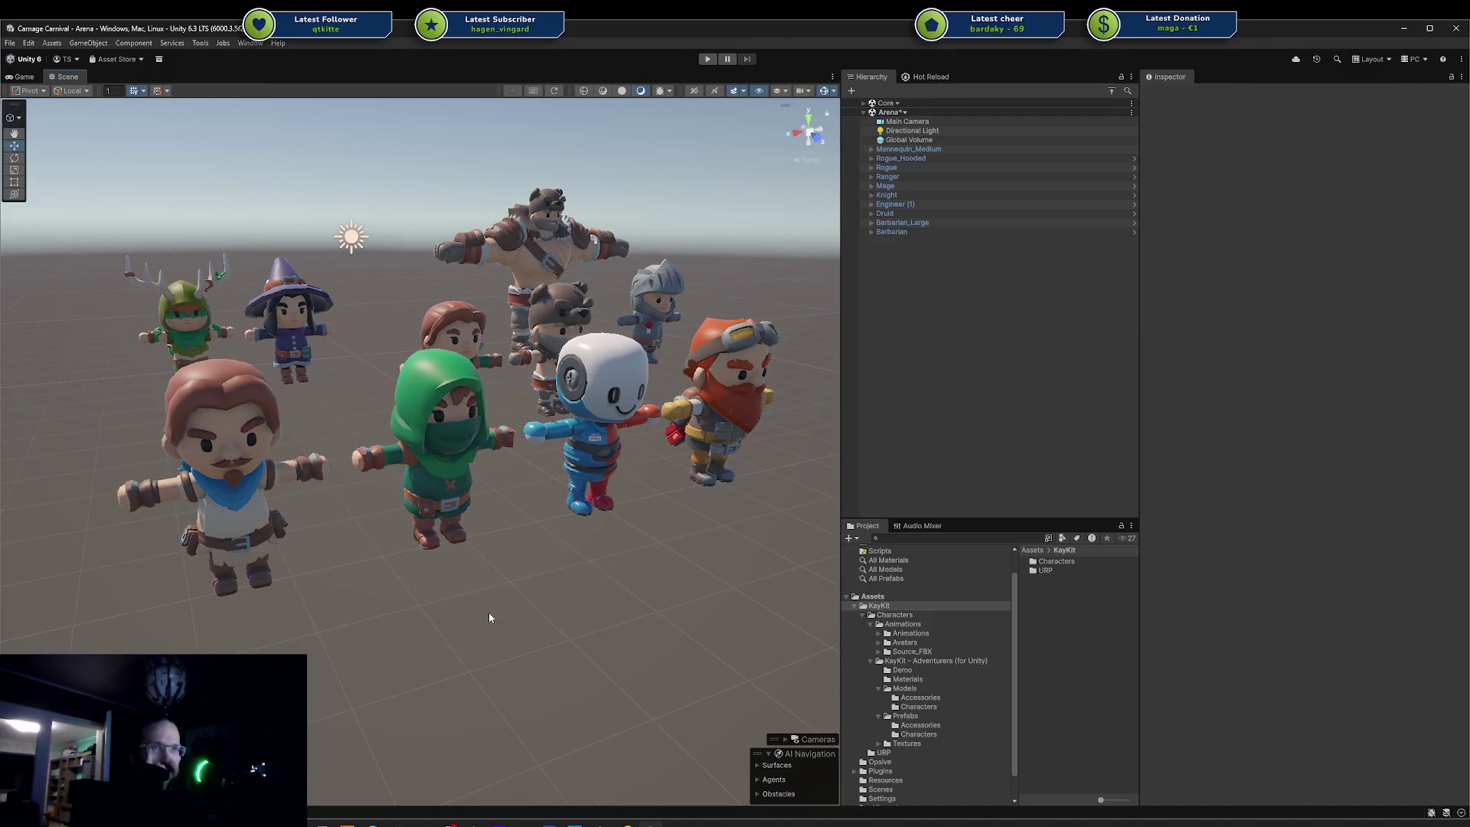
scroll(489, 616, up, 3)
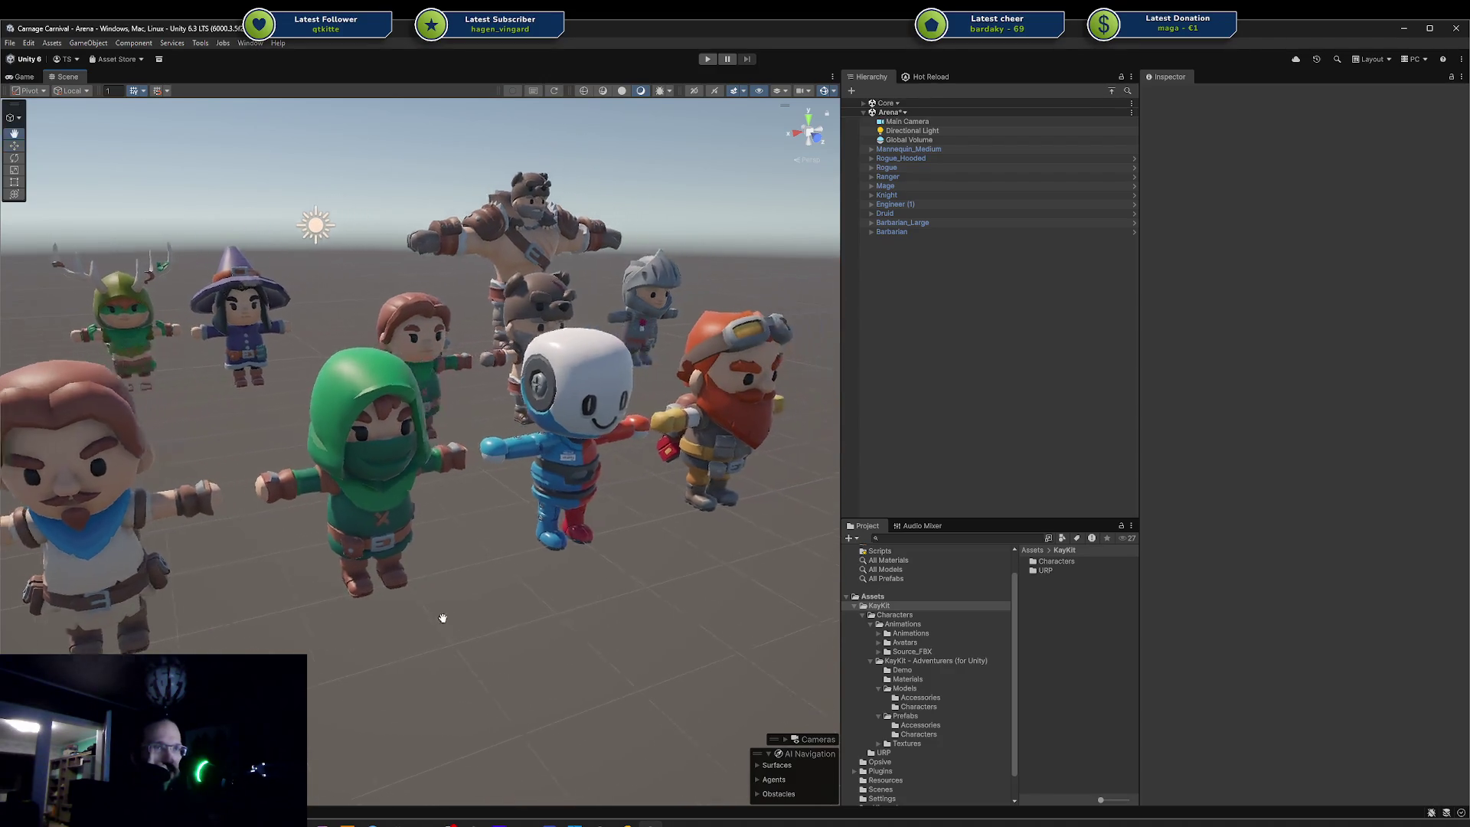
scroll(495, 590, down, 2)
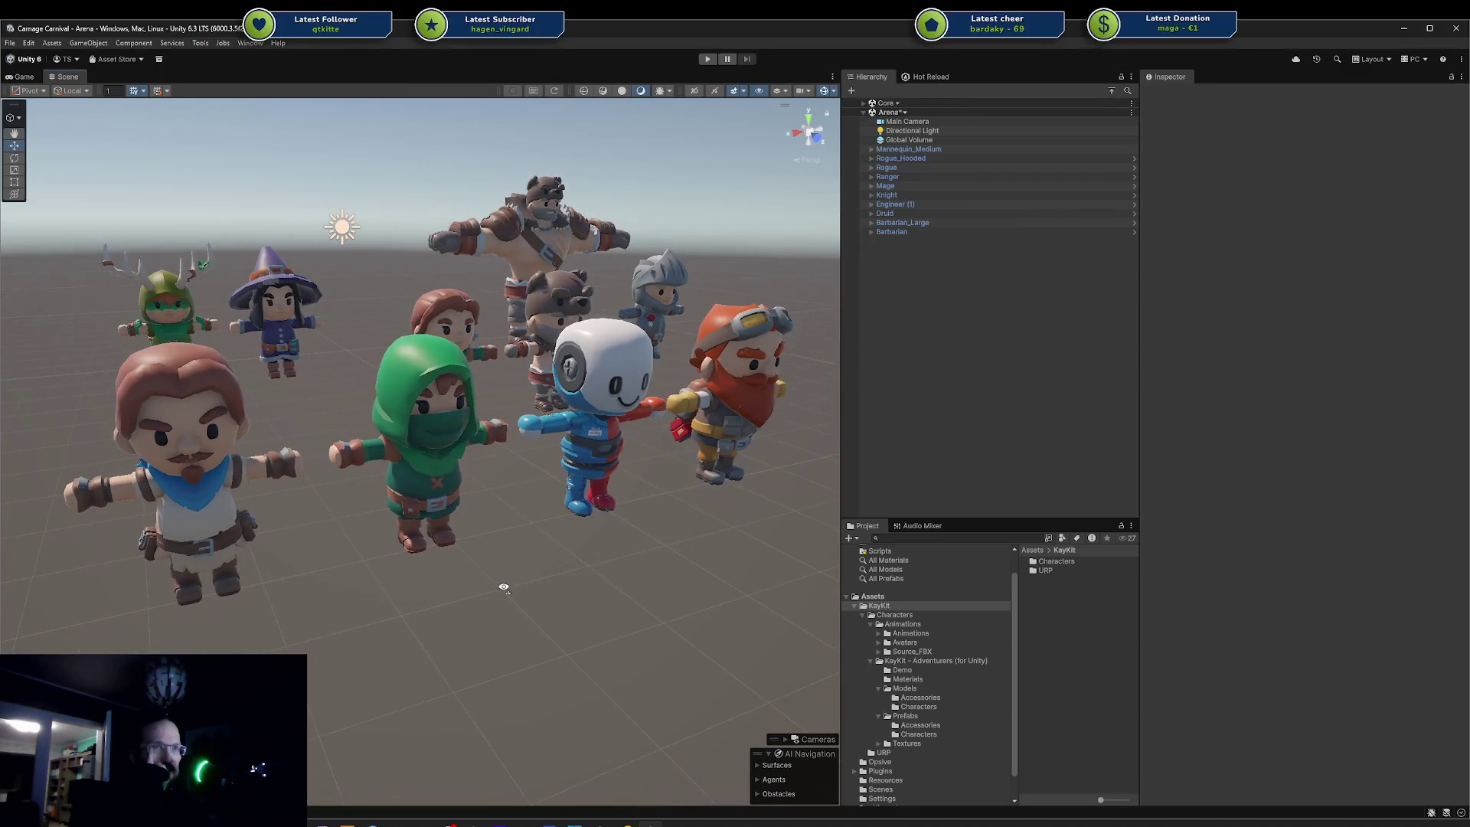
mouse_move(504, 588)
mouse_down()
mouse_move(420, 567)
mouse_move(429, 581)
mouse_move(483, 560)
mouse_move(626, 554)
mouse_move(353, 542)
mouse_move(536, 539)
mouse_move(425, 541)
mouse_up()
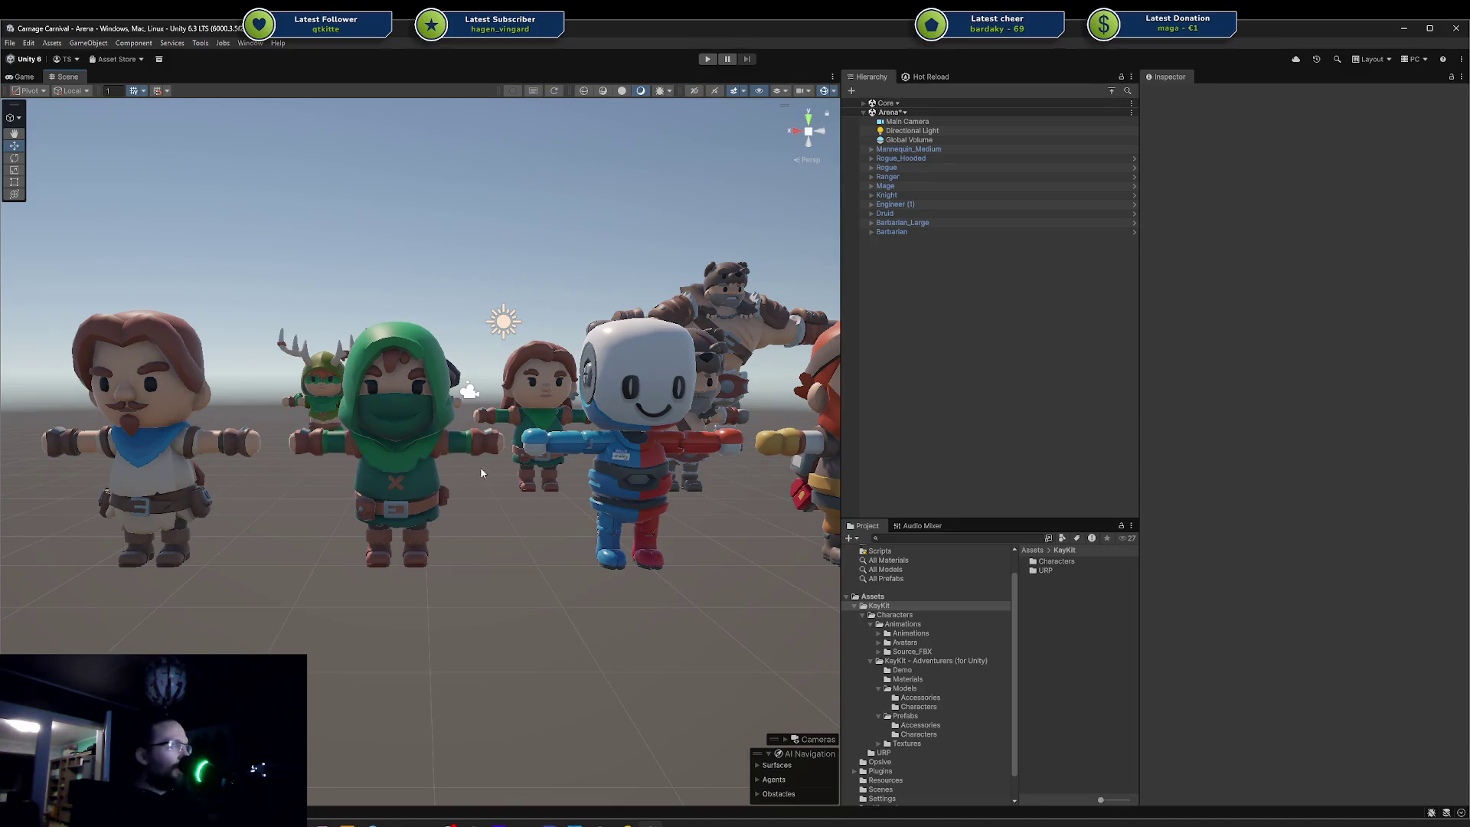
mouse_move(481, 472)
mouse_down()
mouse_move(472, 581)
mouse_move(699, 544)
mouse_move(467, 564)
mouse_up()
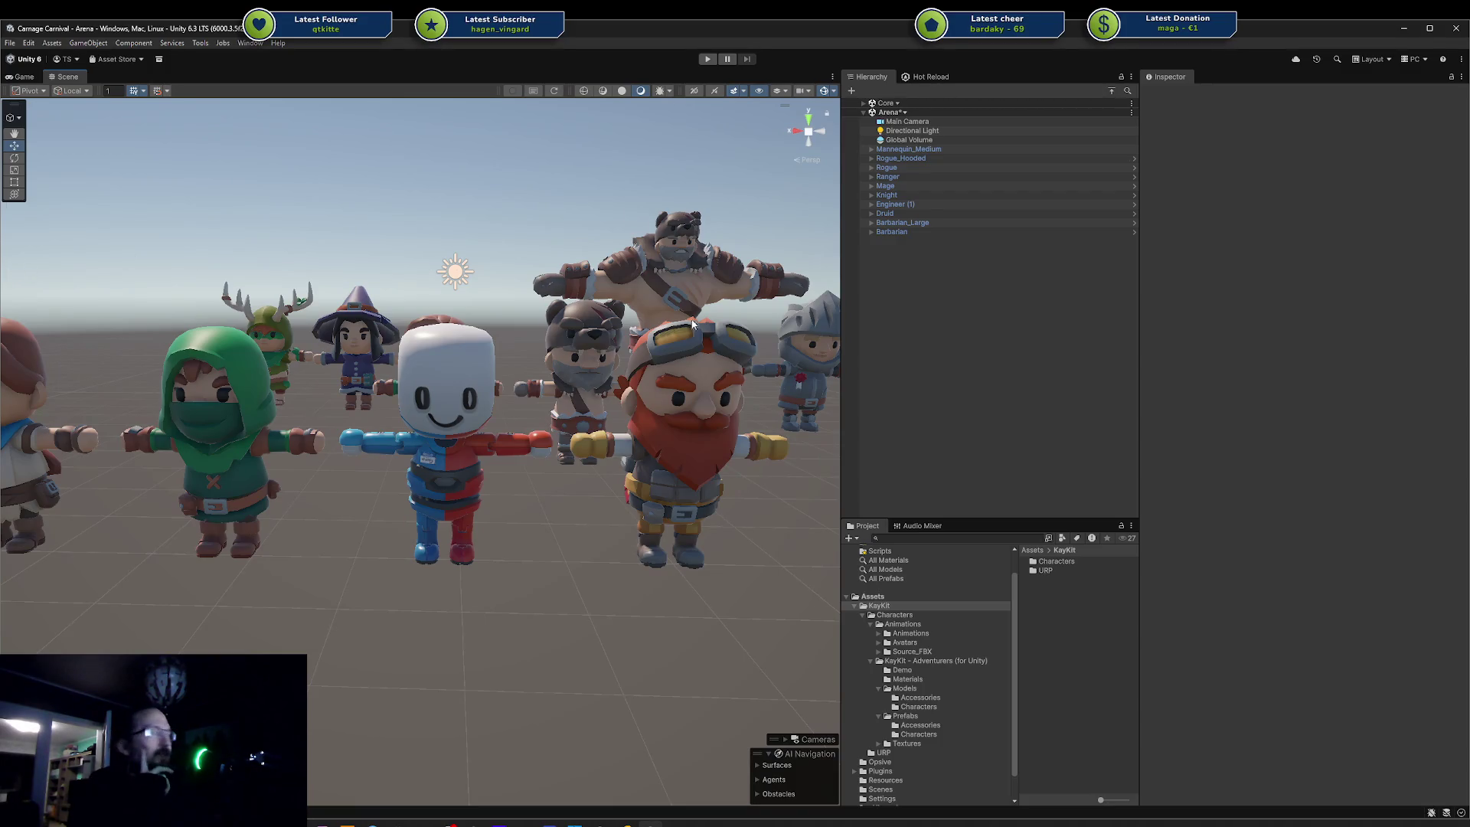
scroll(692, 324, down, 3)
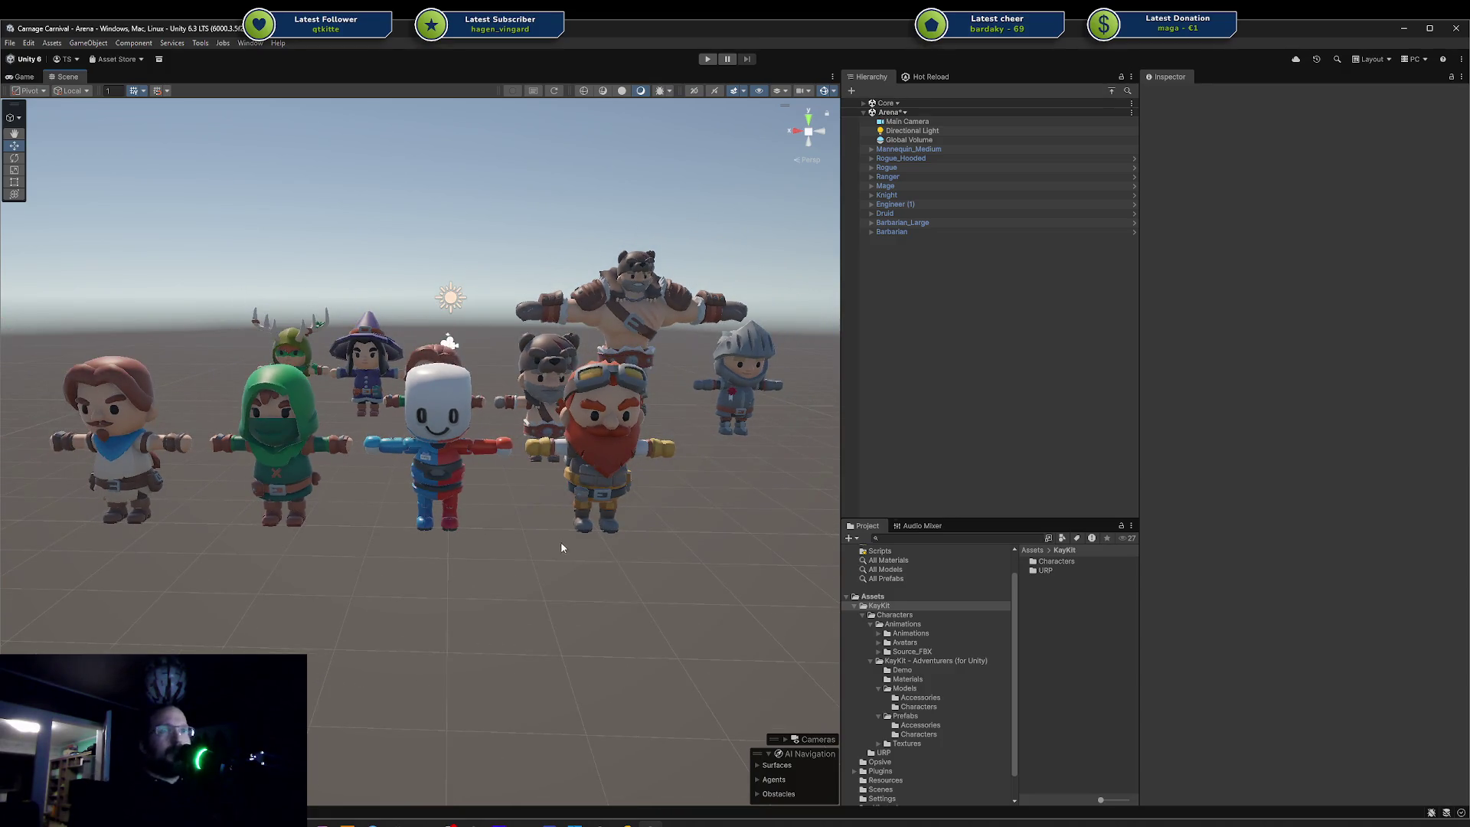
drag(561, 548, 564, 549)
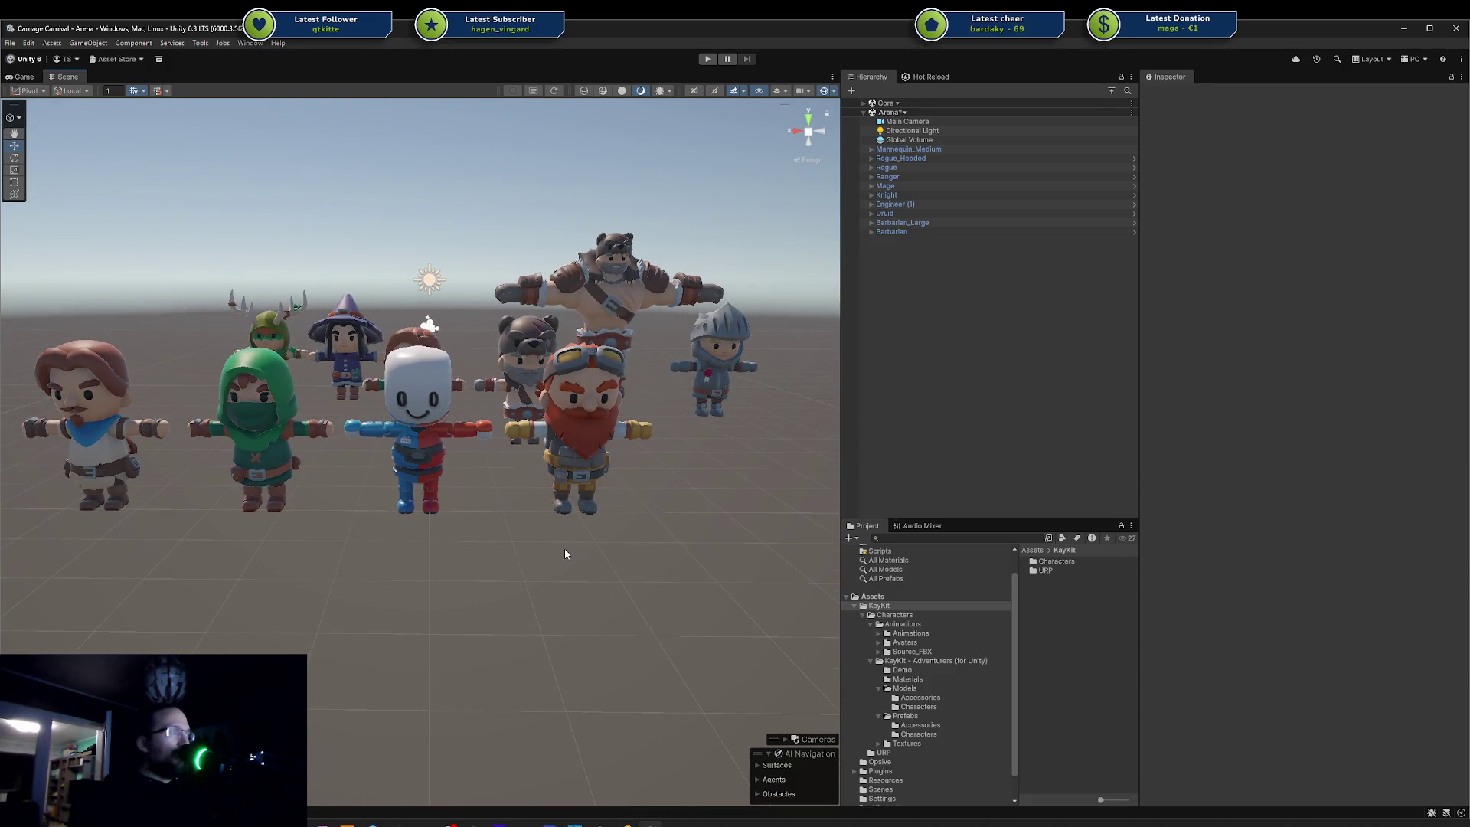
click(552, 461)
click(360, 564)
mouse_move(359, 564)
mouse_down()
mouse_move(403, 574)
mouse_move(361, 564)
mouse_move(454, 554)
mouse_move(456, 538)
mouse_move(424, 541)
mouse_move(387, 558)
mouse_move(417, 566)
mouse_move(527, 536)
mouse_up()
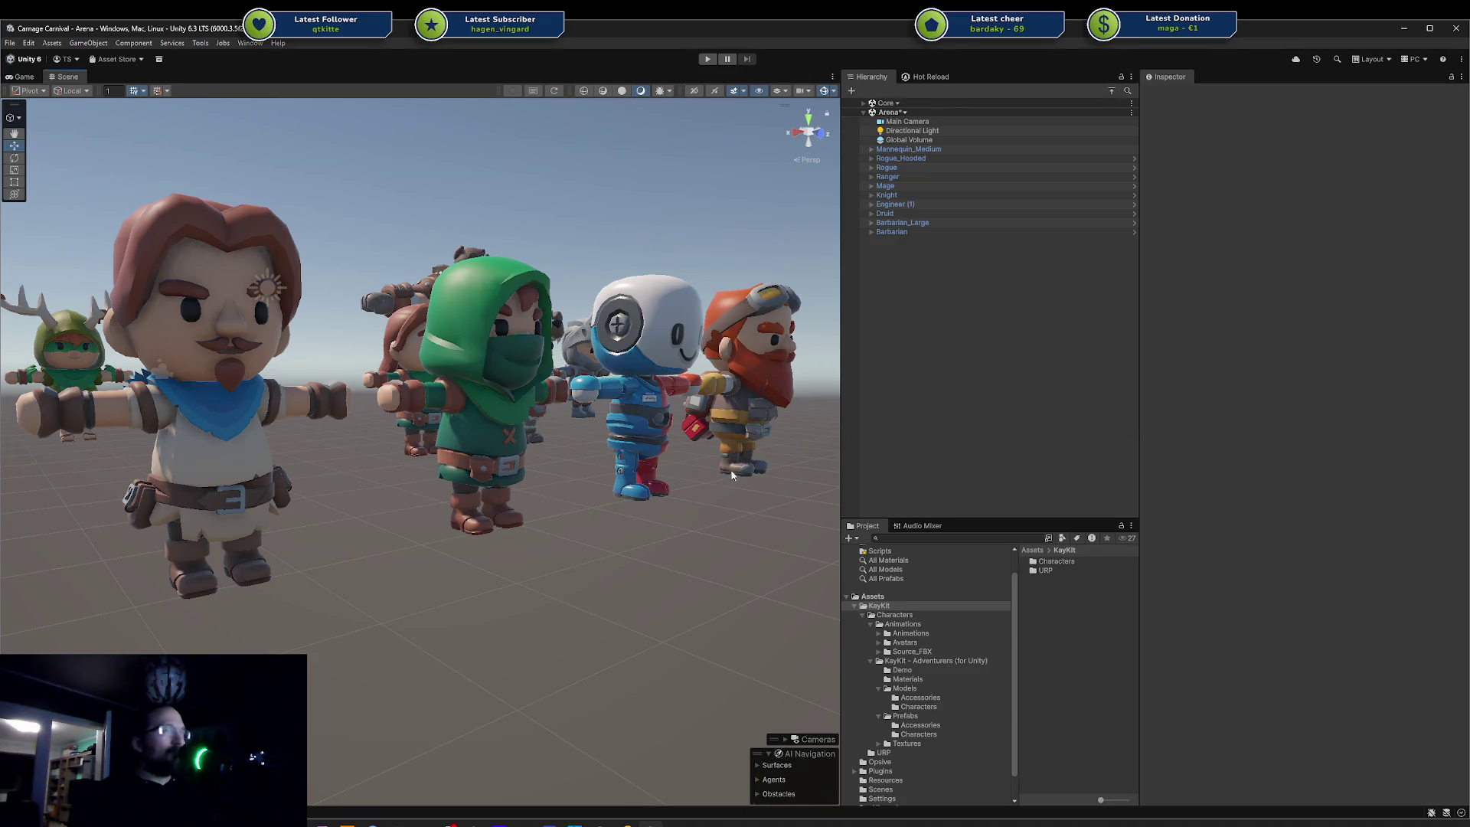
mouse_move(732, 475)
mouse_down()
mouse_move(532, 512)
mouse_move(628, 498)
mouse_move(634, 467)
mouse_move(633, 483)
mouse_move(566, 501)
mouse_move(586, 537)
mouse_move(595, 640)
mouse_up()
scroll(595, 640, down, 5)
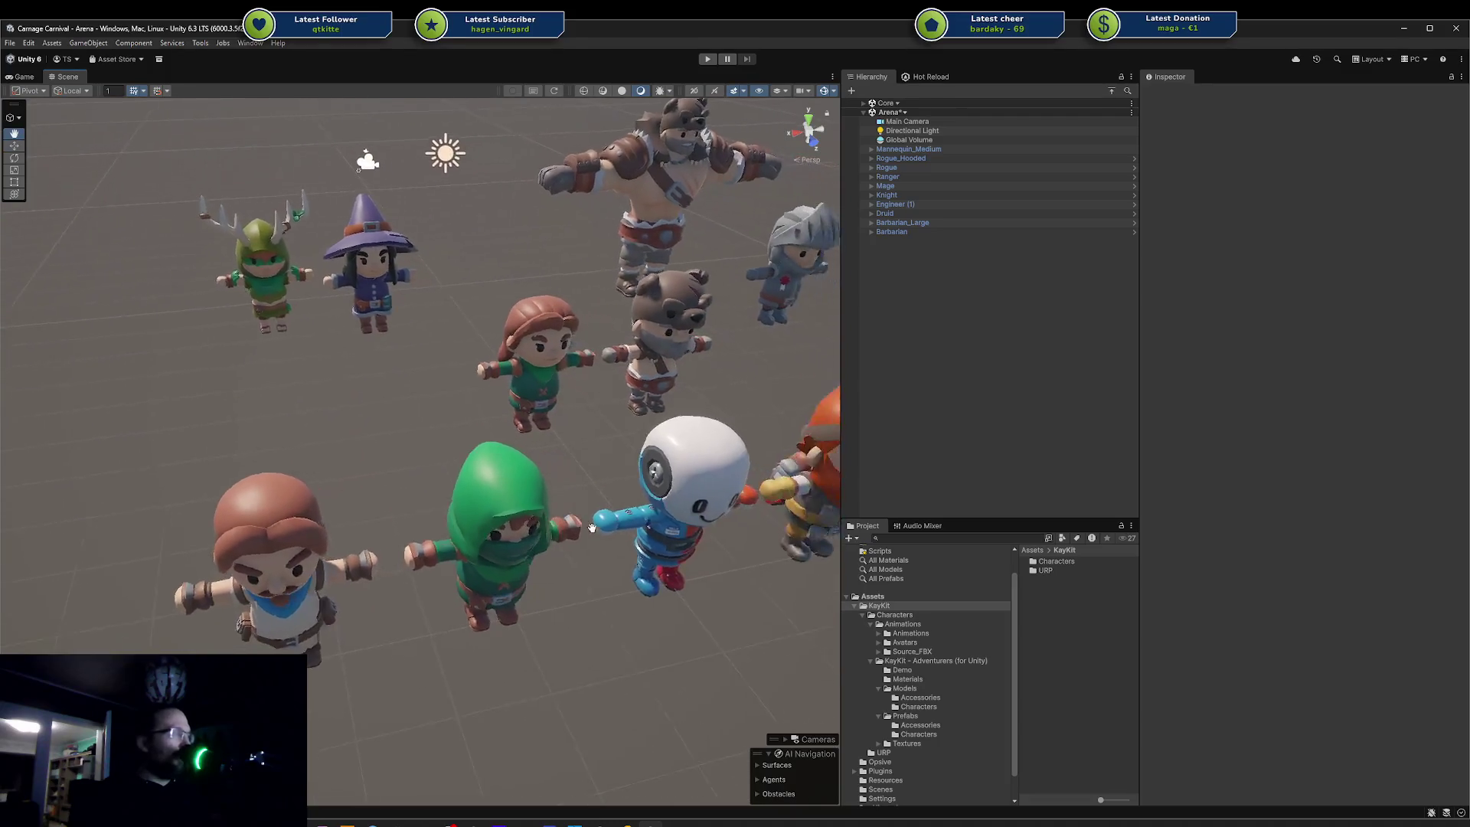
mouse_move(542, 552)
mouse_down()
mouse_move(641, 543)
mouse_move(438, 541)
mouse_move(632, 483)
mouse_move(764, 528)
mouse_move(558, 547)
mouse_up()
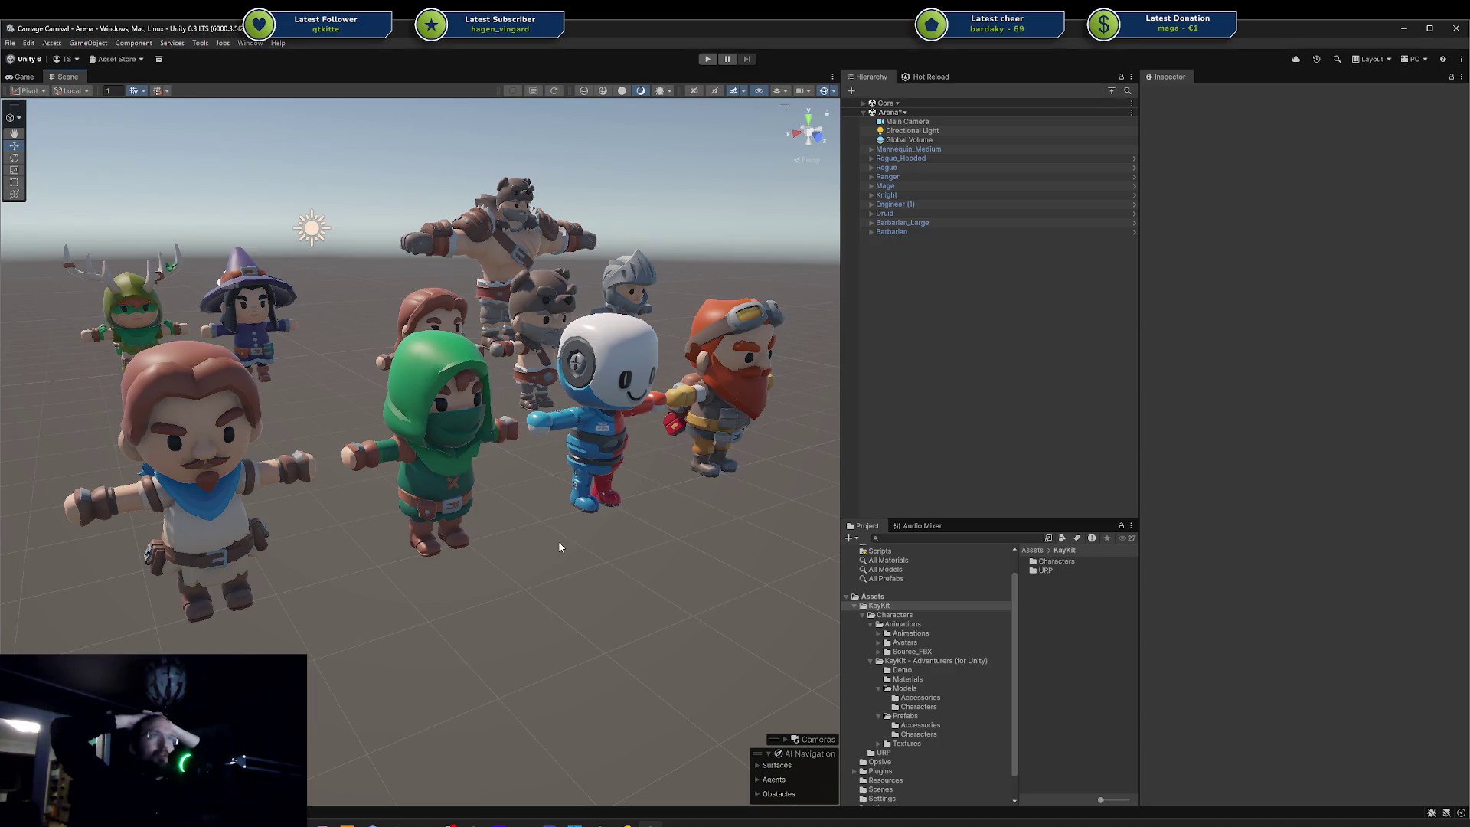
- Open the KayKit - Adventurers (for Unity) folder and expand the Ranger's body parts in the Hierarchy
click(936, 663)
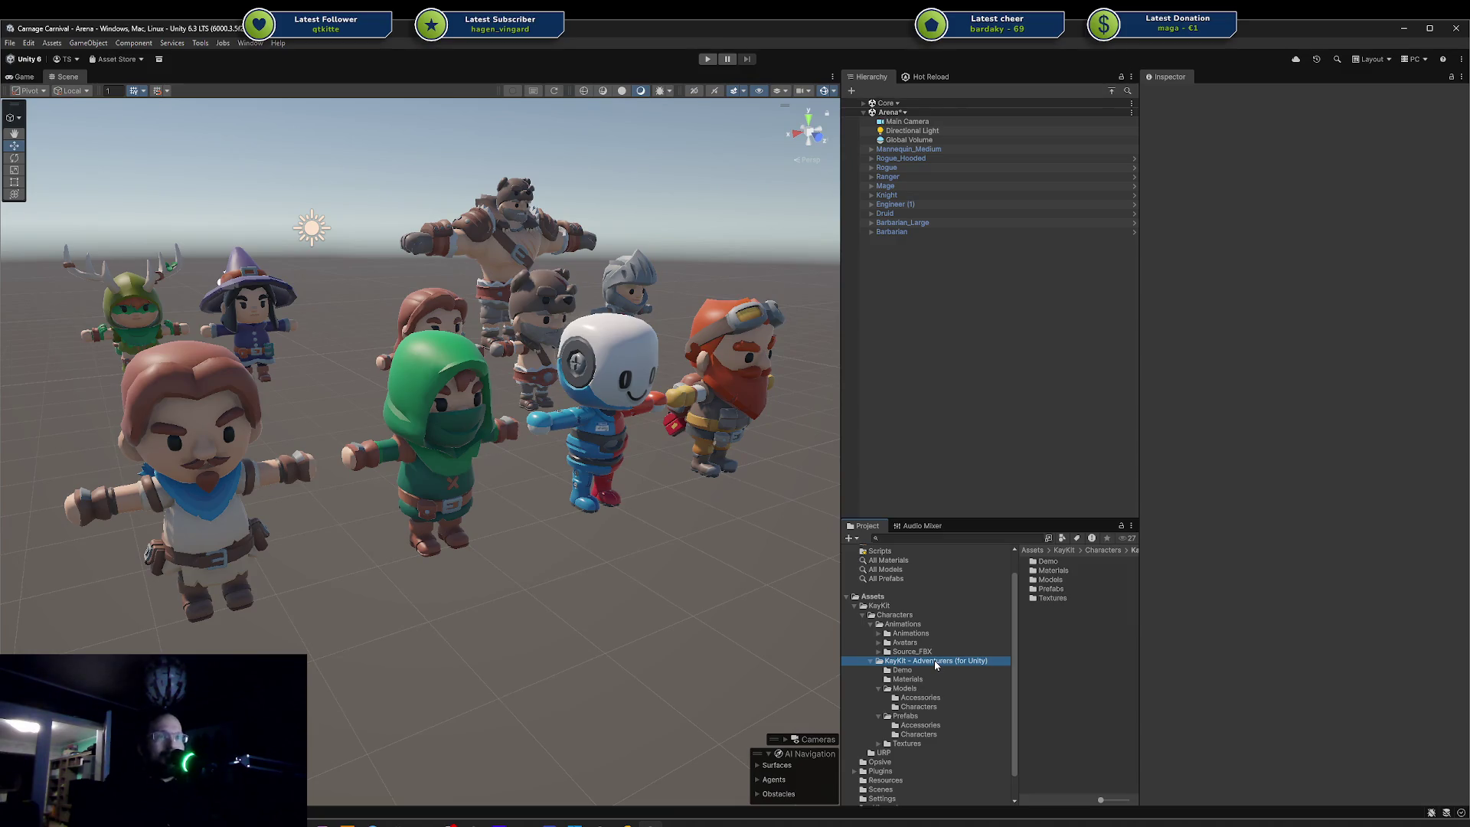
mouse_move(491, 542)
mouse_down()
mouse_move(607, 501)
mouse_move(307, 480)
mouse_up()
click(553, 486)
click(548, 492)
click(471, 509)
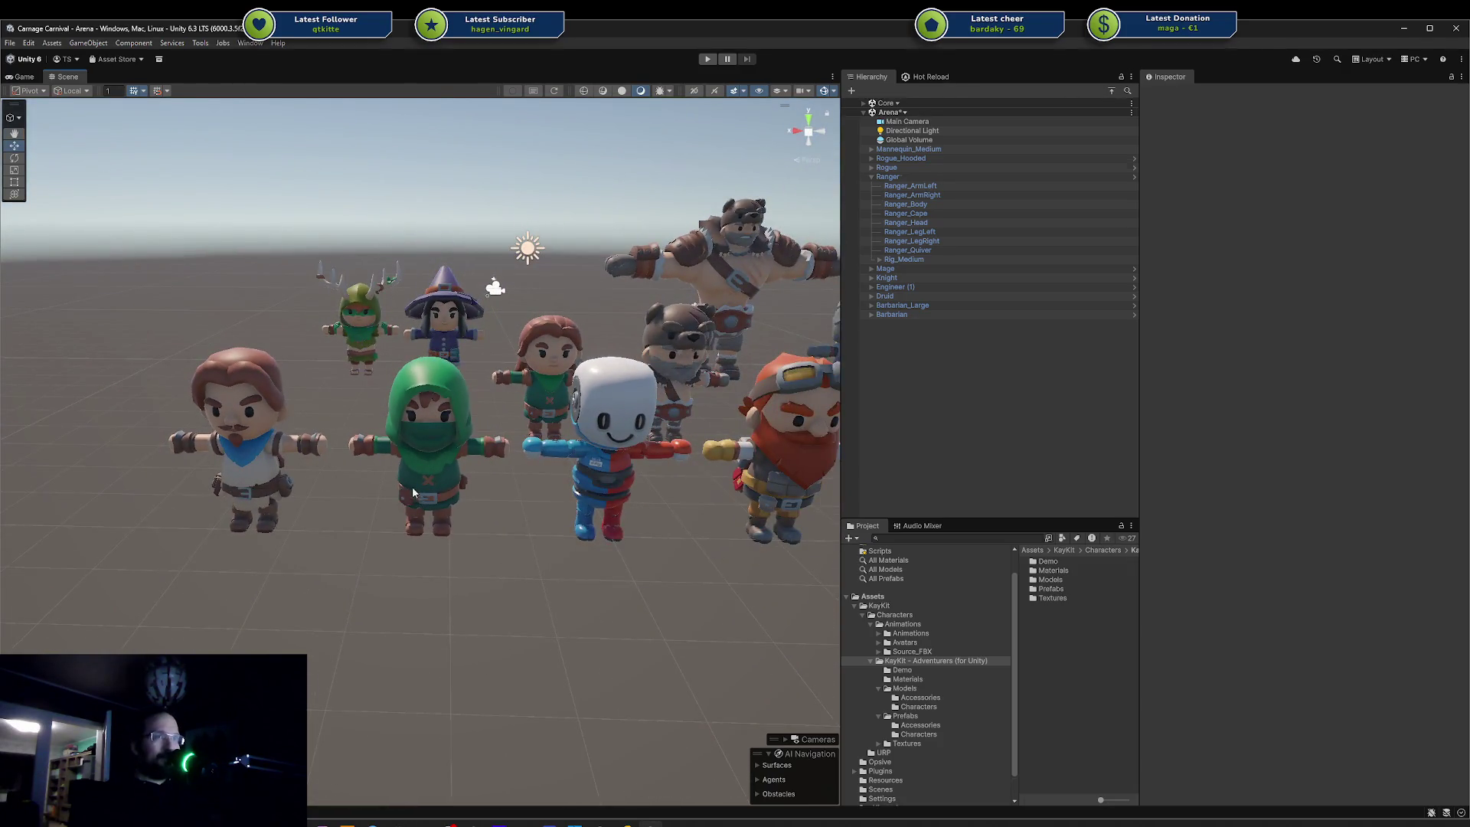
- Orbit, zoom and pan the Scene view to centre the big Barbarian in the line-up
scroll(429, 459, up, 5)
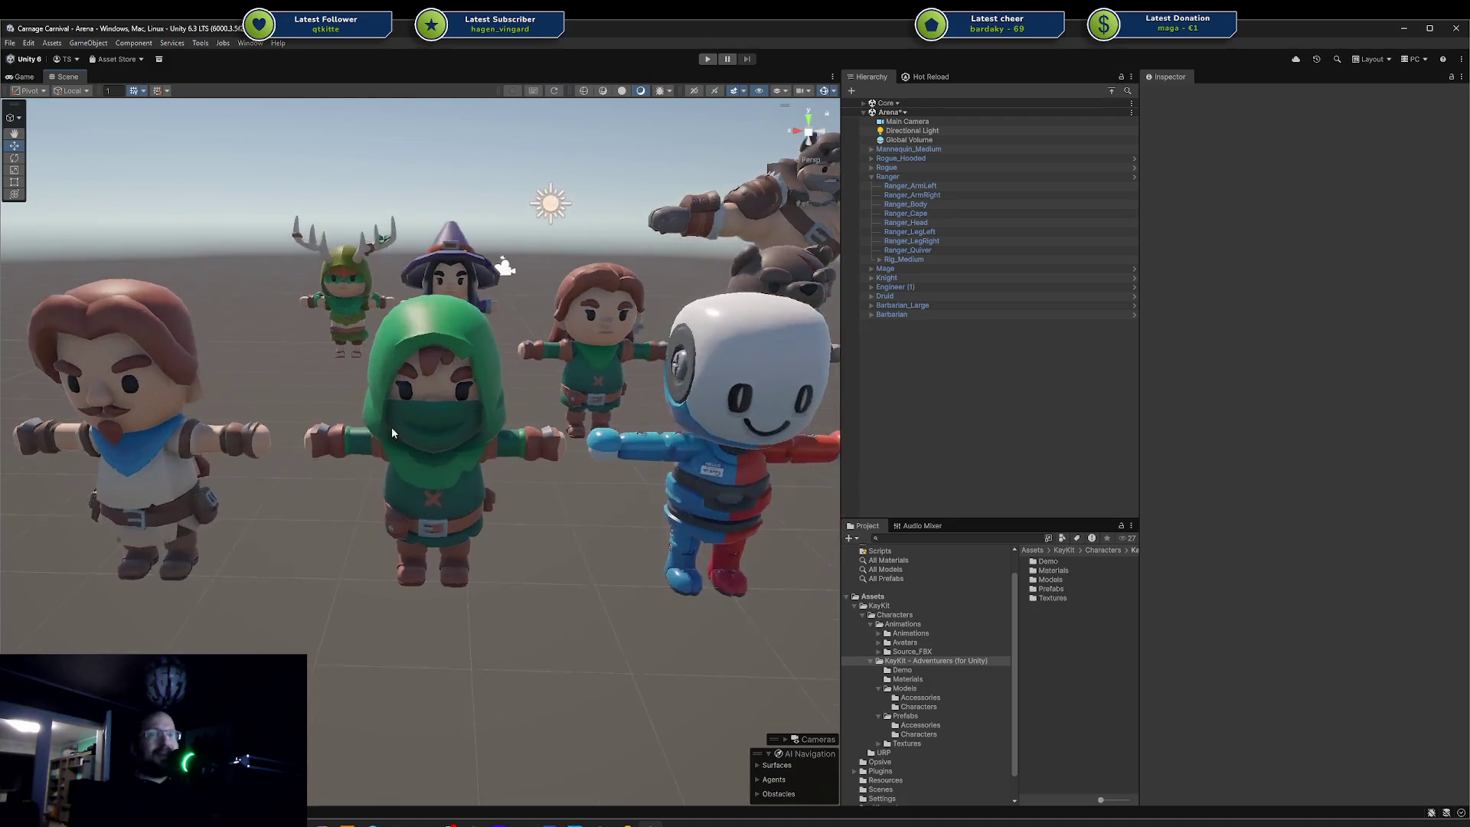
drag(420, 475, 494, 454)
scroll(495, 455, down, 5)
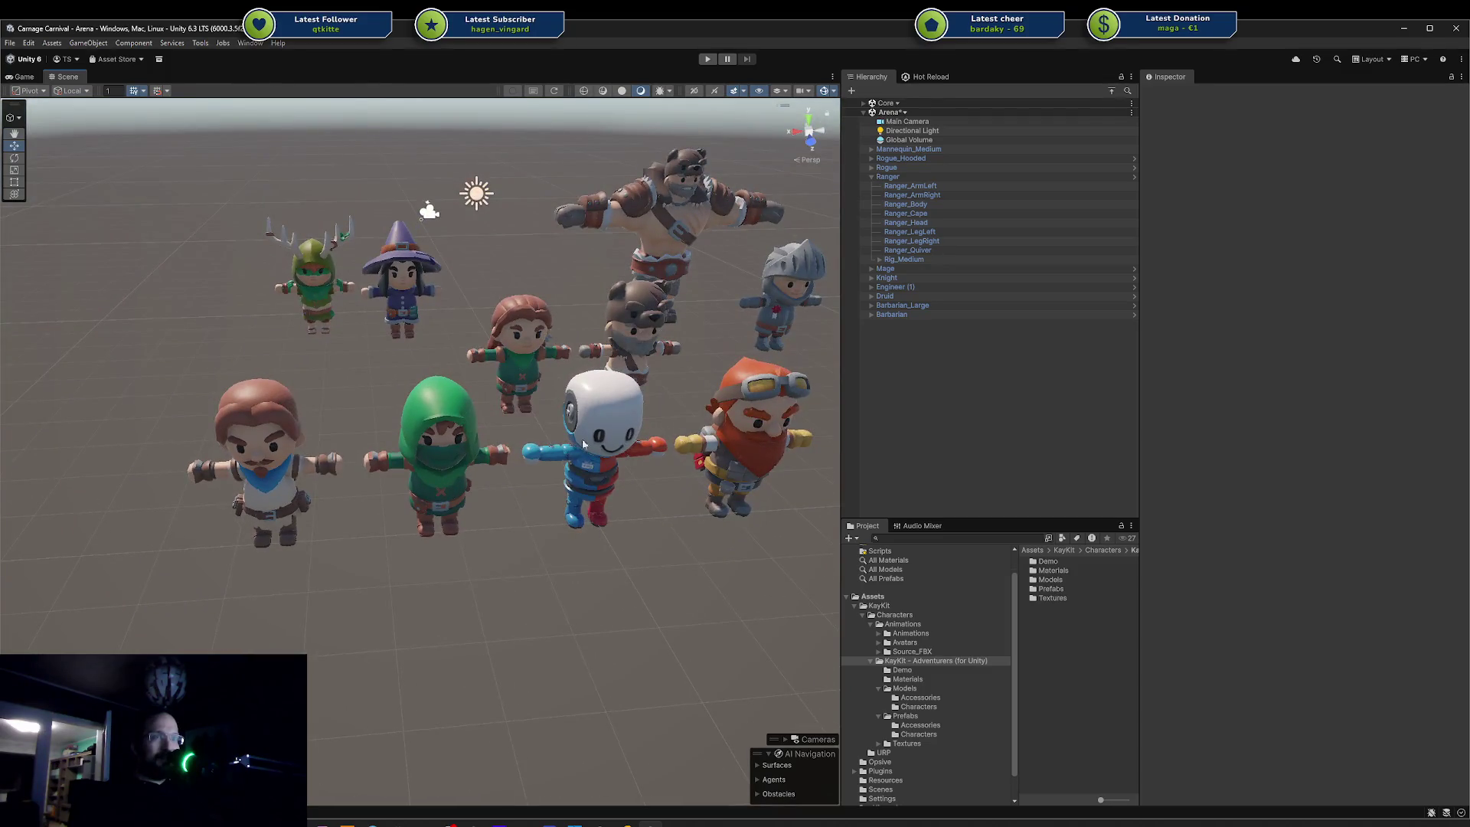
scroll(404, 490, up, 3)
mouse_move(346, 543)
mouse_down()
mouse_move(532, 460)
mouse_move(398, 459)
mouse_move(505, 467)
mouse_move(458, 508)
mouse_move(406, 495)
mouse_move(561, 468)
mouse_move(402, 445)
mouse_move(547, 447)
mouse_up()
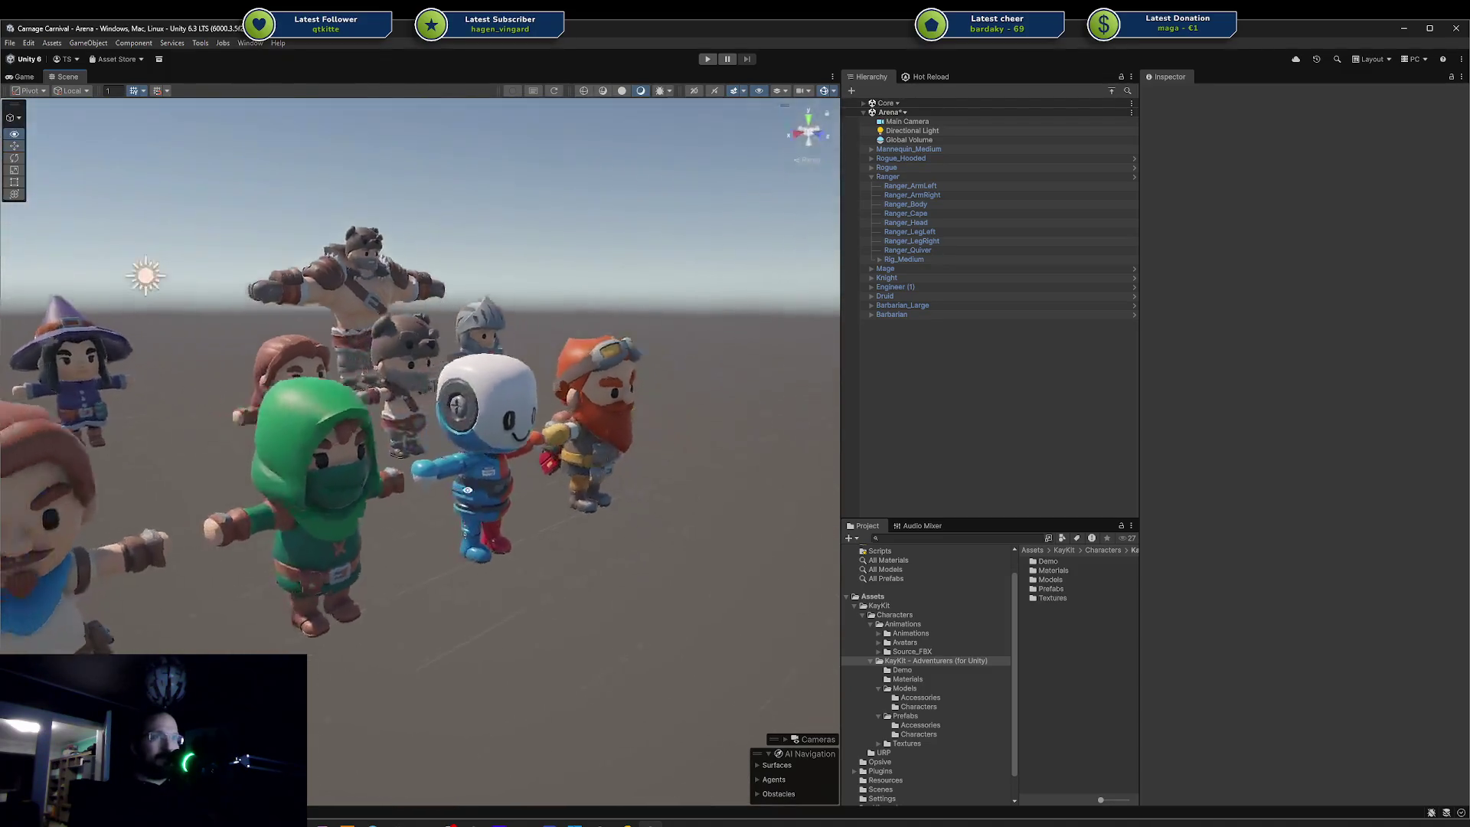
scroll(490, 467, down, 4)
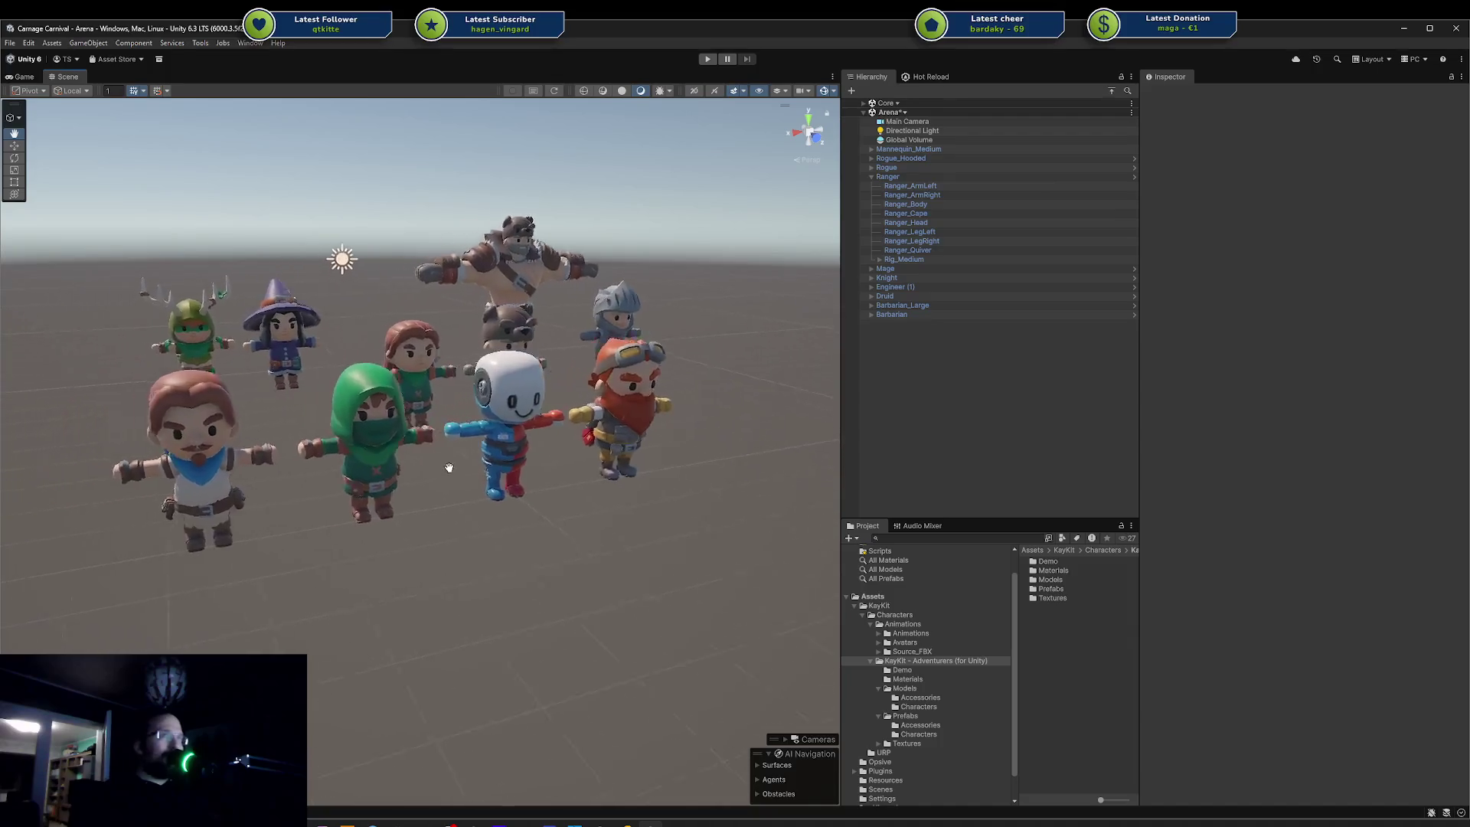
drag(429, 442, 417, 435)
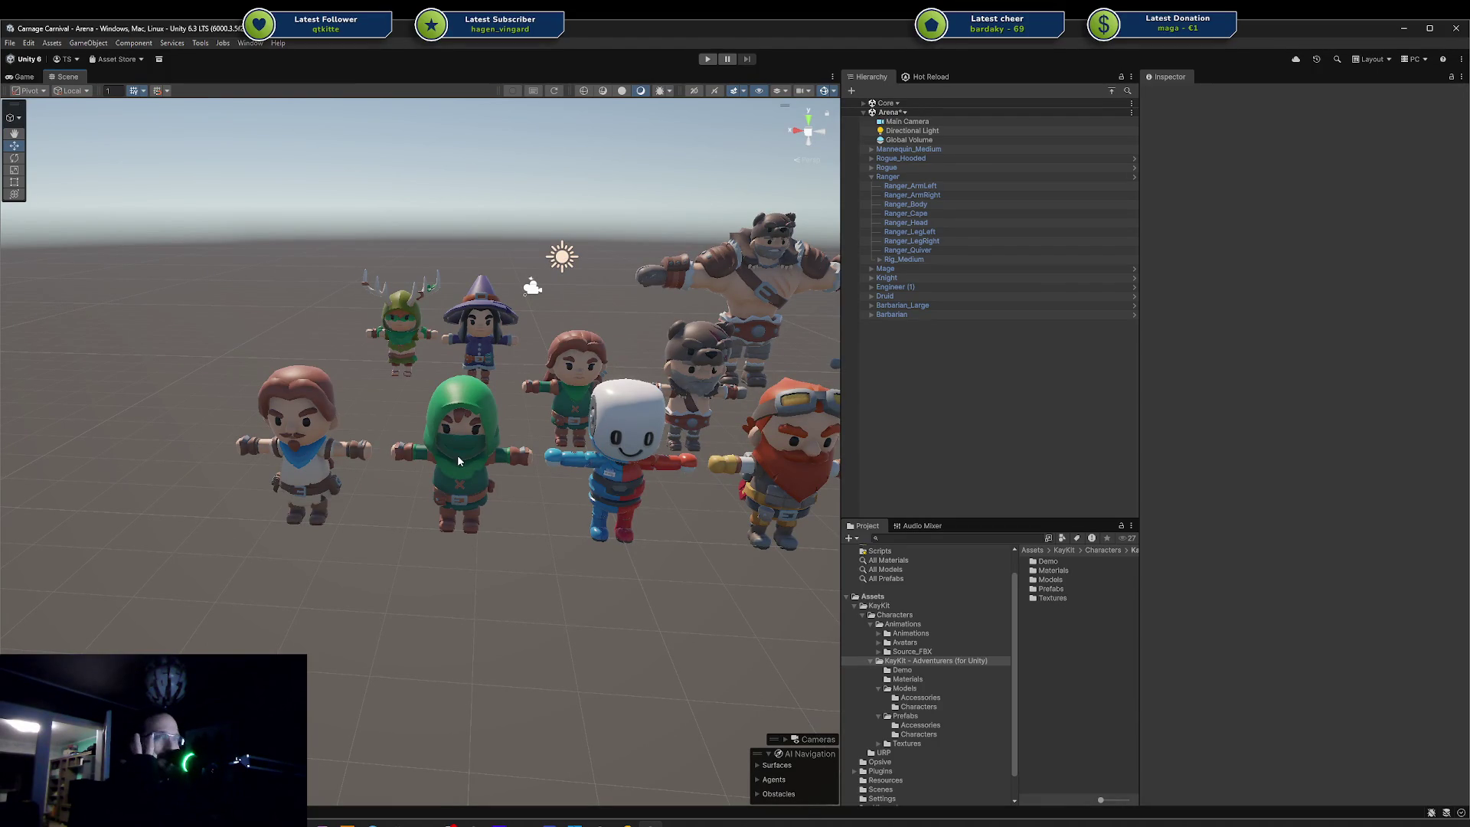
mouse_move(438, 548)
mouse_down()
mouse_move(485, 508)
mouse_move(459, 515)
mouse_move(542, 513)
mouse_up()
- Alternately select the Ranger and the white mannequin to compare them, then deselect
click(447, 474)
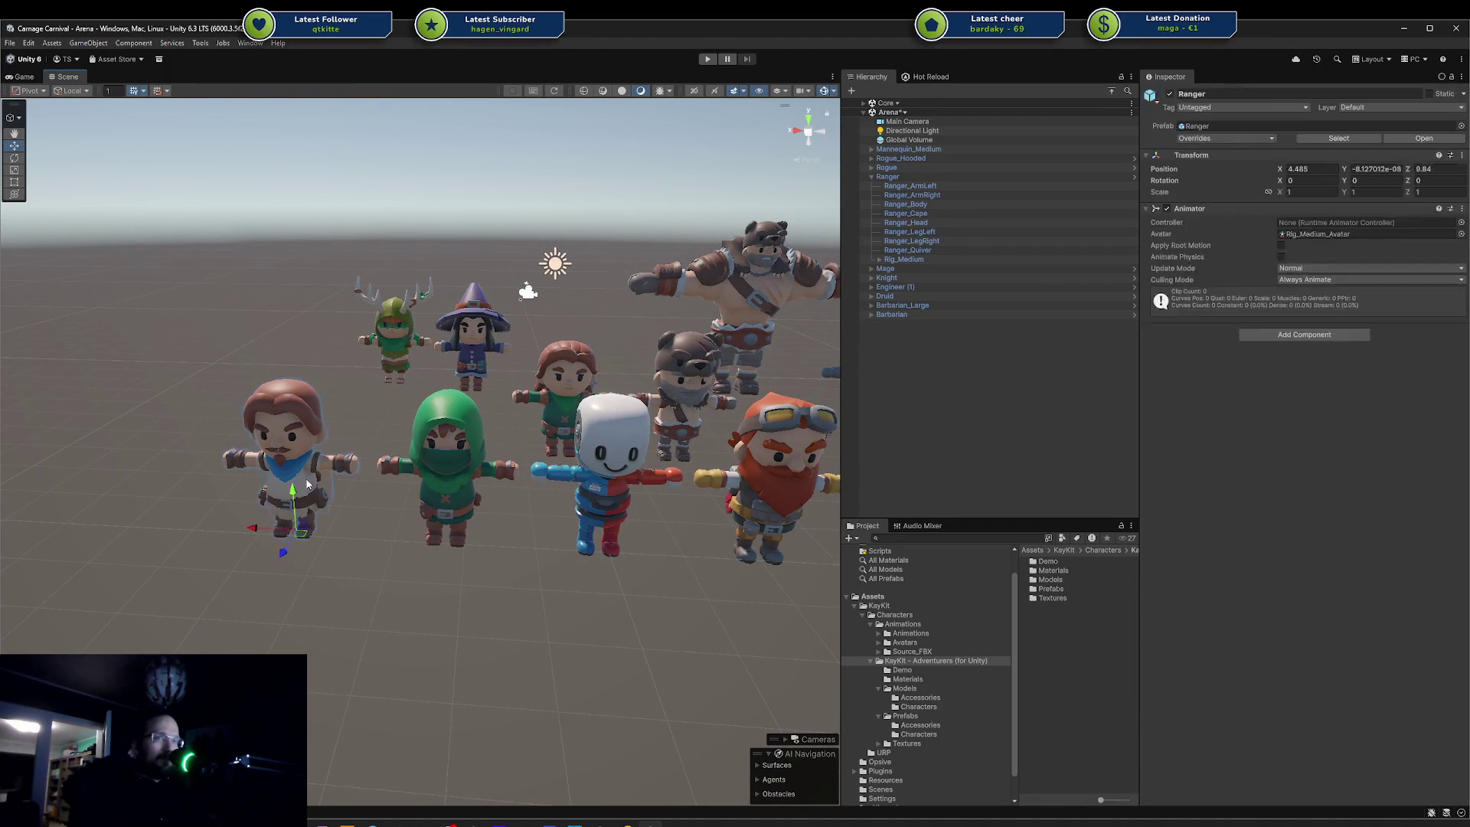
click(605, 489)
click(701, 487)
click(605, 497)
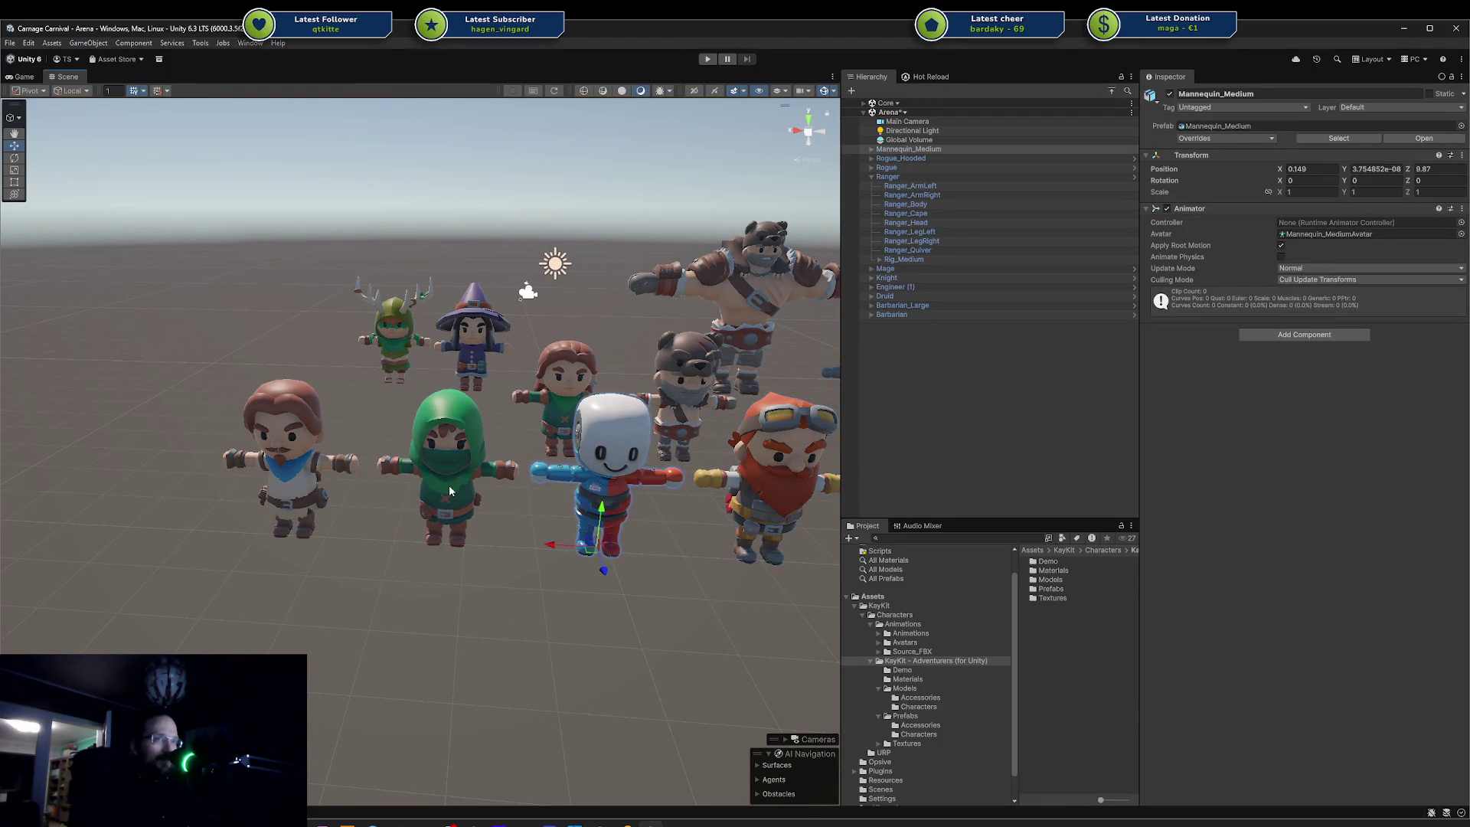
click(450, 491)
click(326, 491)
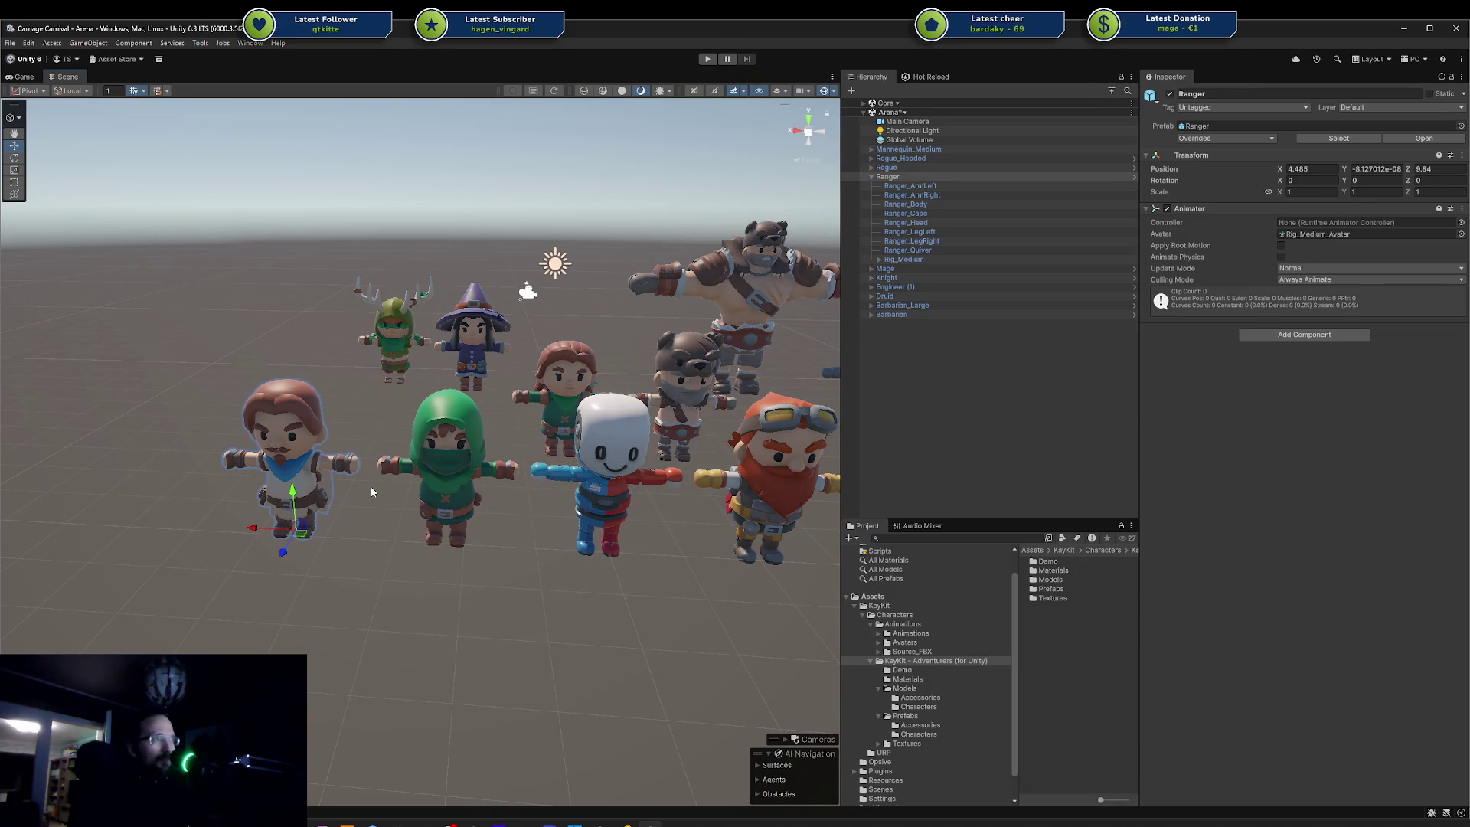
click(453, 576)
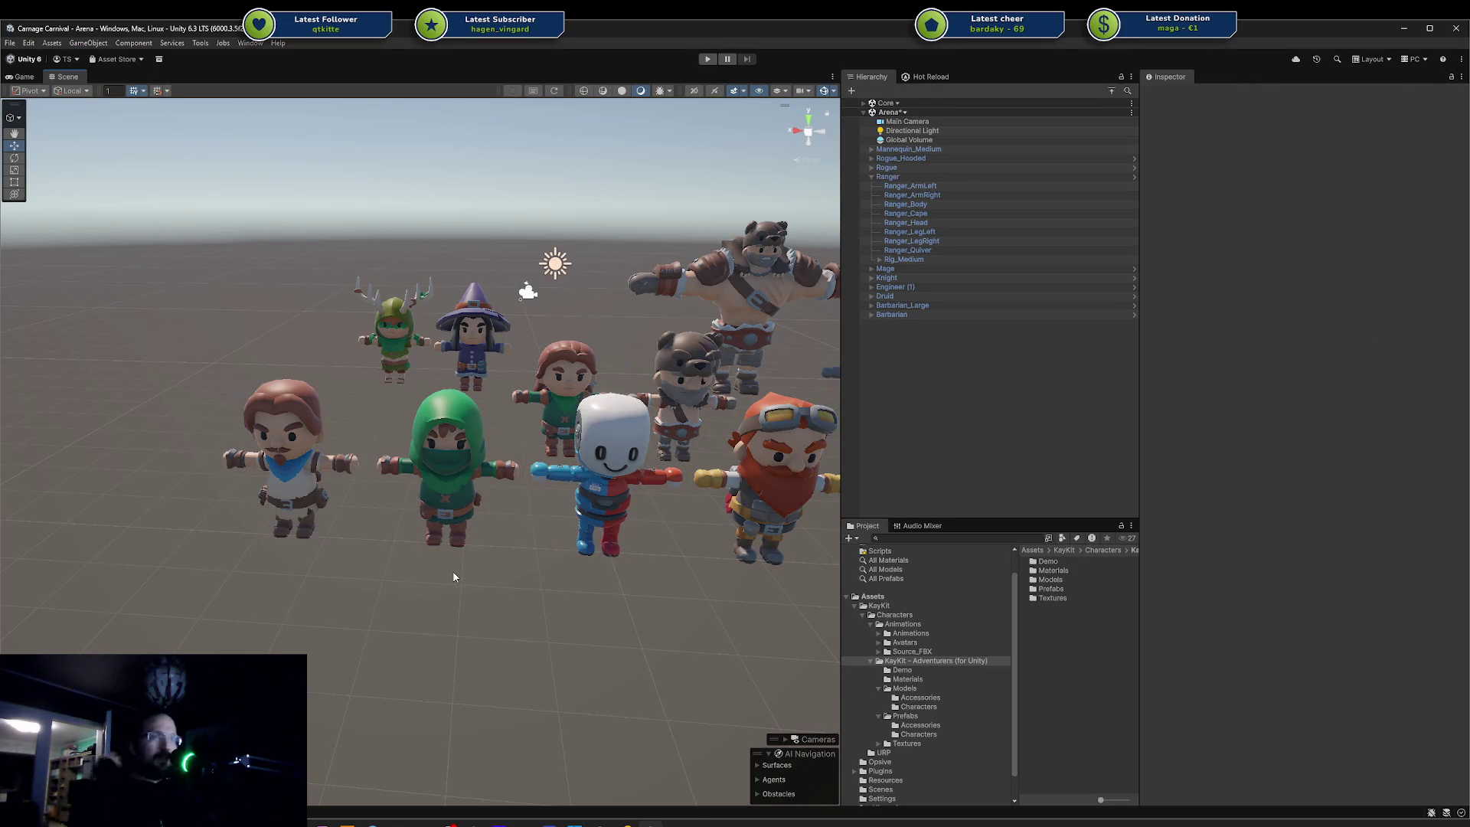